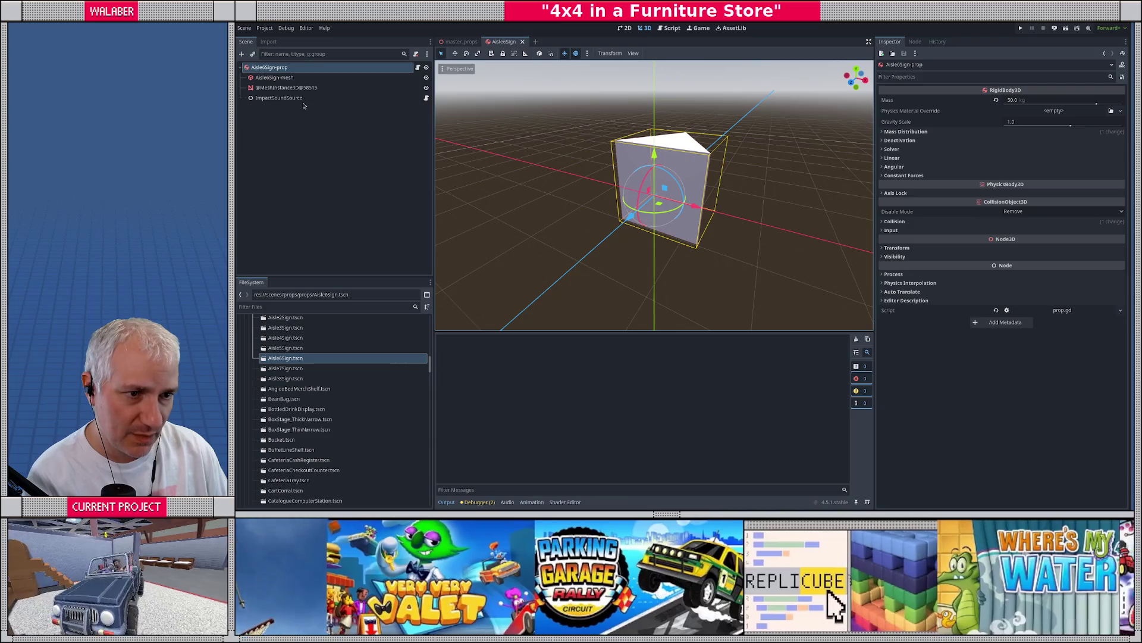
click(295, 88)
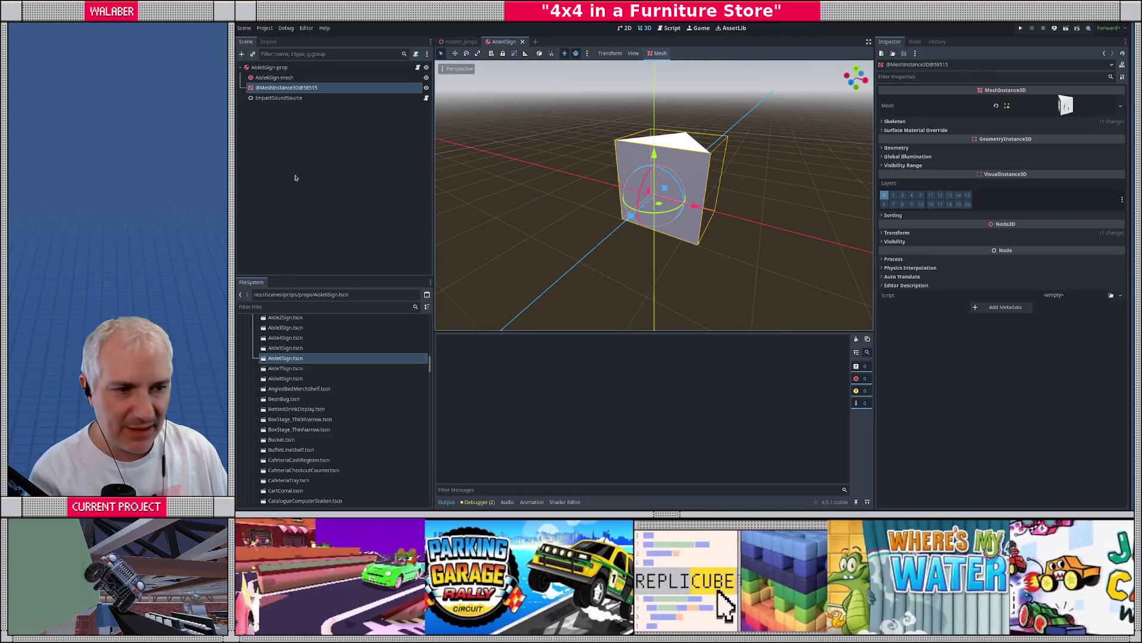
scroll(357, 381, down, 10)
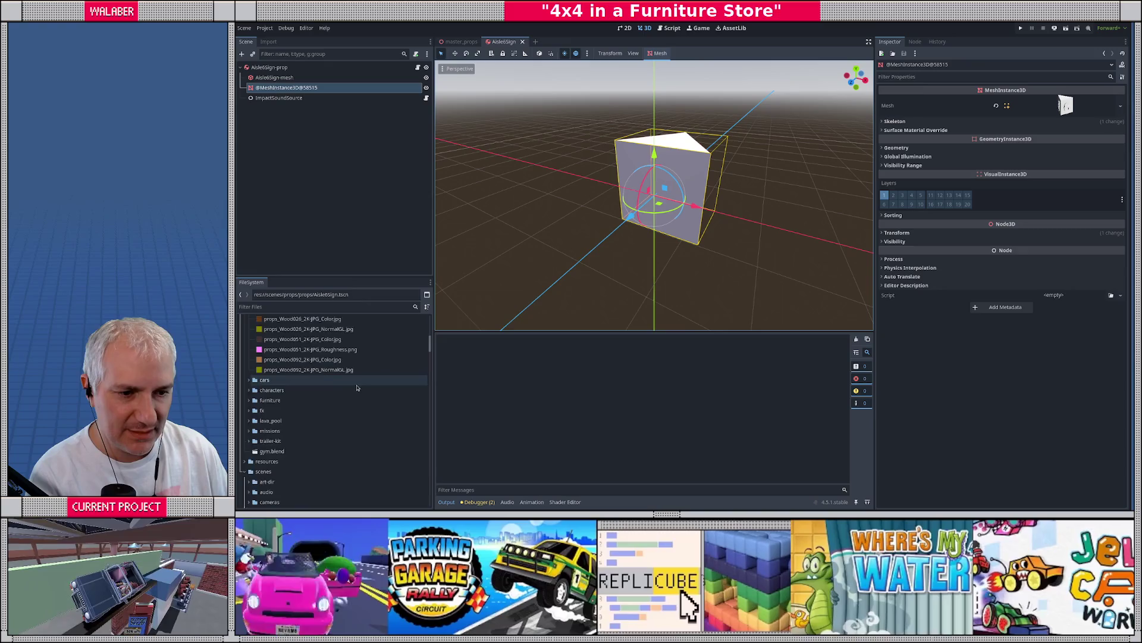
Open props.glb's Advanced Import Settings and inspect the FootTrafficDividerLong fence and foot1 collider nodes
scroll(351, 389, up, 3)
double_click(275, 361)
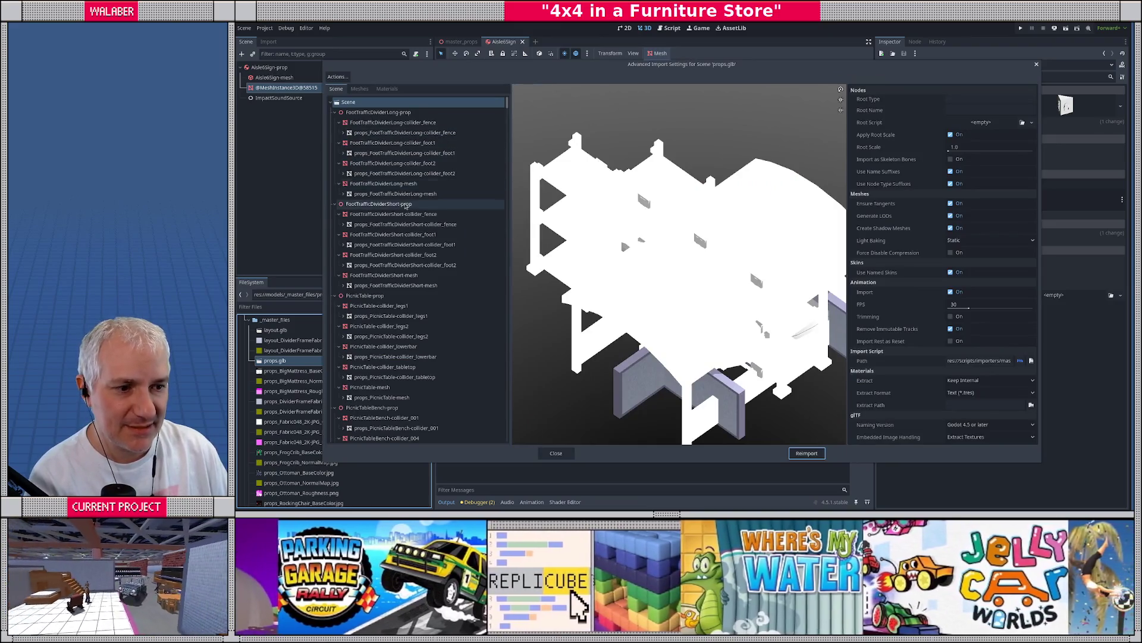
scroll(407, 252, down, 5)
scroll(407, 252, up, 10)
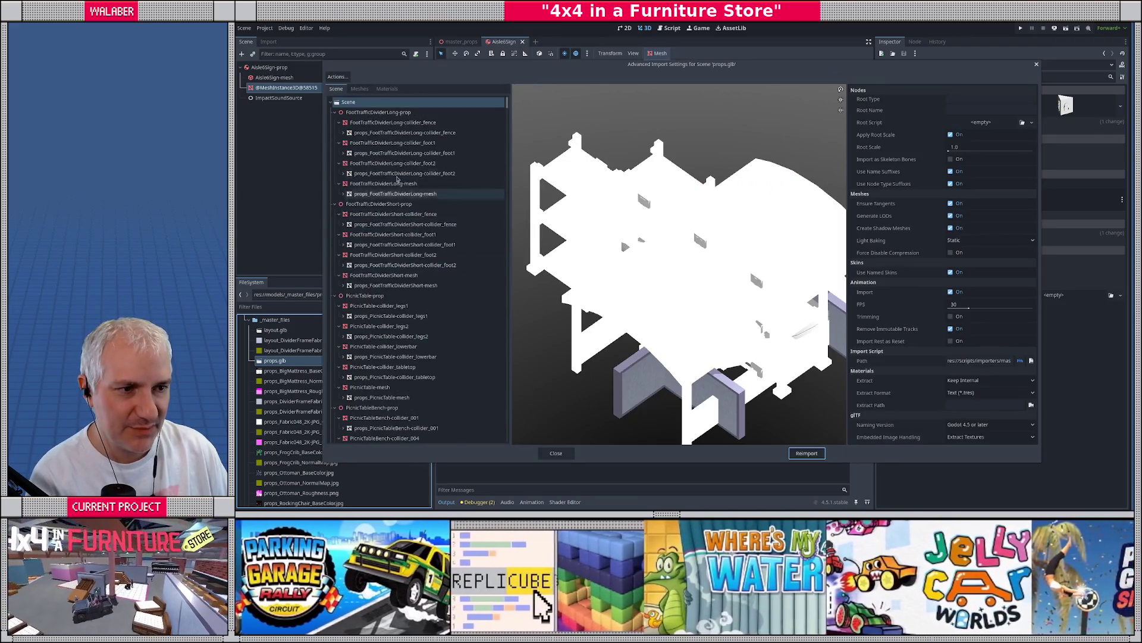
click(368, 123)
click(369, 131)
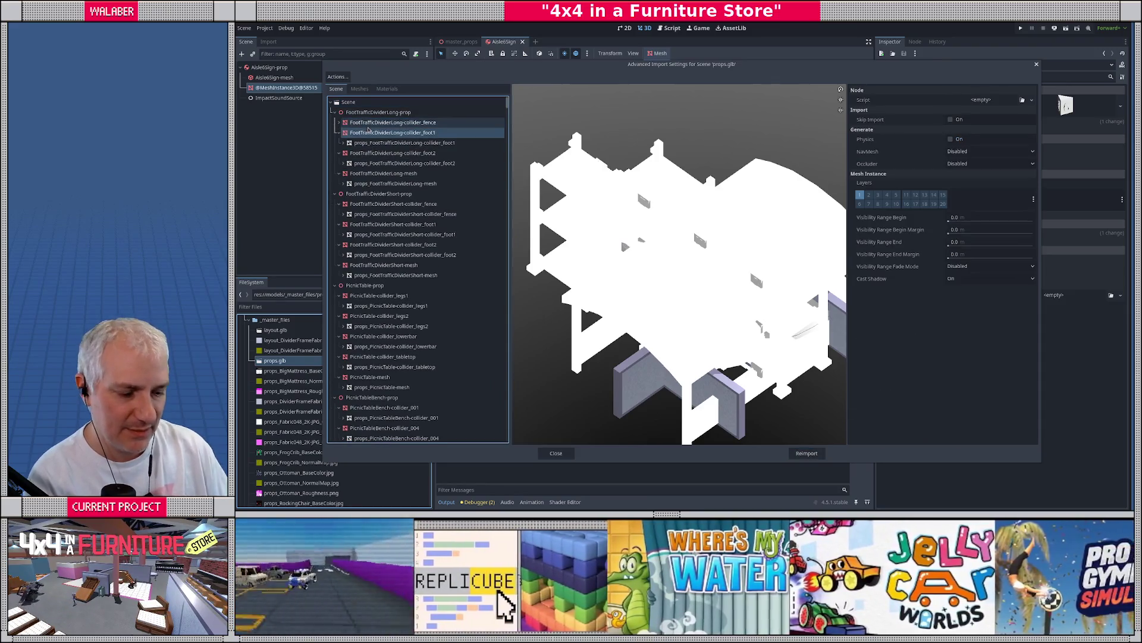
scroll(371, 133, down, 1)
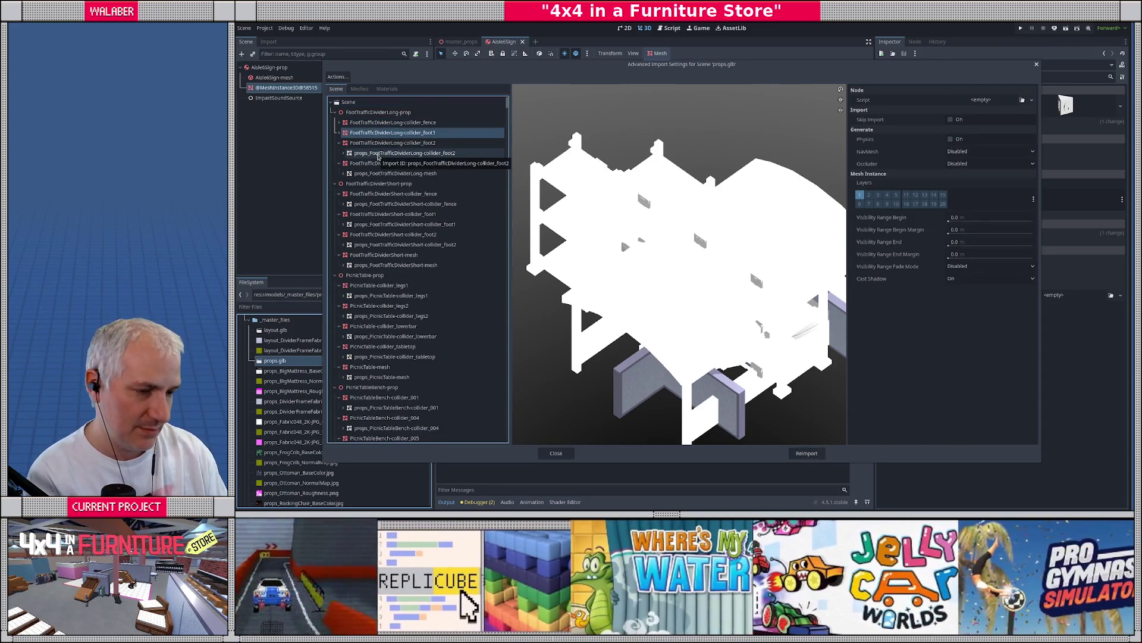
Review the Aisle2Sign and Aisle6Sign entries and Aisle6Sign-mesh's options, then close without reimporting
key(End)
key(Down)
key(Down)
key(Down)
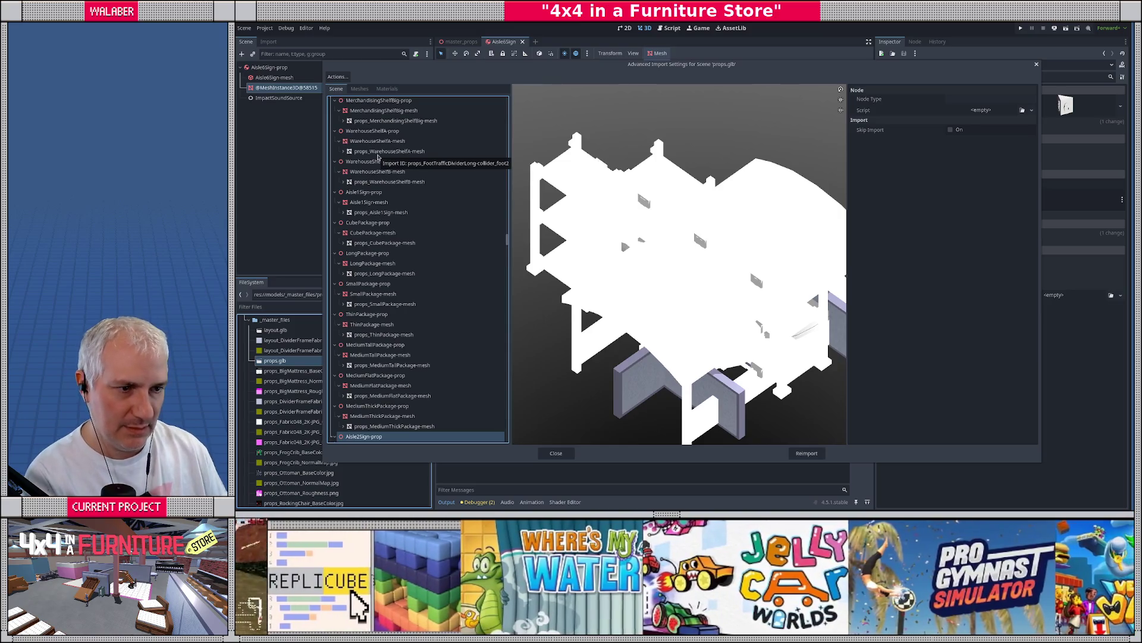
key(Down)
key(Down)
key(Down)
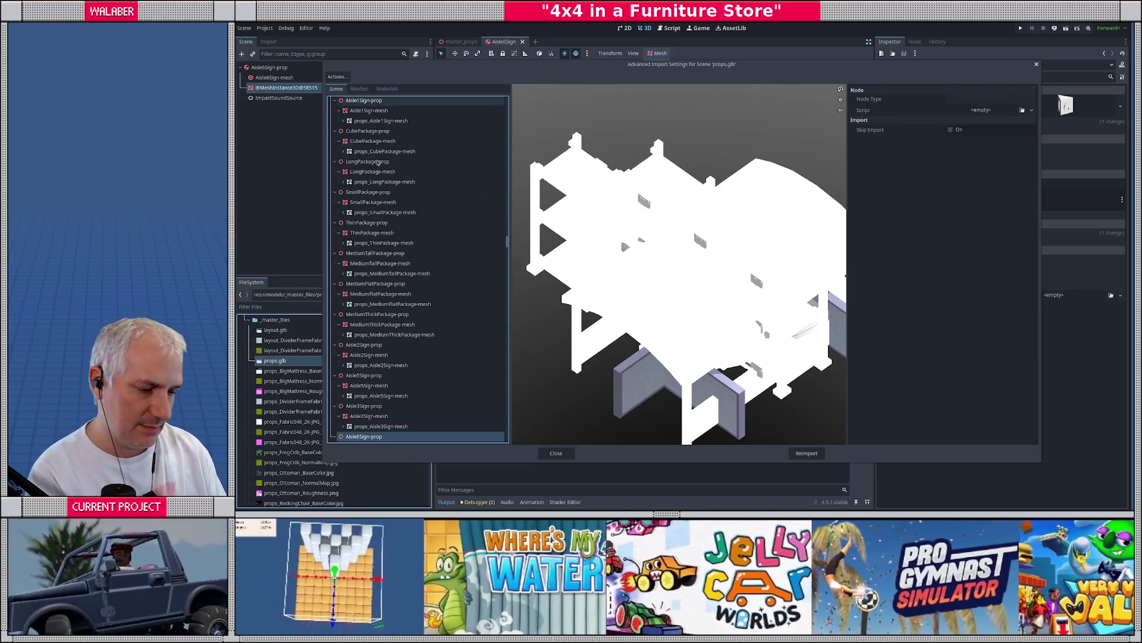
scroll(430, 377, down, 4)
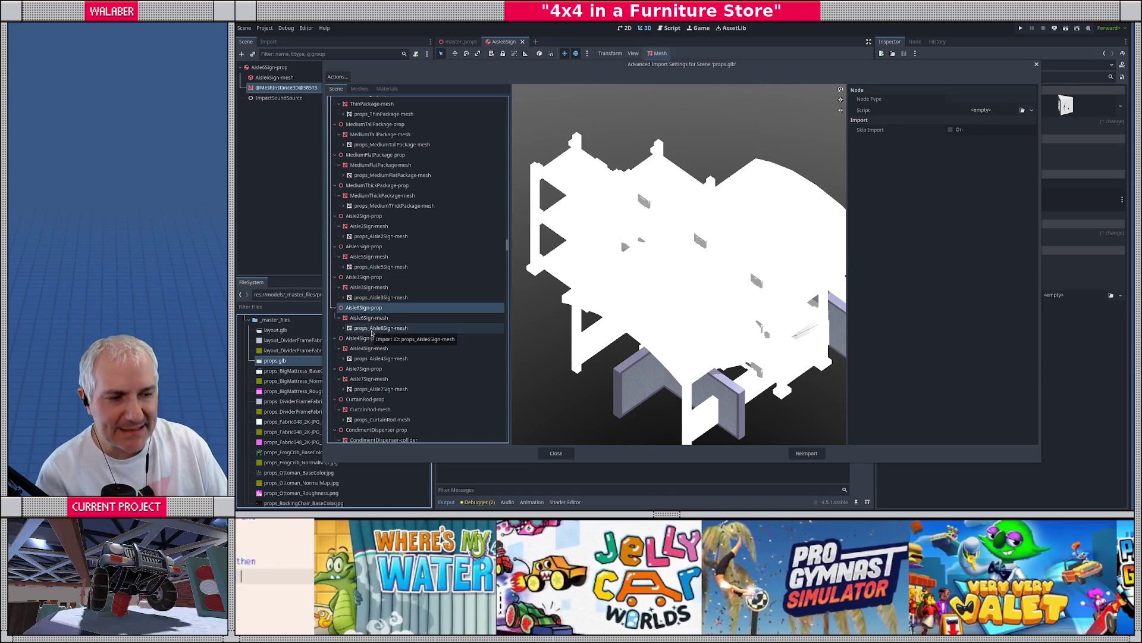
click(372, 320)
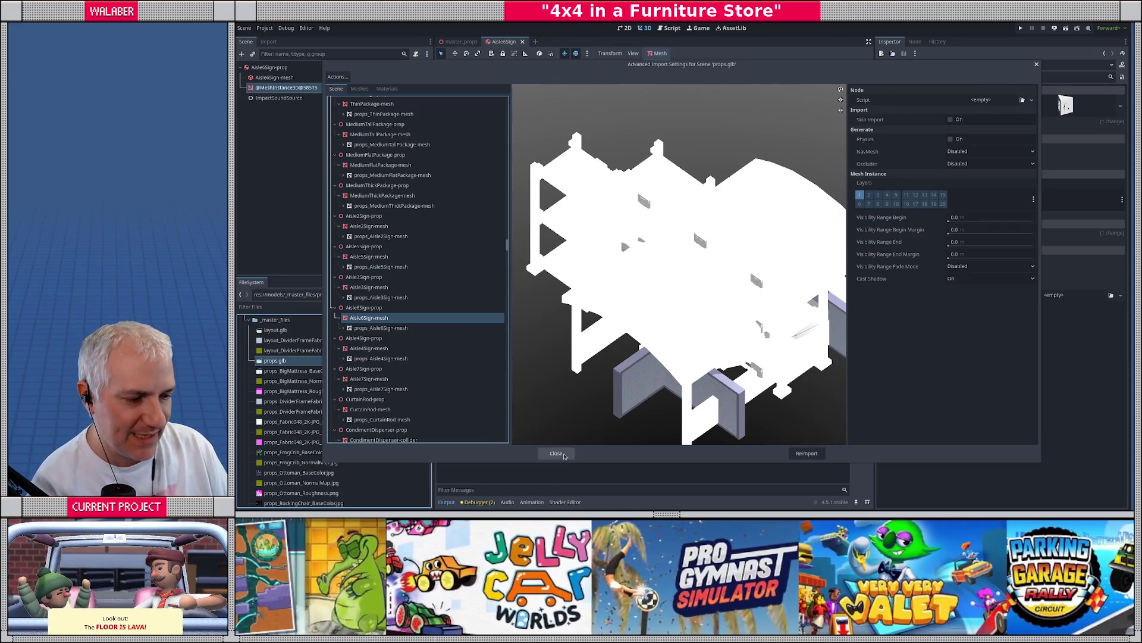
click(555, 453)
In the Script workspace with side docks hidden, open prop_import.gd, then prop_processor.gd
click(671, 28)
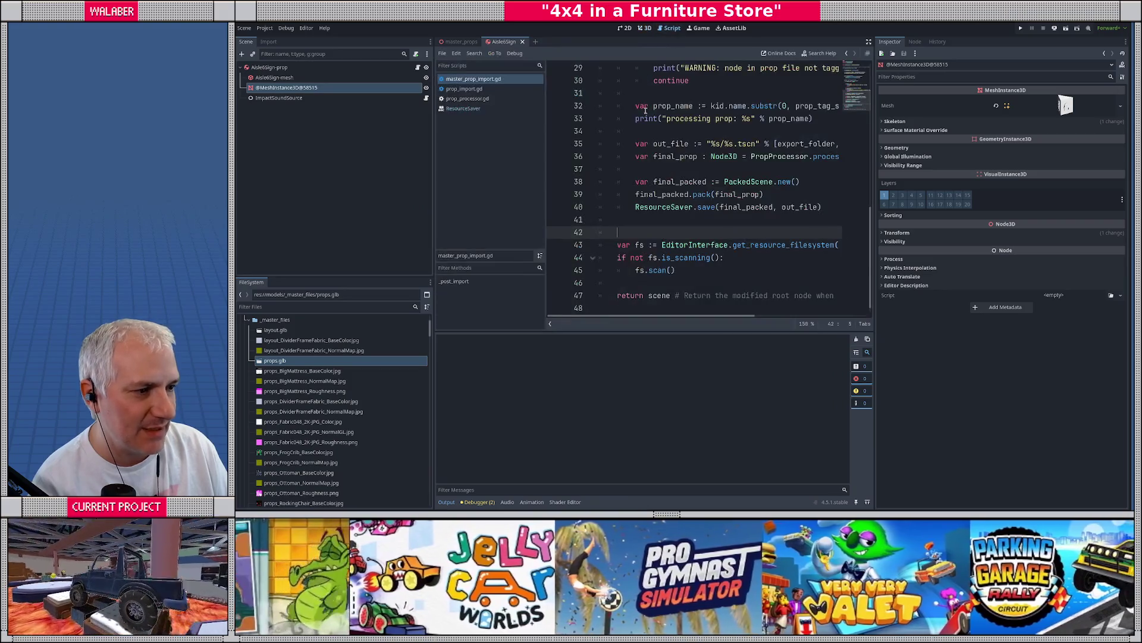
click(868, 42)
click(265, 88)
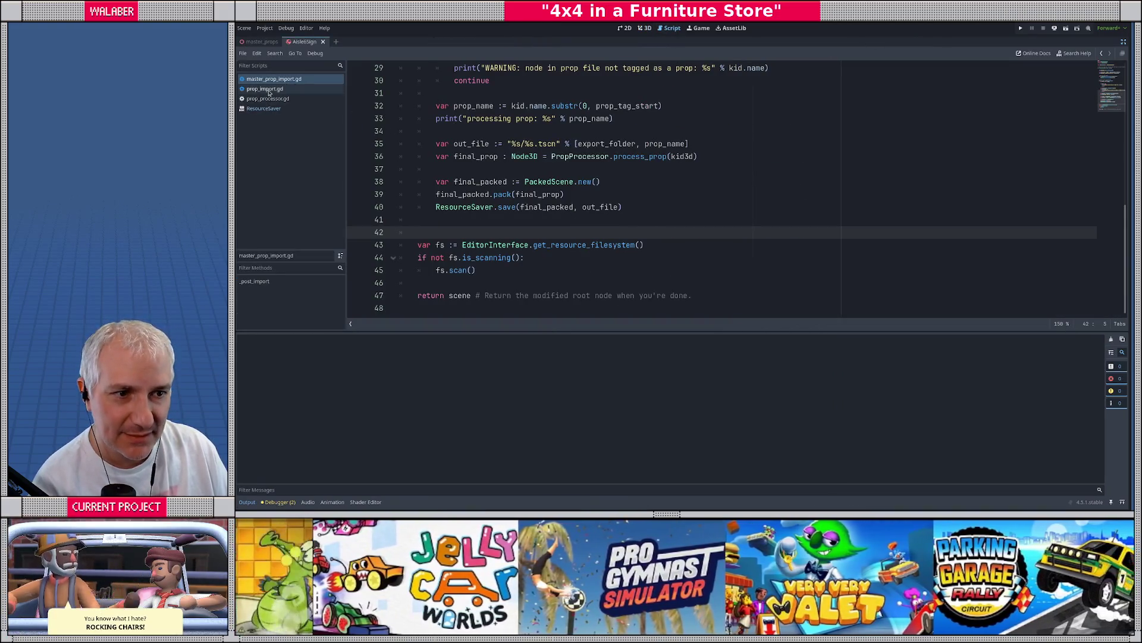
click(271, 99)
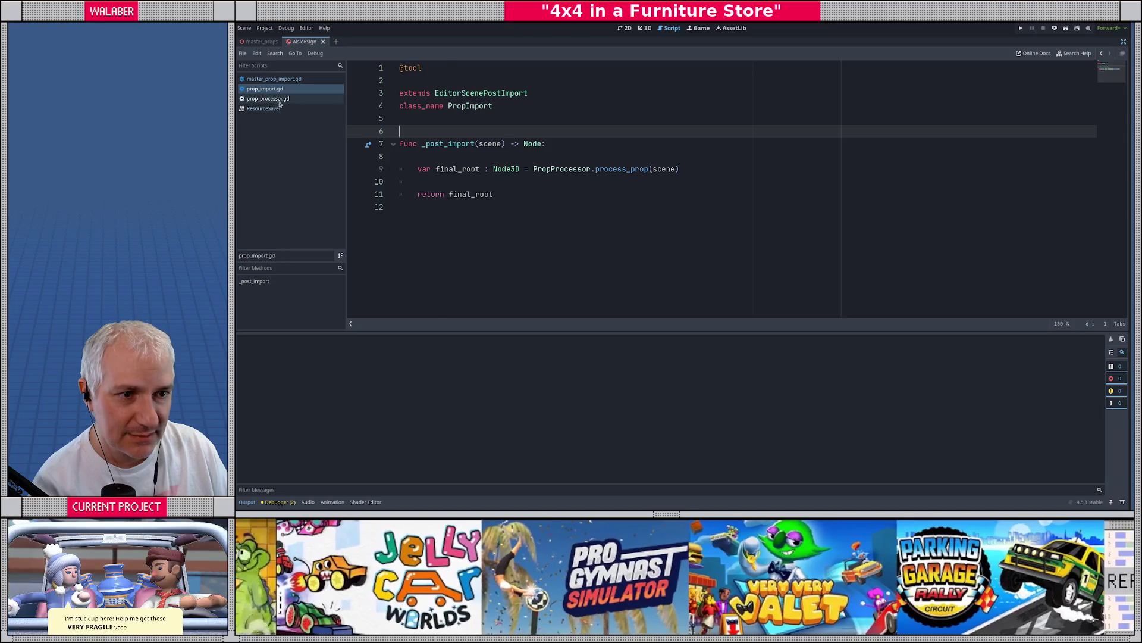
Scroll prop_processor.gd down to the collider loop and select a line of it
scroll(502, 205, down, 6)
scroll(501, 206, down, 5)
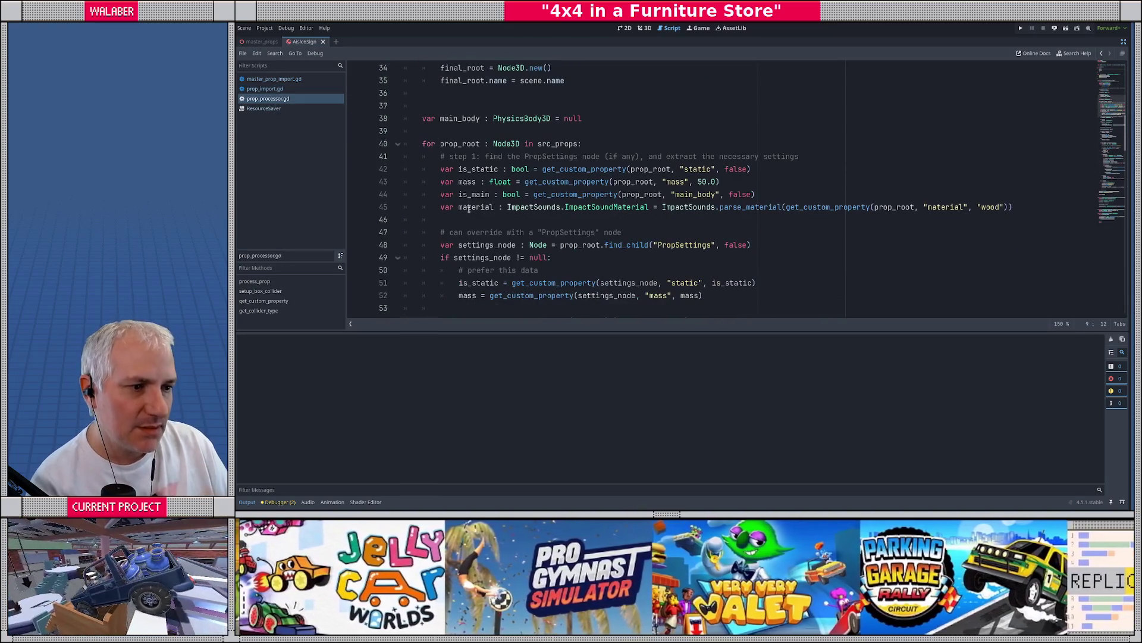
scroll(469, 208, down, 5)
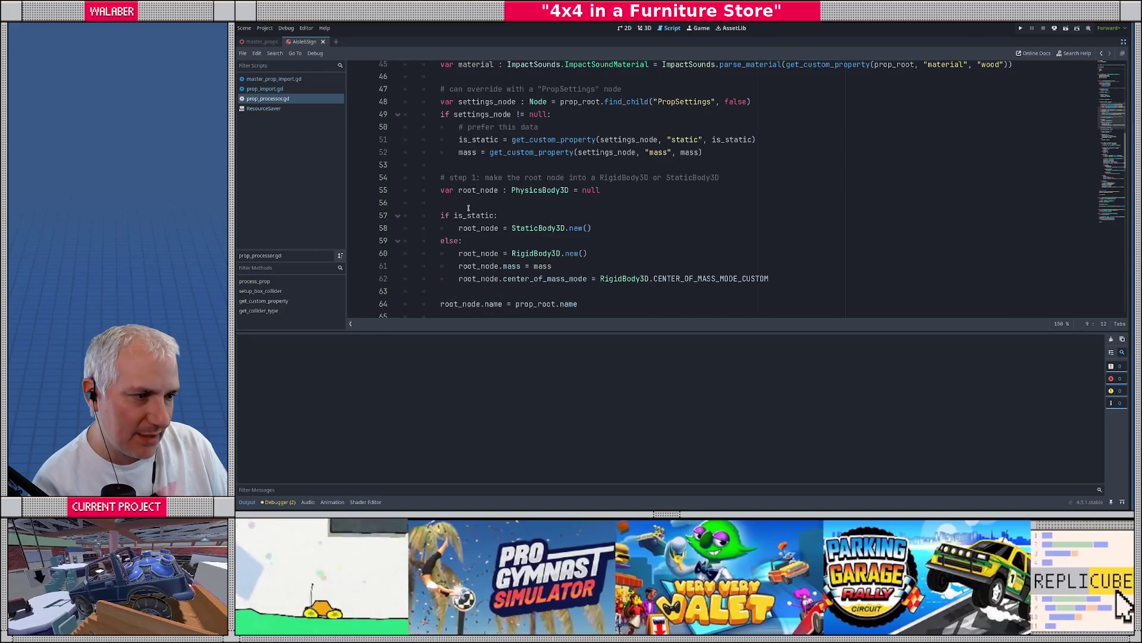
scroll(460, 208, down, 2)
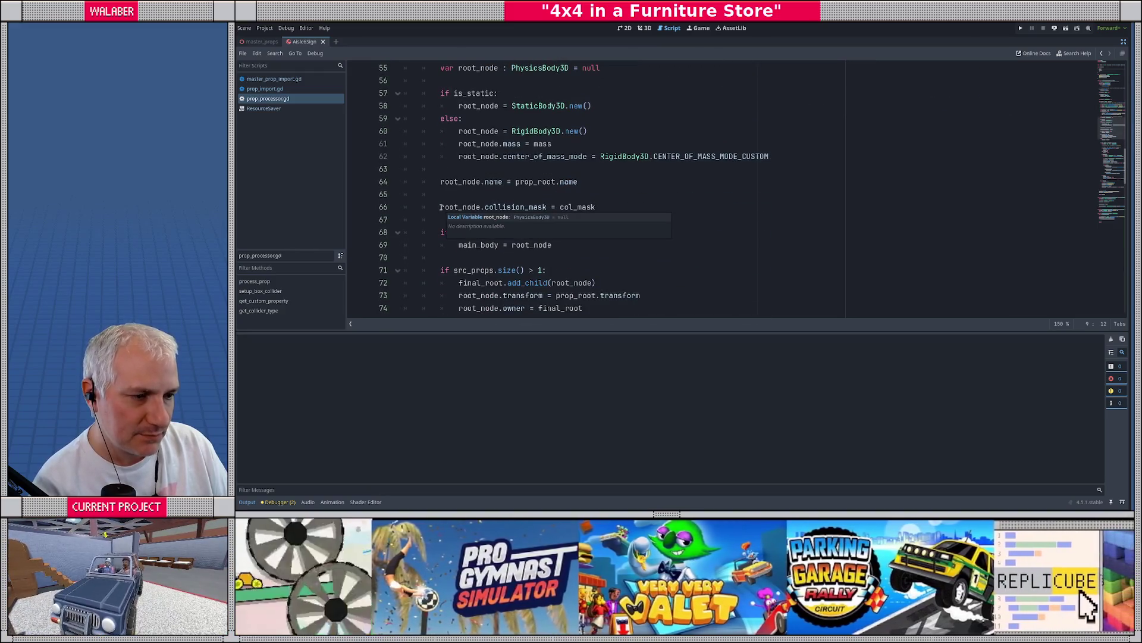
scroll(419, 224, down, 4)
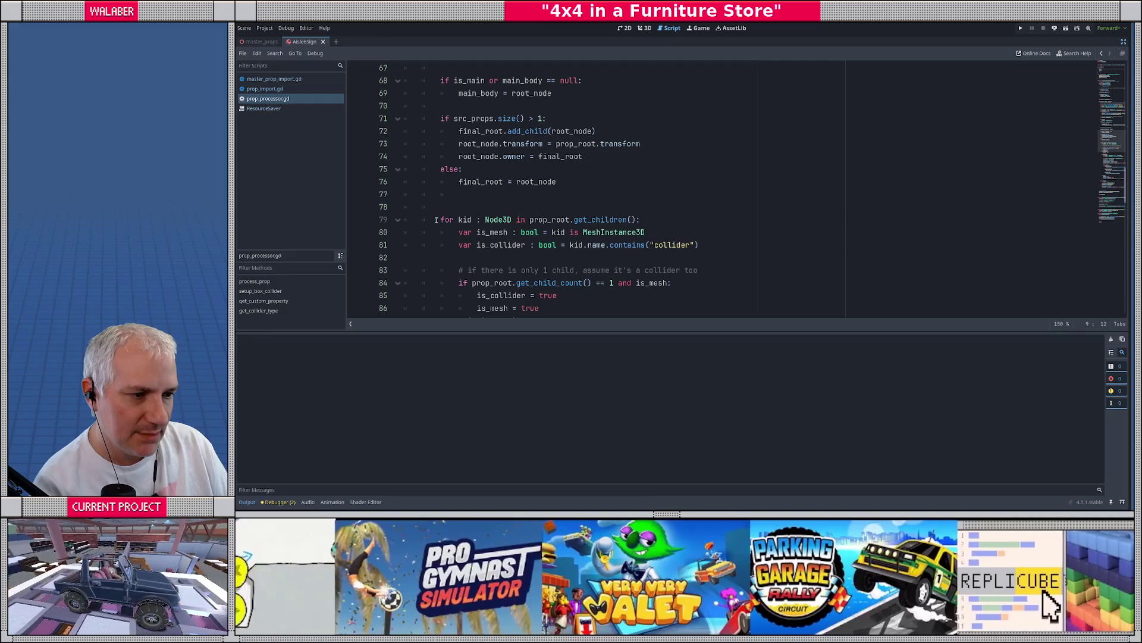
scroll(436, 220, down, 3)
drag(459, 157, 769, 159)
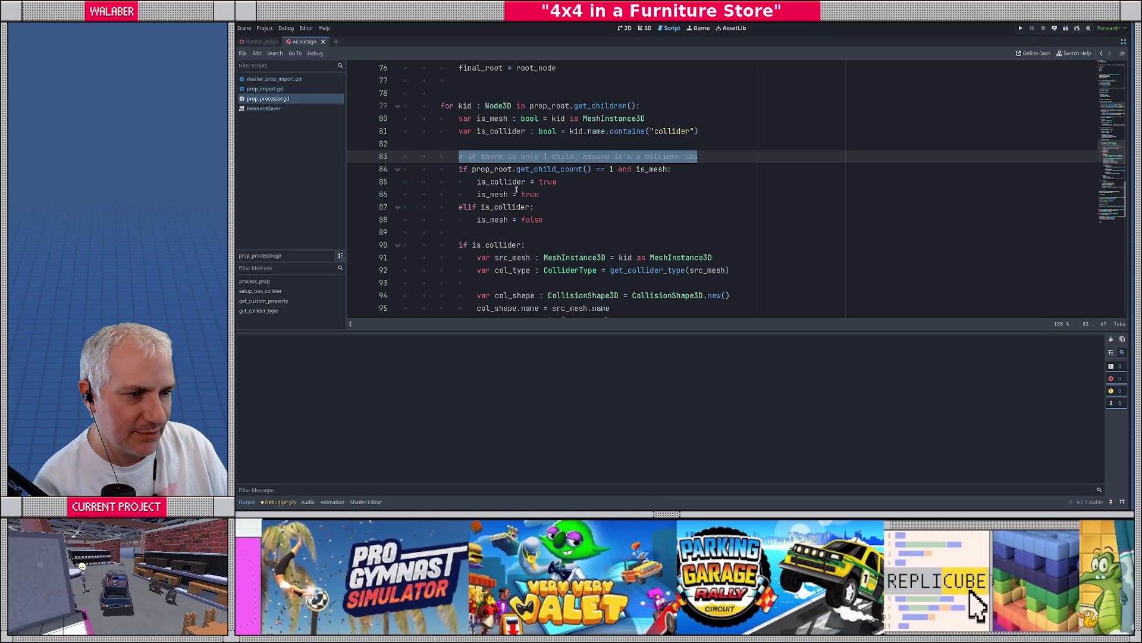
Highlight every use of is_collider, is_mesh, src_mesh and col_shape in the loop
double_click(500, 182)
double_click(496, 195)
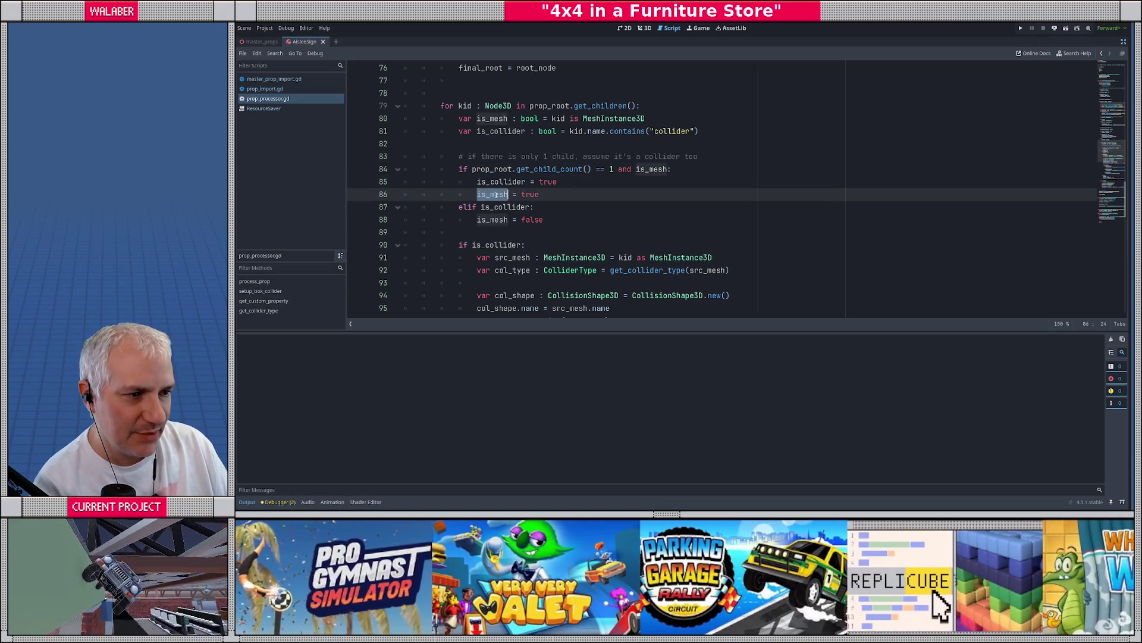
scroll(464, 203, down, 1)
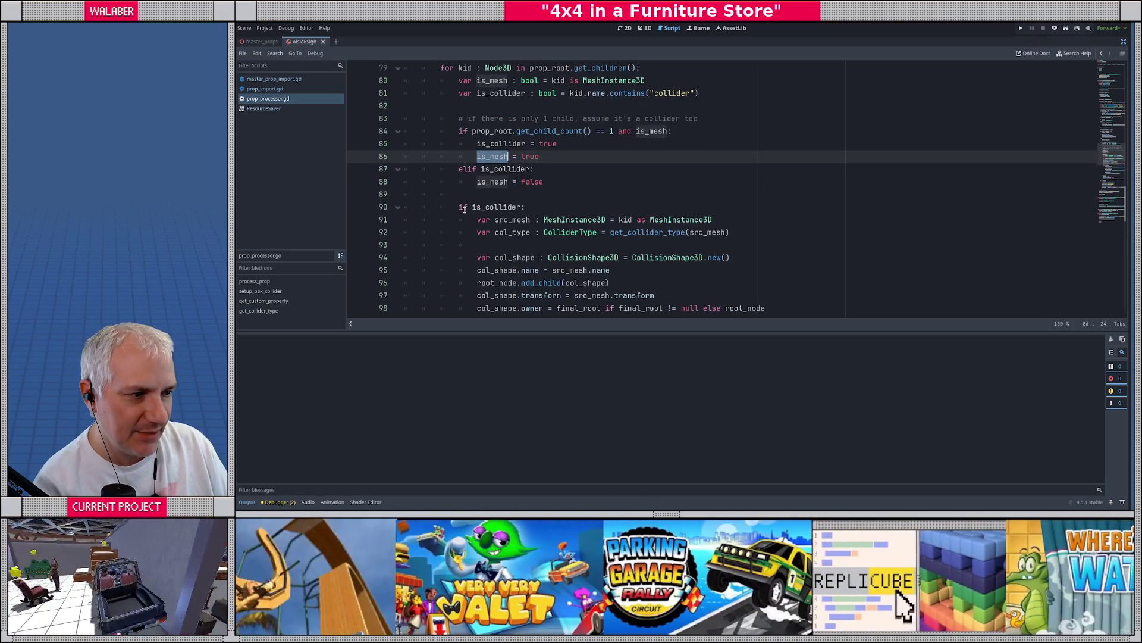
double_click(507, 220)
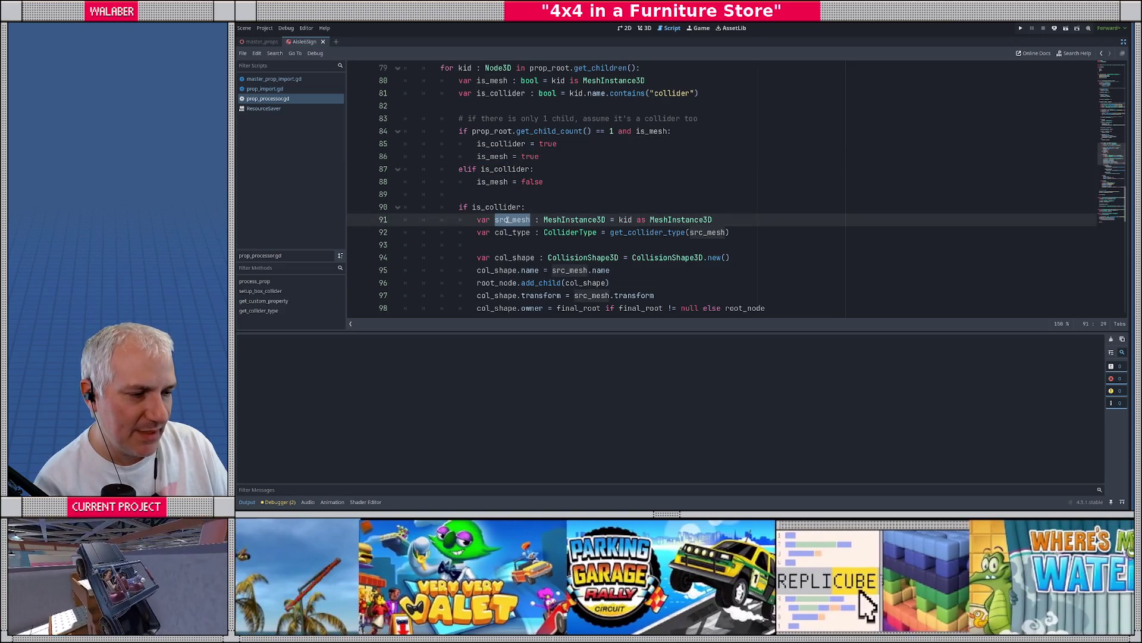
scroll(505, 221, down, 1)
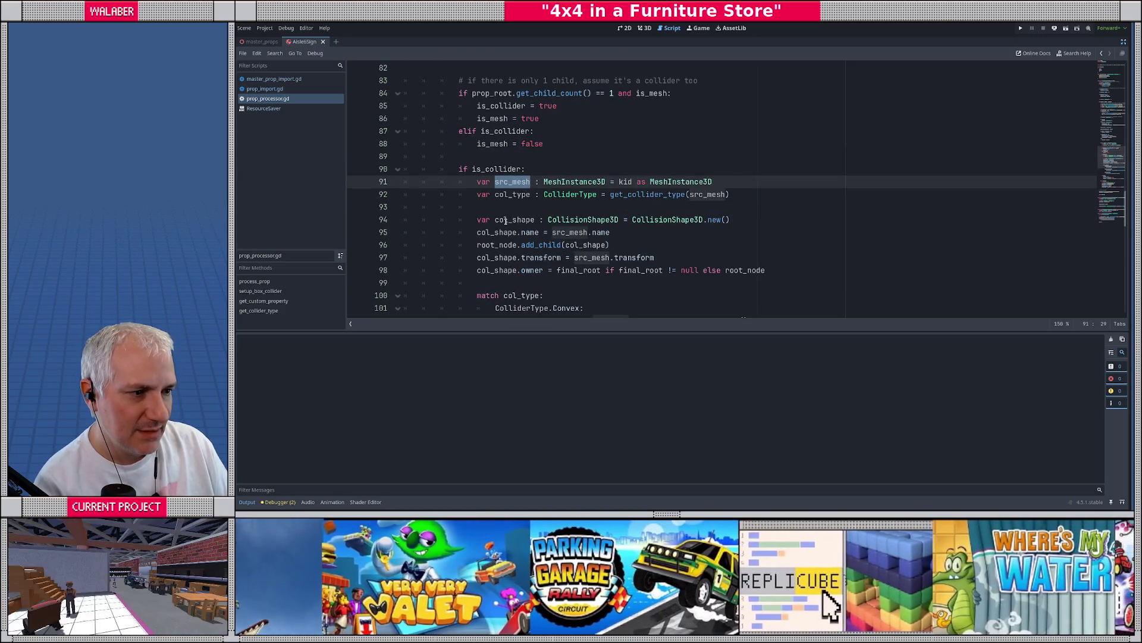
double_click(508, 220)
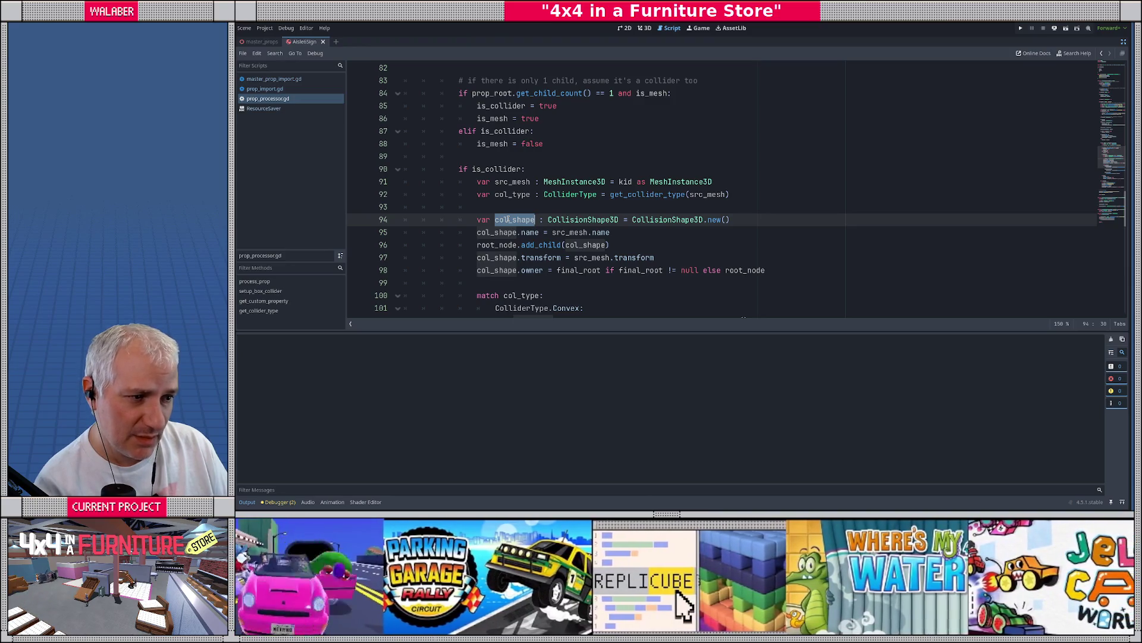
Check what src_mesh and its copied name property refer to, then dismiss the documentation popup
double_click(567, 233)
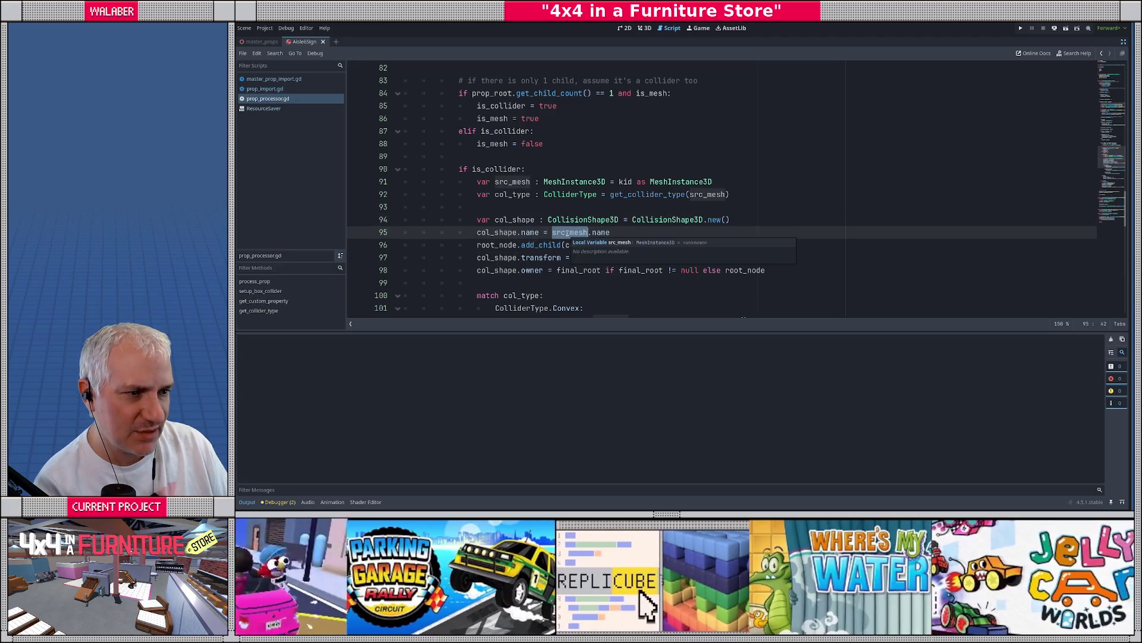
double_click(598, 232)
mouse_move(597, 234)
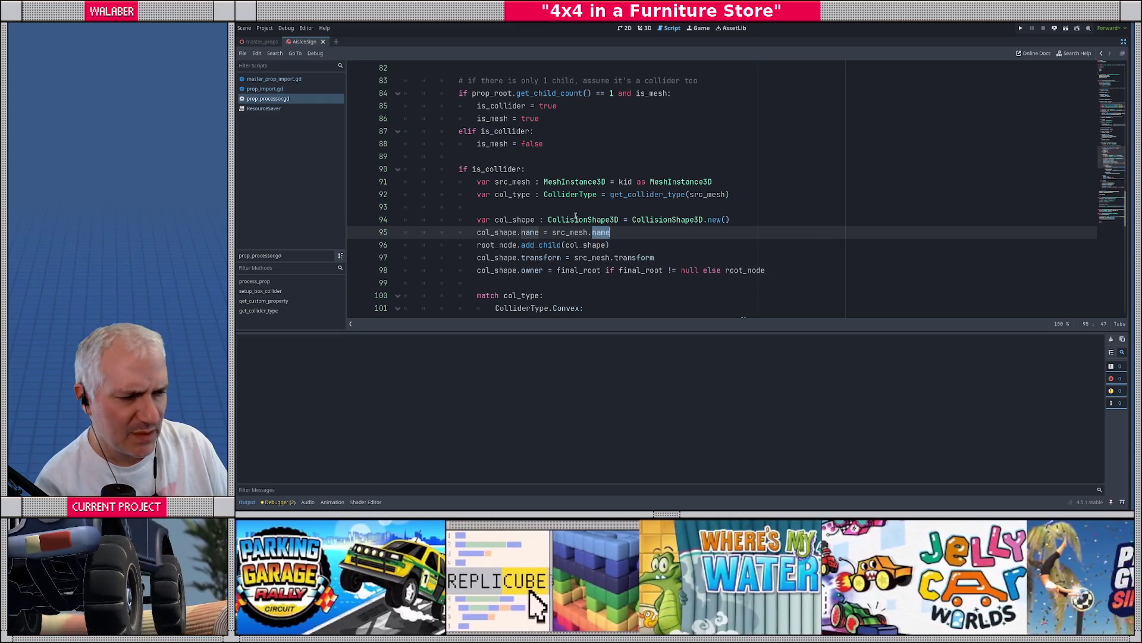
click(575, 220)
scroll(566, 209, down, 1)
scroll(567, 208, down, 5)
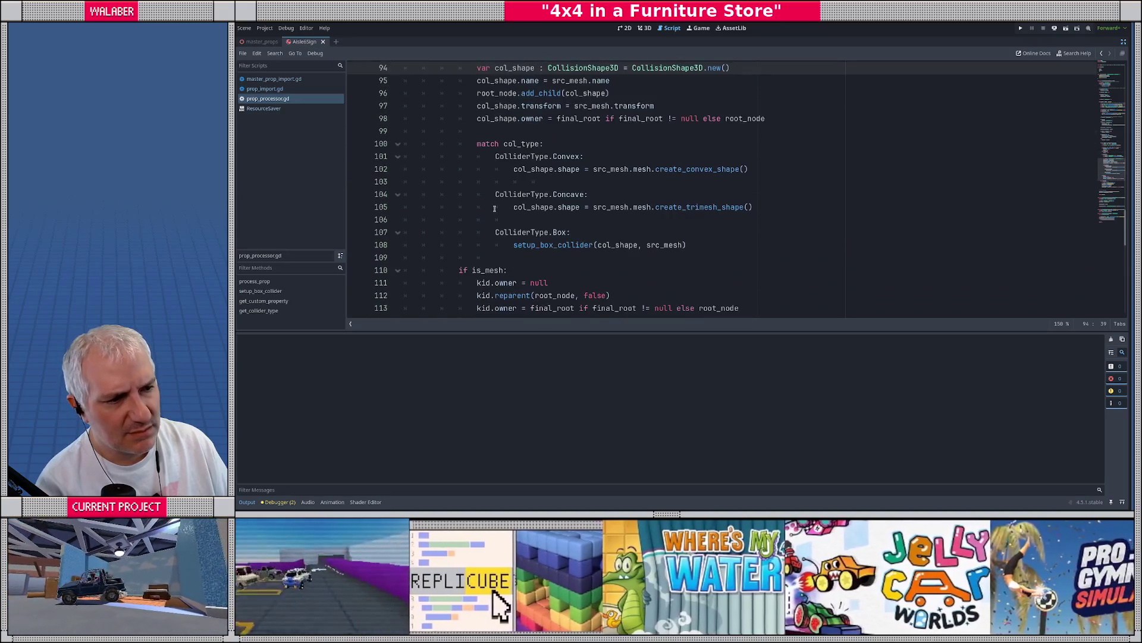
scroll(495, 208, up, 4)
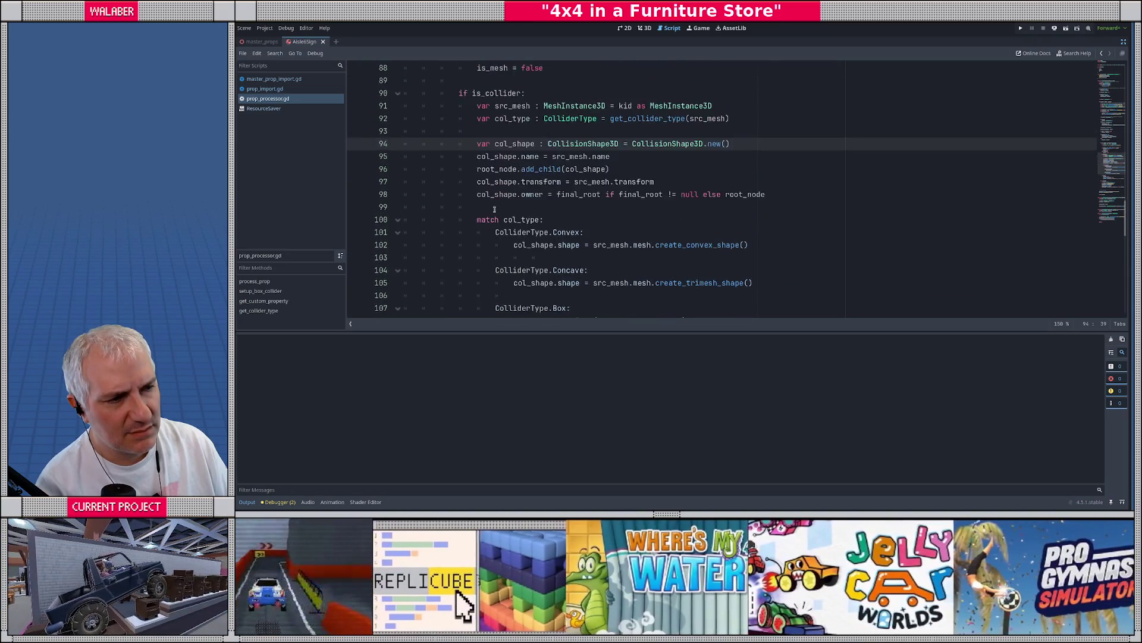
scroll(494, 209, up, 4)
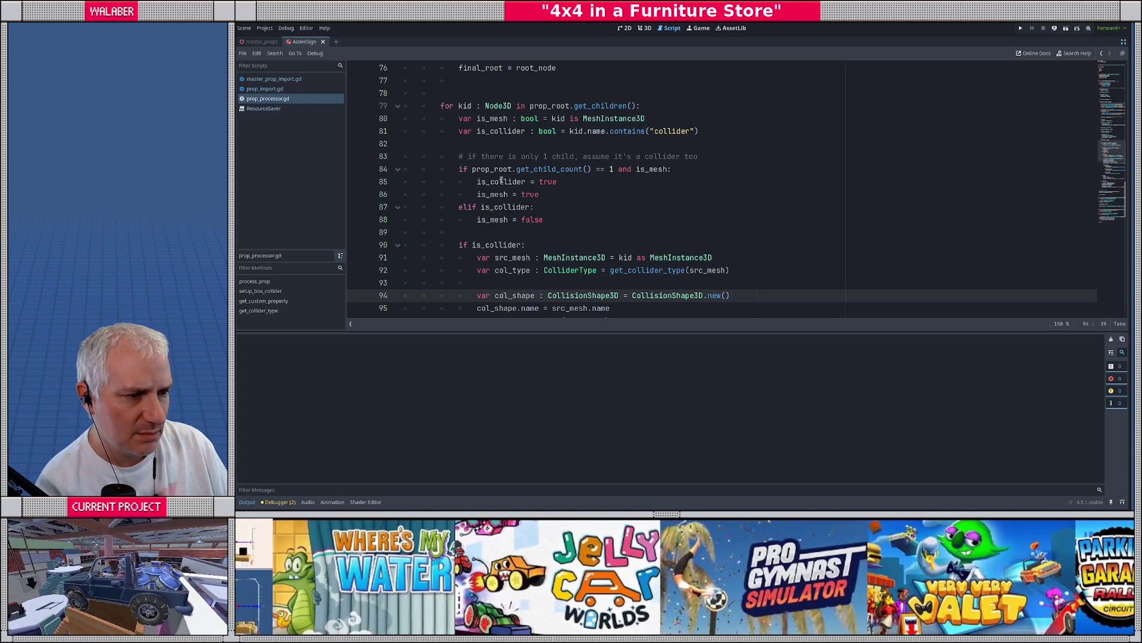
scroll(544, 194, down, 2)
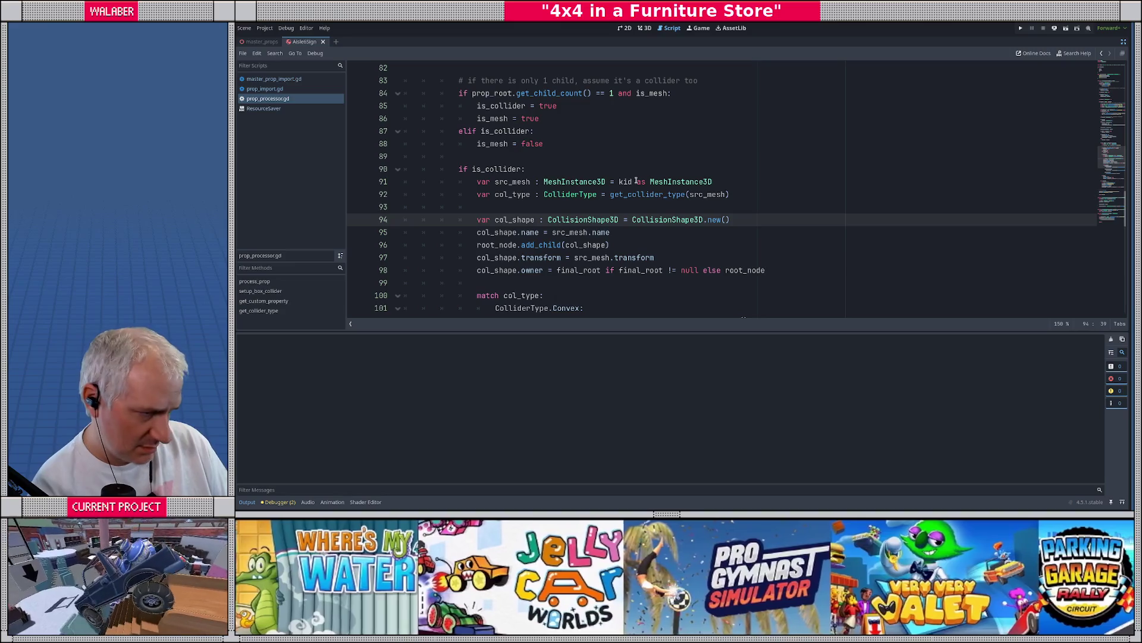
drag(476, 233, 677, 233)
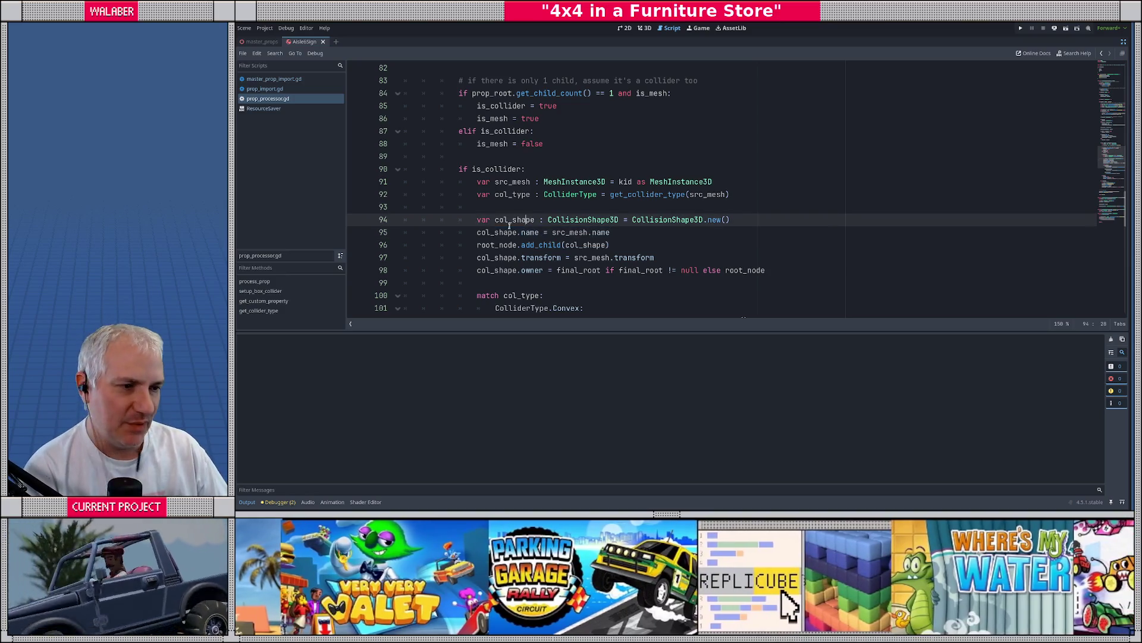
drag(480, 233, 611, 232)
scroll(507, 252, down, 2)
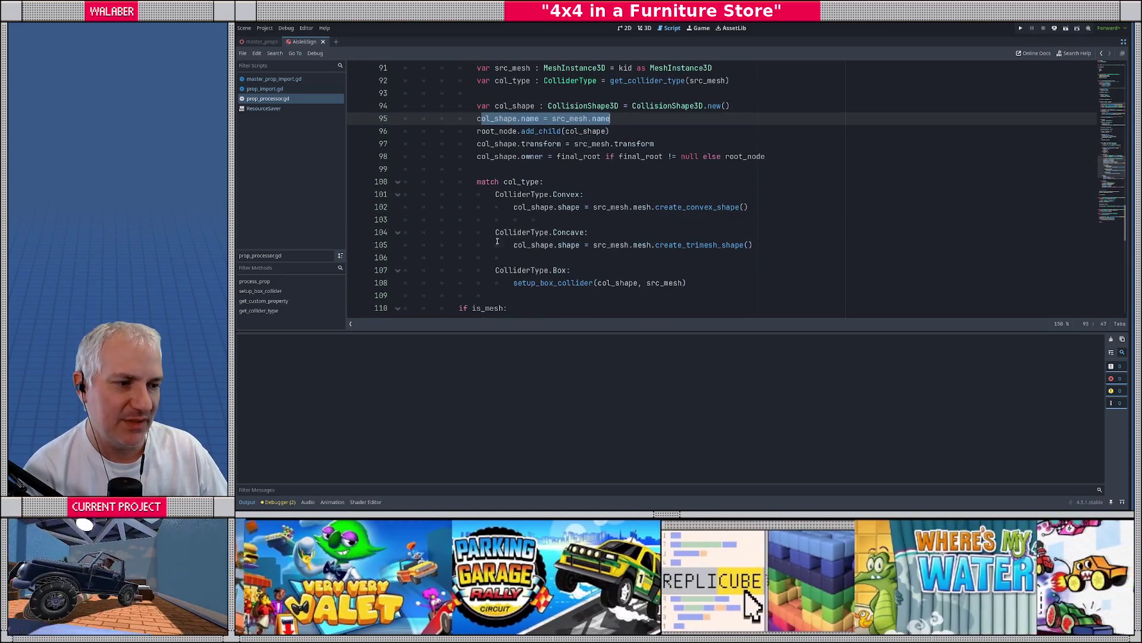
scroll(483, 190, up, 2)
drag(476, 194, 610, 195)
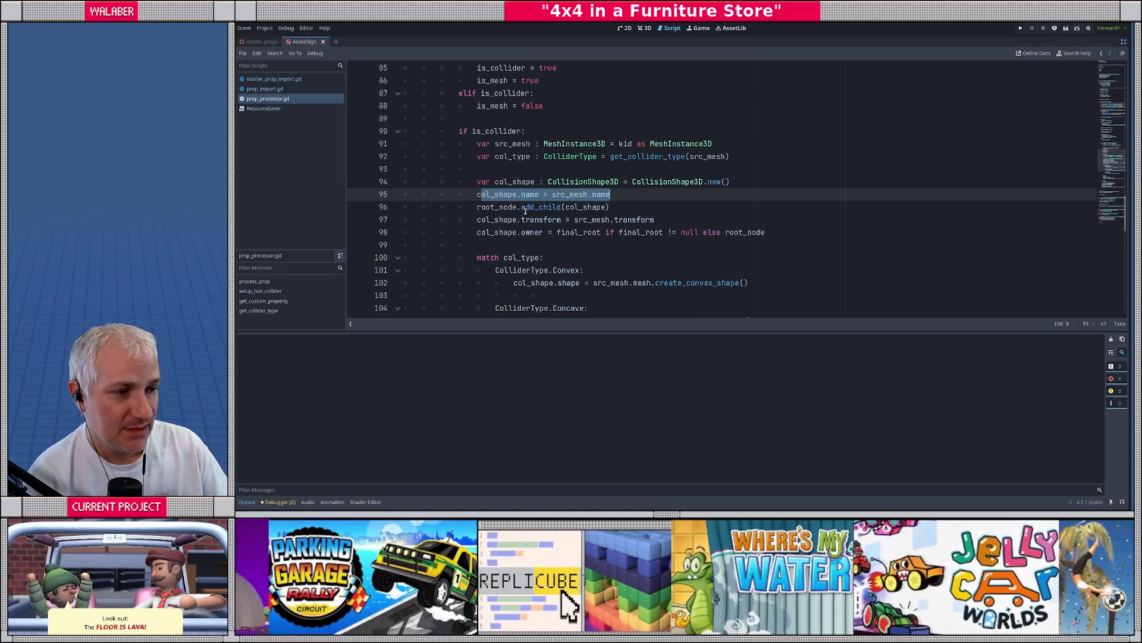
drag(478, 207, 627, 203)
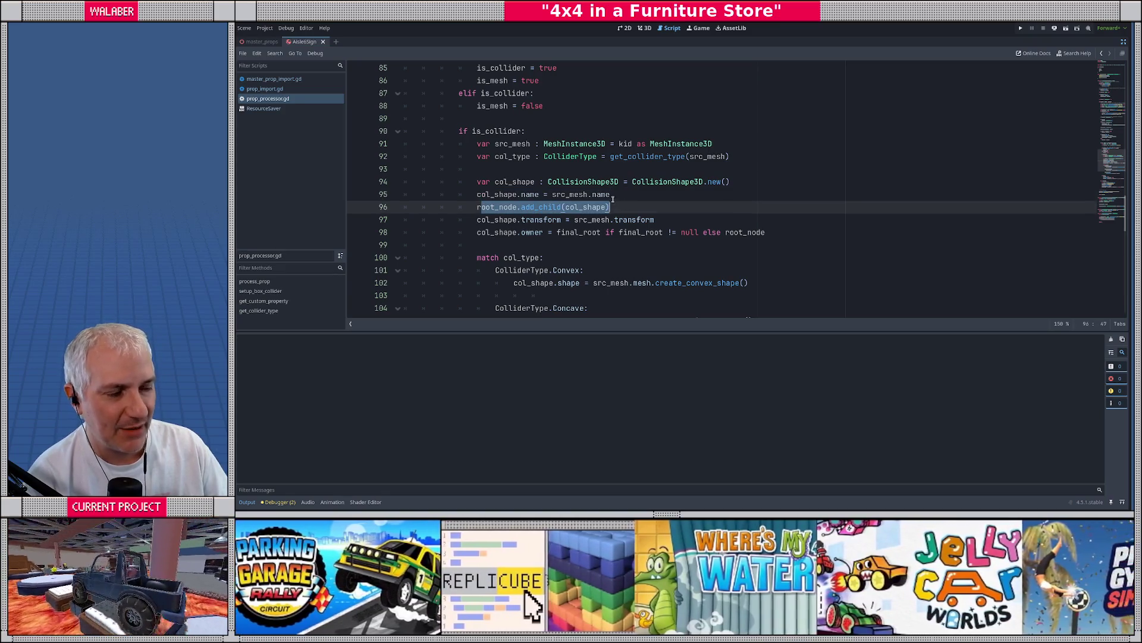
click(620, 195)
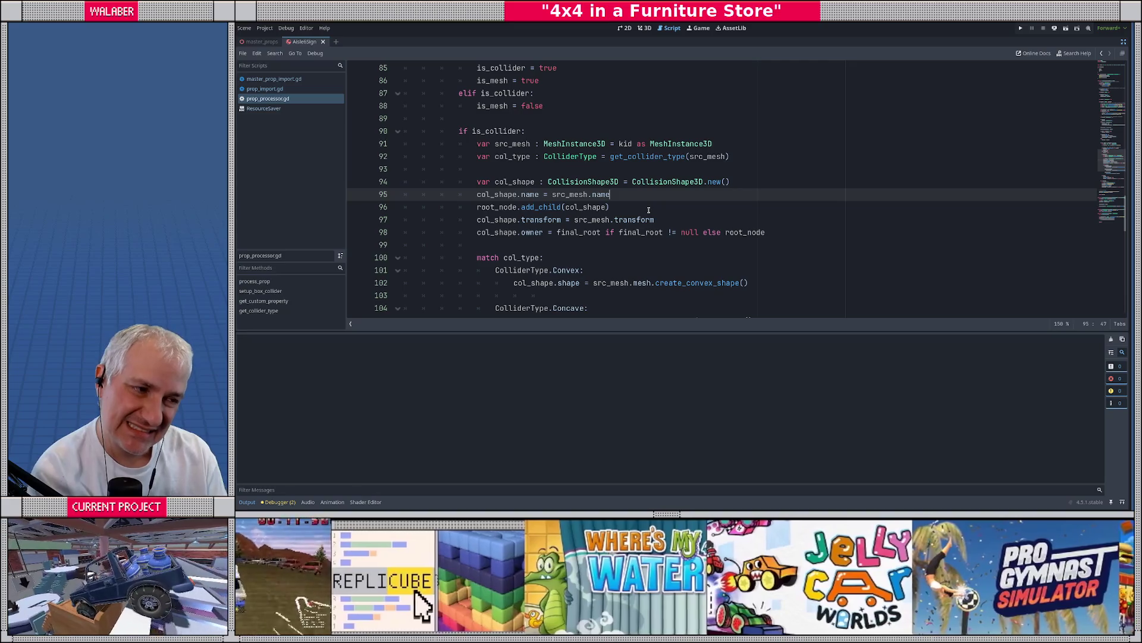
Add an if is_mesh: branch setting col_shape.name = "%s-collider" % src_mesh.name, and save
key(Return)
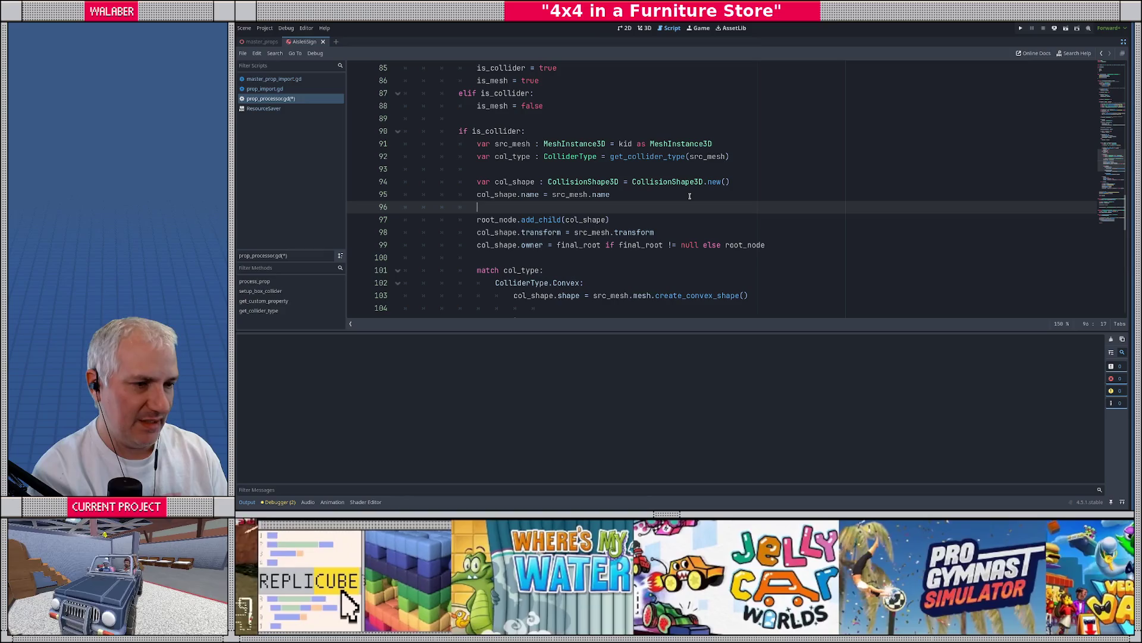
text(if is_me)
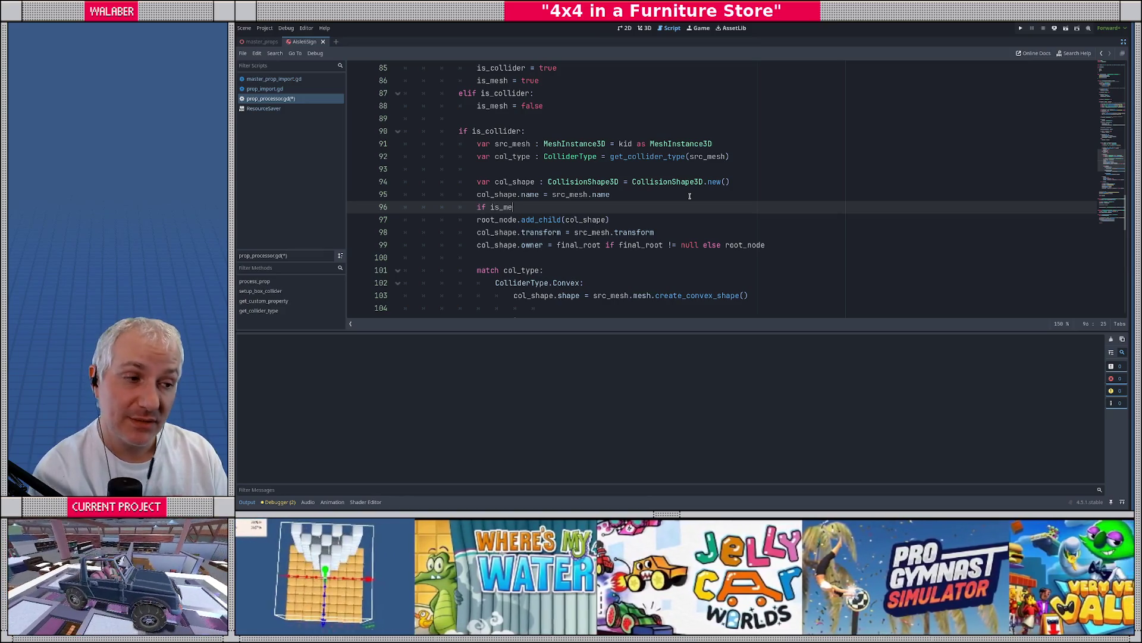
text(sh:)
key(Return)
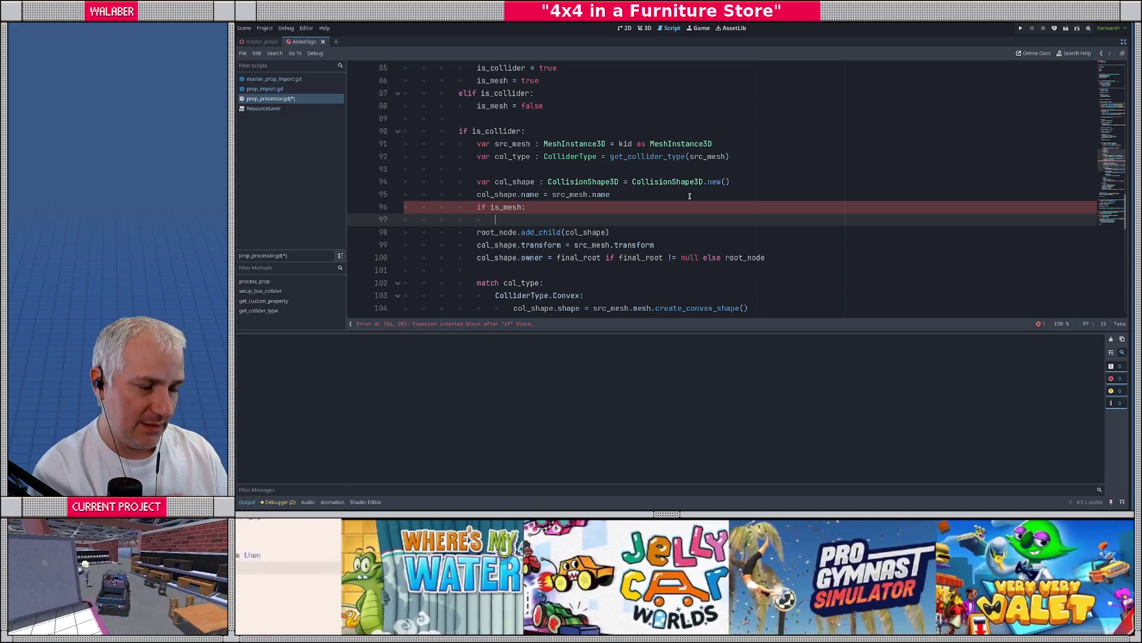
text(col_)
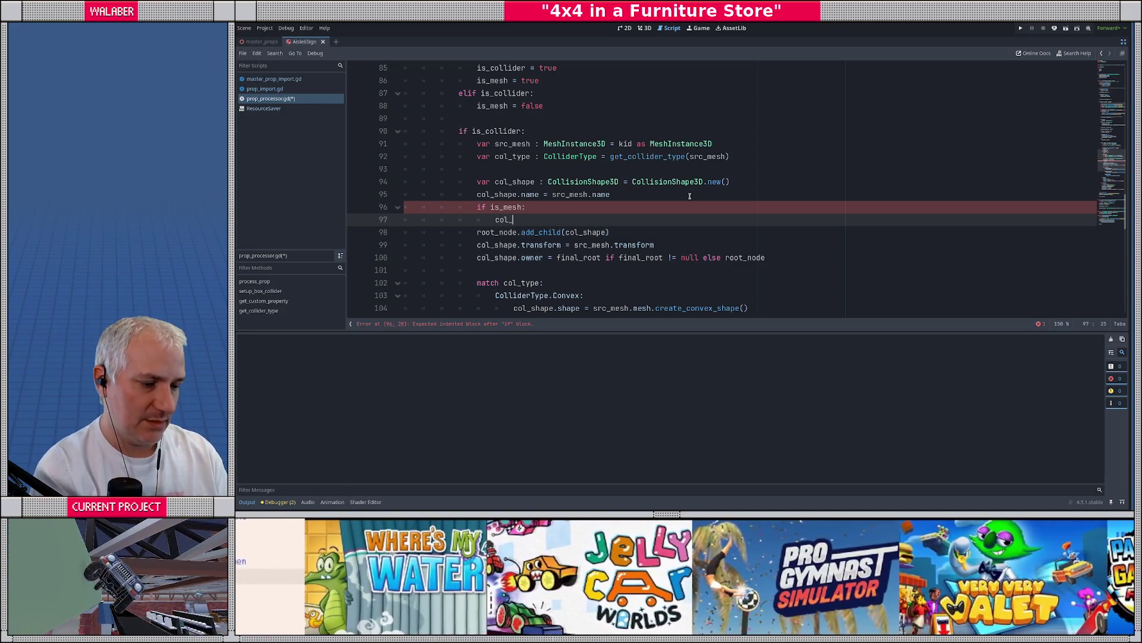
text(shape.name = ")
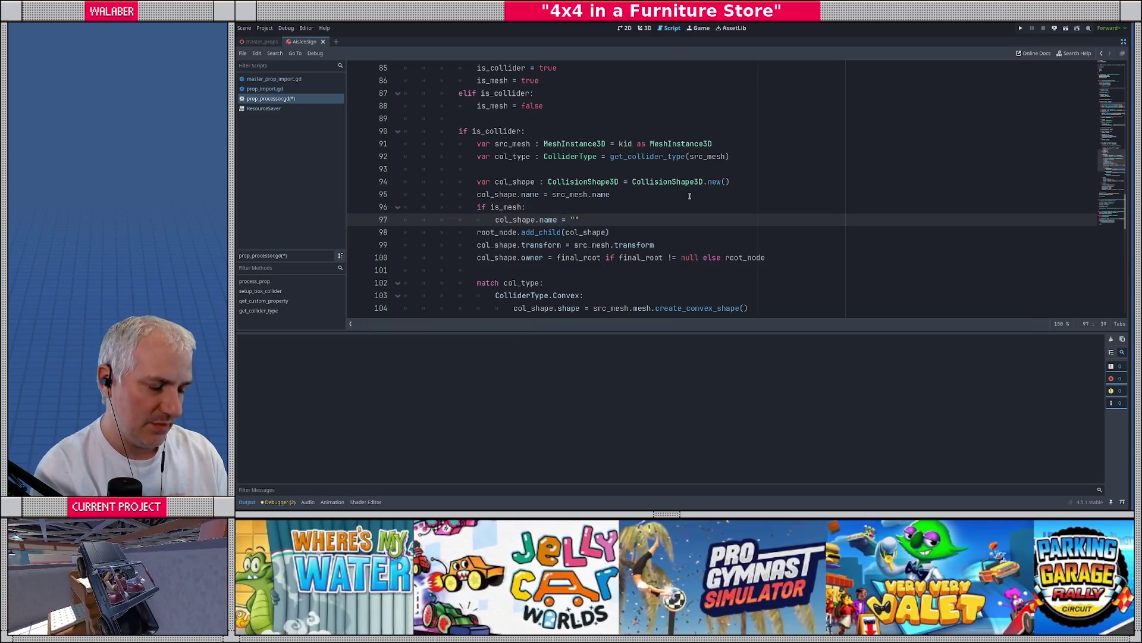
text(%s)
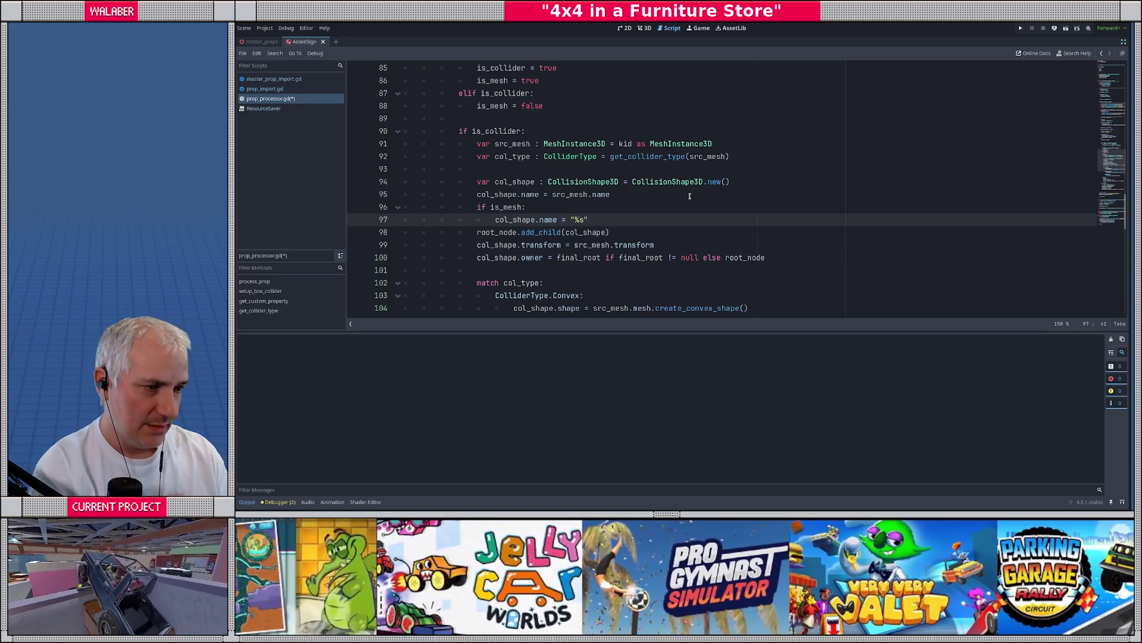
text(-collider")
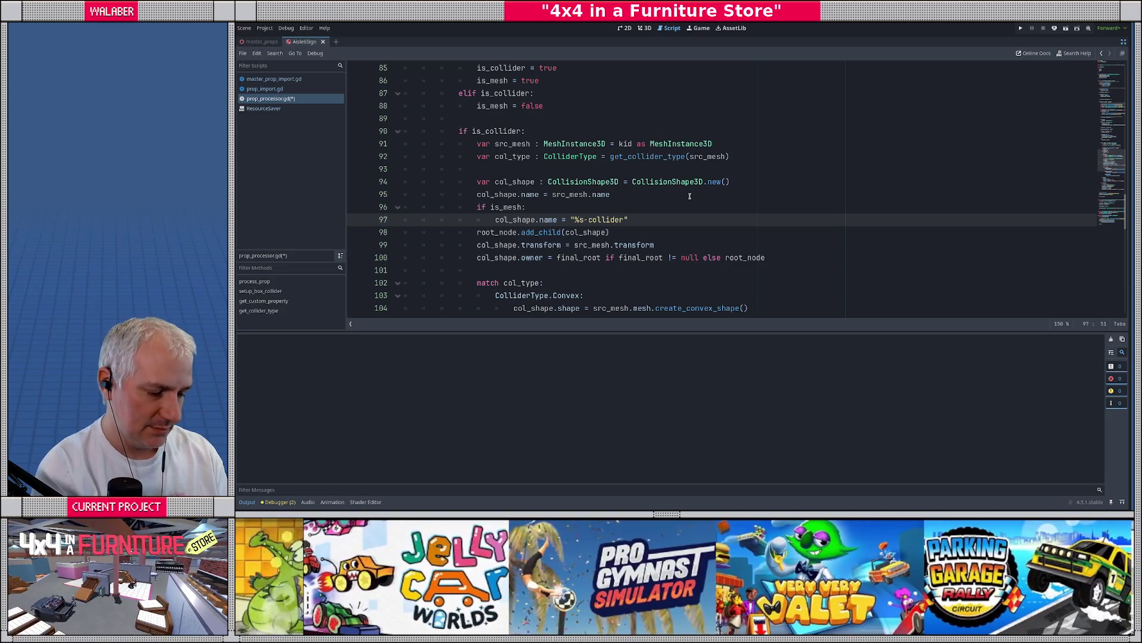
text( % src_mesh.)
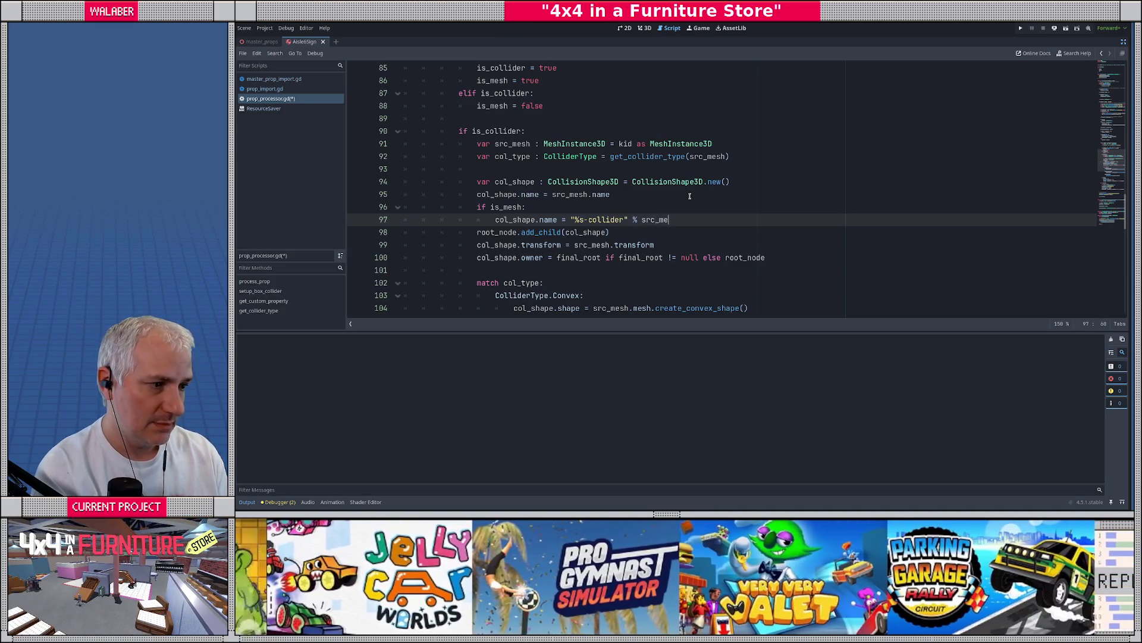
text(name)
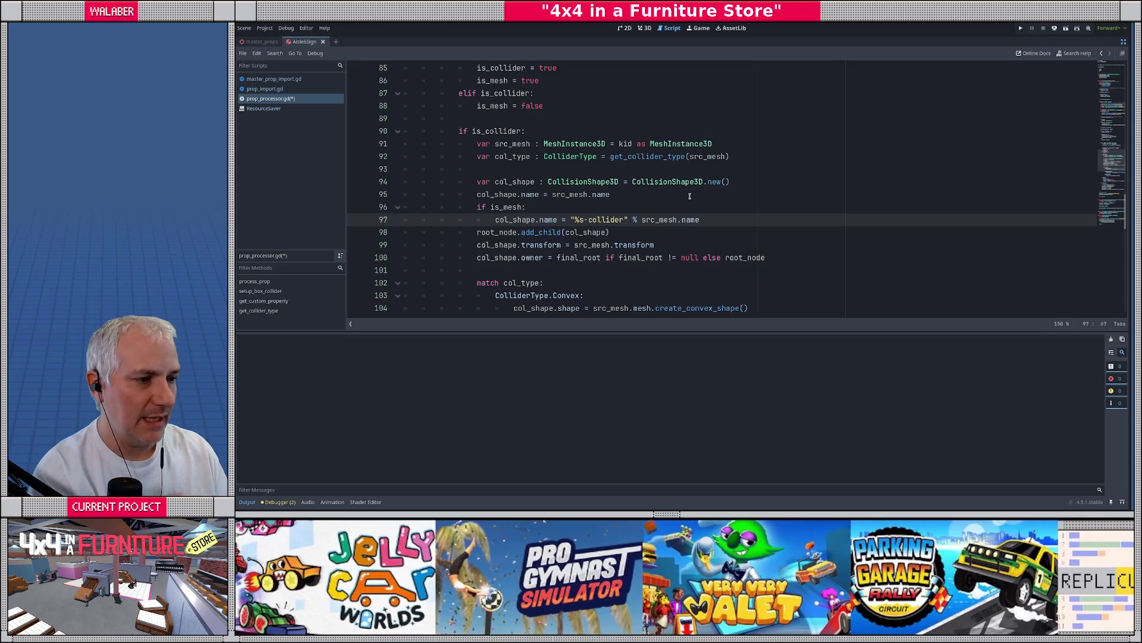
key(Return)
key(ctrl+s)
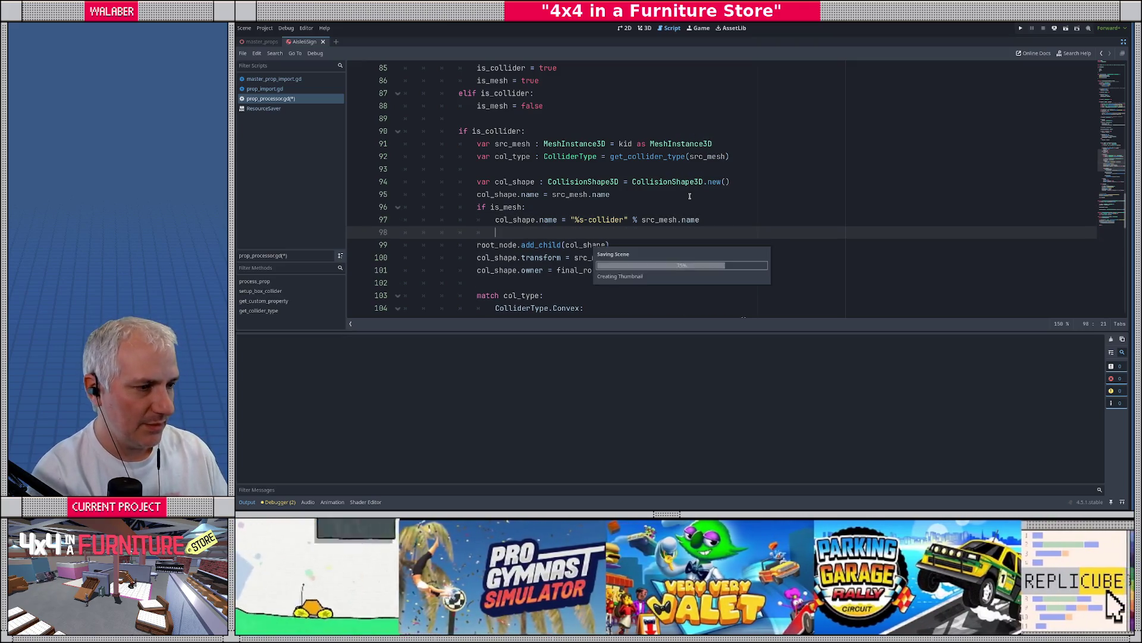
Restore the docks, switch to 3D, reimport props.glb, then close the AisleSign scene
click(1123, 44)
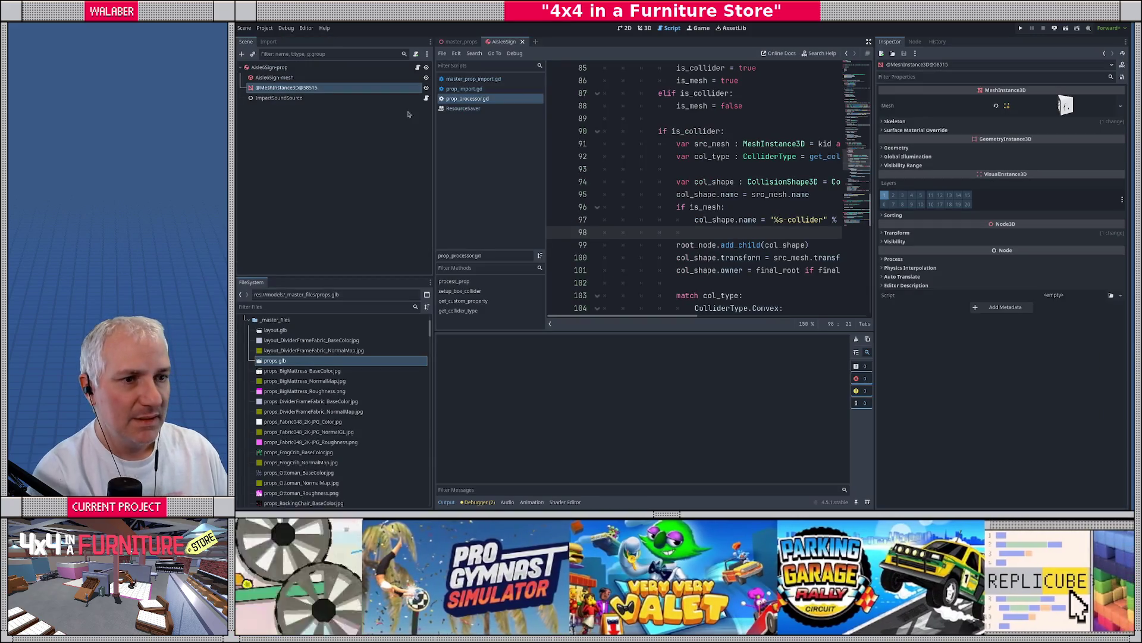
click(643, 28)
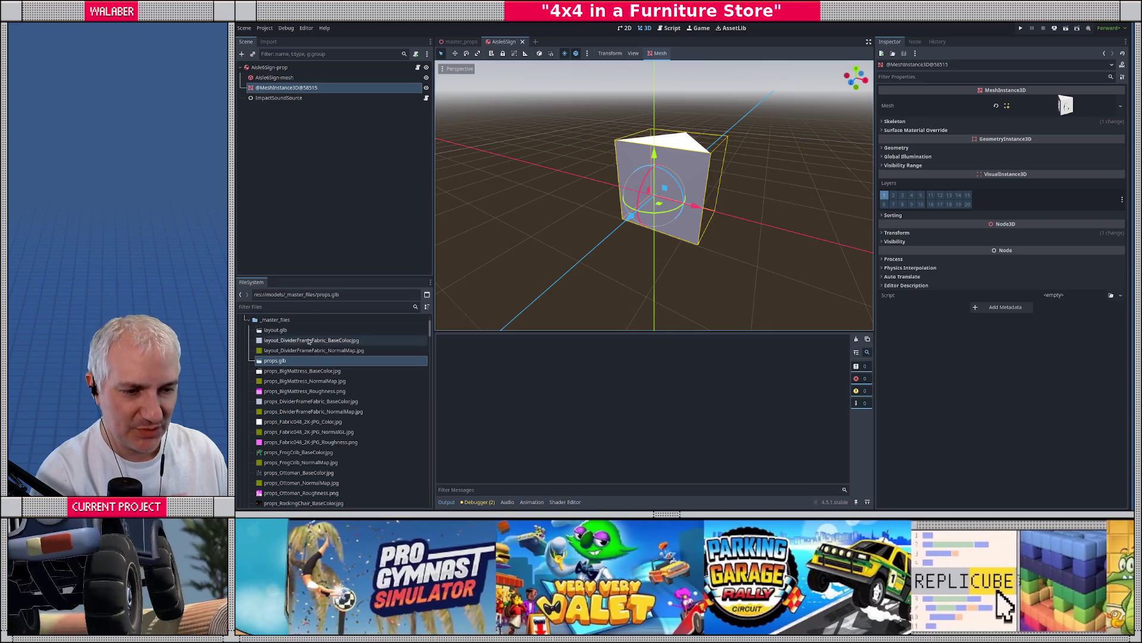
right_click(300, 363)
click(319, 473)
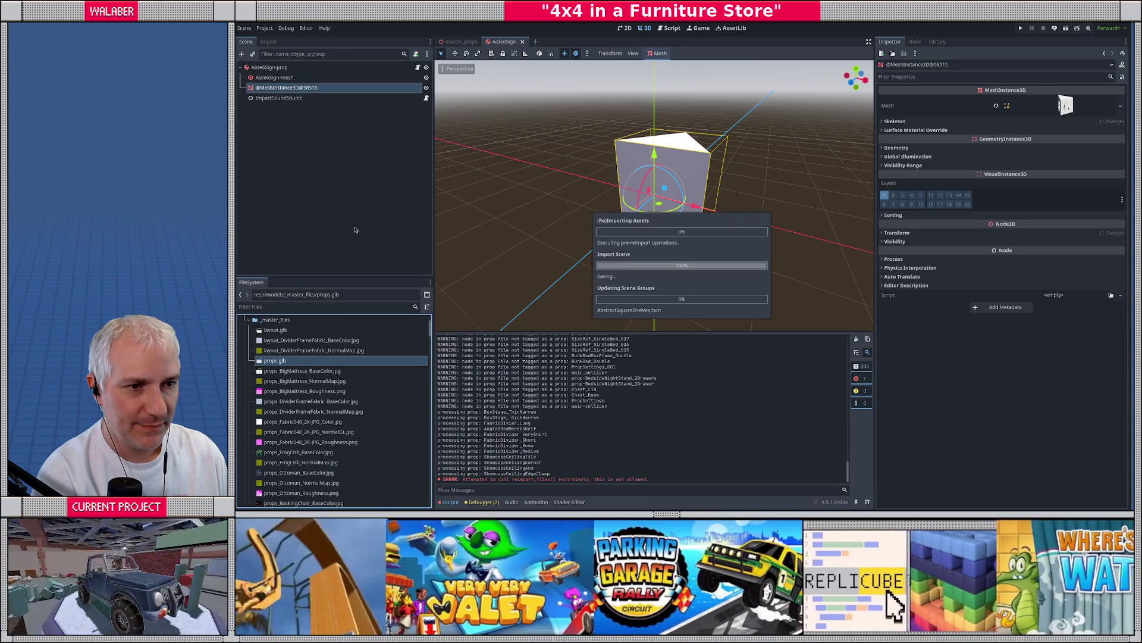
click(332, 137)
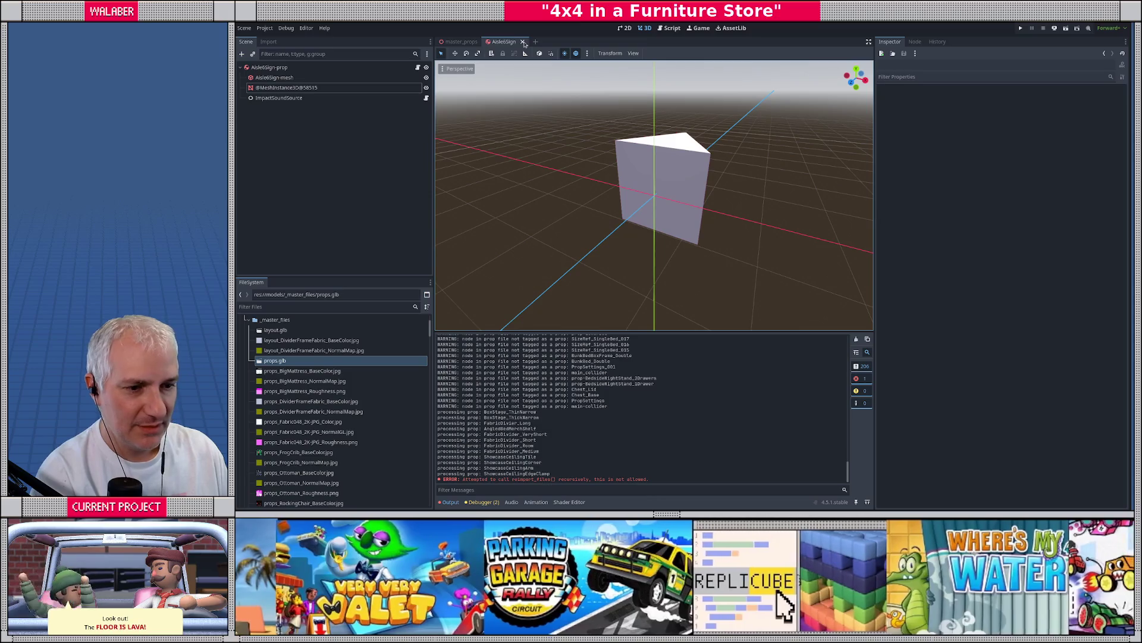
click(523, 41)
Filter FileSystem by 'aisle' and open Aisle6Sign.tscn
click(339, 306)
text(aisle)
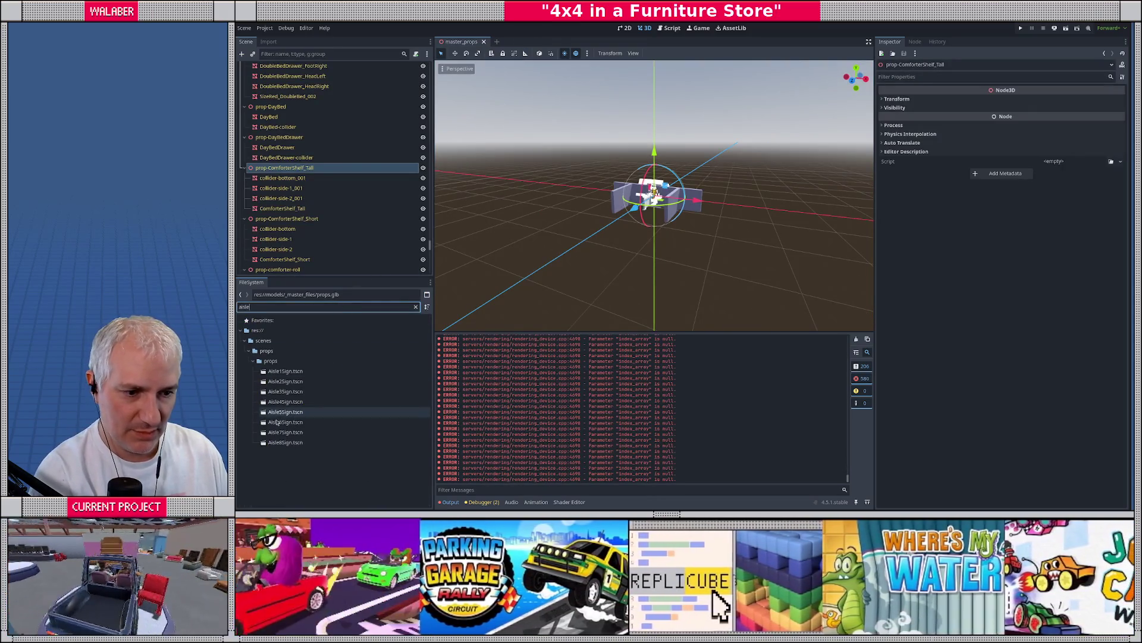
double_click(277, 422)
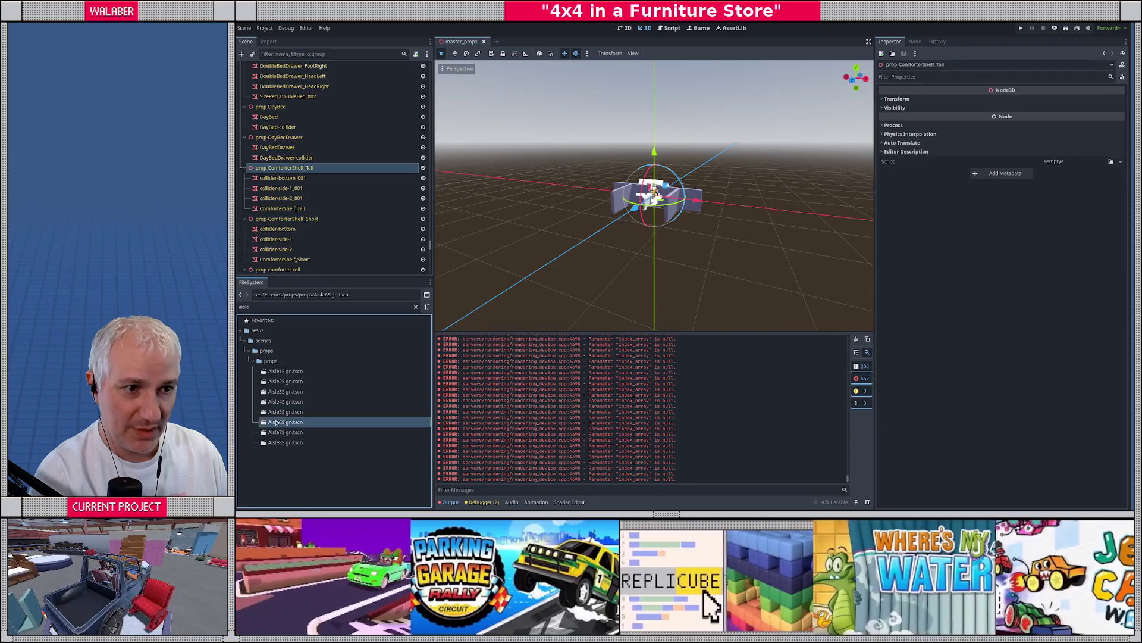
Select the Aisle6Sign-mesh-collider node and orbit the view to inspect the collider
click(291, 89)
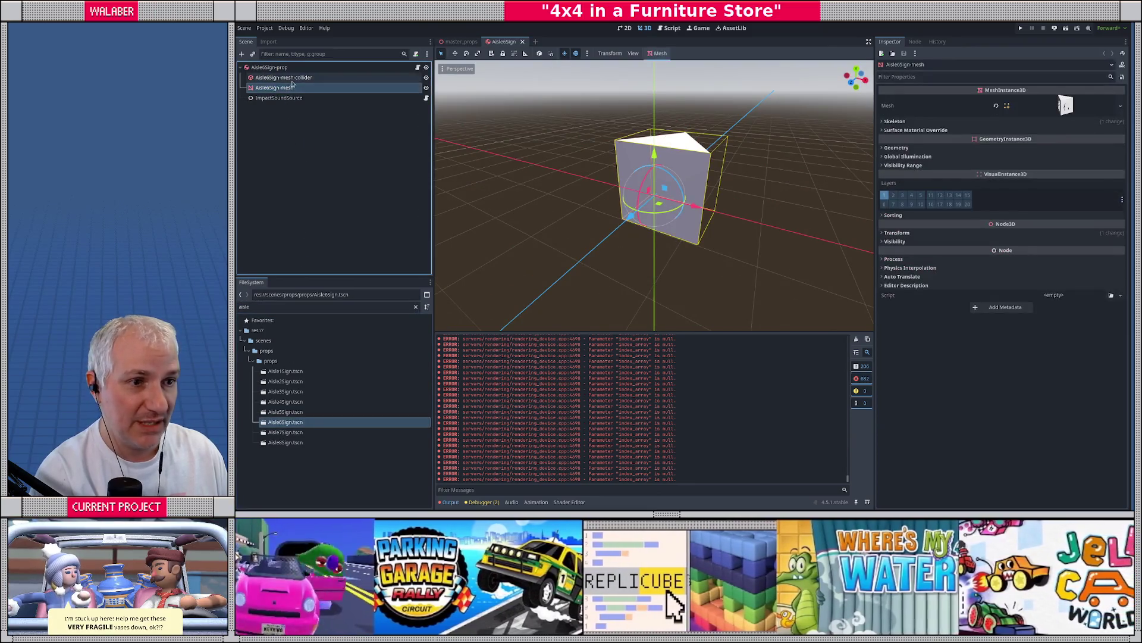
click(284, 77)
mouse_move(595, 184)
mouse_down()
mouse_move(490, 170)
mouse_move(483, 186)
mouse_move(605, 213)
mouse_up()
scroll(494, 178, up, 3)
scroll(599, 216, down, 2)
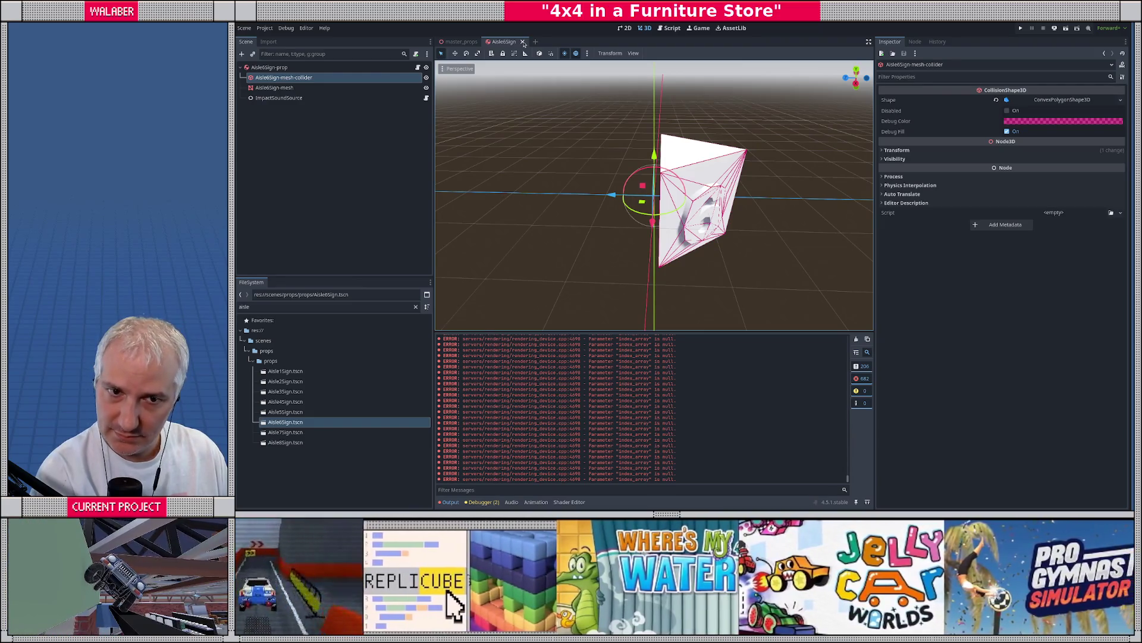
Close Aisle6Sign, reload the saved master_props scene from disk, and clear the output log
click(523, 43)
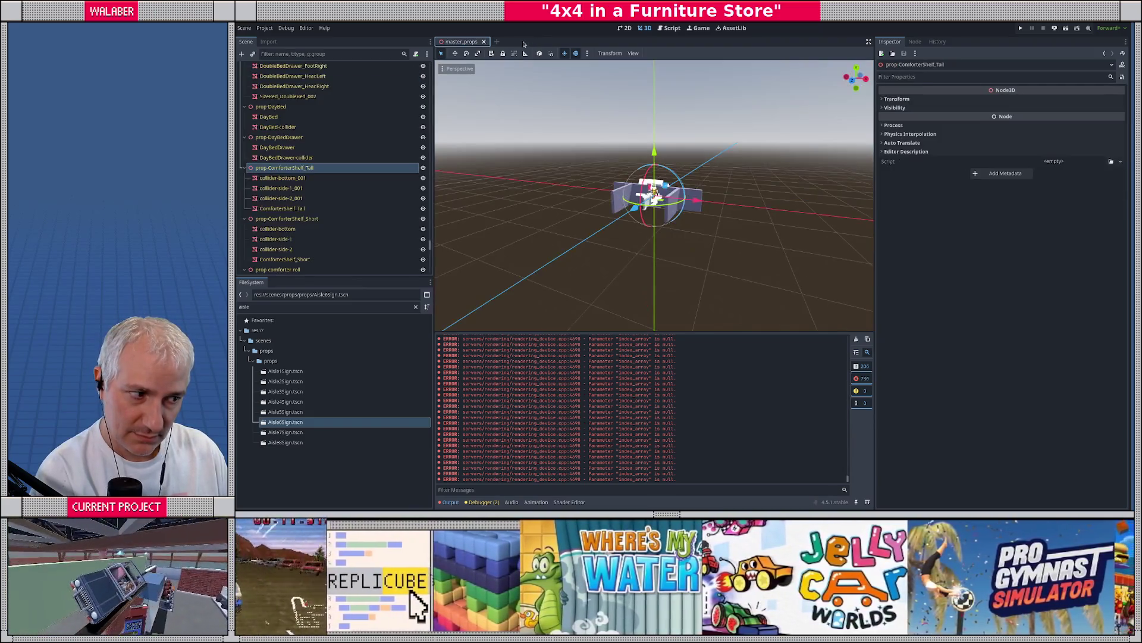
scroll(601, 230, up, 3)
scroll(601, 231, up, 5)
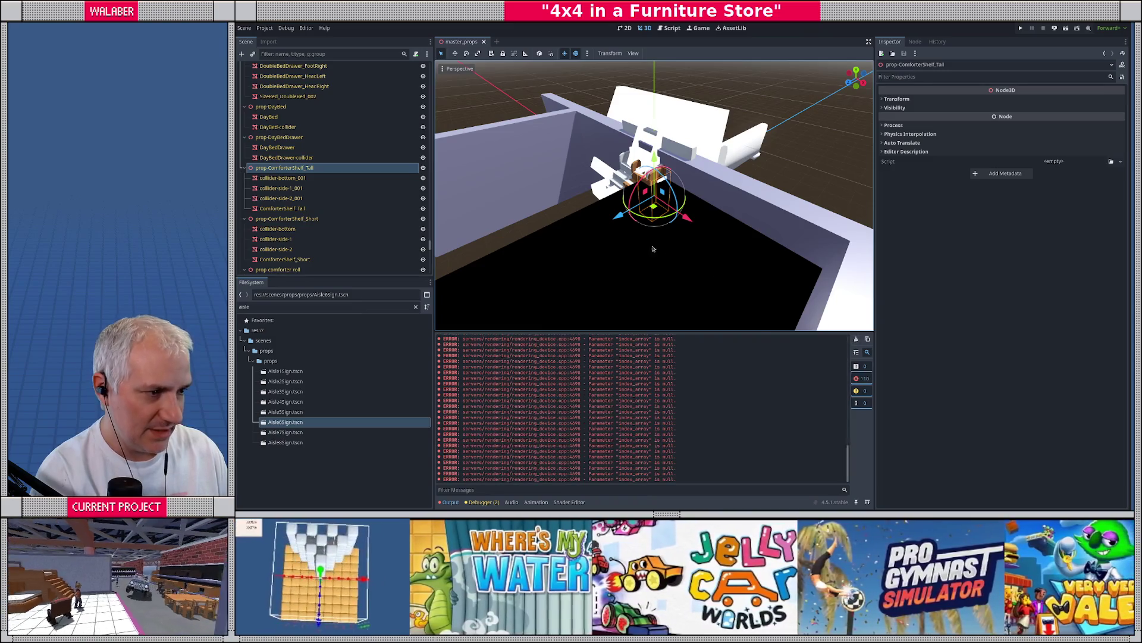
scroll(509, 155, down, 4)
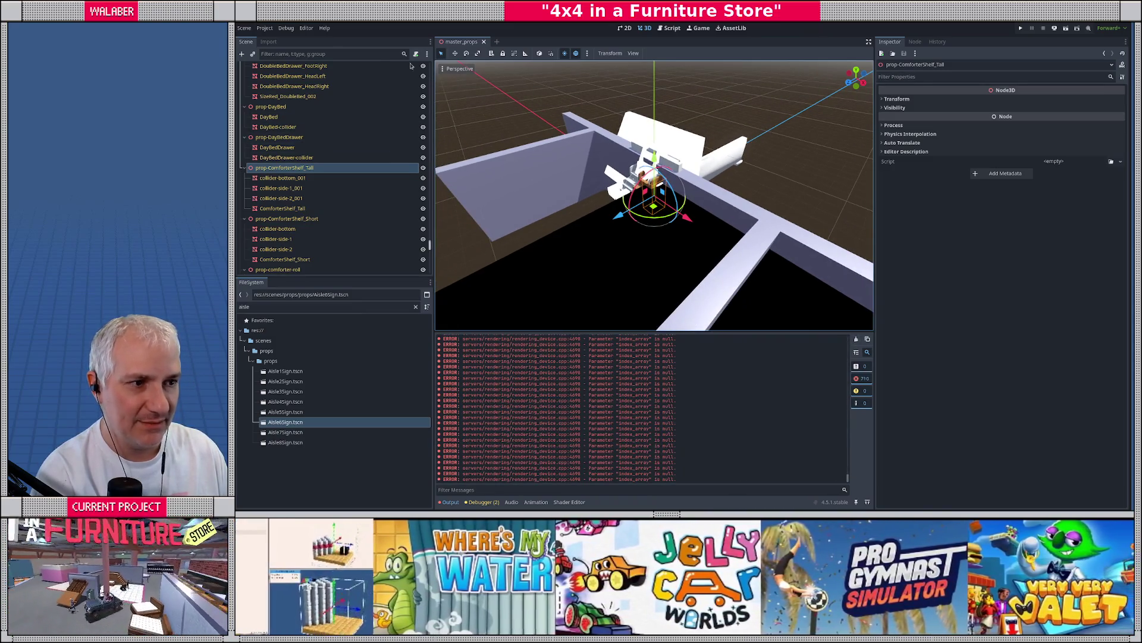
click(265, 28)
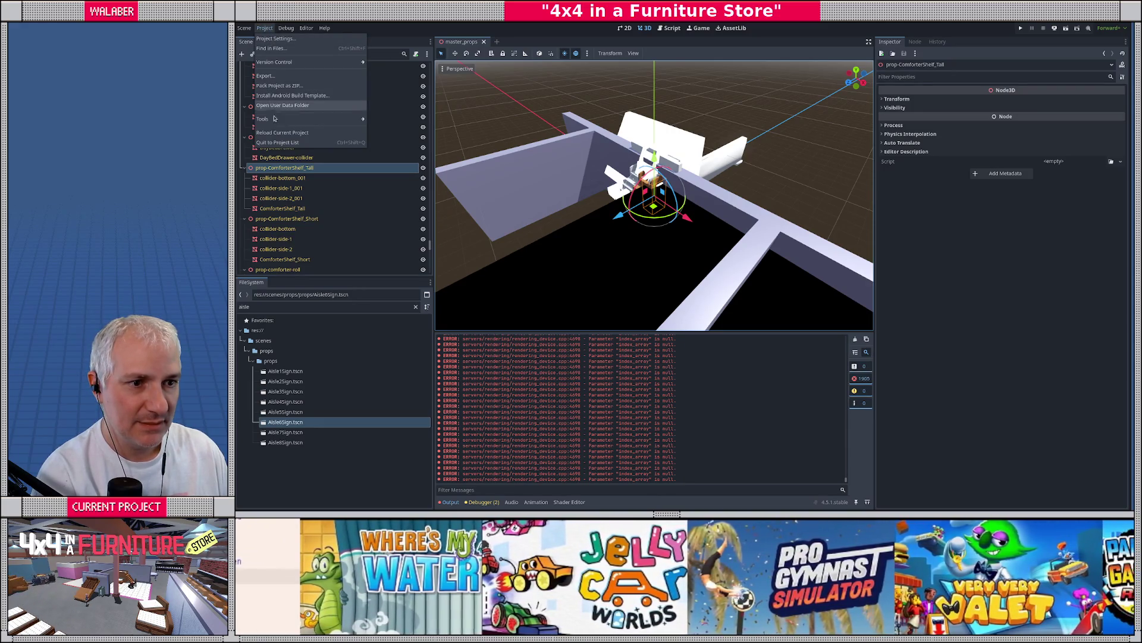
click(245, 28)
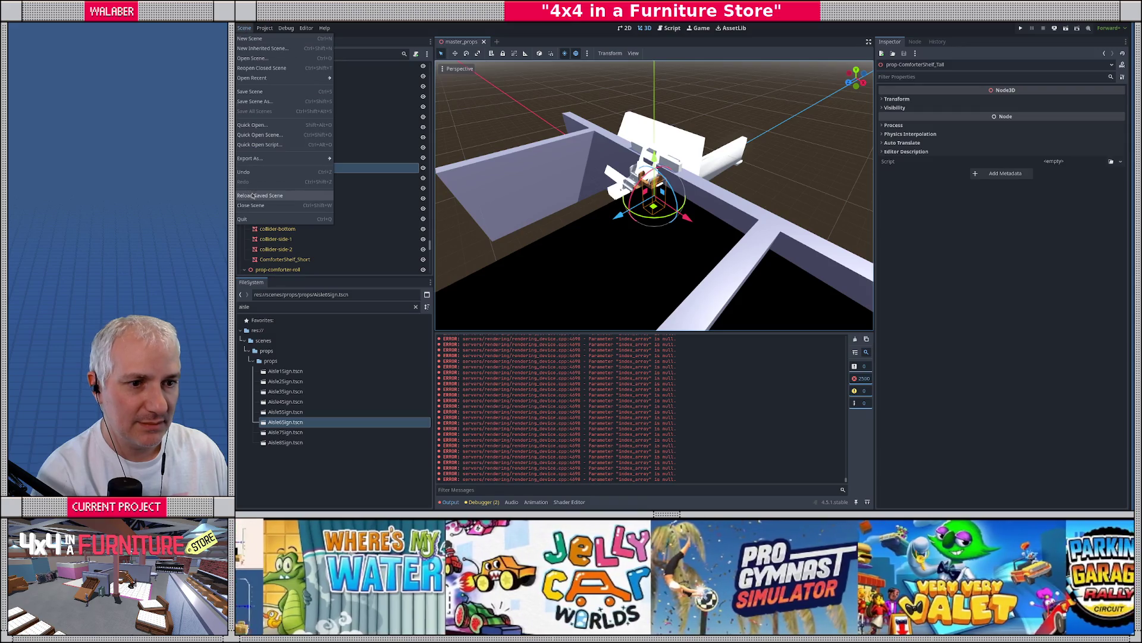
click(256, 195)
scroll(725, 244, up, 3)
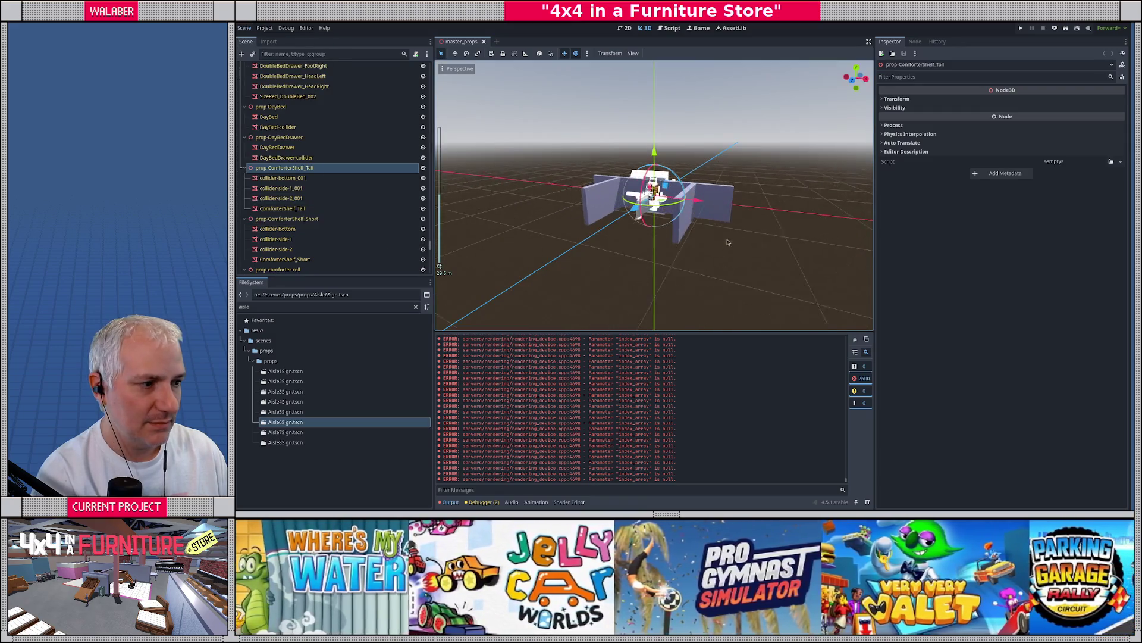
click(855, 339)
Orbit around the comforter shelf, select FootTrafficDividerLong-prop, and return to the script editor
scroll(648, 248, up, 10)
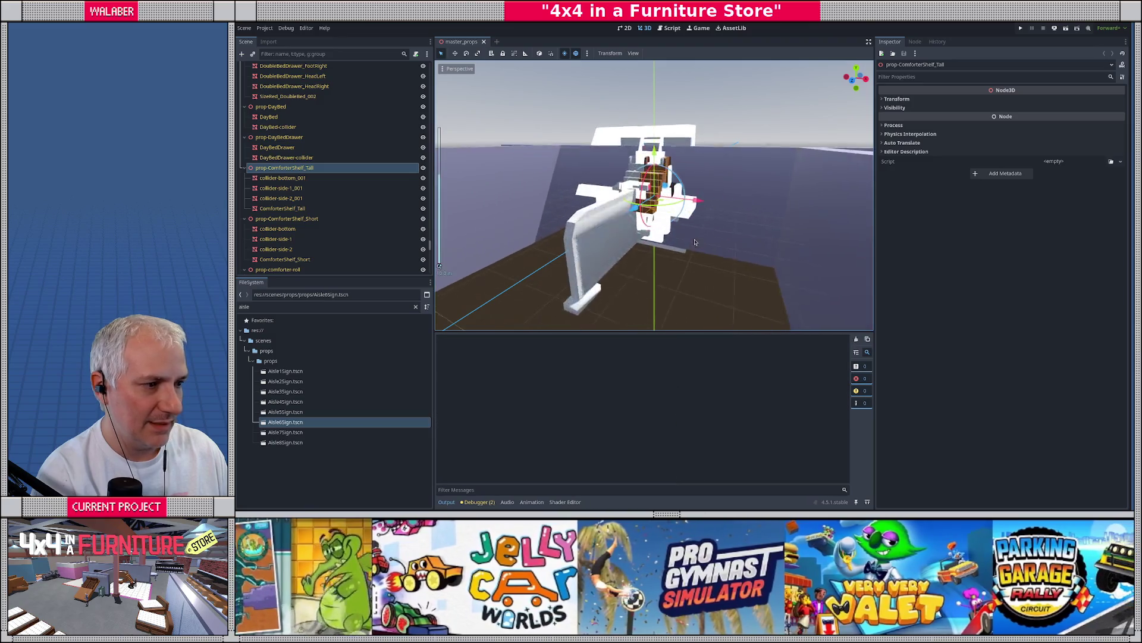
drag(648, 249, 657, 248)
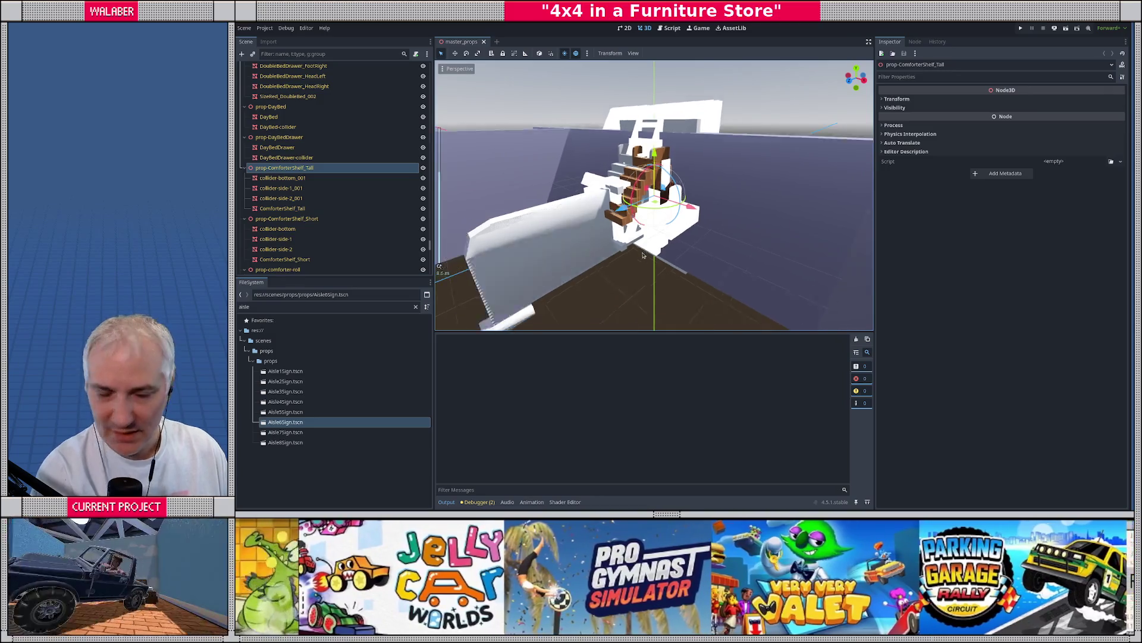
scroll(643, 255, down, 3)
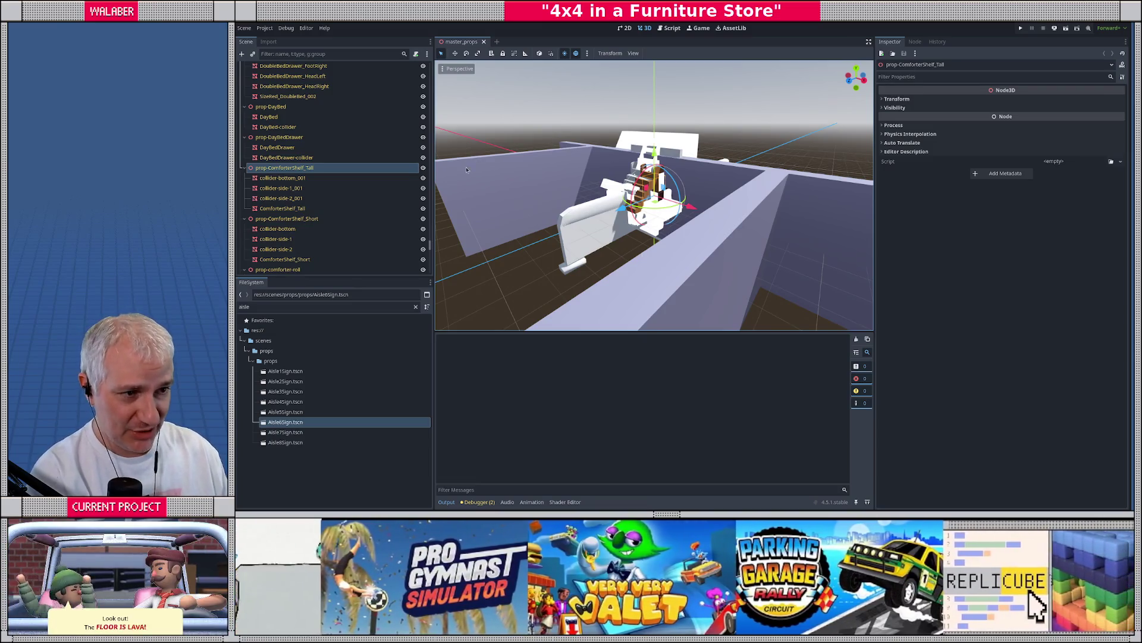
scroll(424, 144, up, 5)
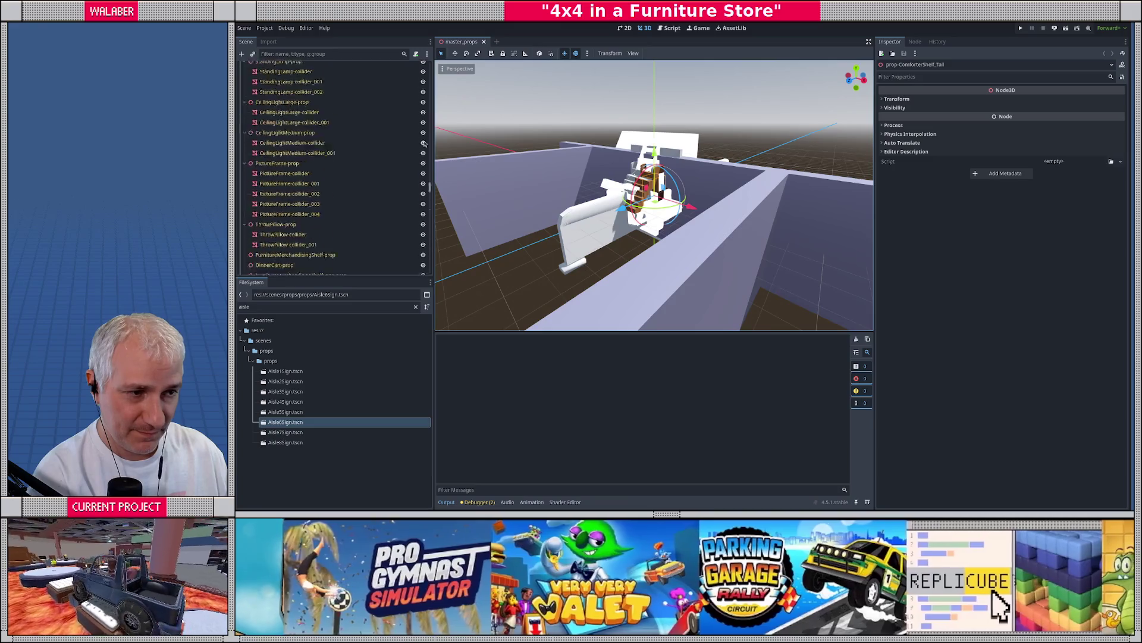
scroll(424, 144, up, 10)
click(275, 79)
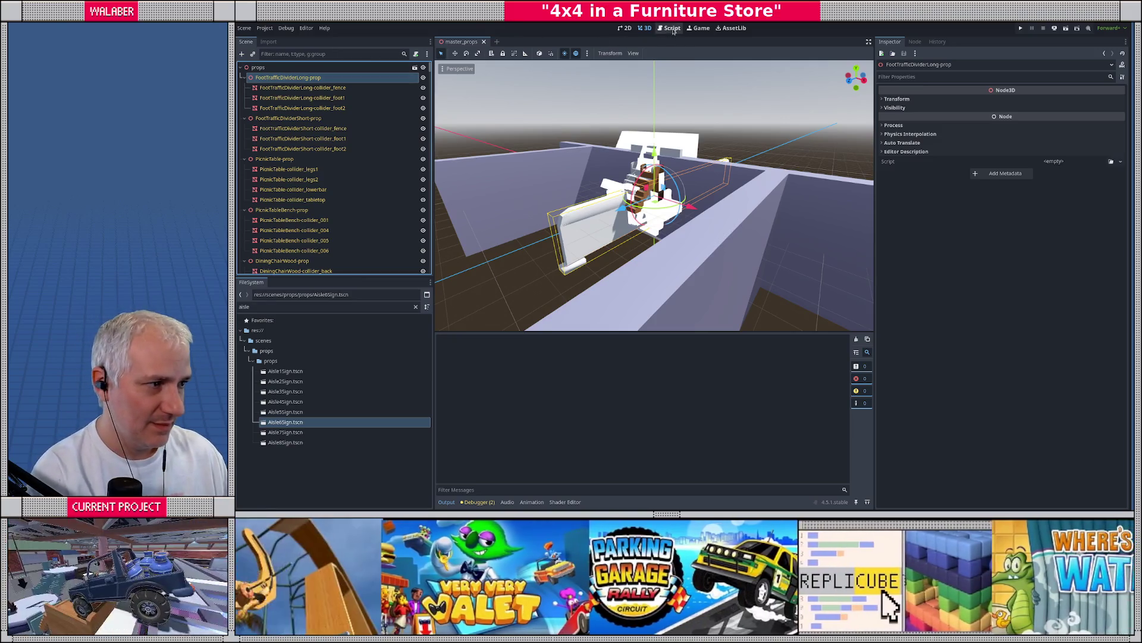
click(669, 27)
Hide the docks, enlarge the code area, close the ResourceSaver page, and open master_prop_import.gd
click(869, 41)
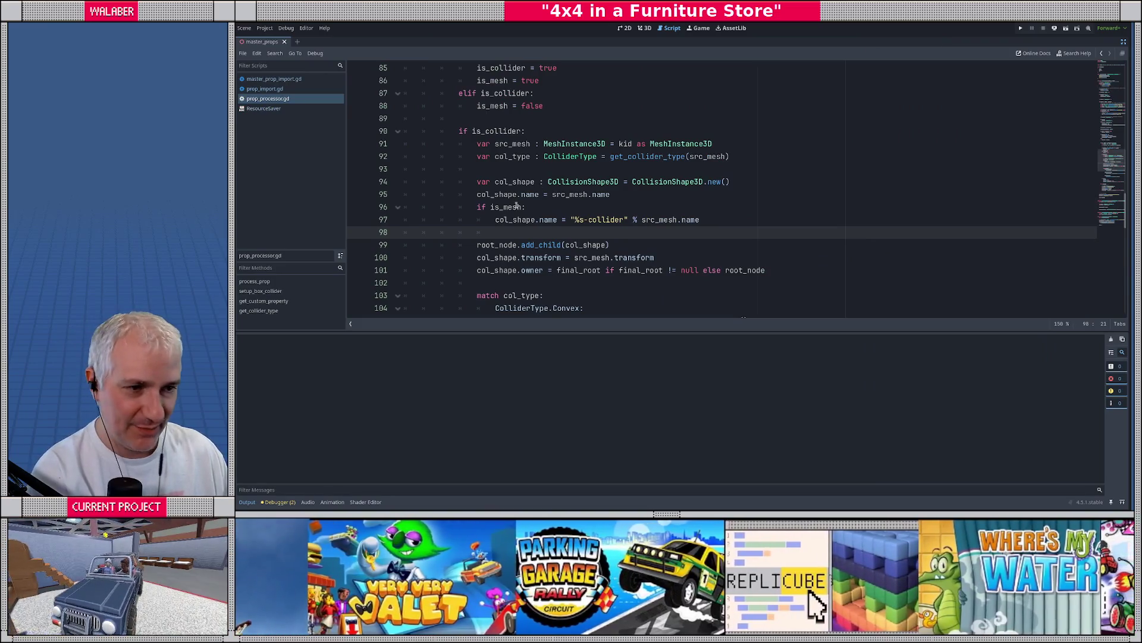
drag(555, 331, 555, 383)
click(480, 205)
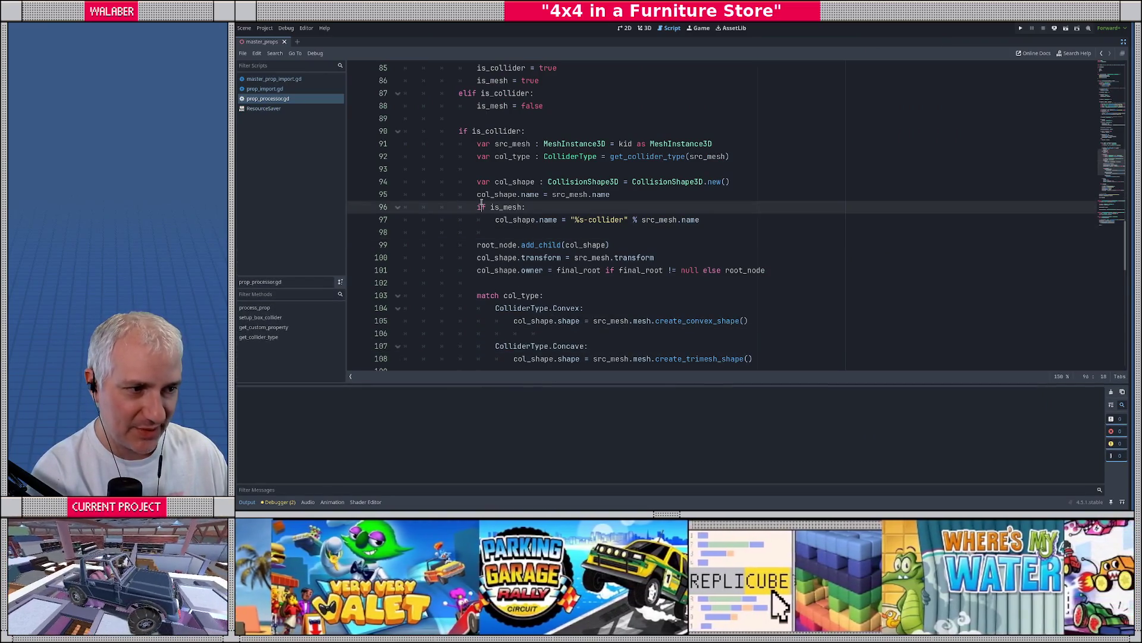
middle_click(272, 109)
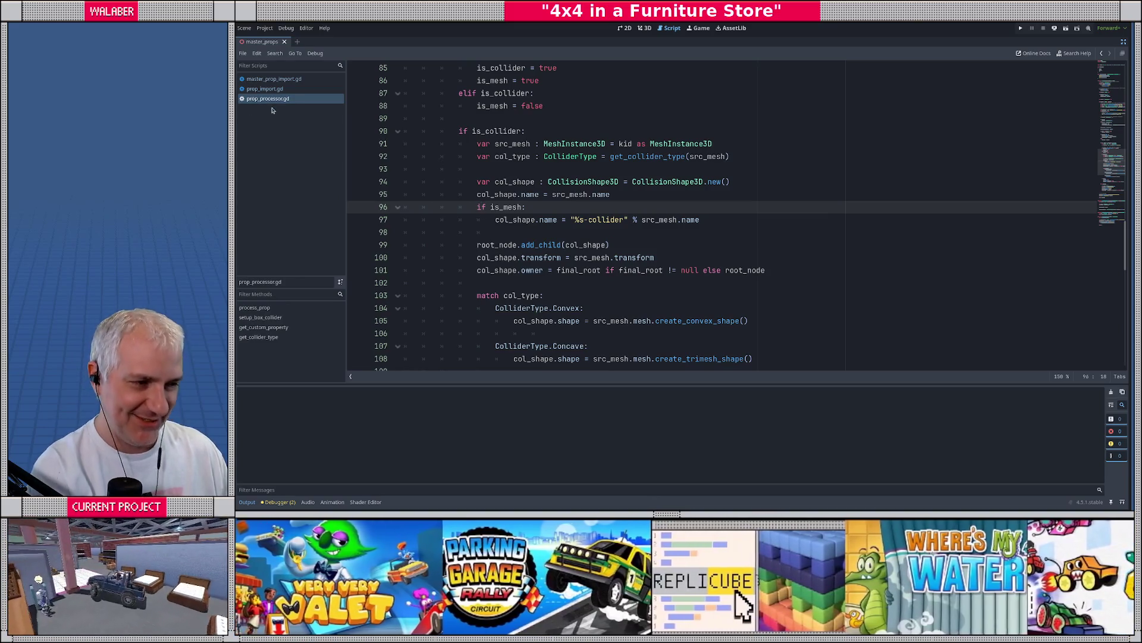
click(463, 198)
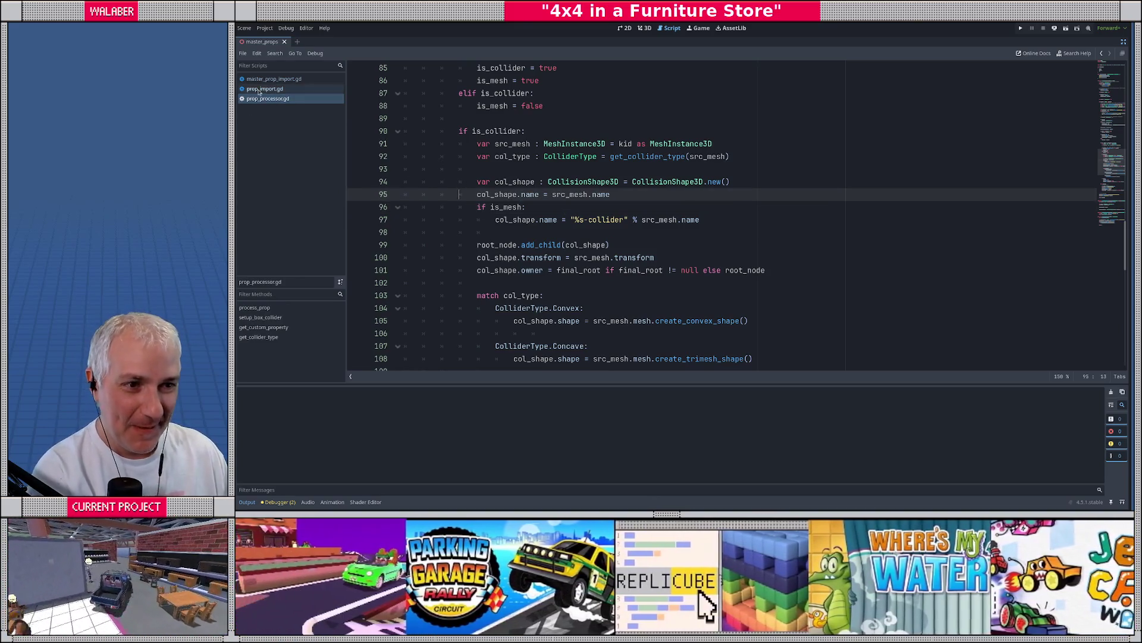
click(260, 90)
click(262, 78)
Below the line-40 save call, add the comment '# replace in the scene with a reference to the newly saved scene'
click(436, 233)
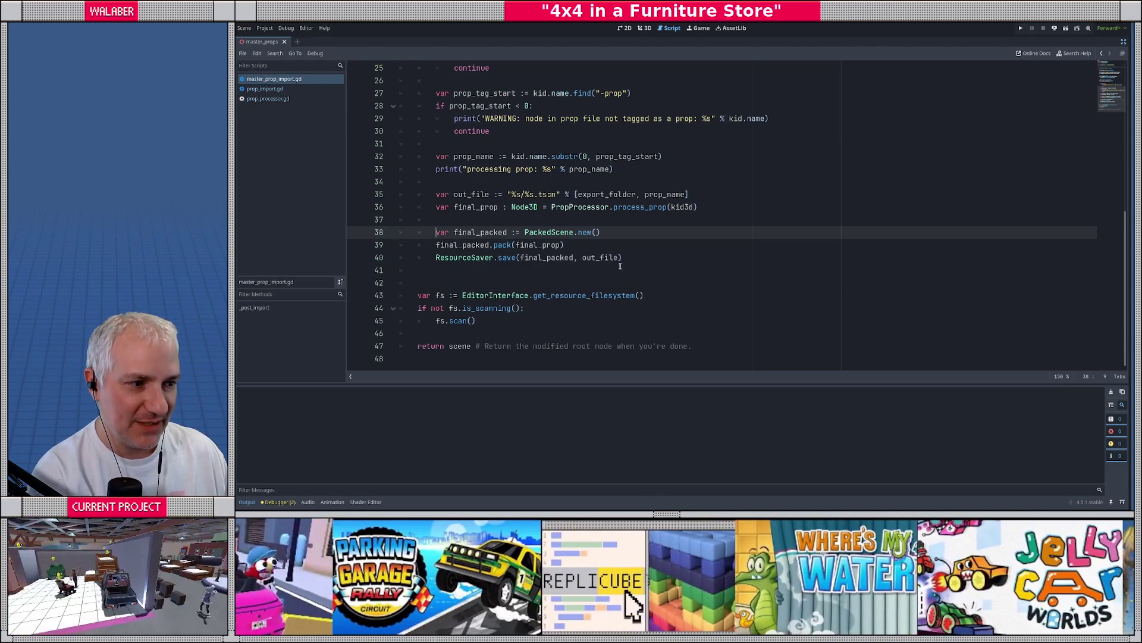
click(660, 257)
key(Return)
key(Return)
key(Return)
text(# r)
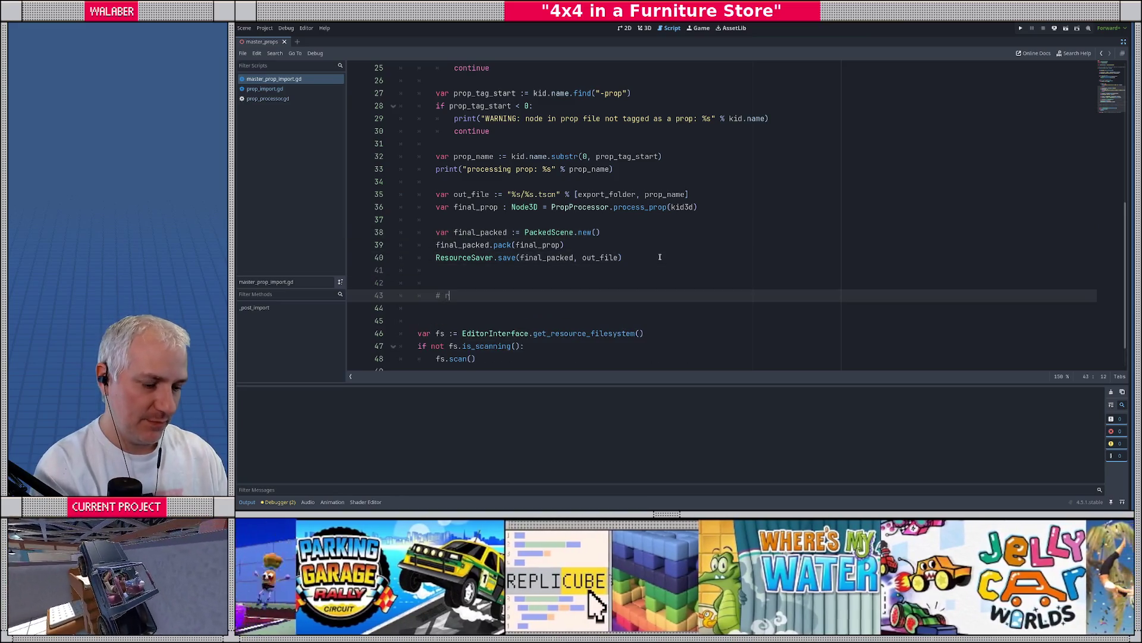
text(eplace in the s)
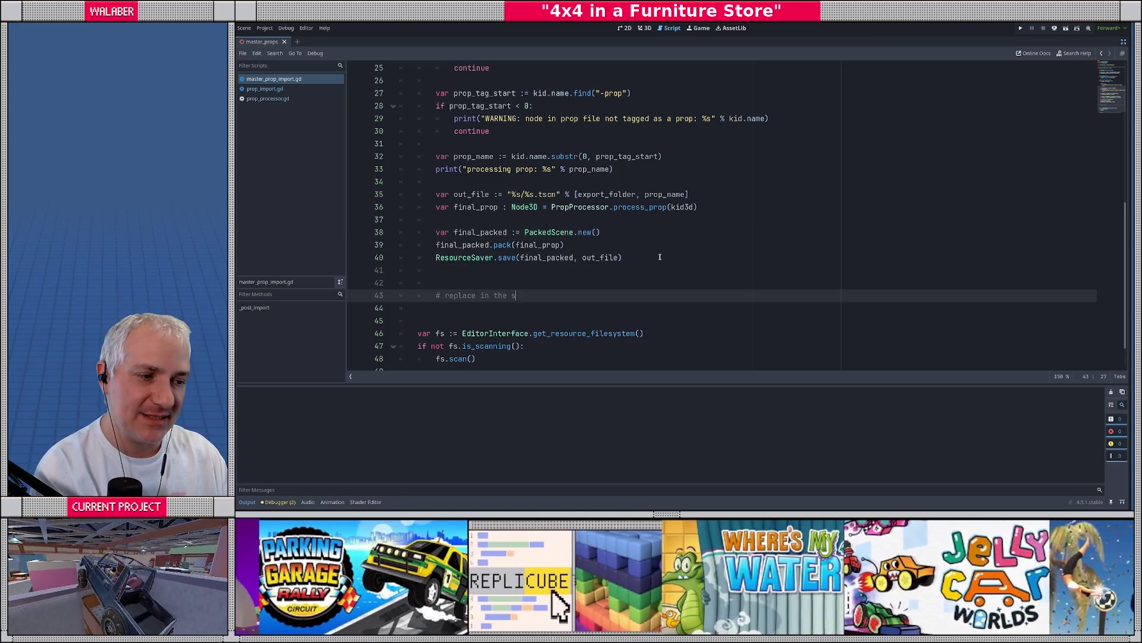
text(cene is)
key(BackSpace)
key(BackSpace)
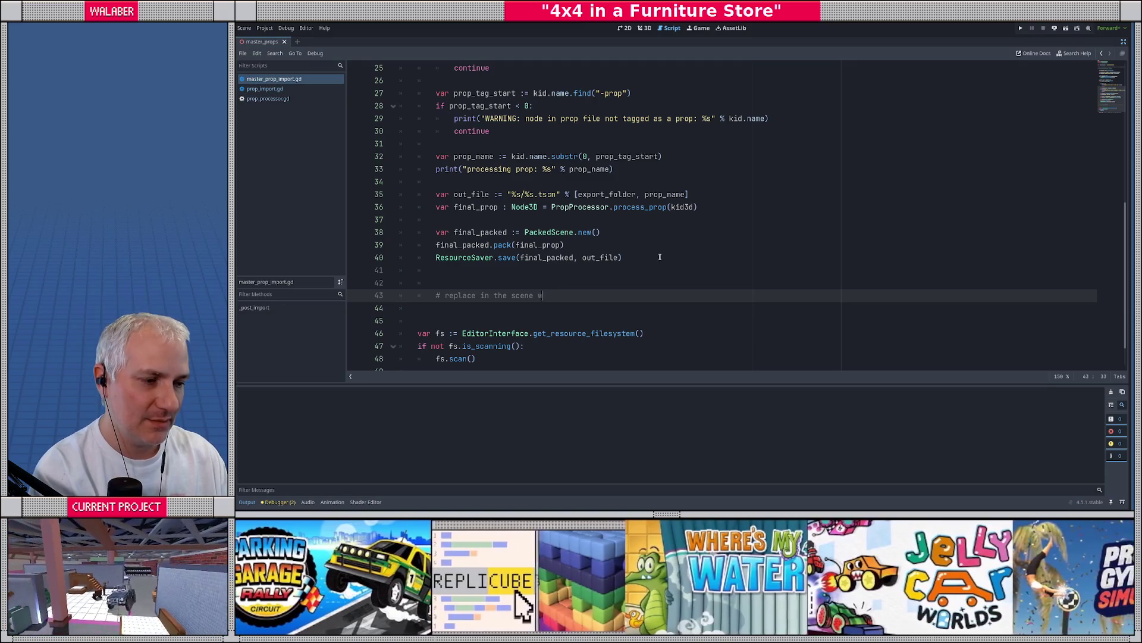
text(with a)
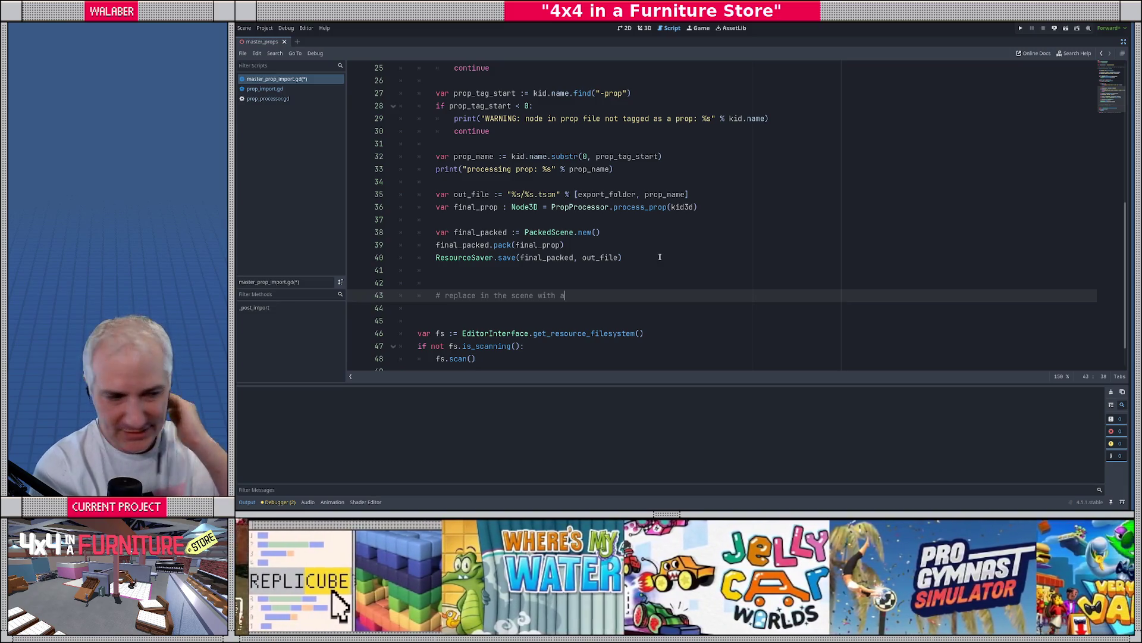
text( refere)
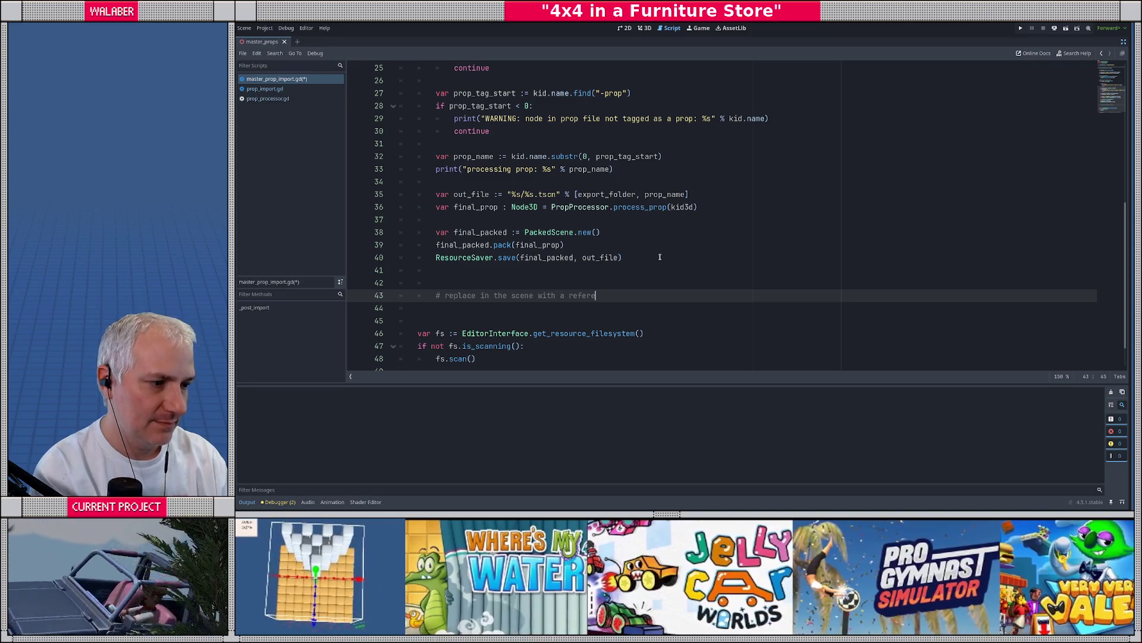
text(nce to the newly)
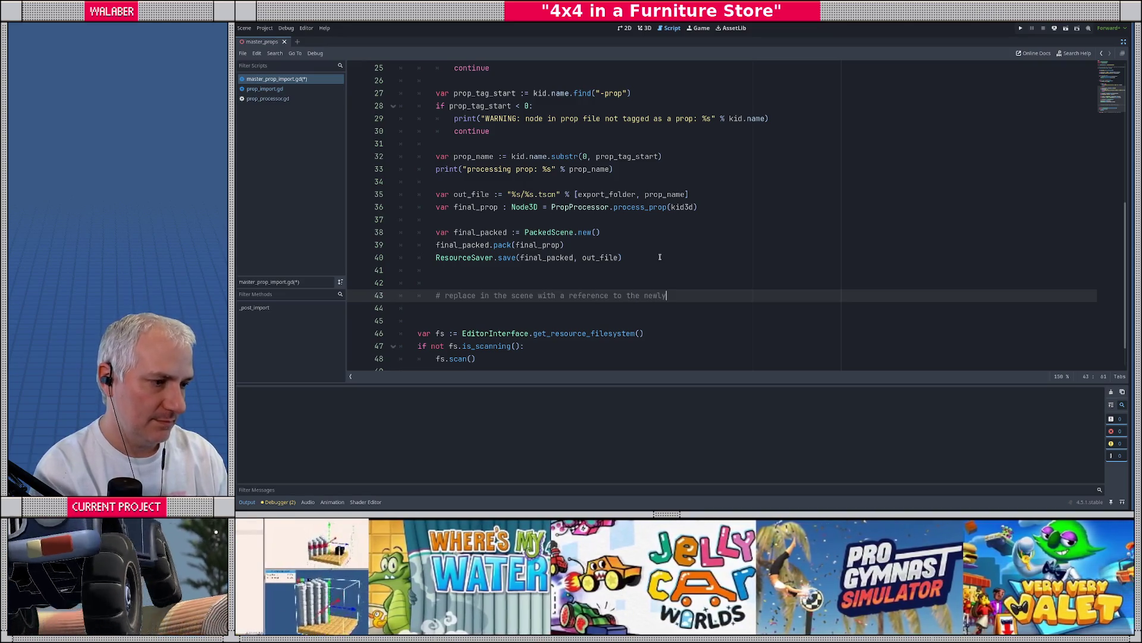
text( saved sce)
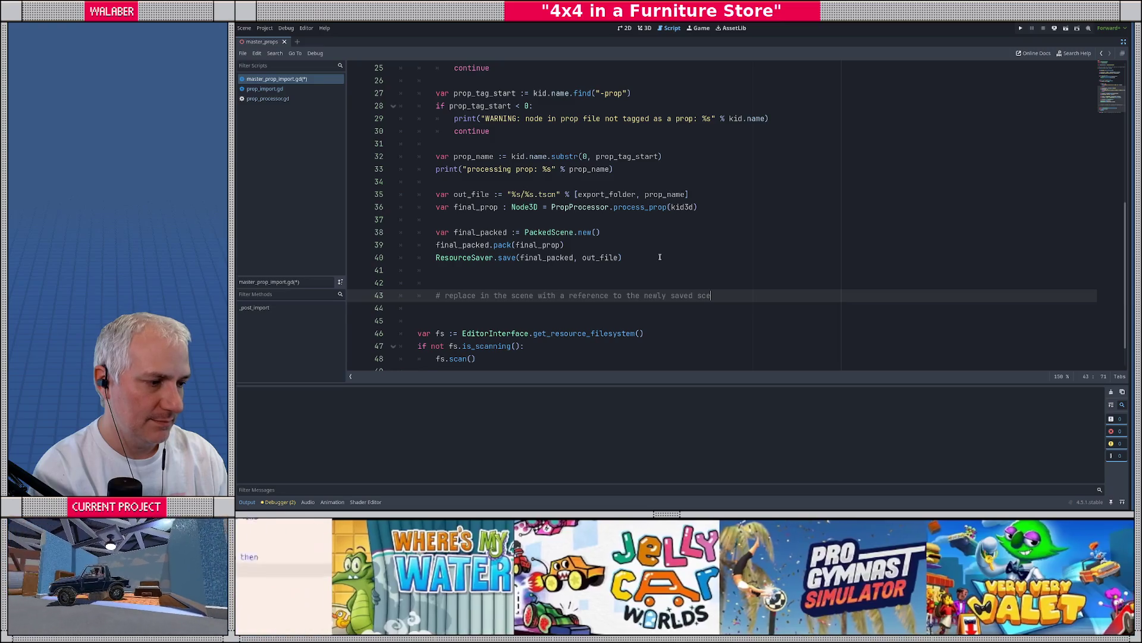
text(ne)
key(Return)
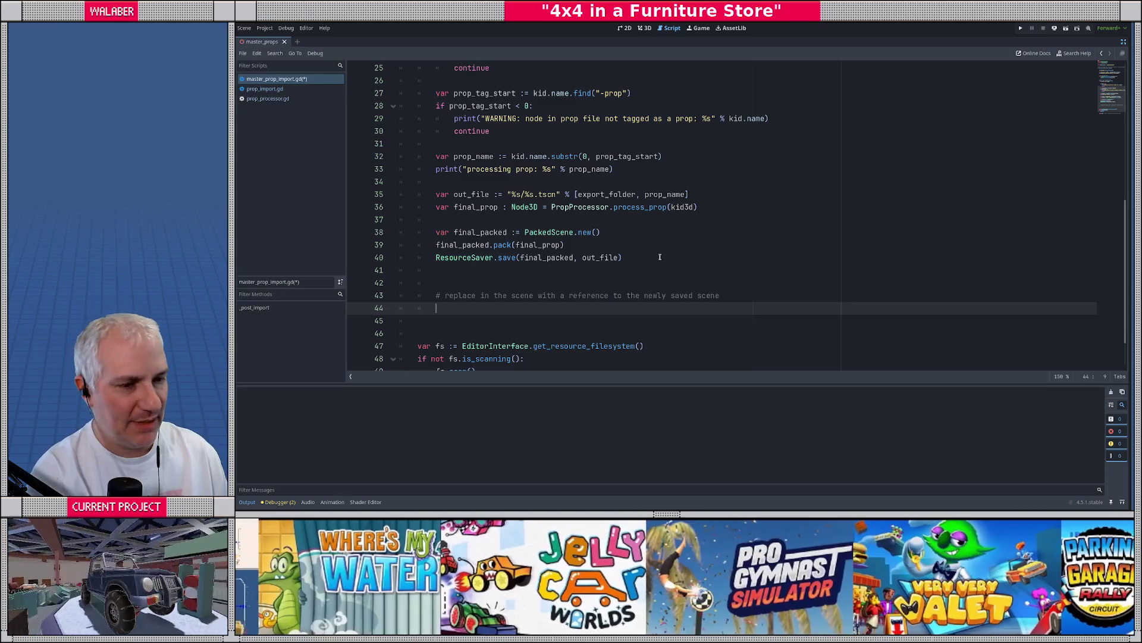
Restore the docks, create a new Node3D-root scene, and instance Aisle1Sign.tscn under it
click(1124, 42)
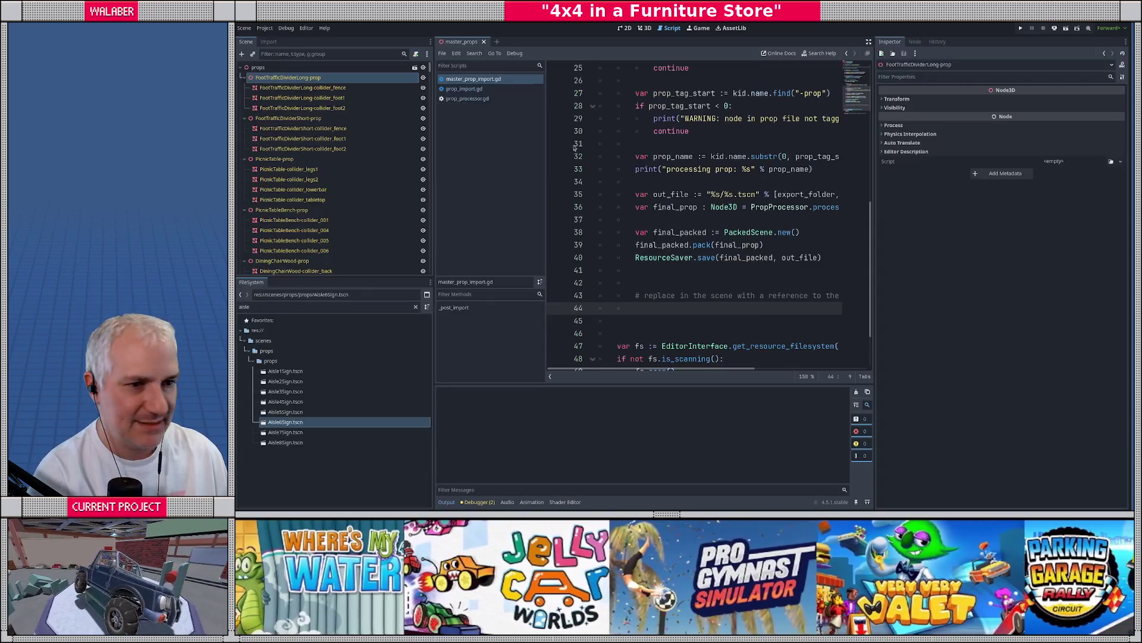
click(497, 41)
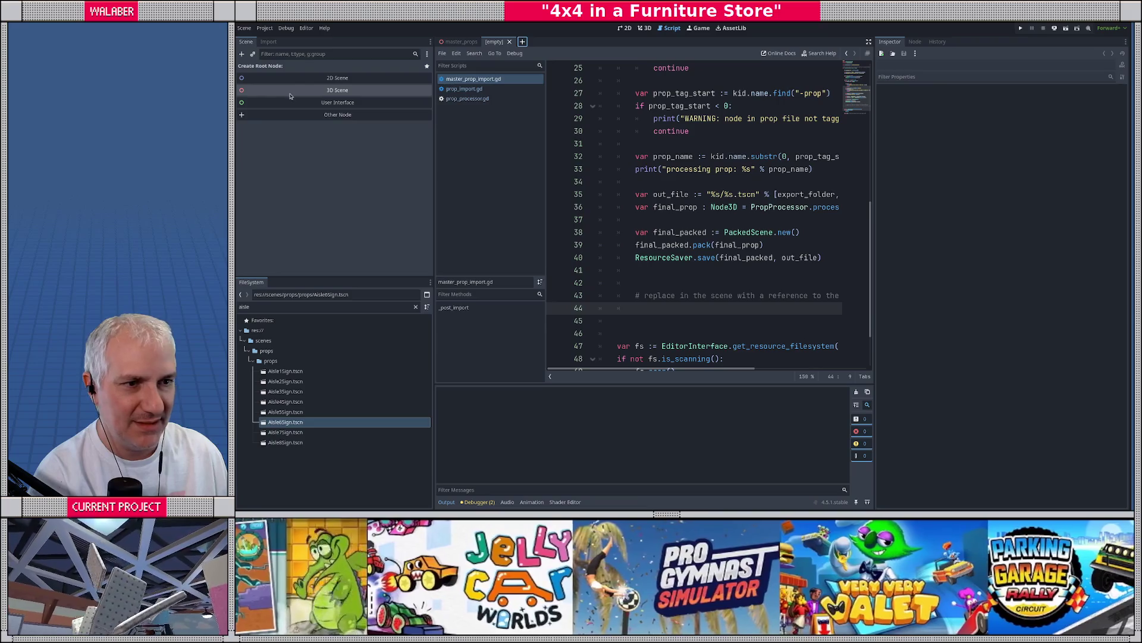
click(290, 92)
drag(282, 371, 262, 68)
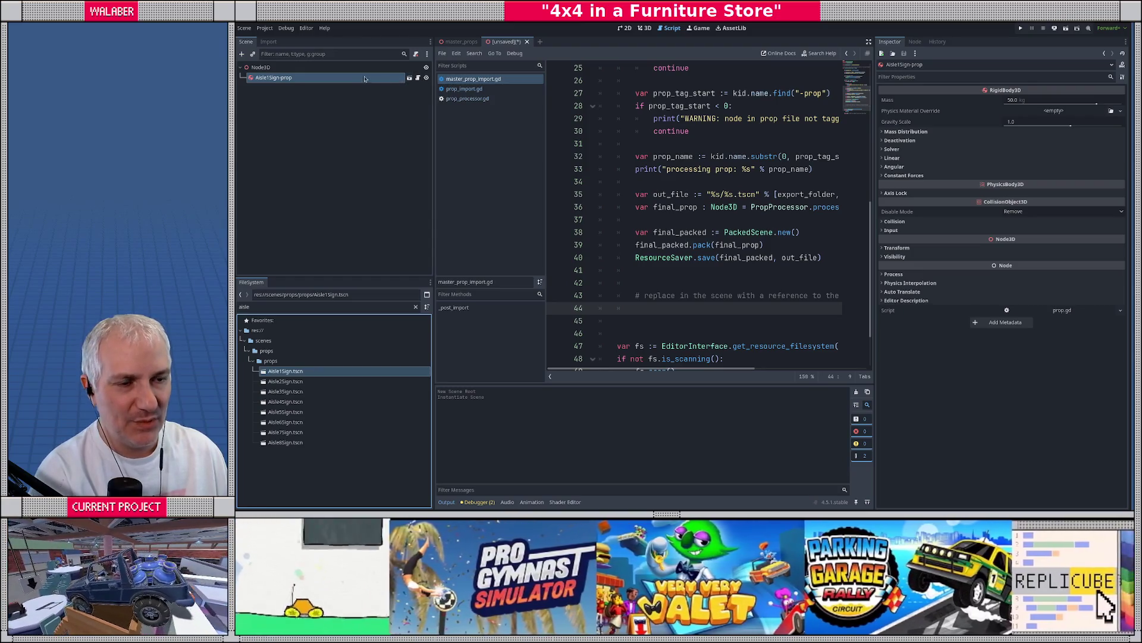
click(366, 79)
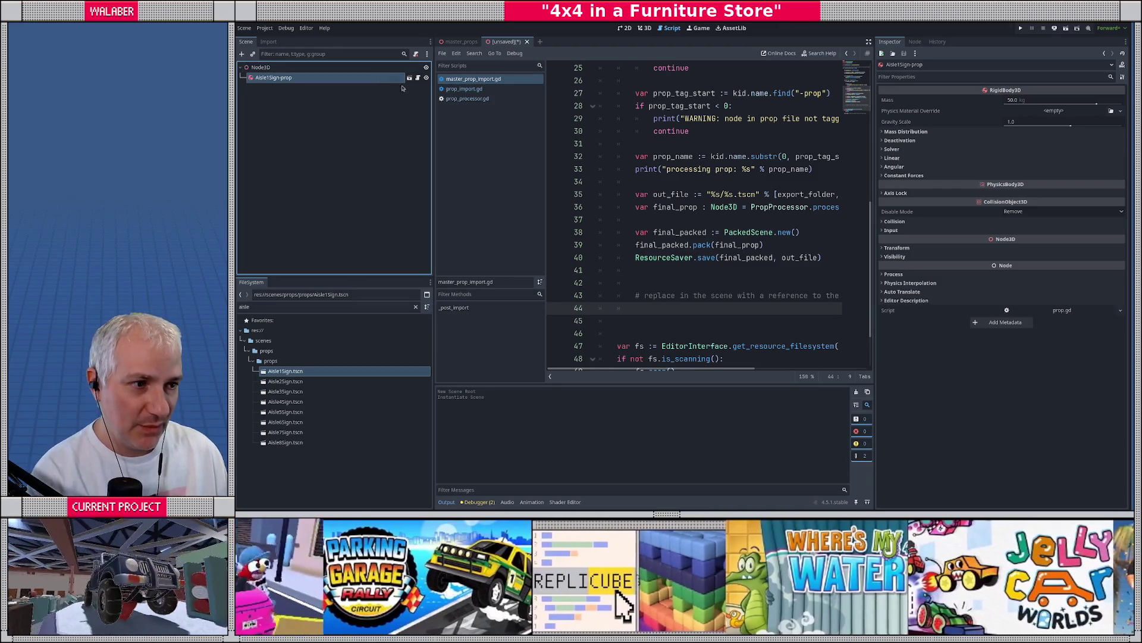
click(869, 42)
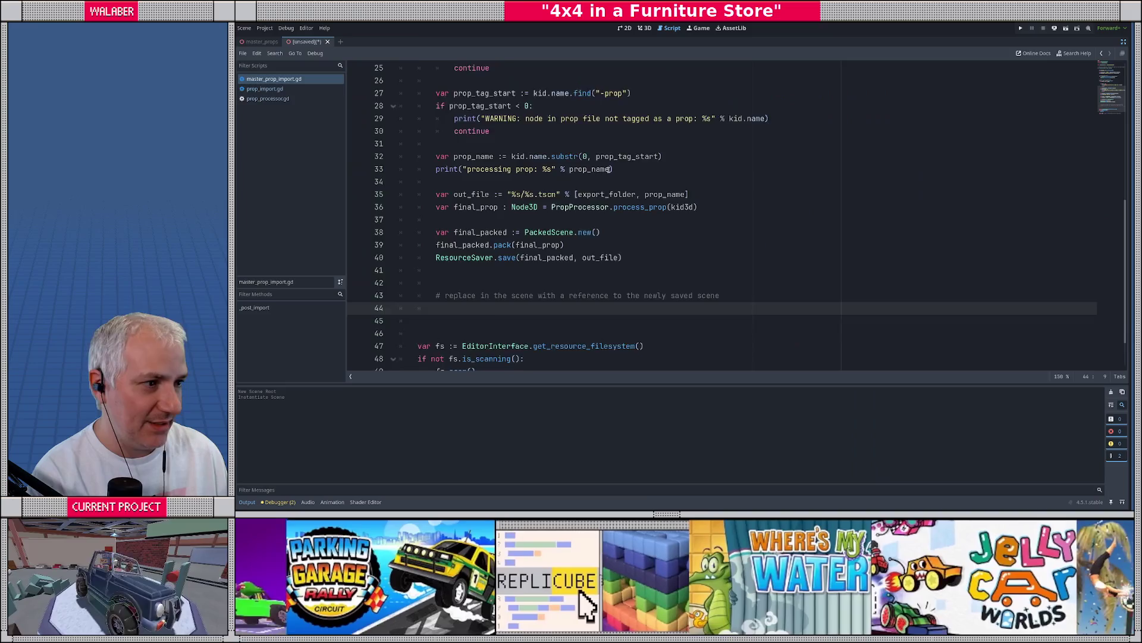
scroll(480, 178, up, 8)
drag(478, 156, 545, 157)
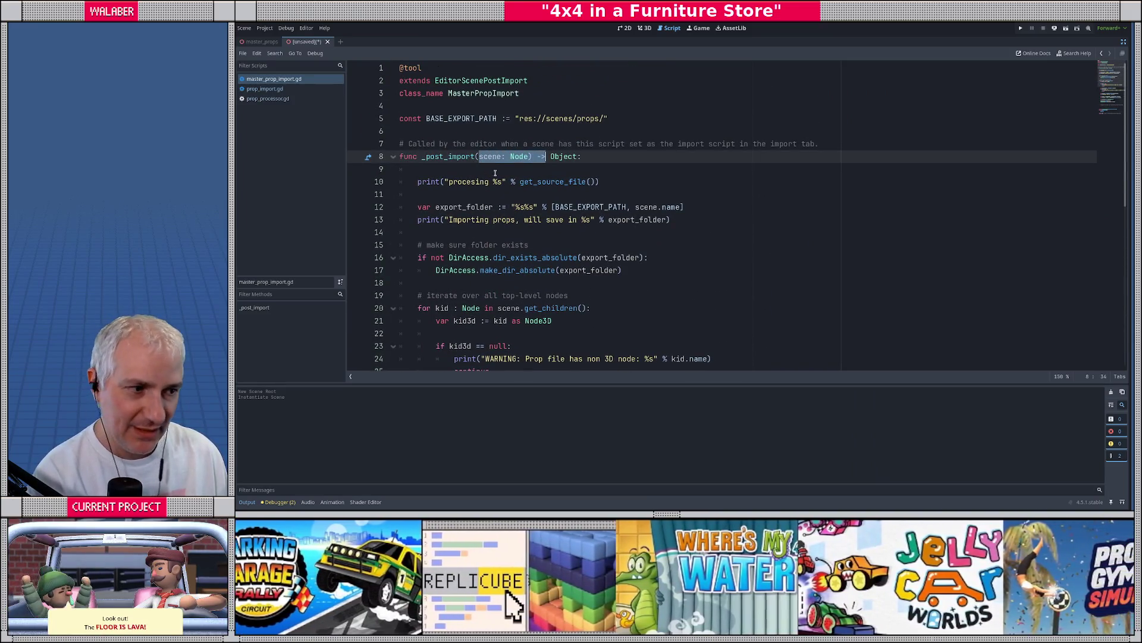
scroll(495, 172, down, 8)
scroll(433, 150, up, 3)
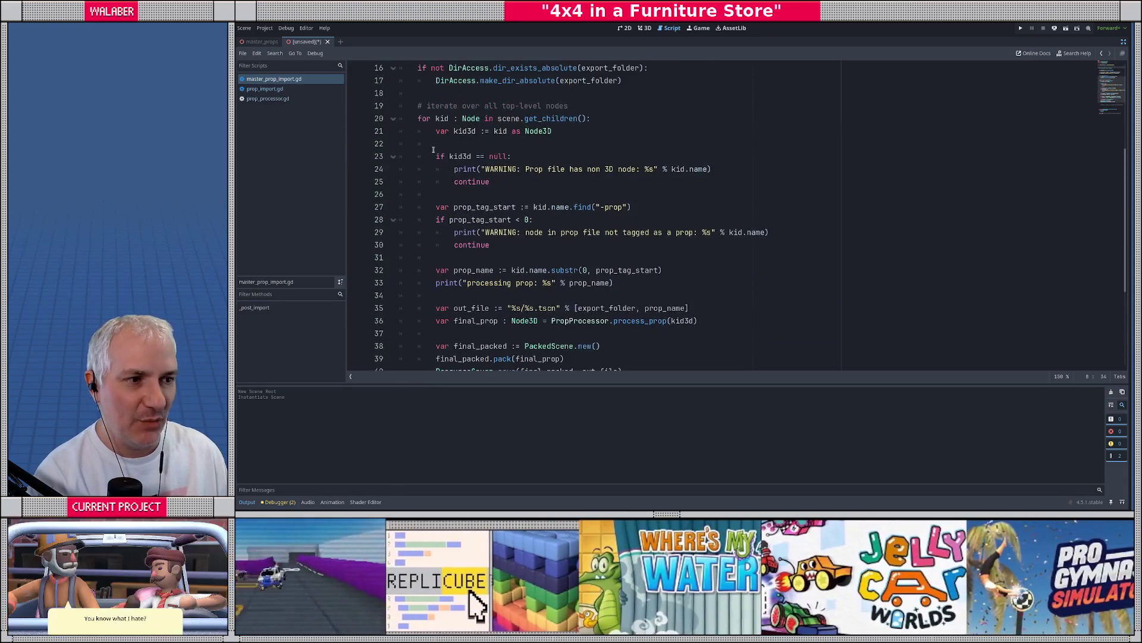
drag(436, 119, 569, 119)
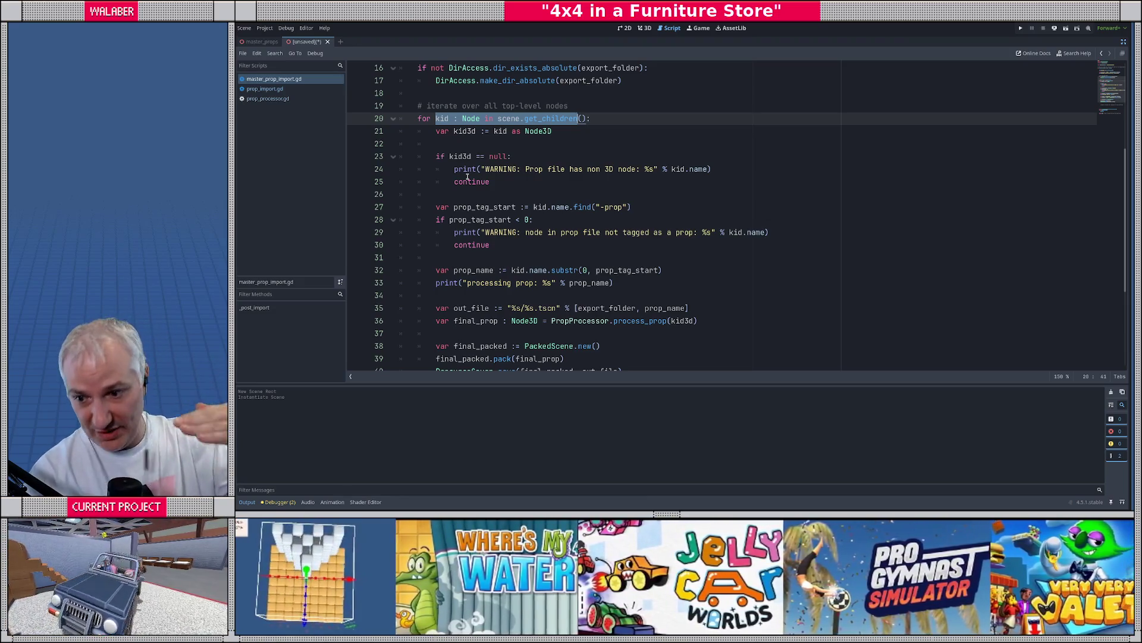
scroll(554, 198, down, 4)
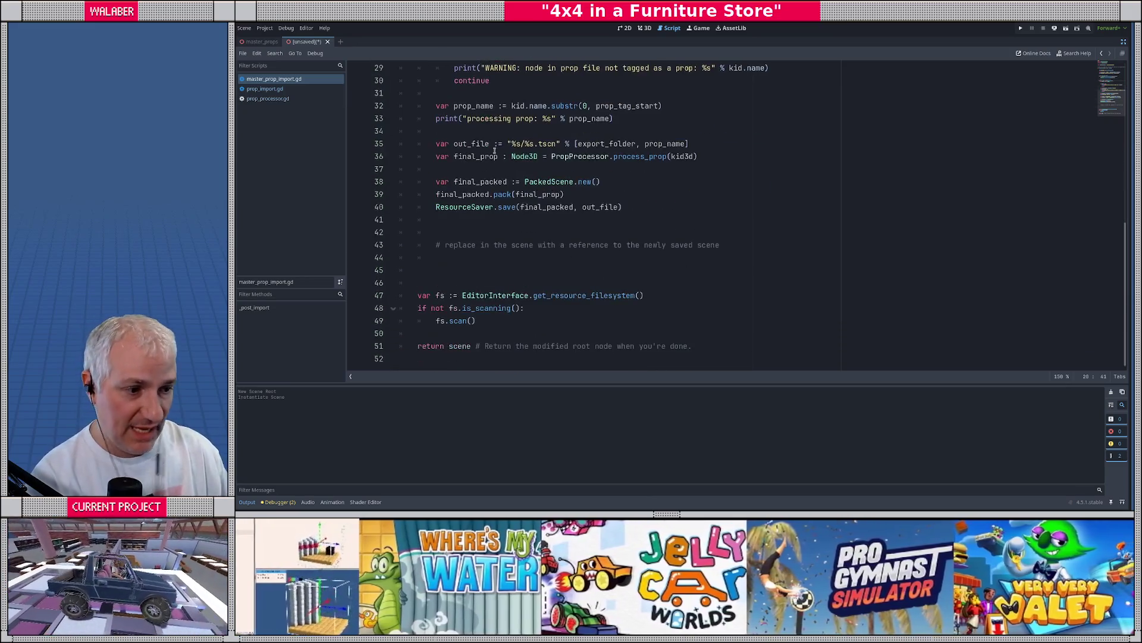
scroll(506, 172, up, 3)
scroll(464, 149, up, 1)
scroll(433, 128, down, 1)
drag(432, 128, 564, 324)
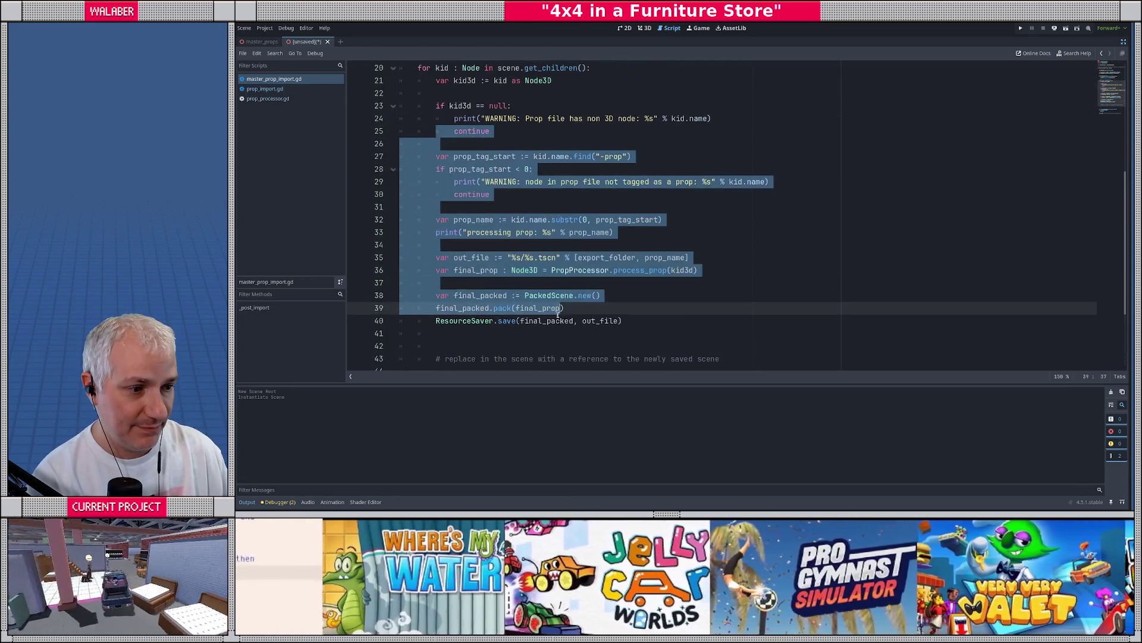
scroll(487, 267, down, 3)
click(487, 232)
key(Up)
key(Up)
key(Up)
shift+click(622, 207)
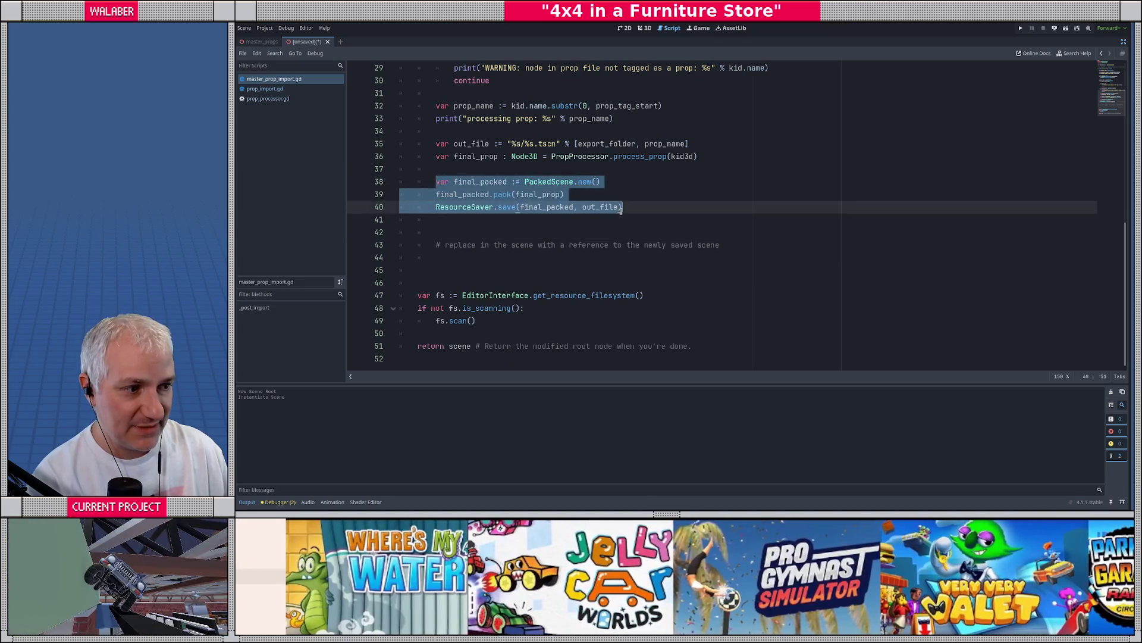
click(456, 262)
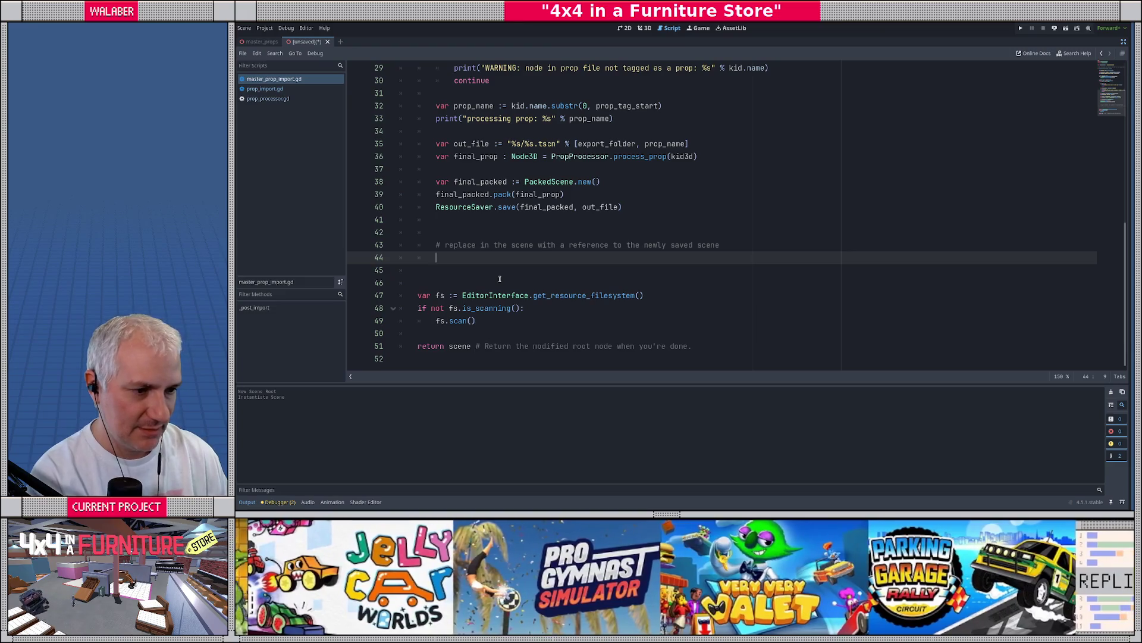
scroll(500, 279, up, 10)
Autocomplete scene.set_scene_instance_load_placeholder() on line 44 and open that method's Node documentation
text(sc)
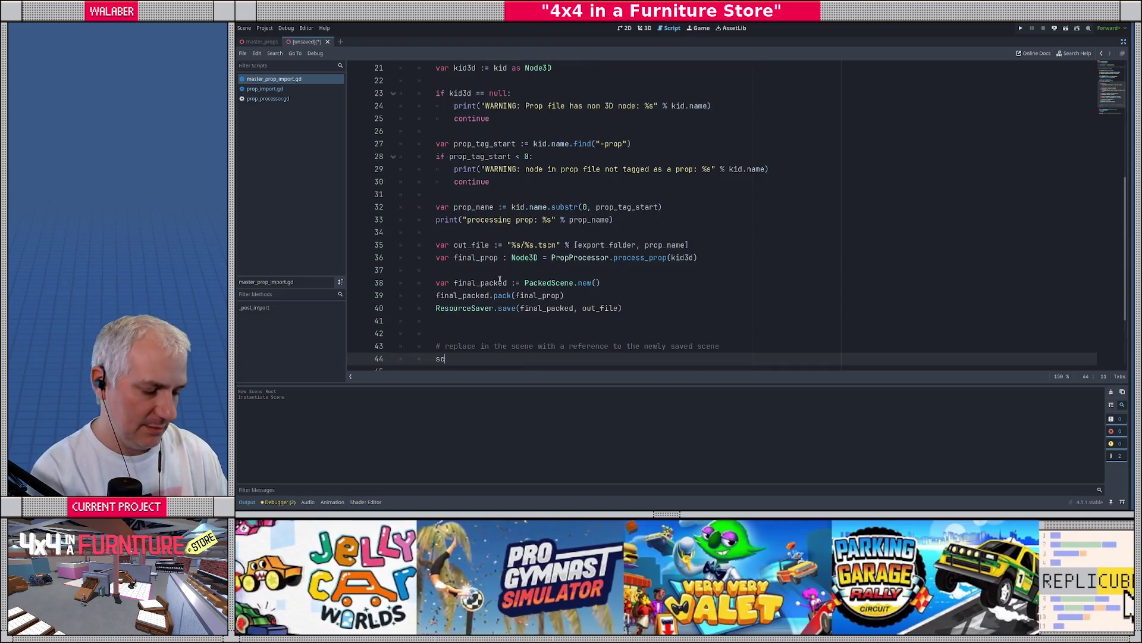
text(ene.instan)
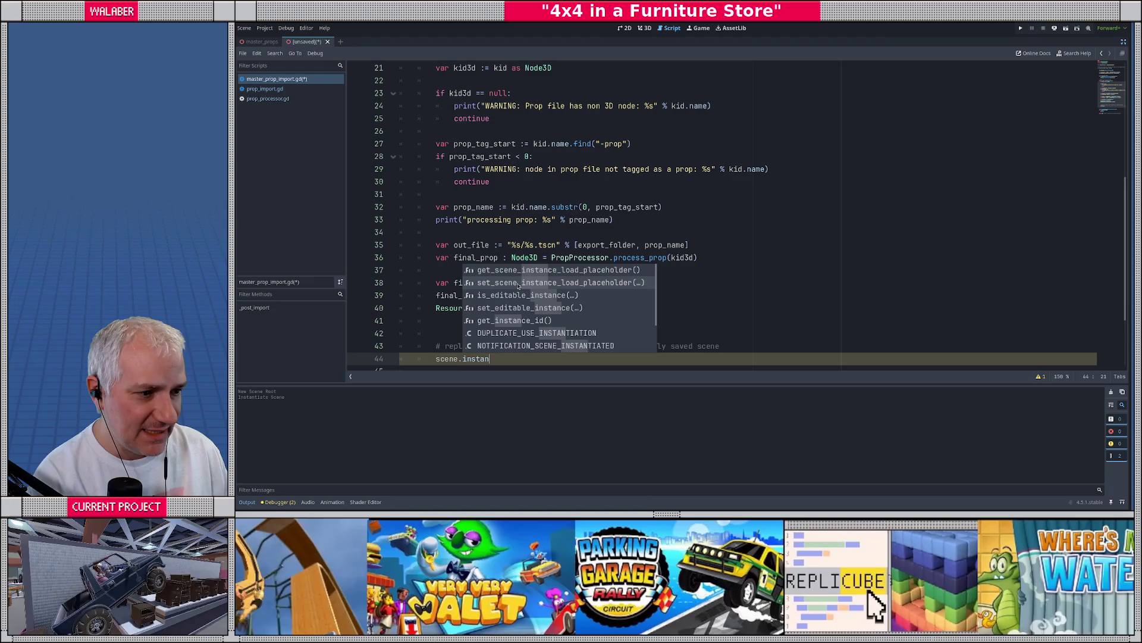
click(508, 282)
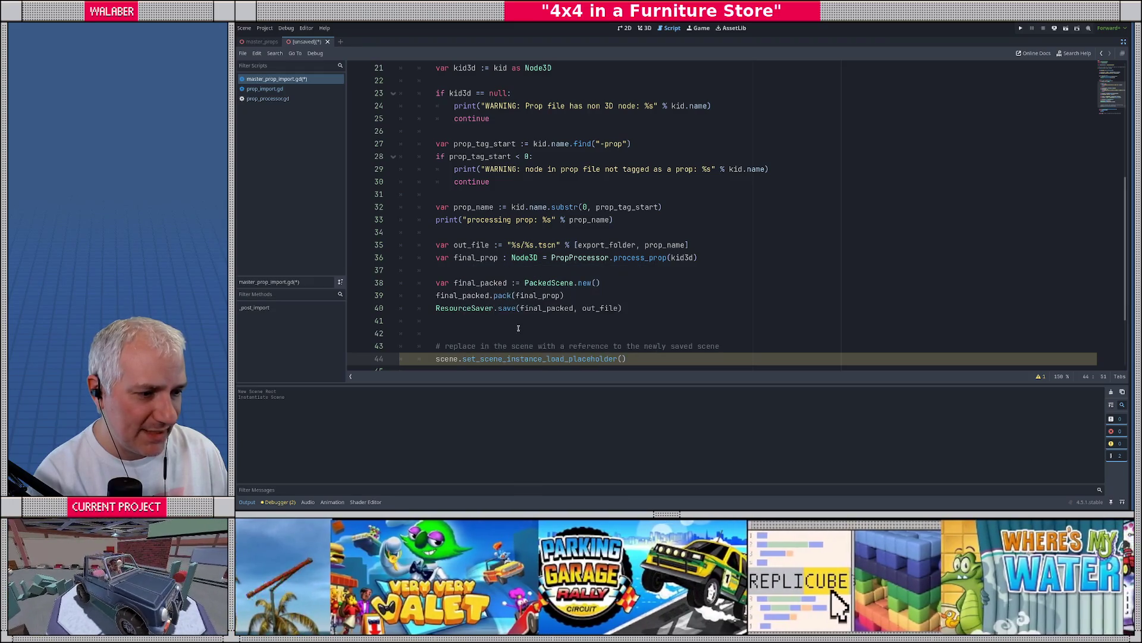
scroll(524, 285, down, 2)
ctrl+click(535, 284)
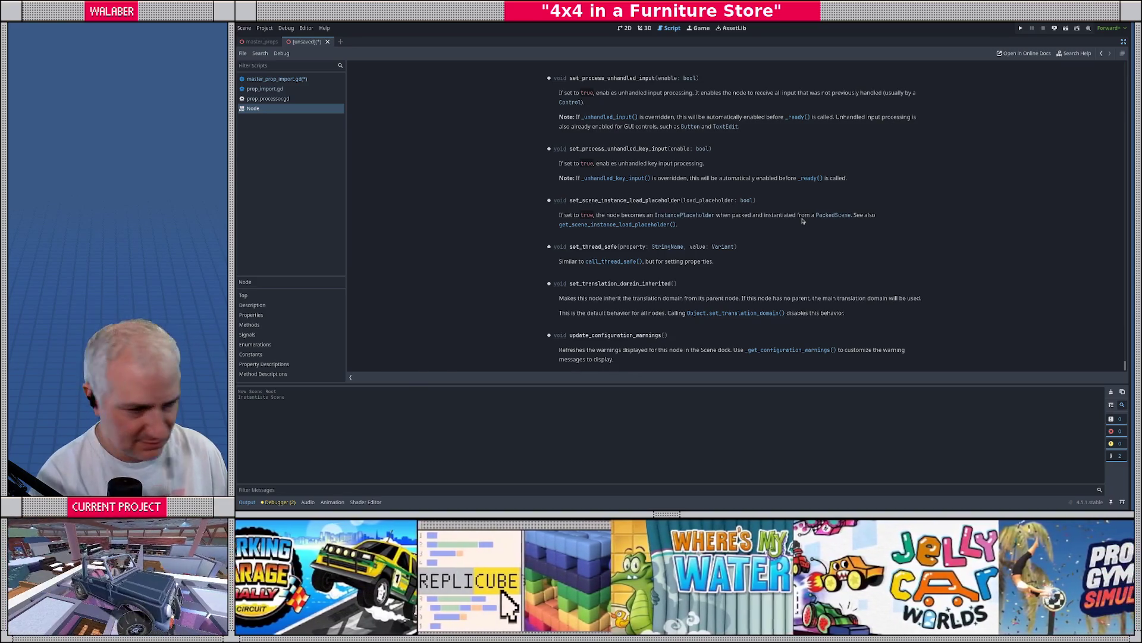
Read get_scene_instance_load_placeholder, then open the InstancePlaceholder and PackedScene class references
click(592, 224)
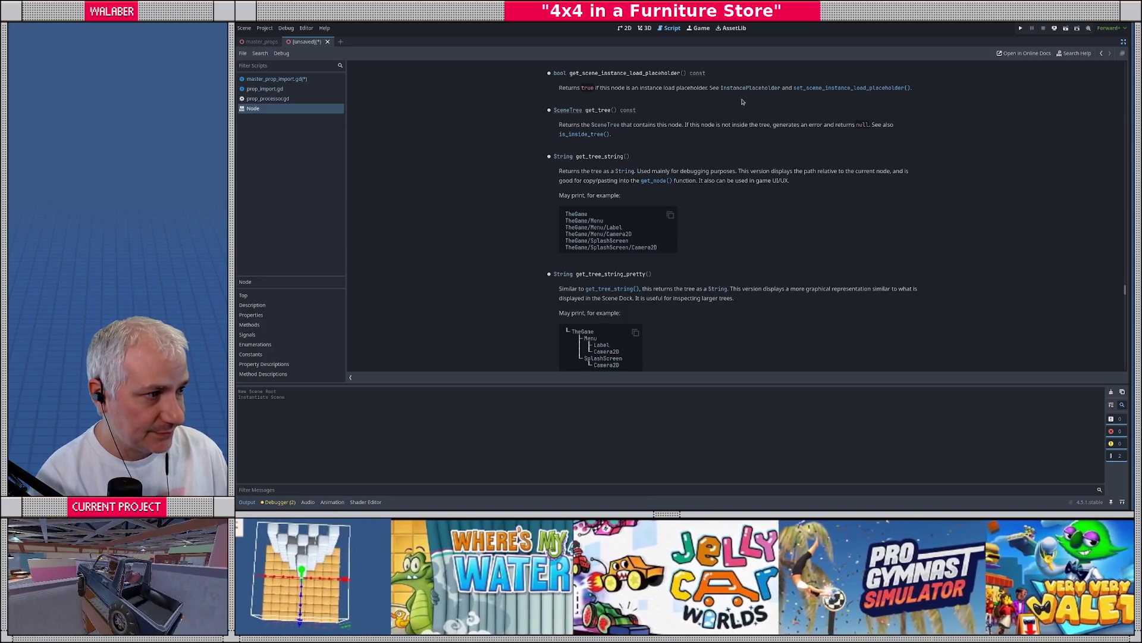
click(739, 89)
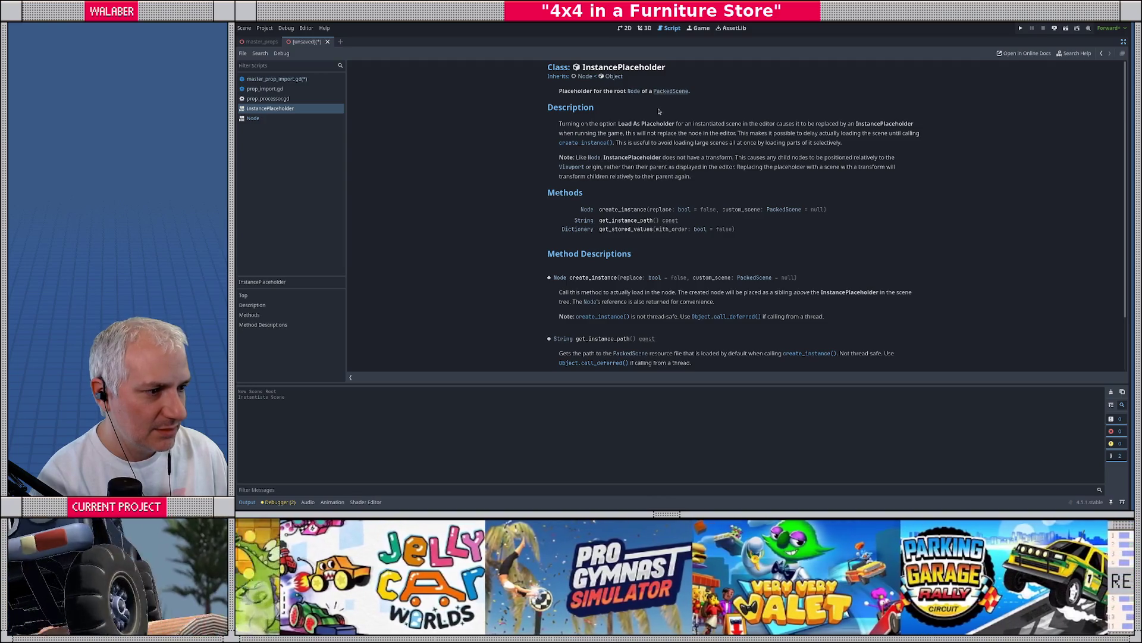
click(671, 92)
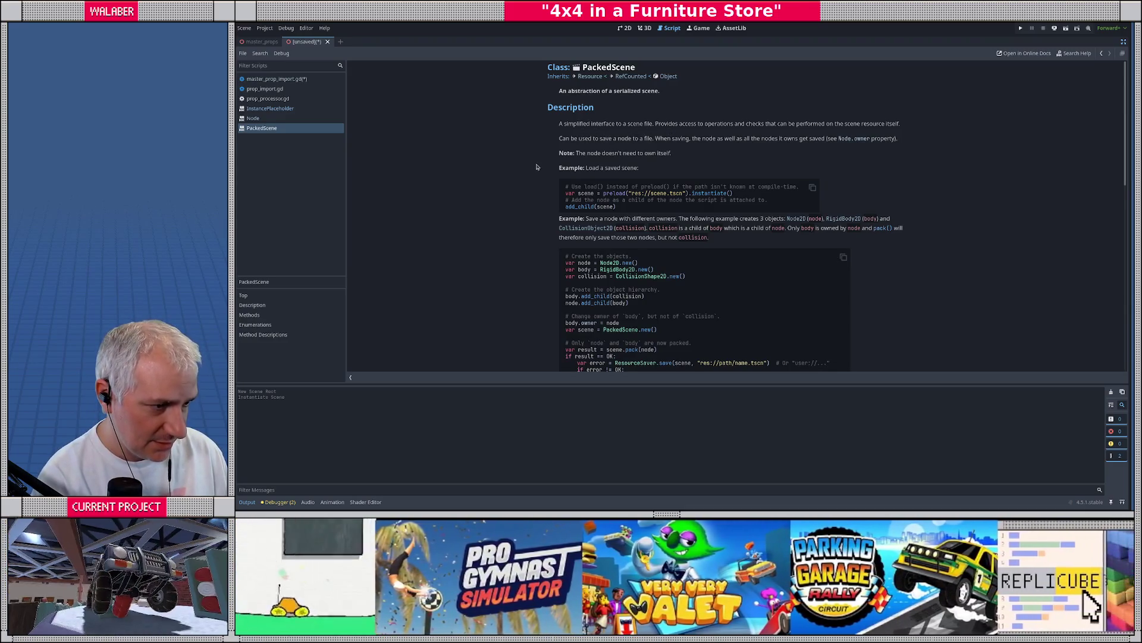
Study the PackedScene page's preload/instantiate example code samples
scroll(538, 166, down, 1)
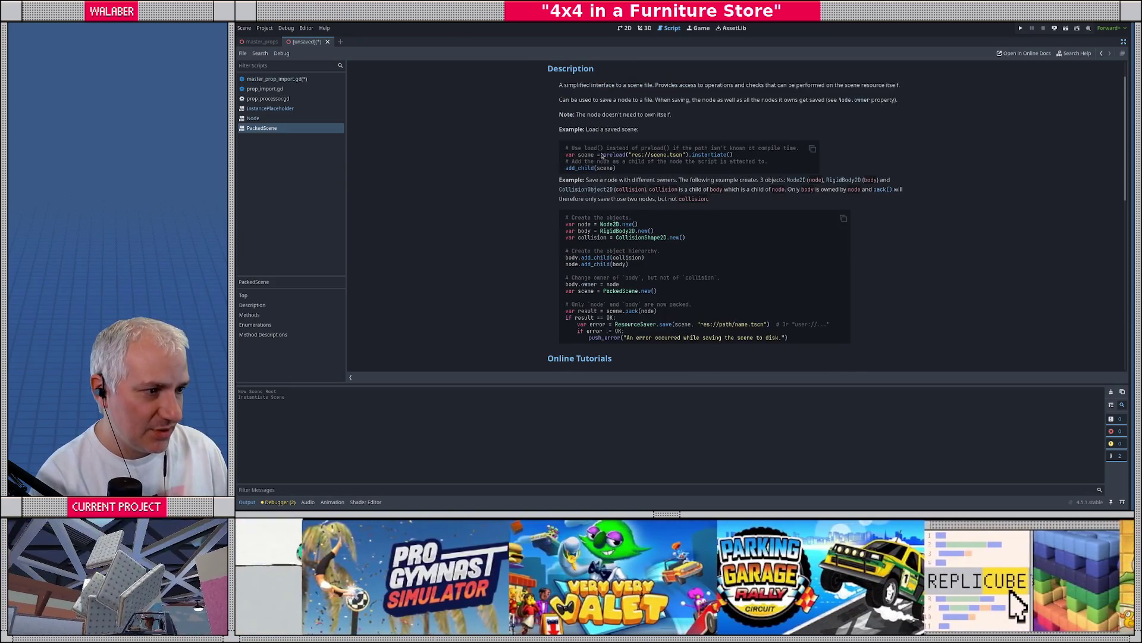
drag(603, 155, 733, 154)
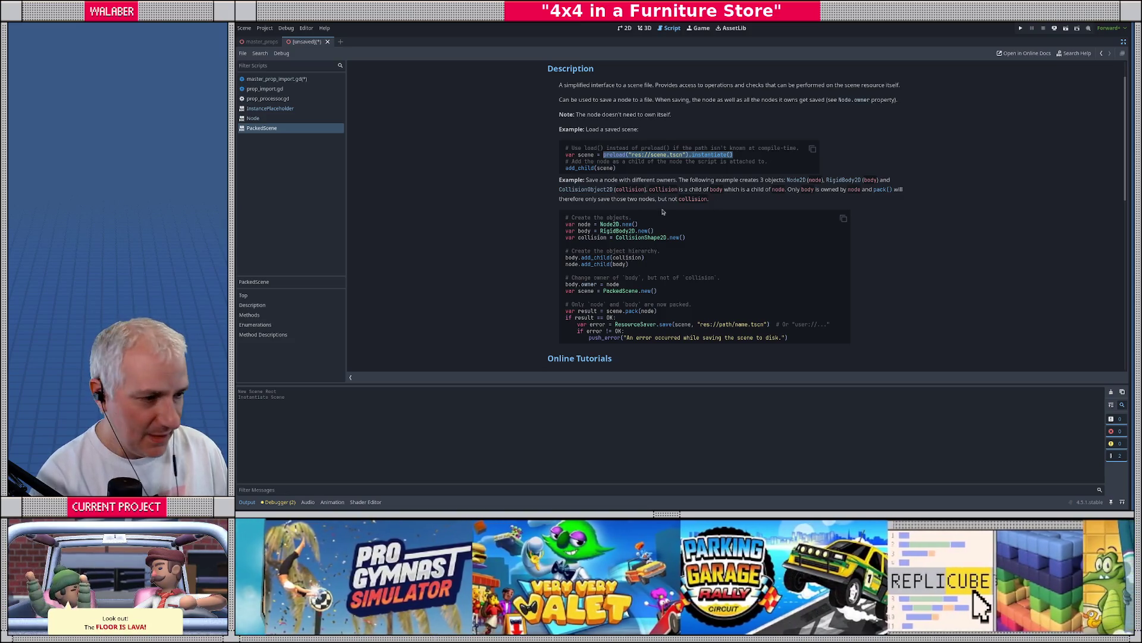
mouse_move(566, 217)
mouse_down()
mouse_move(632, 226)
mouse_move(683, 325)
mouse_move(743, 338)
mouse_up()
scroll(497, 262, down, 2)
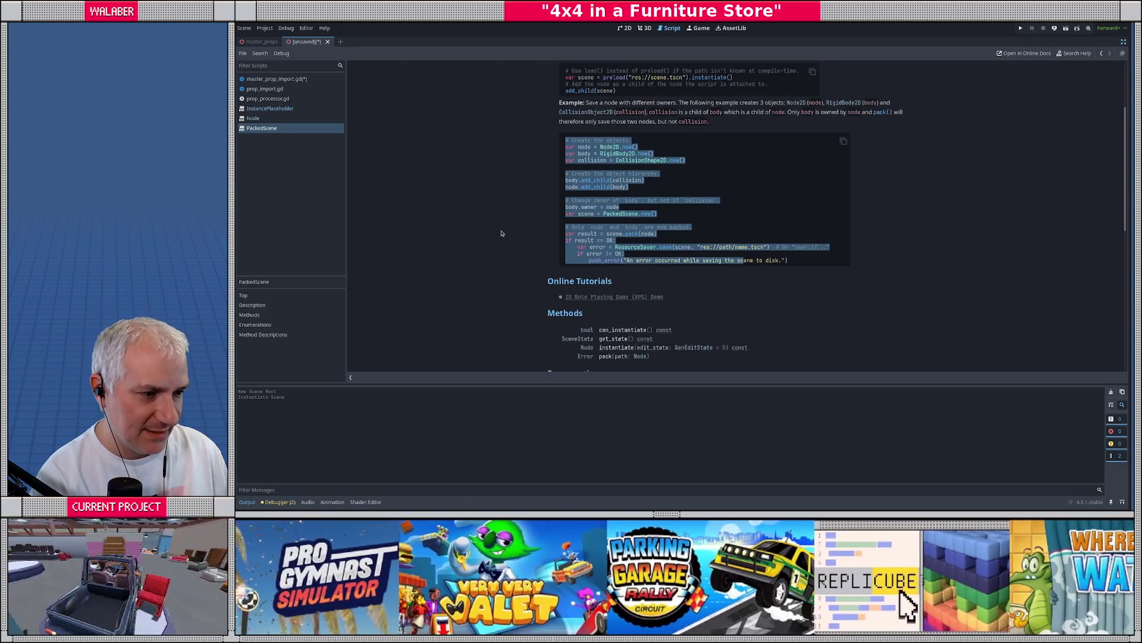
scroll(505, 236, down, 3)
click(510, 214)
scroll(510, 215, down, 1)
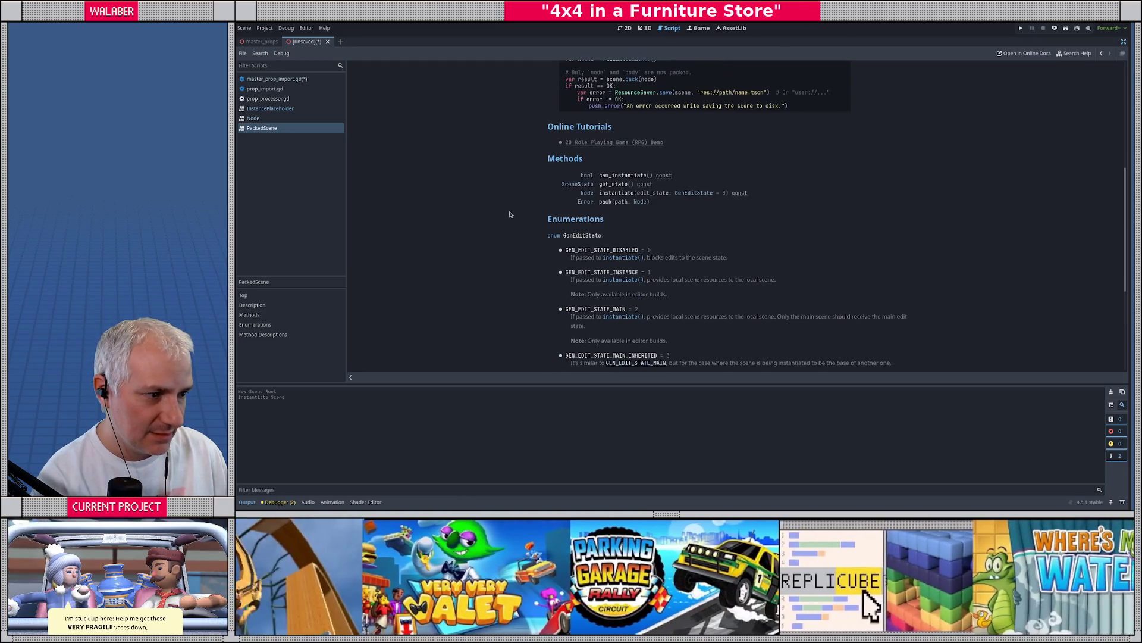
scroll(510, 206, down, 2)
scroll(511, 209, down, 2)
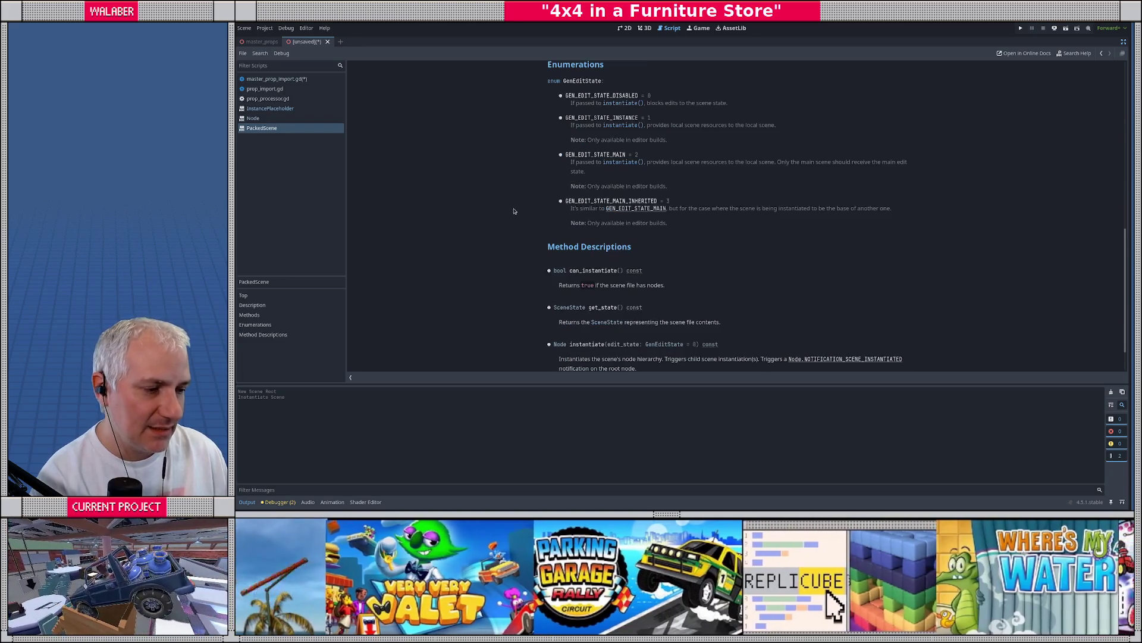
scroll(514, 211, down, 1)
scroll(515, 215, up, 3)
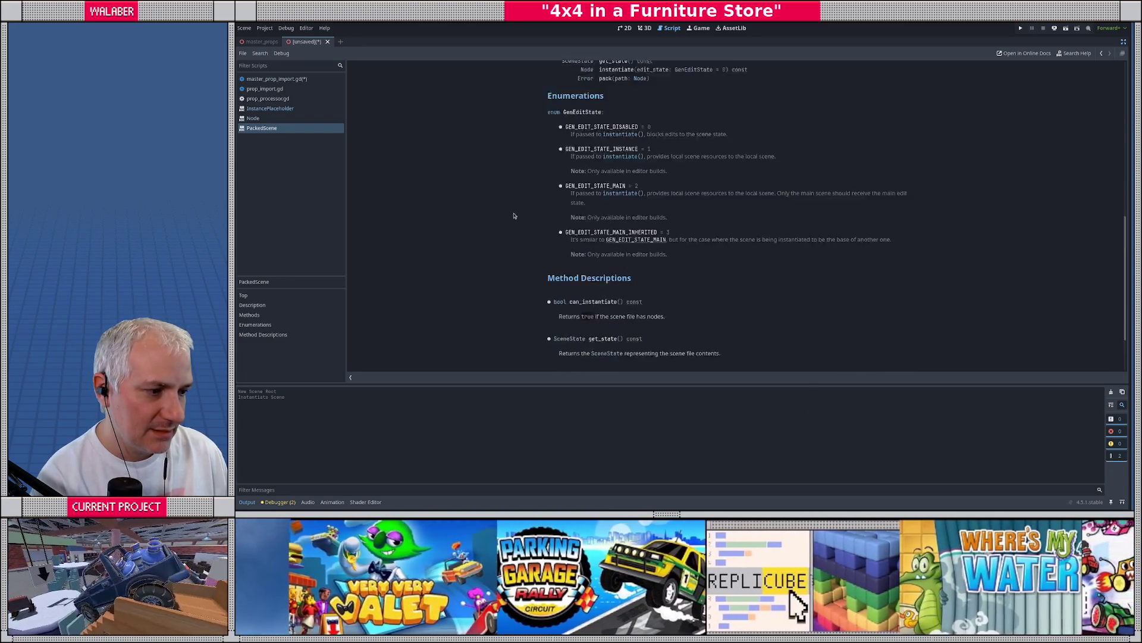
Revisit InstancePlaceholder, go back to the Node page, and select line 44's placeholder call
key(alt+Left)
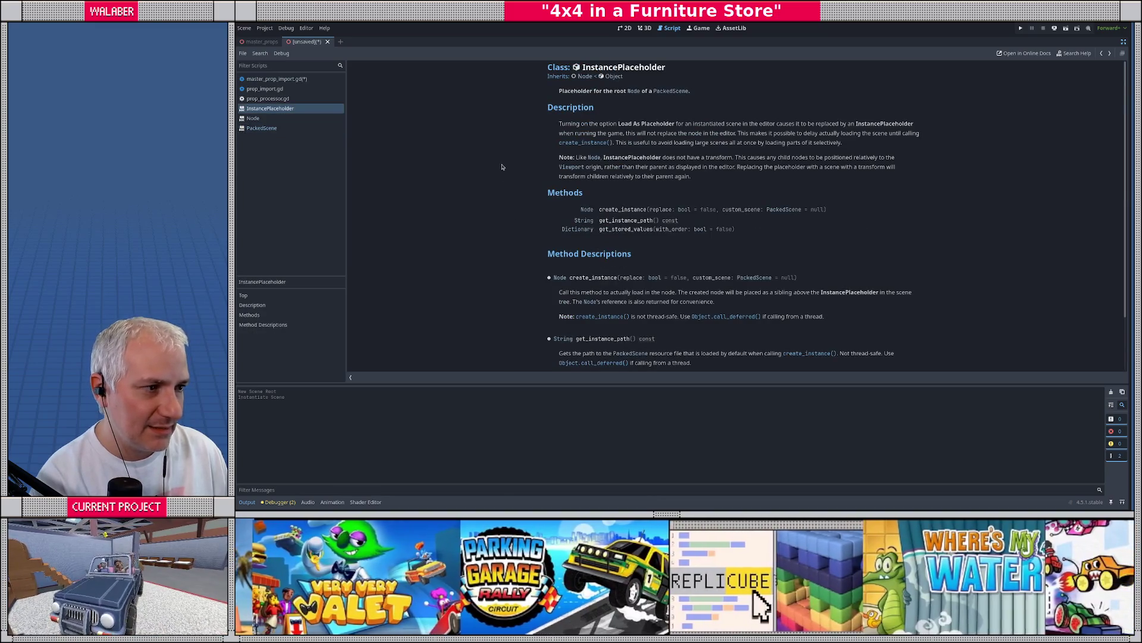
key(alt+Left)
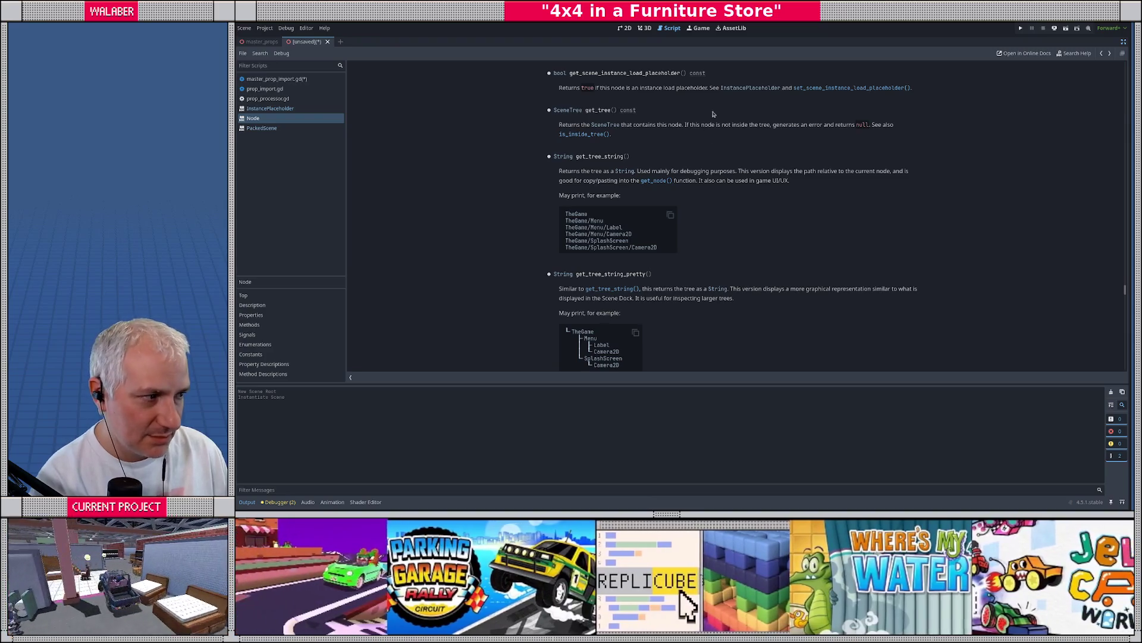
click(750, 87)
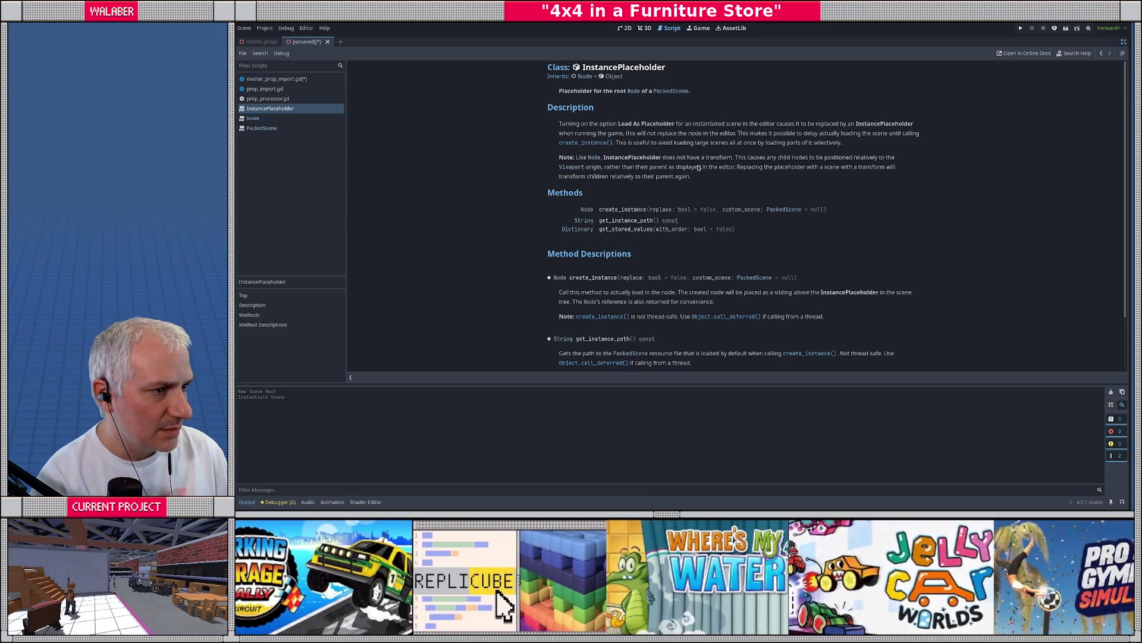
scroll(682, 196, down, 2)
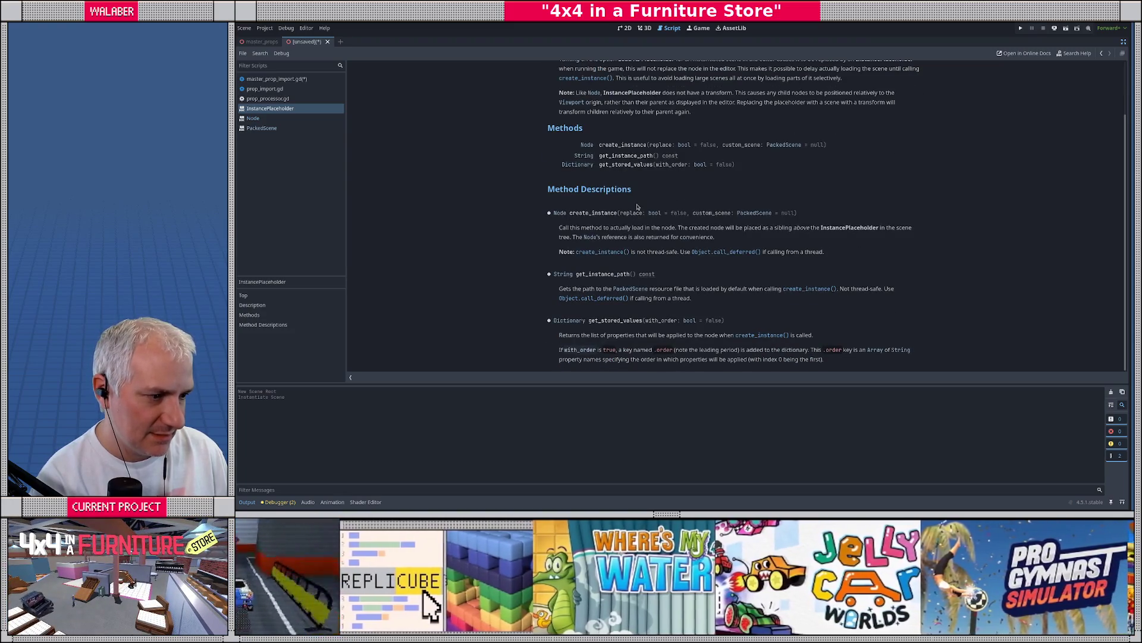
scroll(635, 192, up, 2)
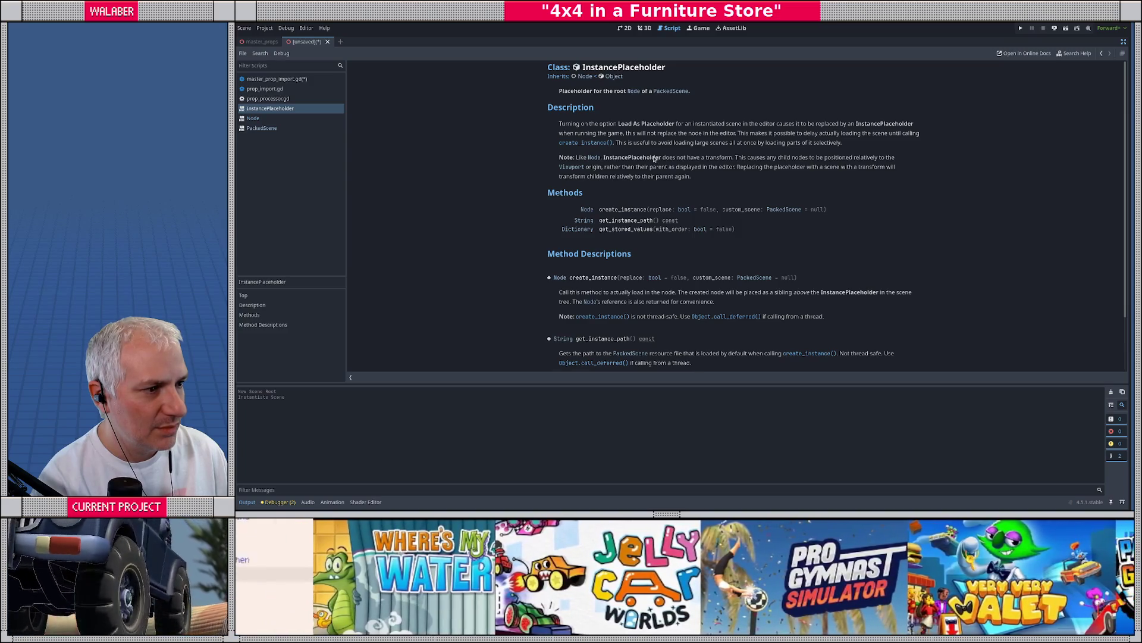
key(alt+Left)
key(alt+Left)
key(alt+Left)
key(alt+Left)
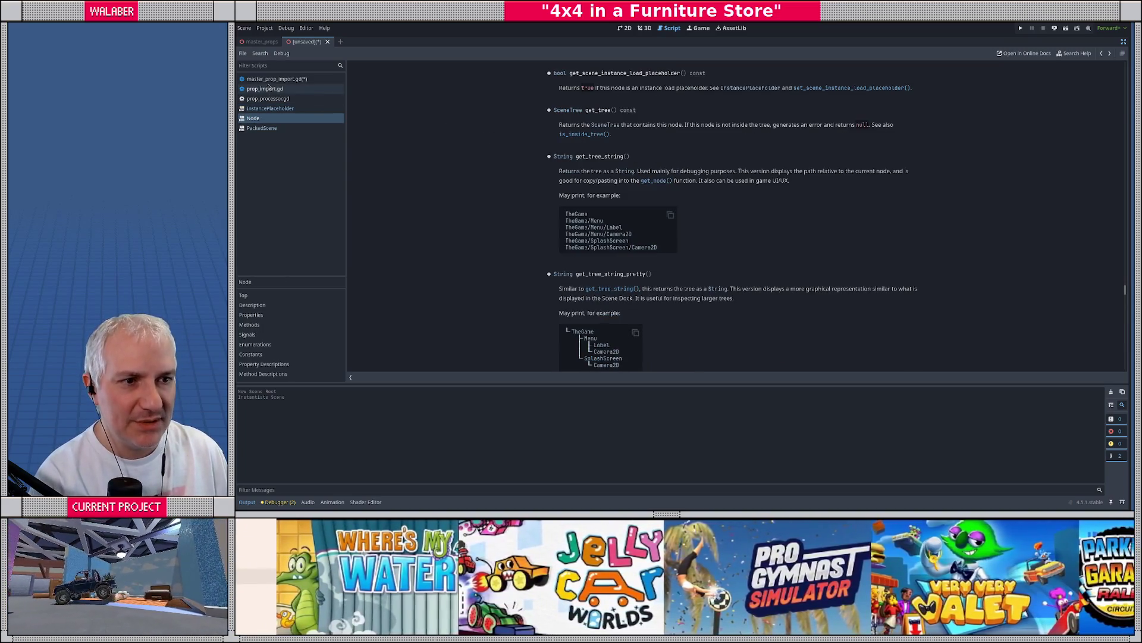
mouse_move(475, 299)
mouse_down()
mouse_move(466, 282)
mouse_move(660, 282)
mouse_up()
Replace the placeholder call with 'packedsc', then 'instance', browsing the autocomplete suggestions
text(packedsc)
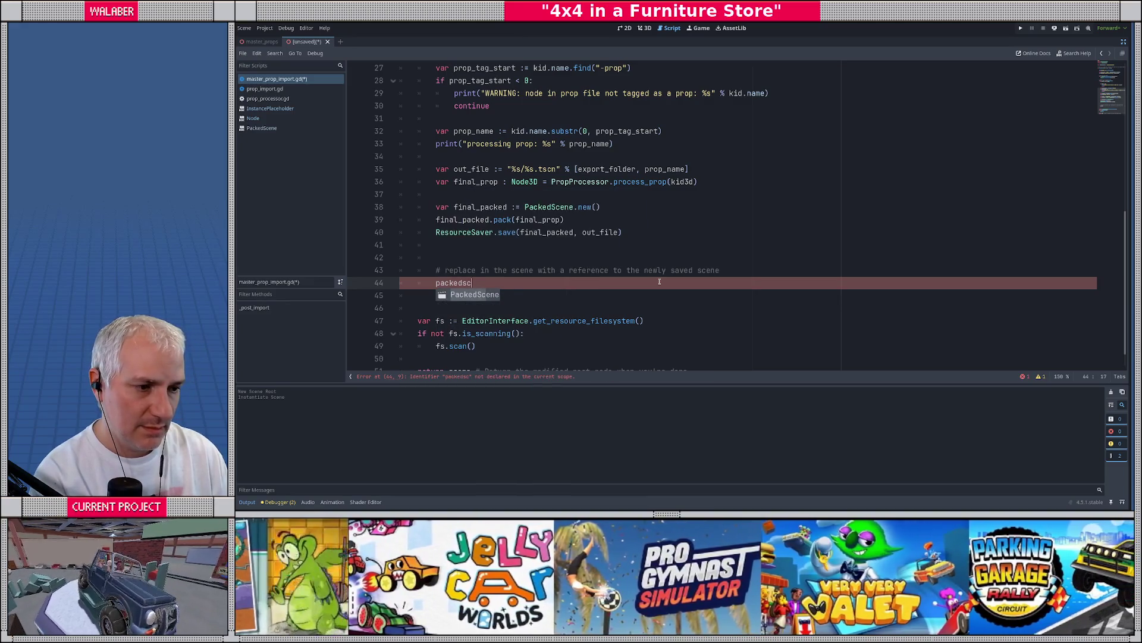
key(BackSpace)
key(BackSpace)
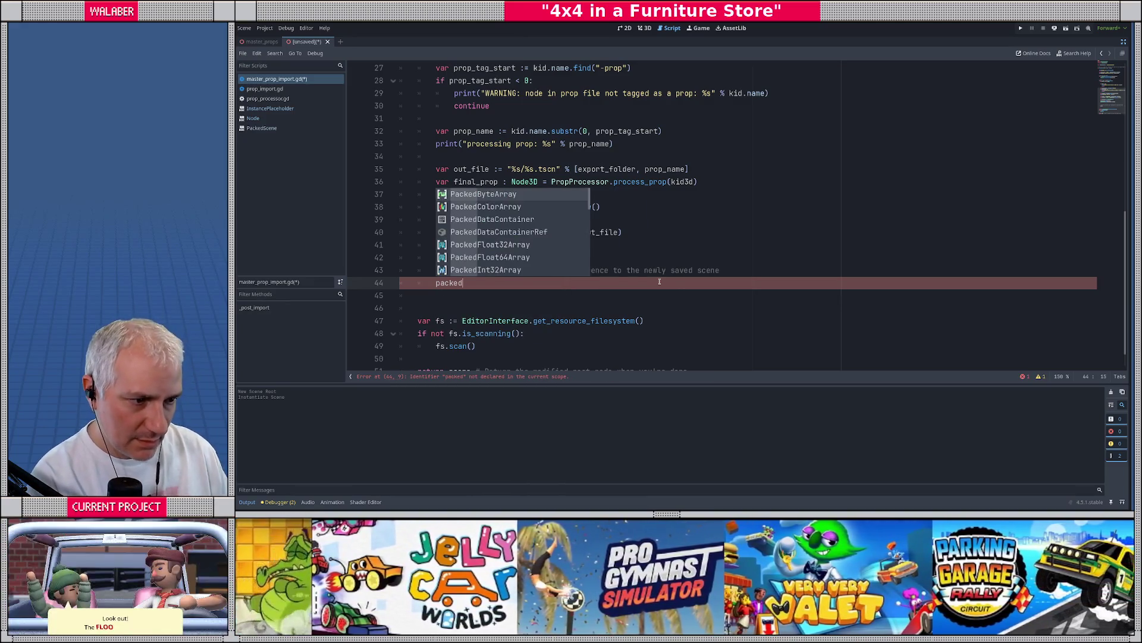
scroll(536, 232, down, 3)
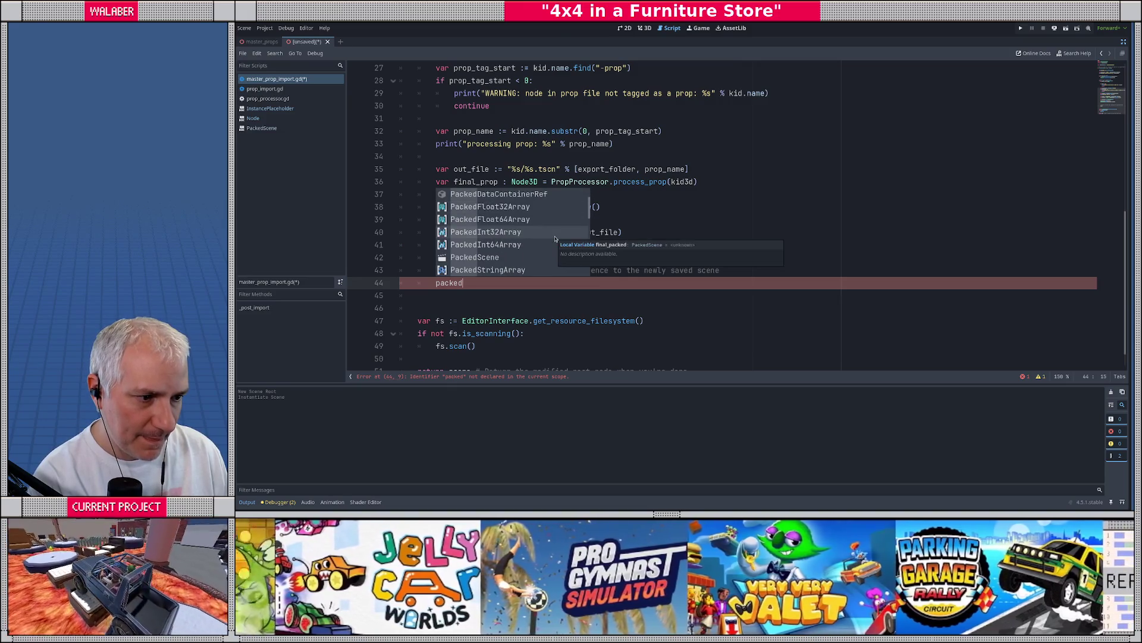
scroll(555, 238, down, 5)
key(ctrl+shift+Left)
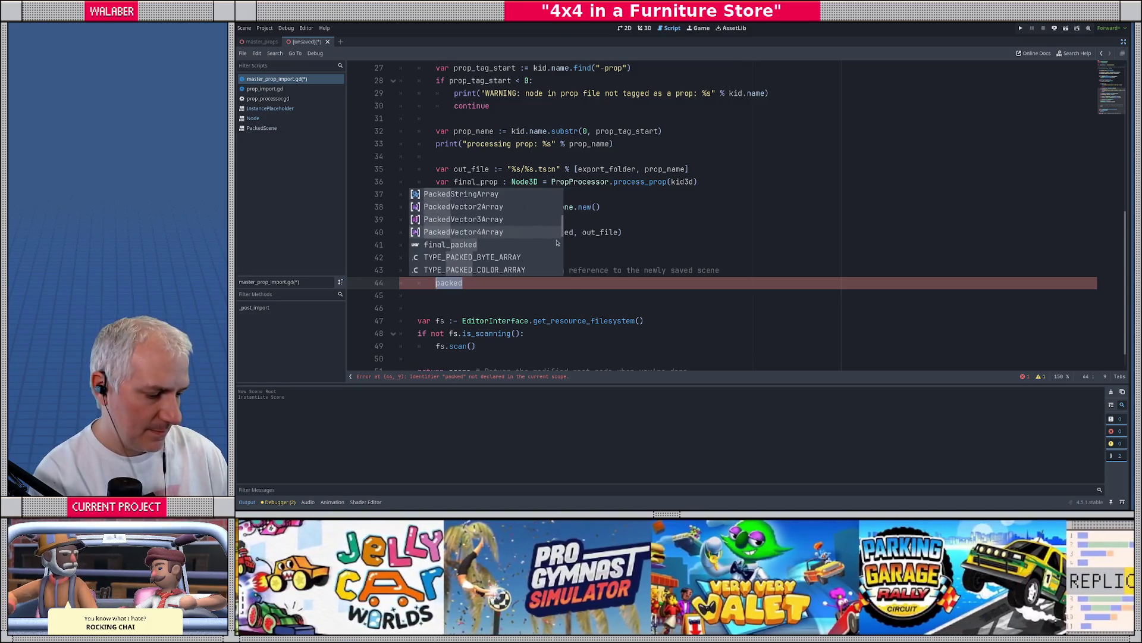
text(instance)
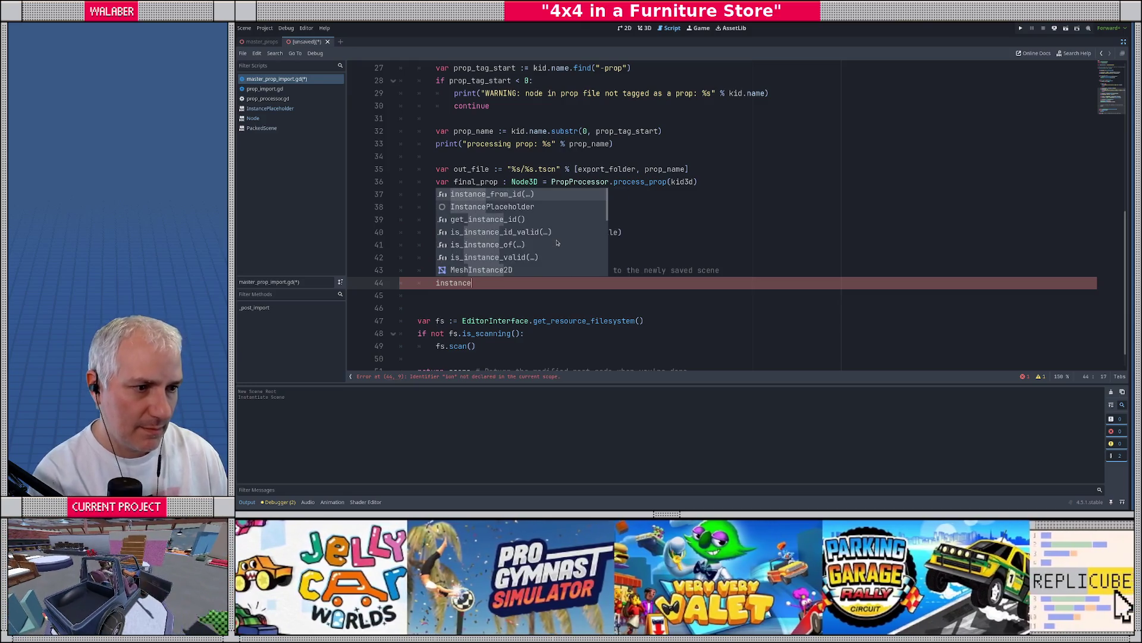
scroll(567, 238, down, 4)
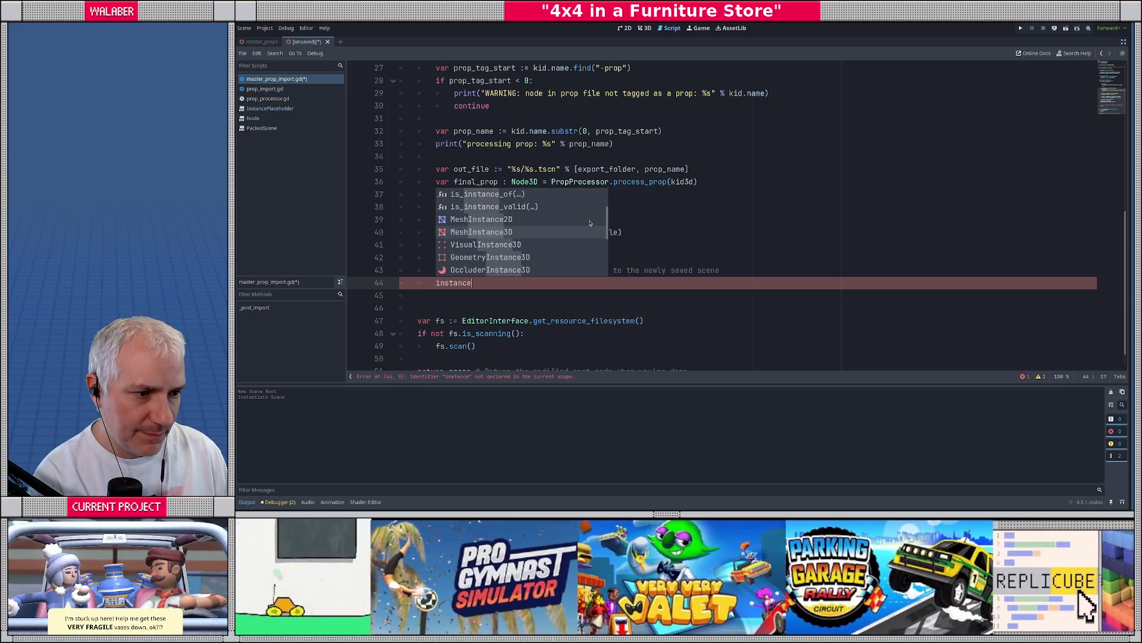
scroll(590, 223, down, 6)
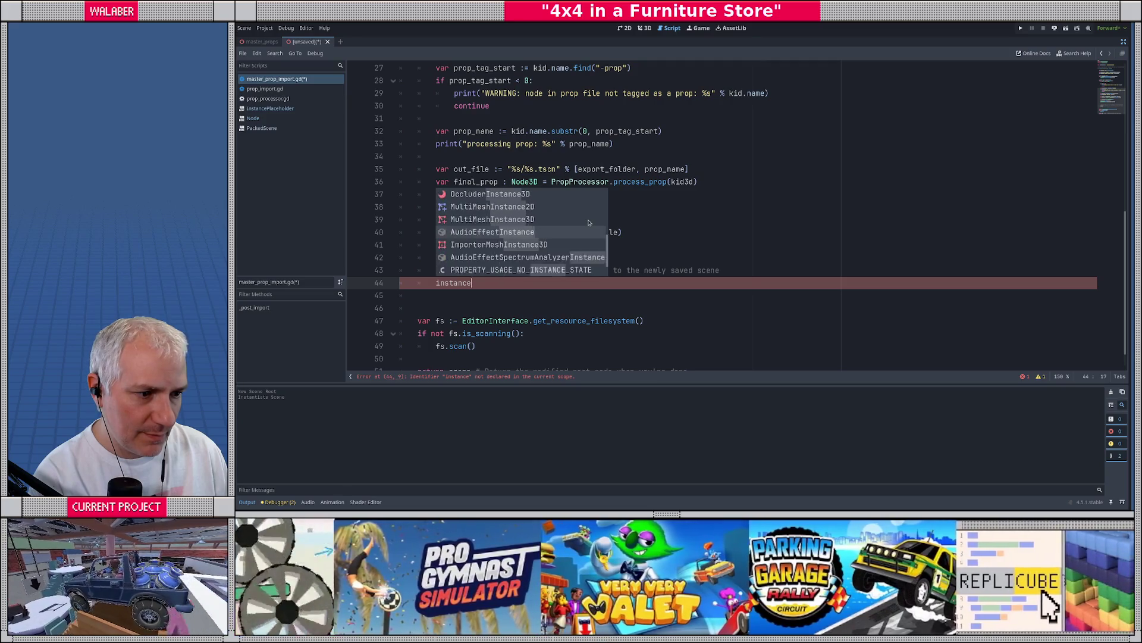
scroll(589, 223, down, 2)
Dismiss the suggestions and delete 'instance', leaving line 44 blank
key(Escape)
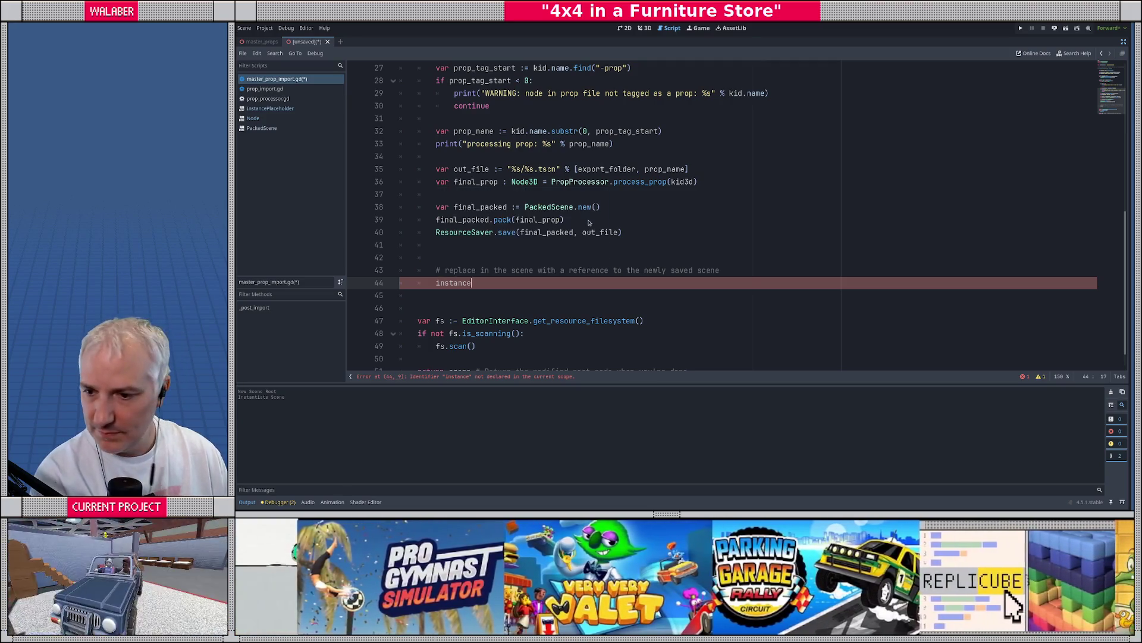
key(ctrl+shift+Left)
key(BackSpace)
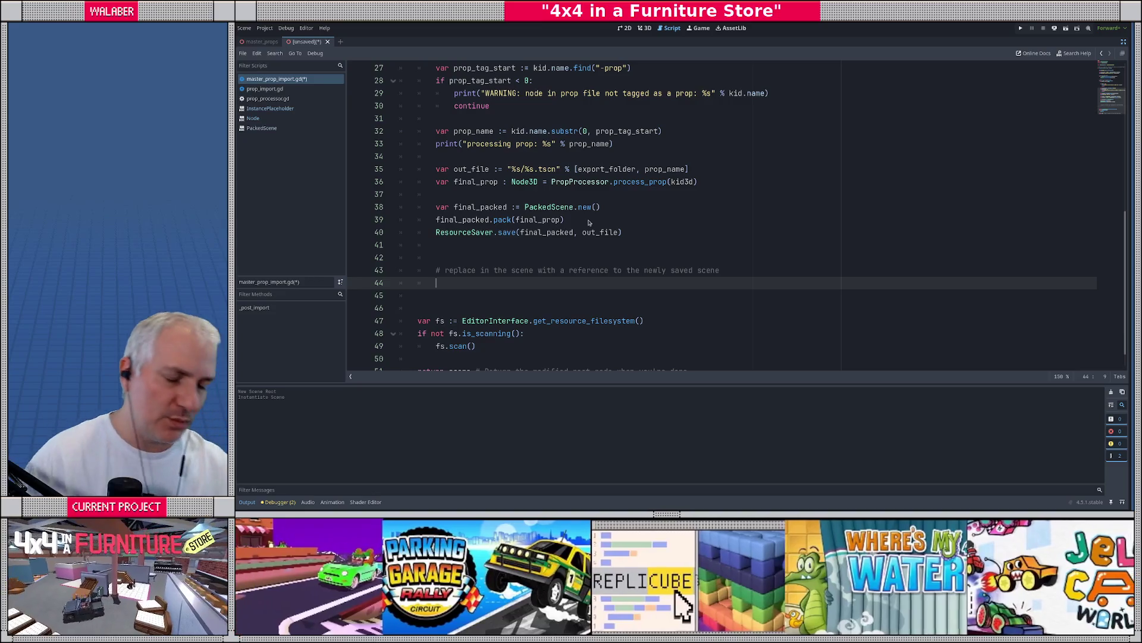
scroll(536, 230, up, 6)
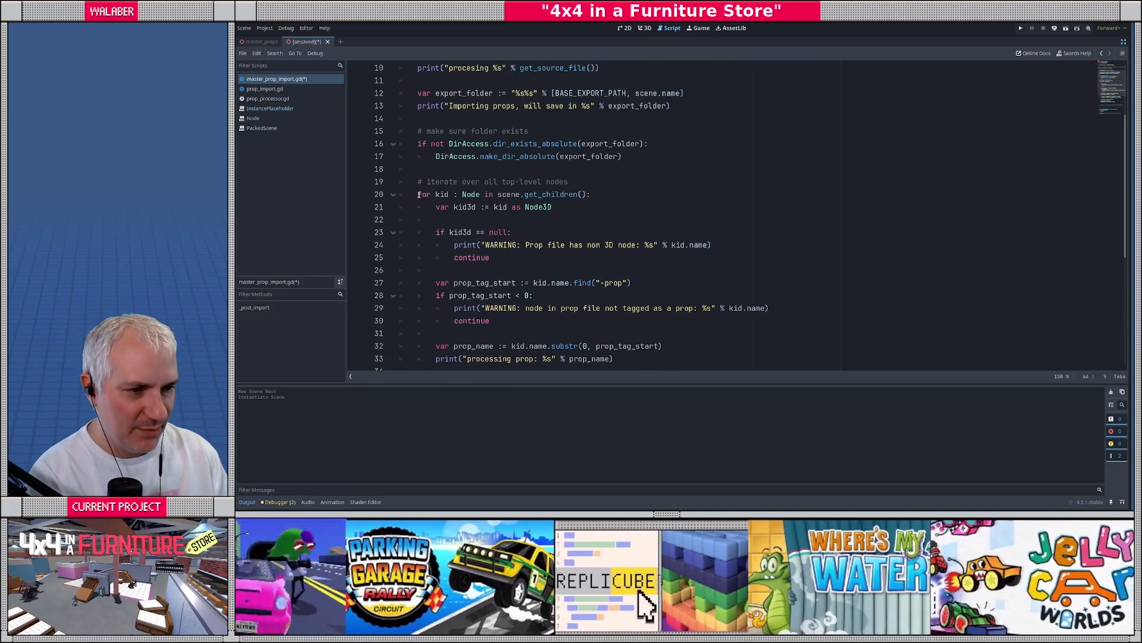
Rewrite the loop as for i in range(scene.get_child_count()) and delete the old for-kid line
drag(420, 194, 593, 194)
click(569, 182)
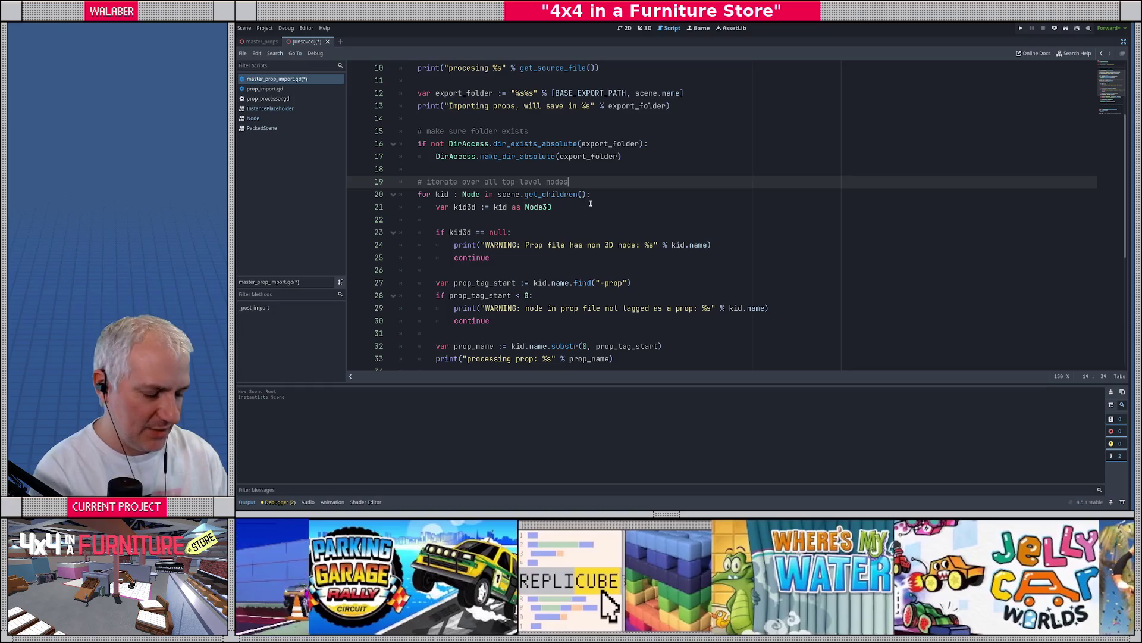
key(Return)
text(for i in range(scen)
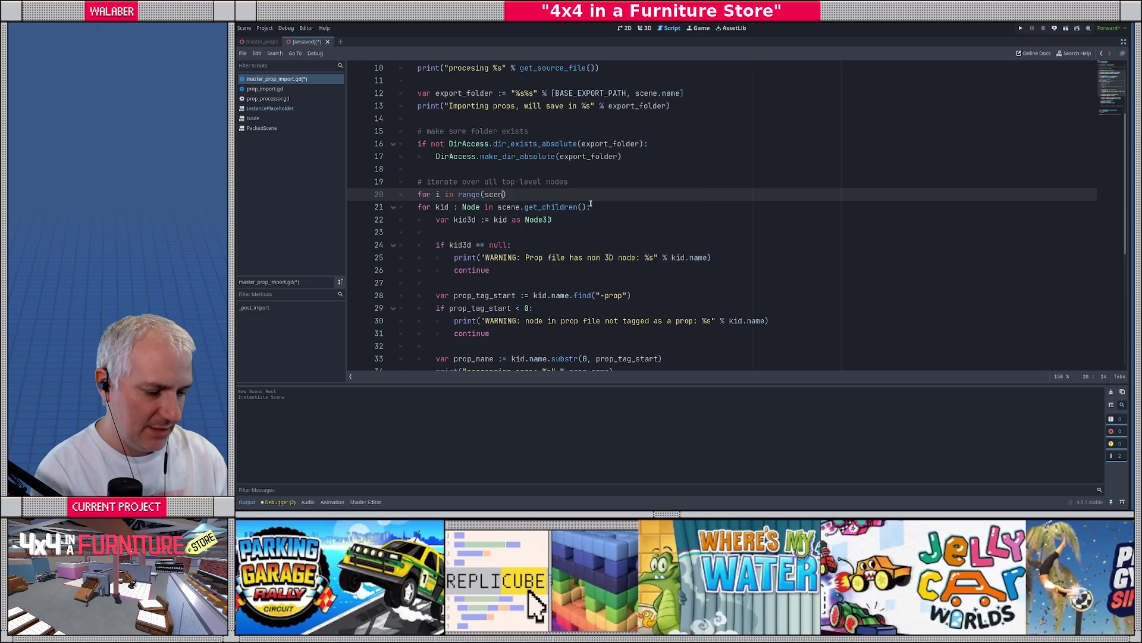
text(e.child)
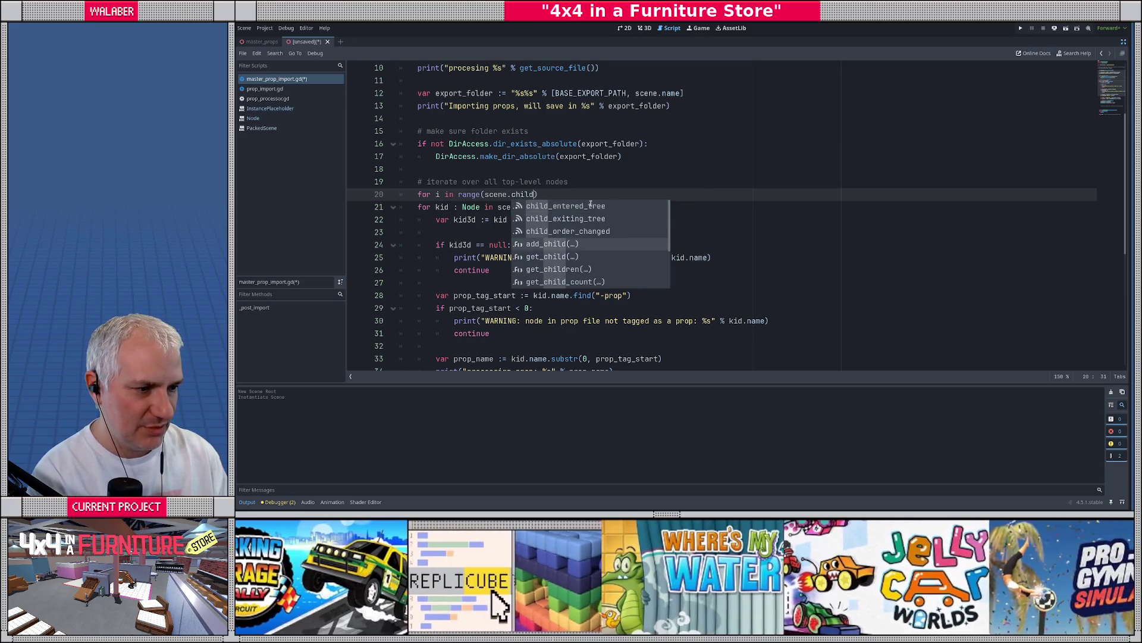
key(Return)
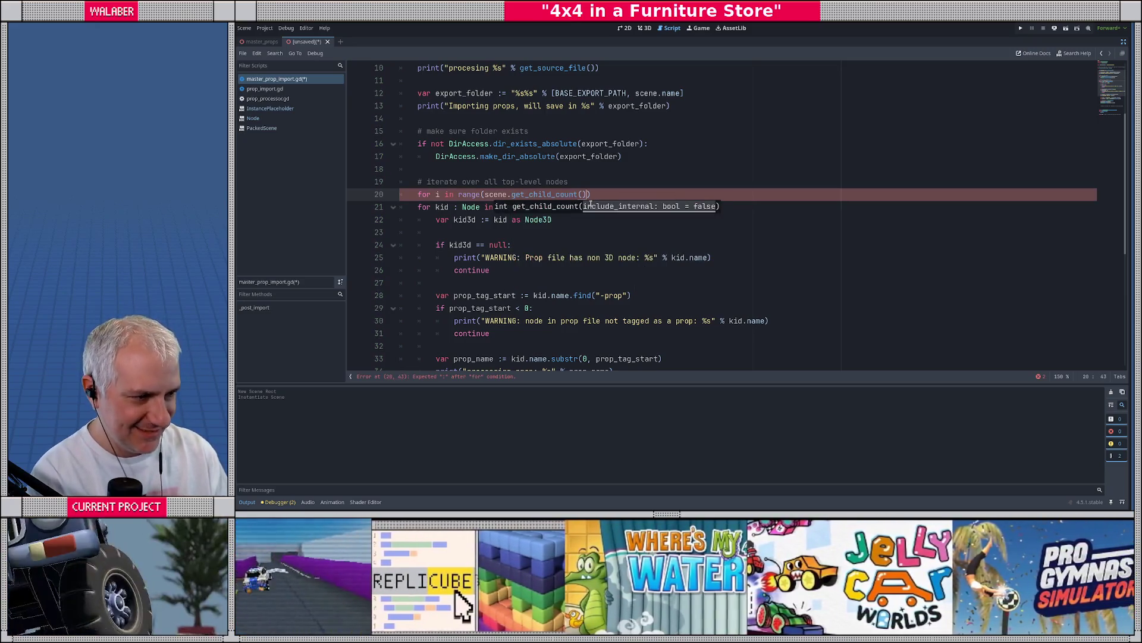
text():)
click(591, 205)
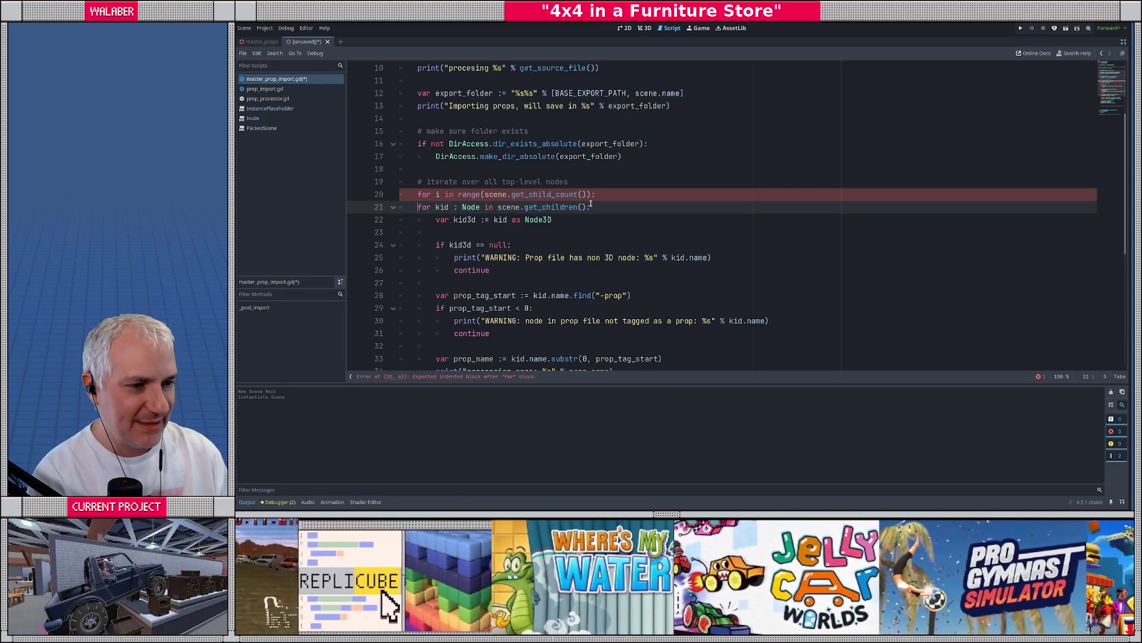
key(ctrl+shift+k)
Replace the kid reference on line 21 with scene.get_child(i)
key(ctrl+Right)
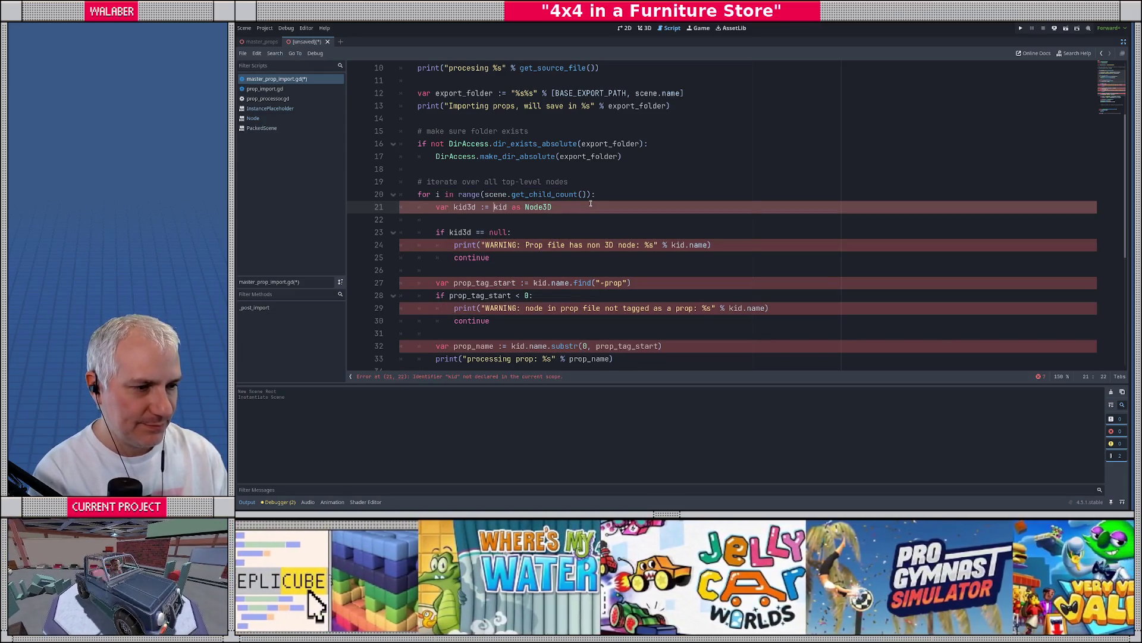
key(ctrl+shift+Right)
text(scene.)
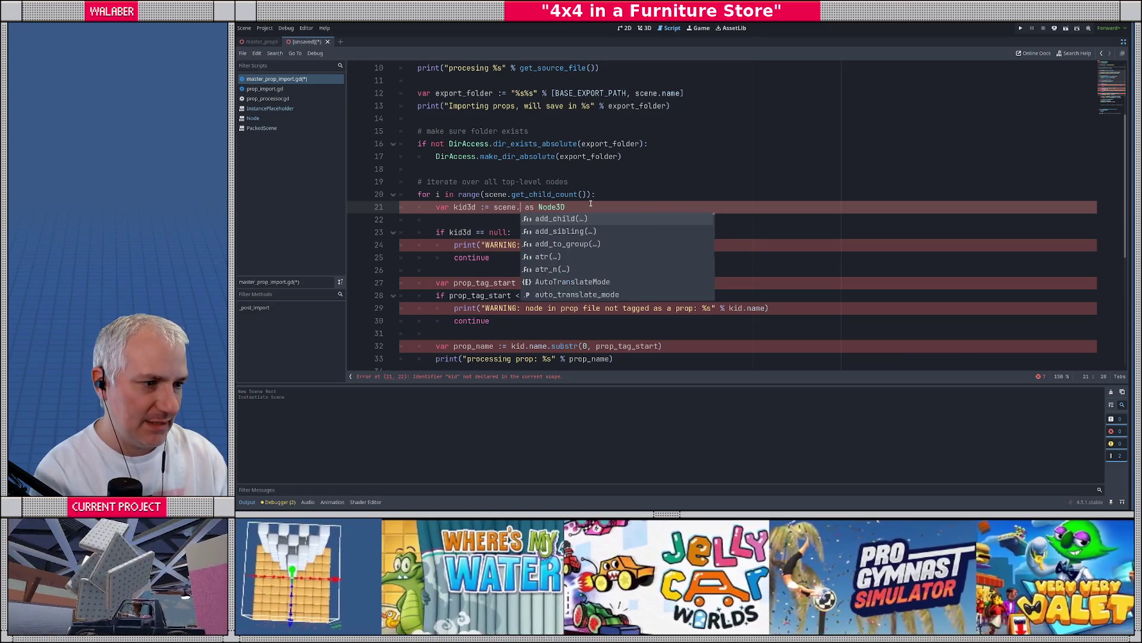
text(get_)
key(Down)
key(Return)
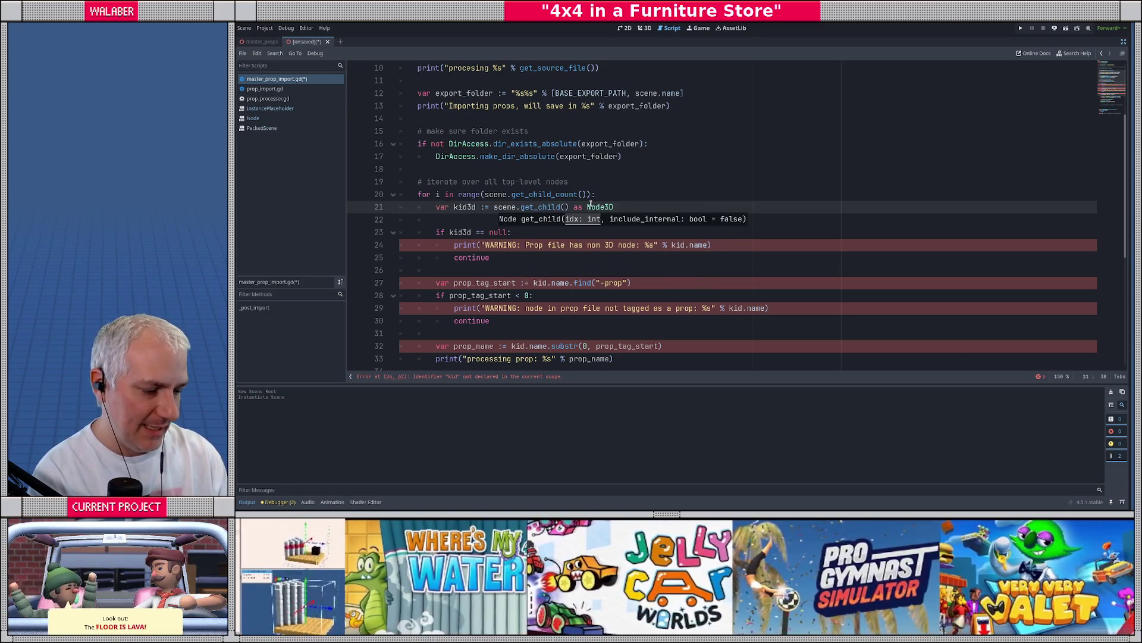
text(i)
Declare var kid : Node = scene.get_child(i) under the loop header and cast kid3d from kid
click(458, 224)
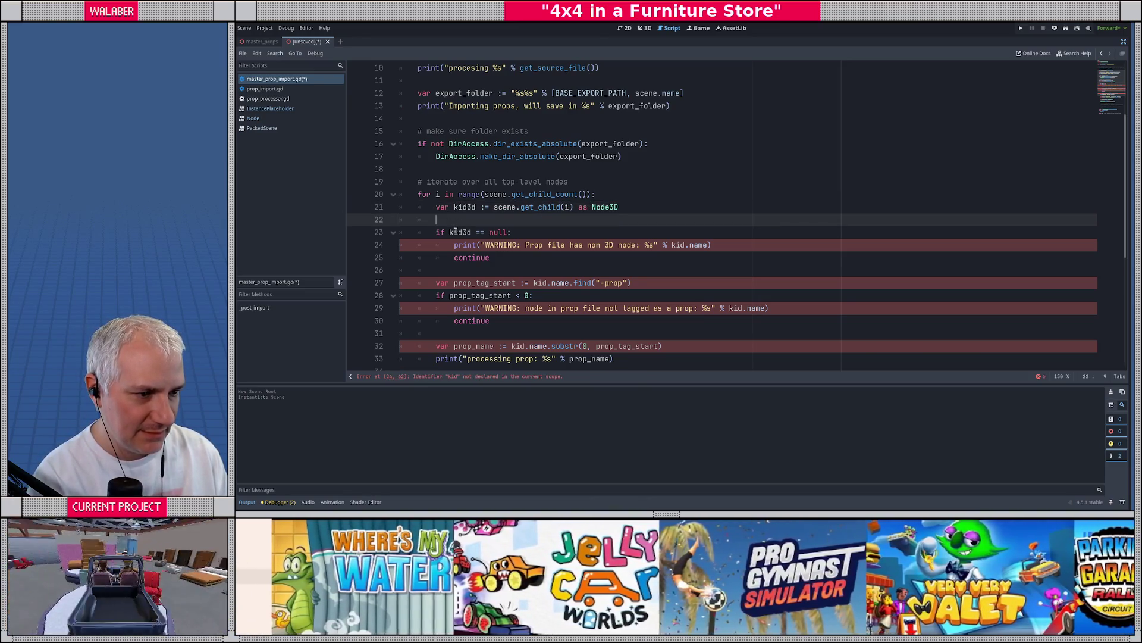
double_click(464, 232)
click(502, 220)
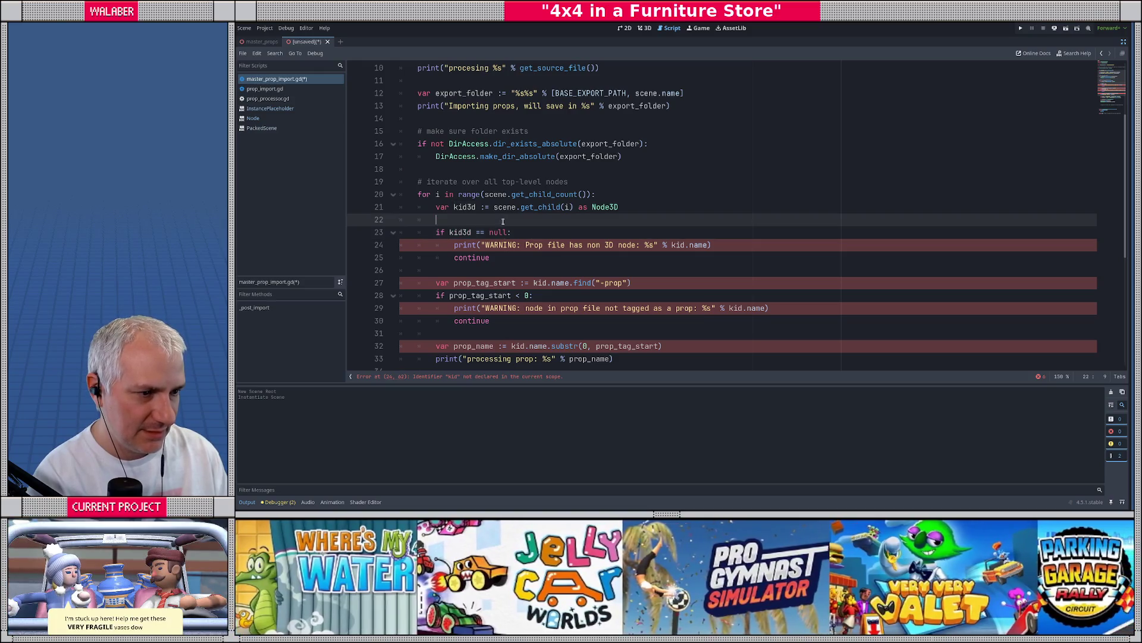
click(606, 198)
key(Return)
text(var kid :)
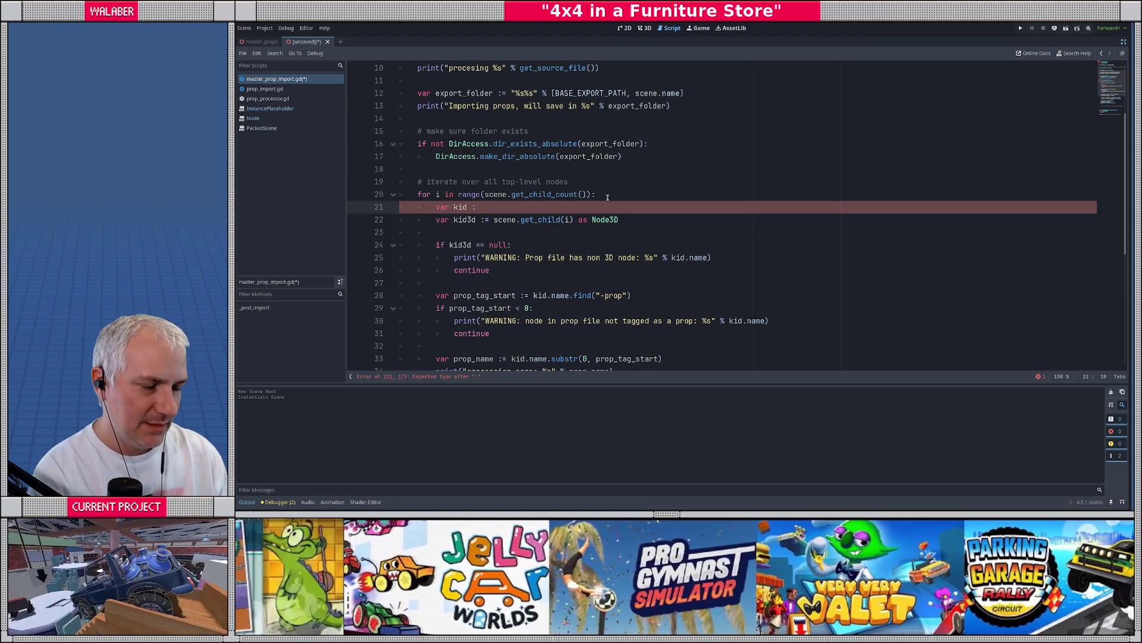
key(BackSpace)
text(= )
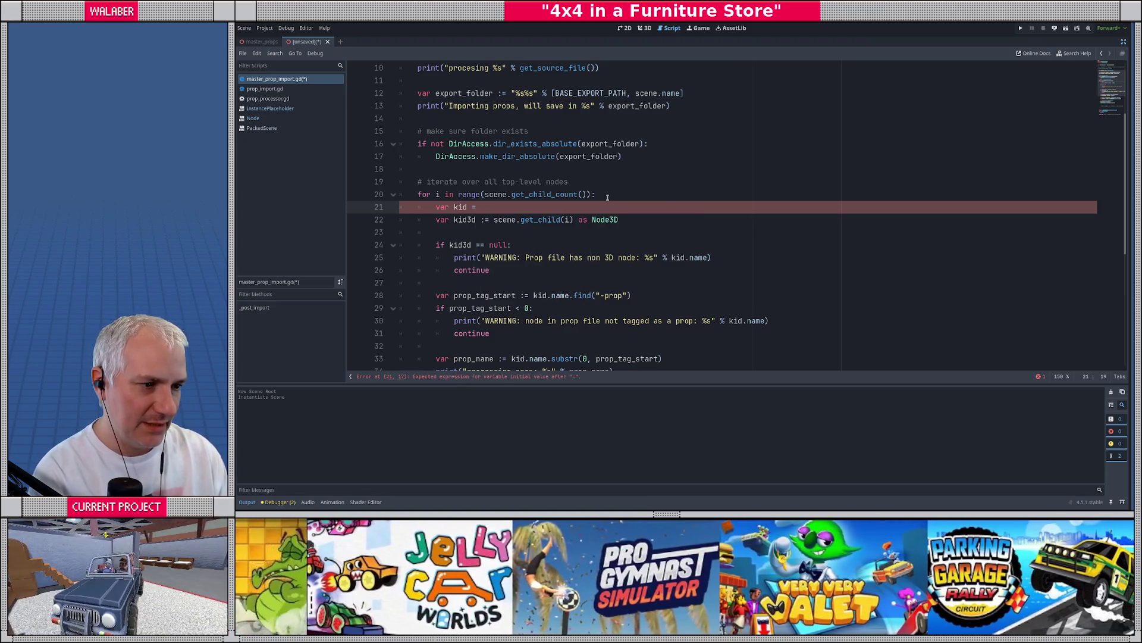
key(BackSpace)
key(BackSpace)
text(: Node )
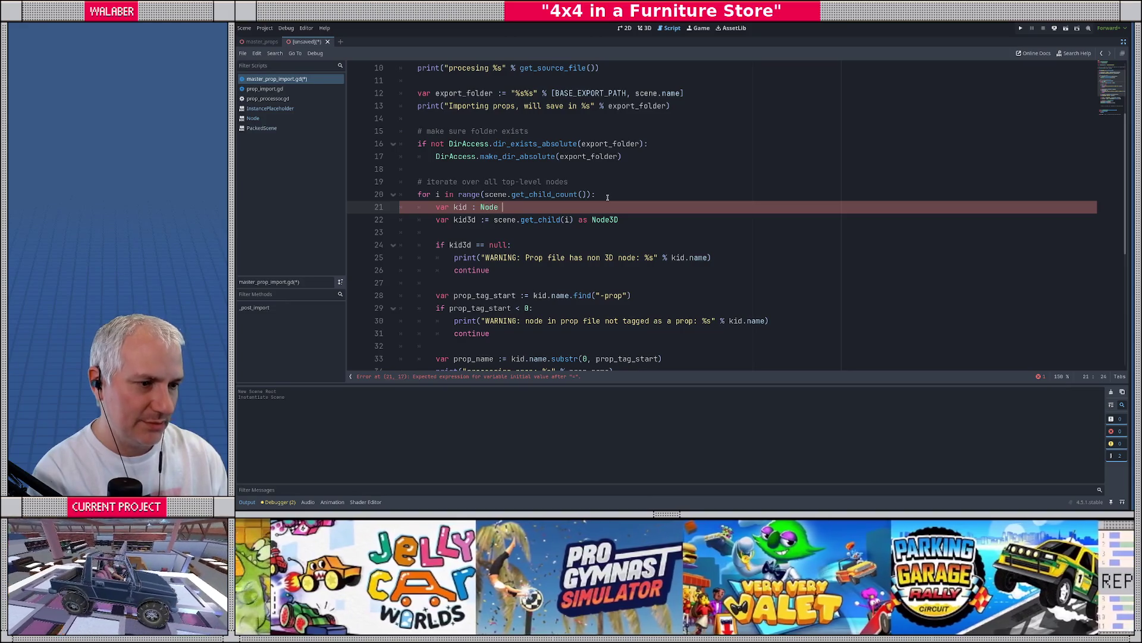
text(= scene.)
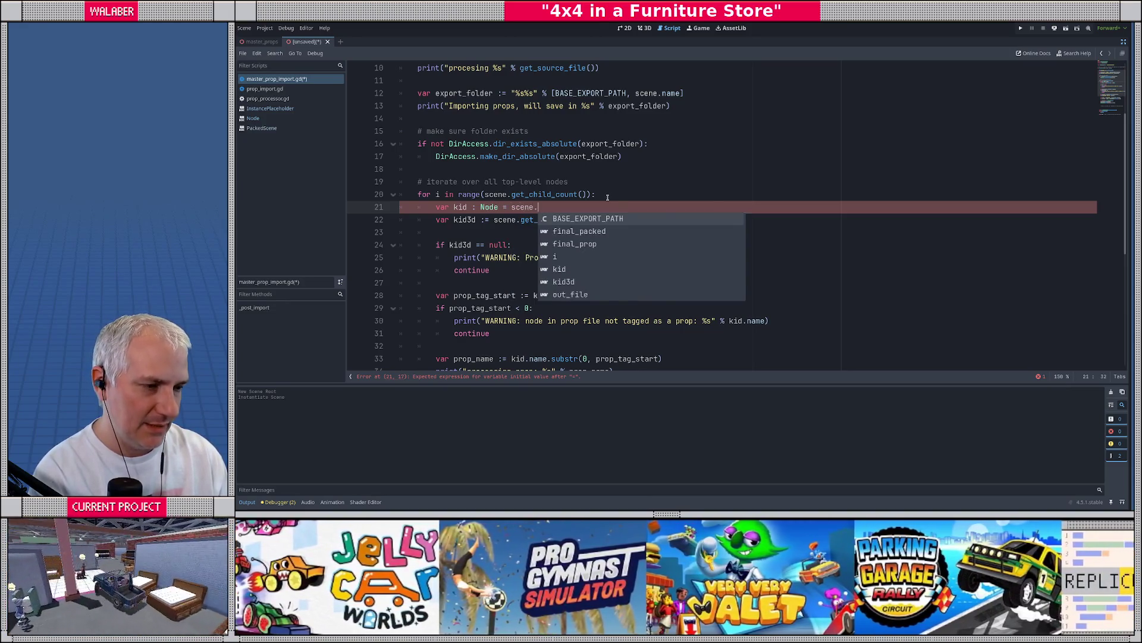
text(get_ch)
key(Return)
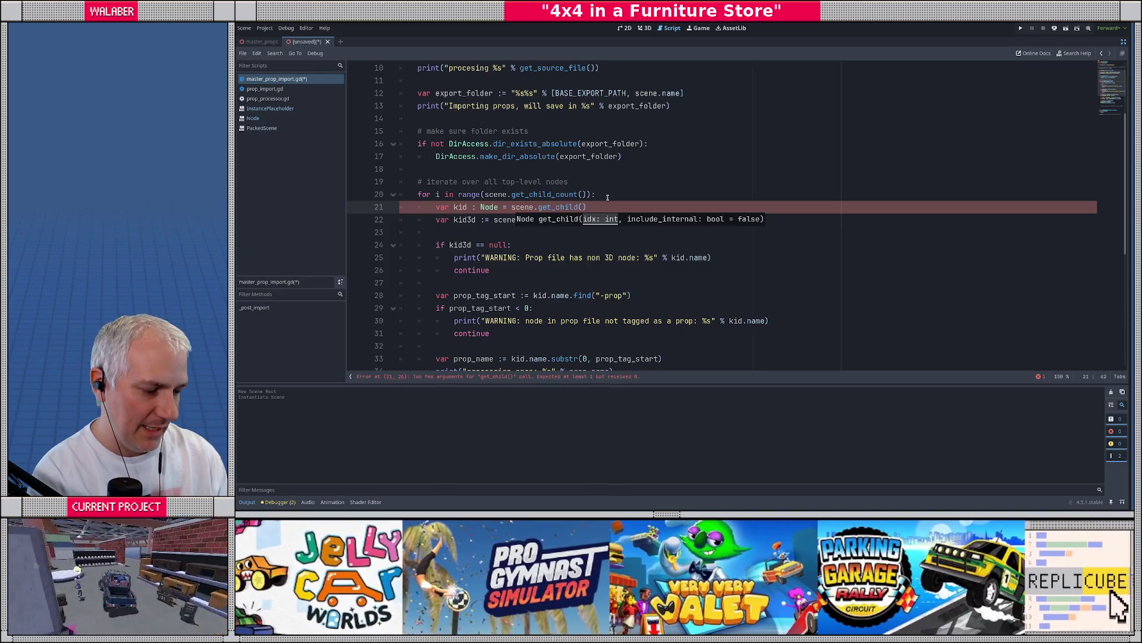
text(i))
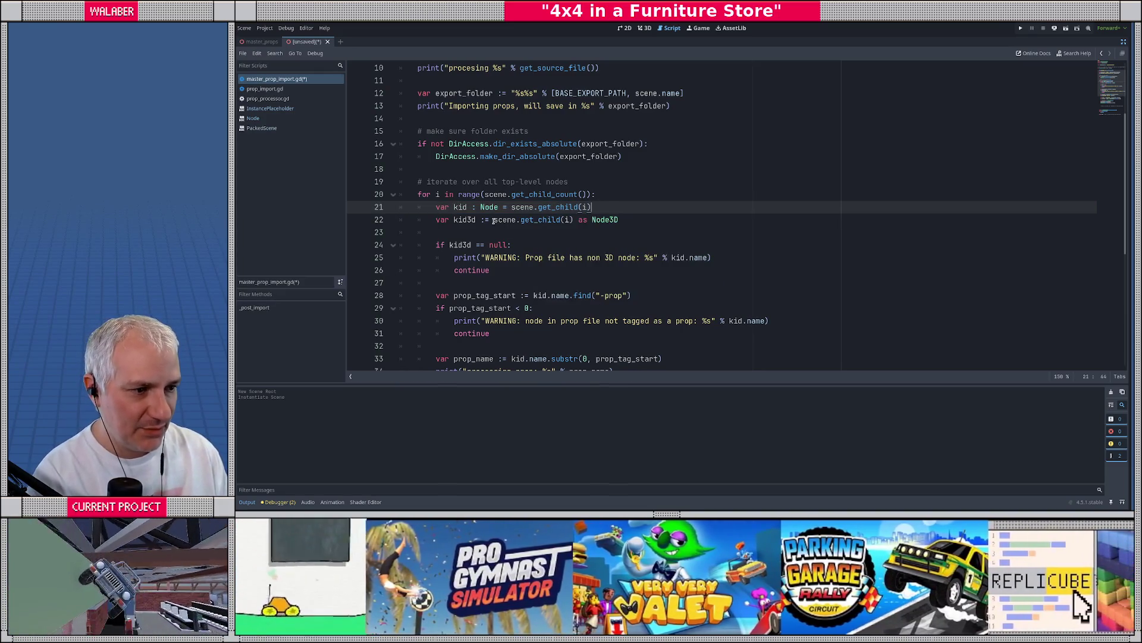
drag(494, 220, 575, 220)
text(kid)
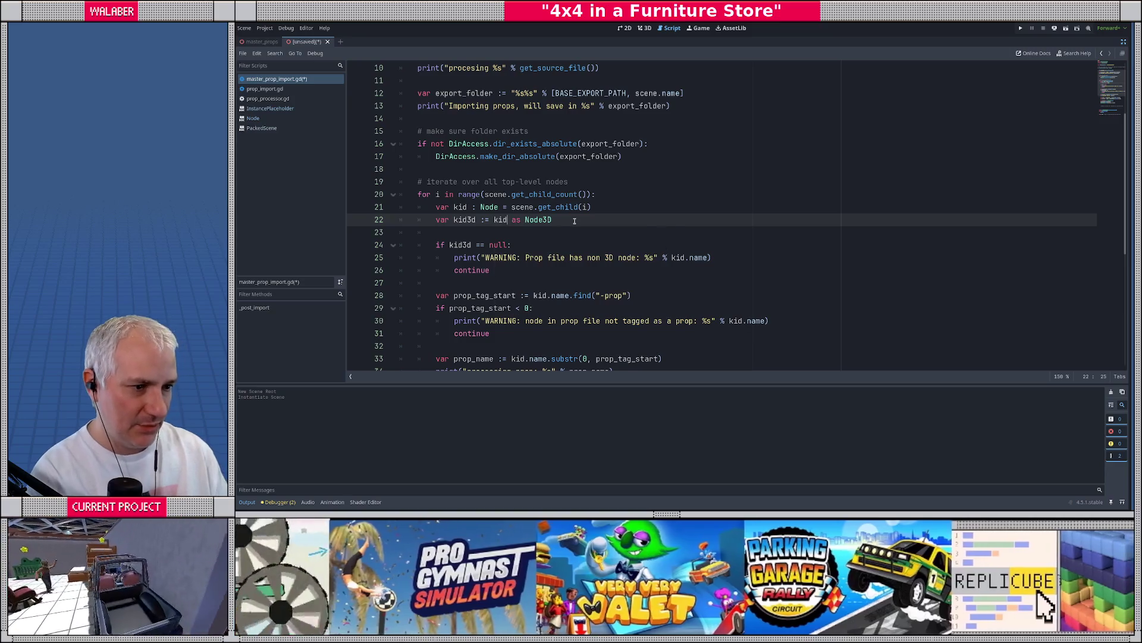
click(445, 231)
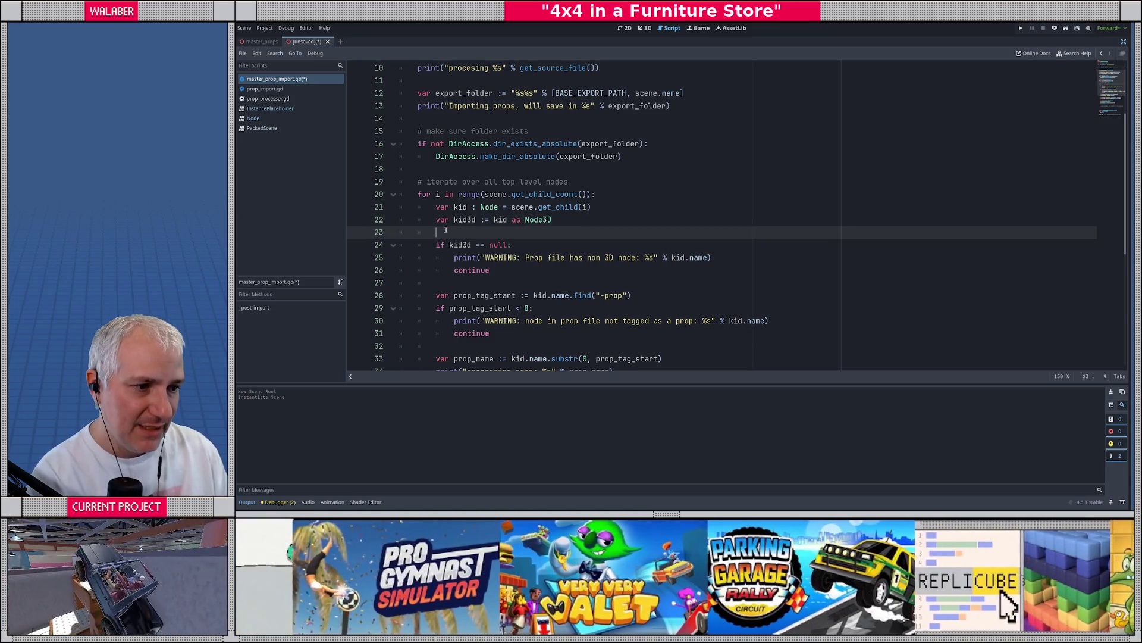
Write scene.remove_child(kid) under the replace comment
click(438, 194)
scroll(440, 238, down, 5)
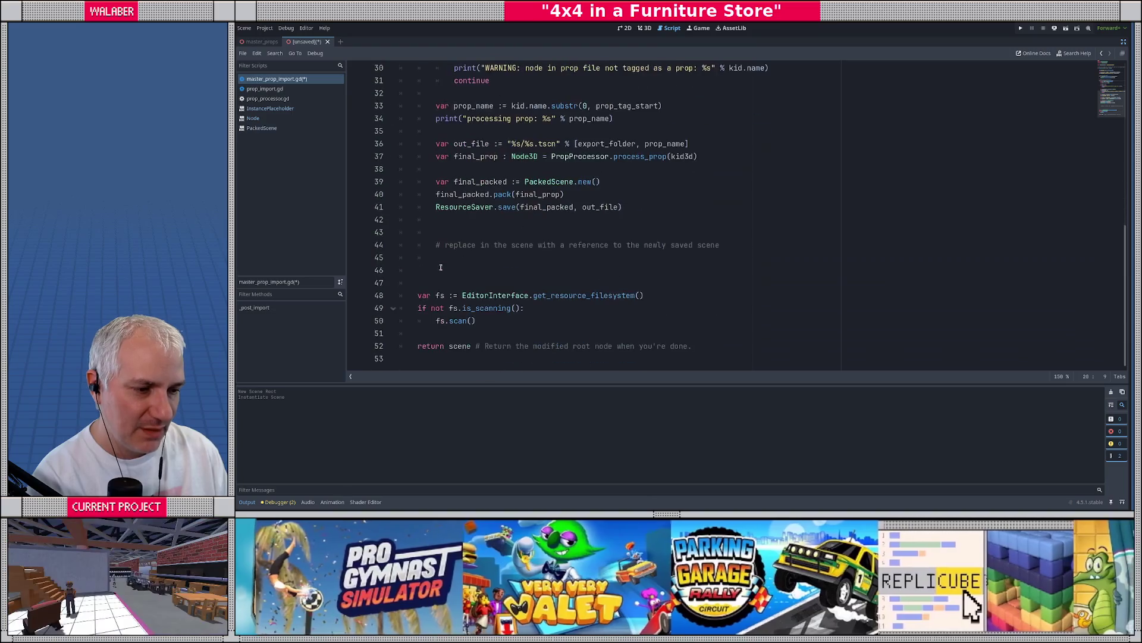
click(441, 254)
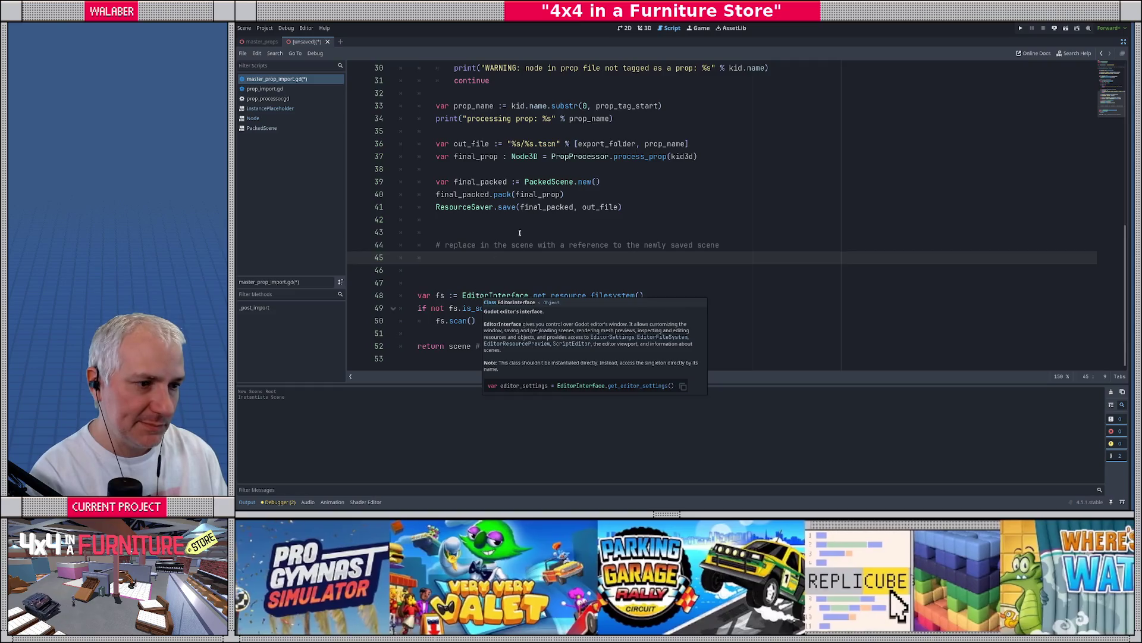
scroll(519, 232, up, 7)
scroll(486, 254, down, 2)
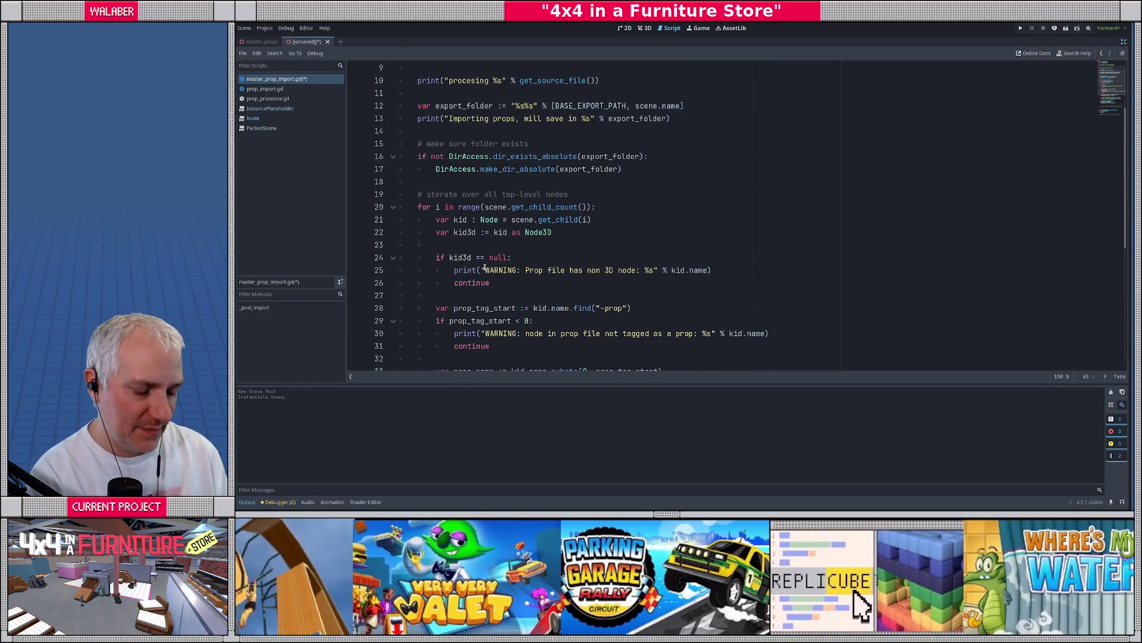
text(scene.re)
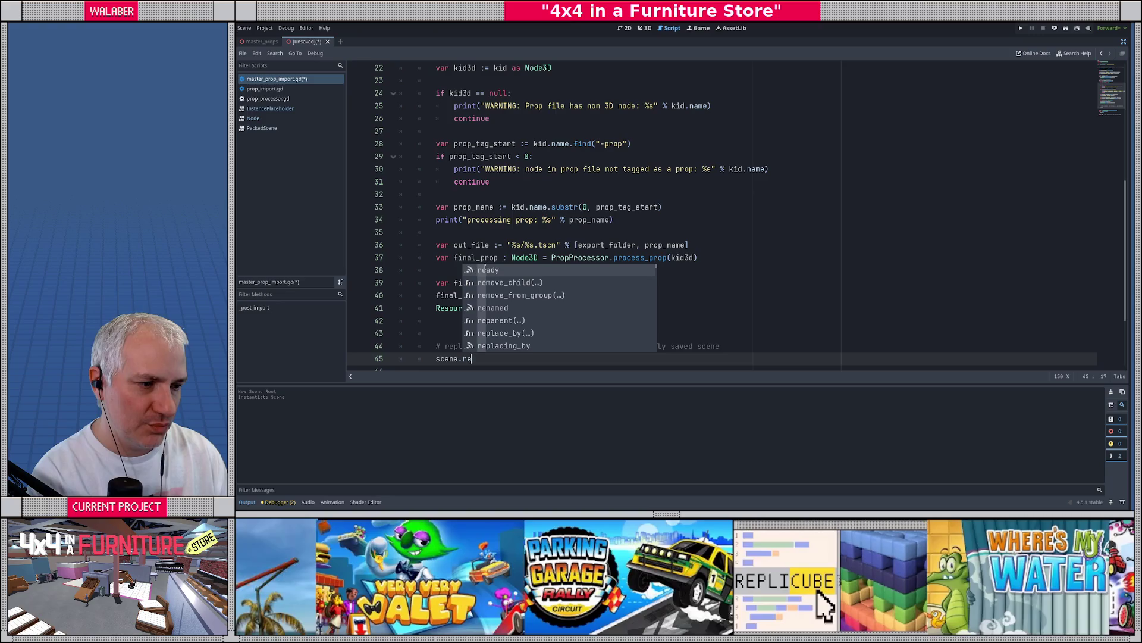
text(mo)
key(Return)
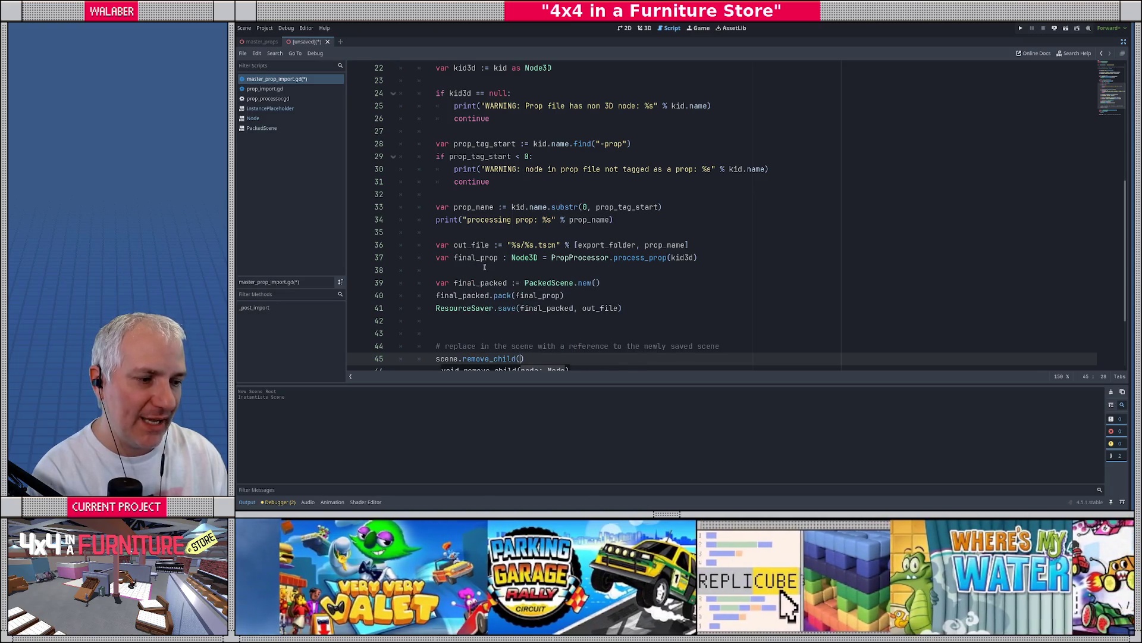
scroll(649, 259, down, 2)
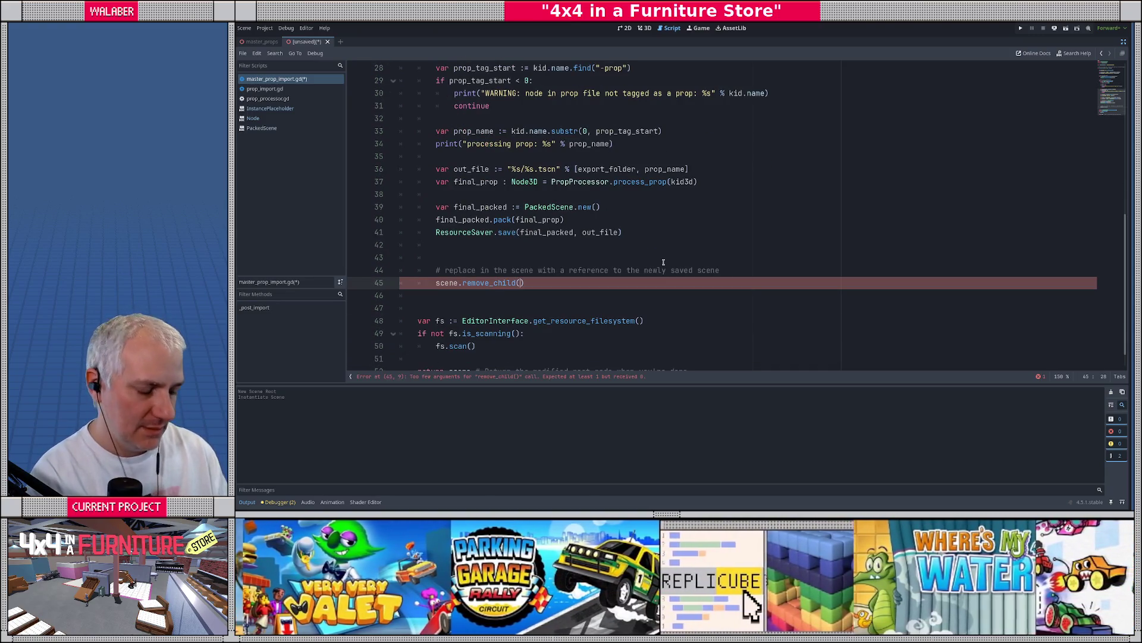
text(kid))
key(Return)
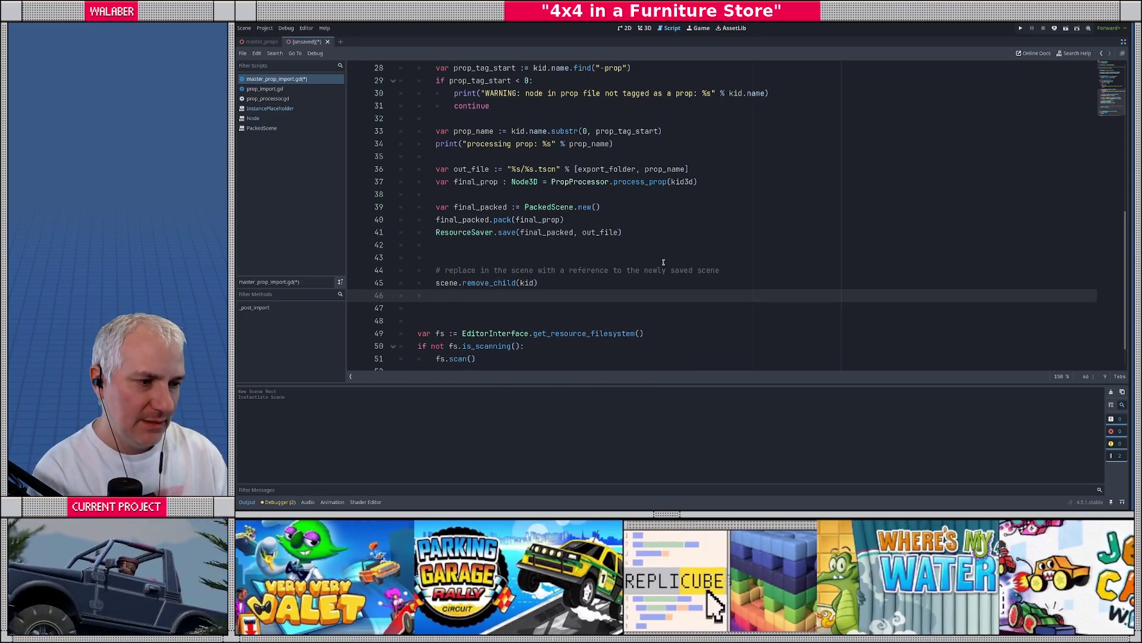
Start a scene.add_child() call on the next line, picking add_child from the suggestions
text(scene.)
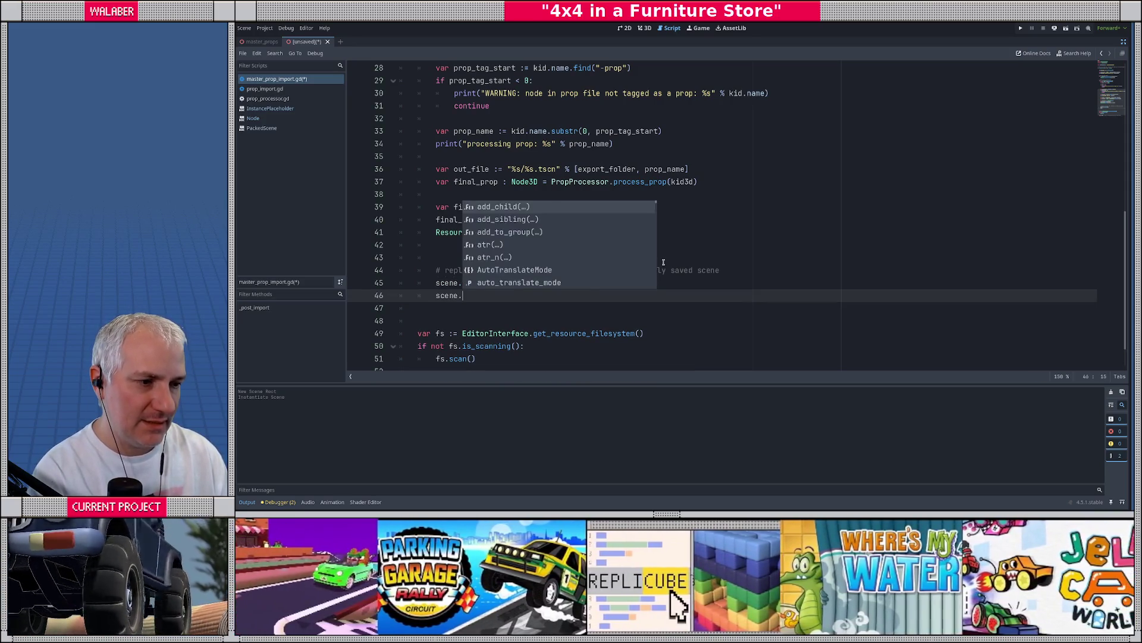
text(a)
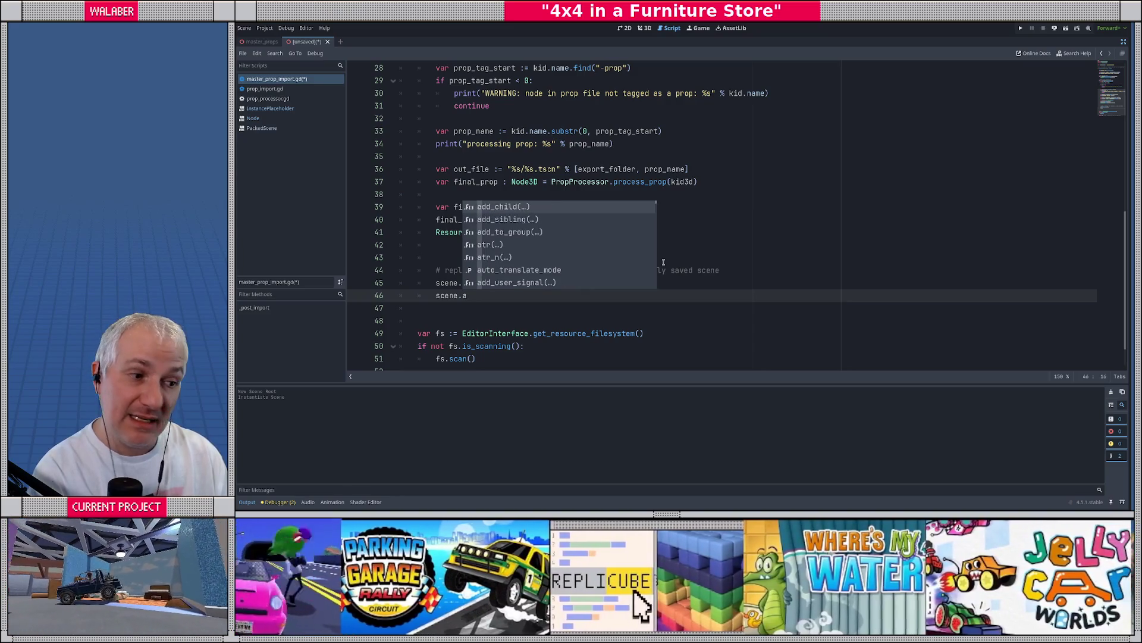
key(BackSpace)
text(i)
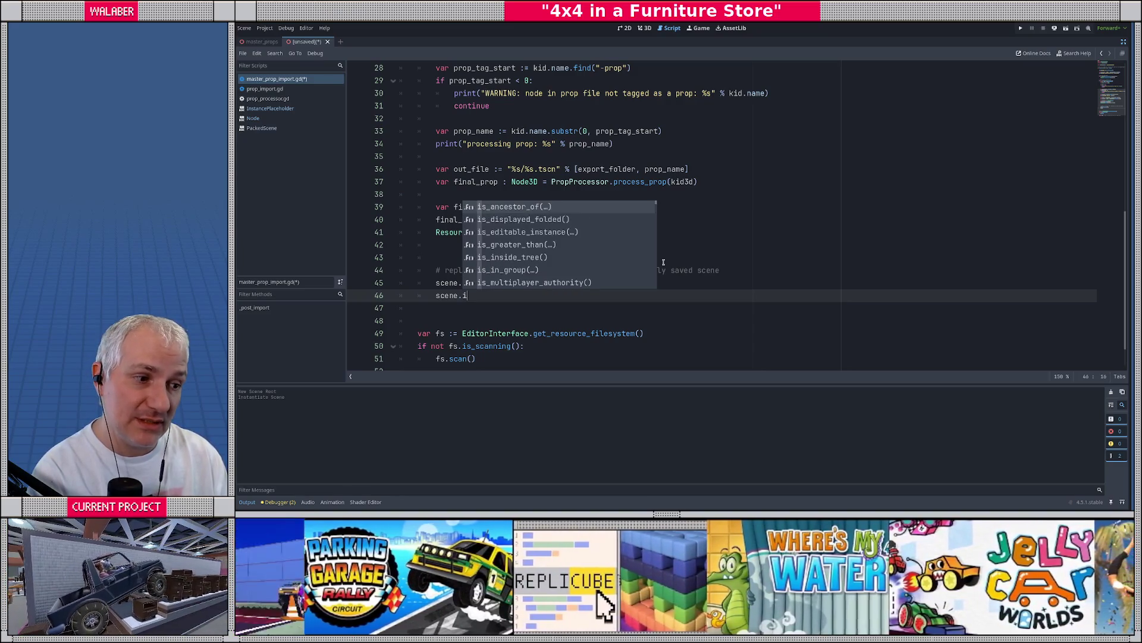
key(BackSpace)
text(child)
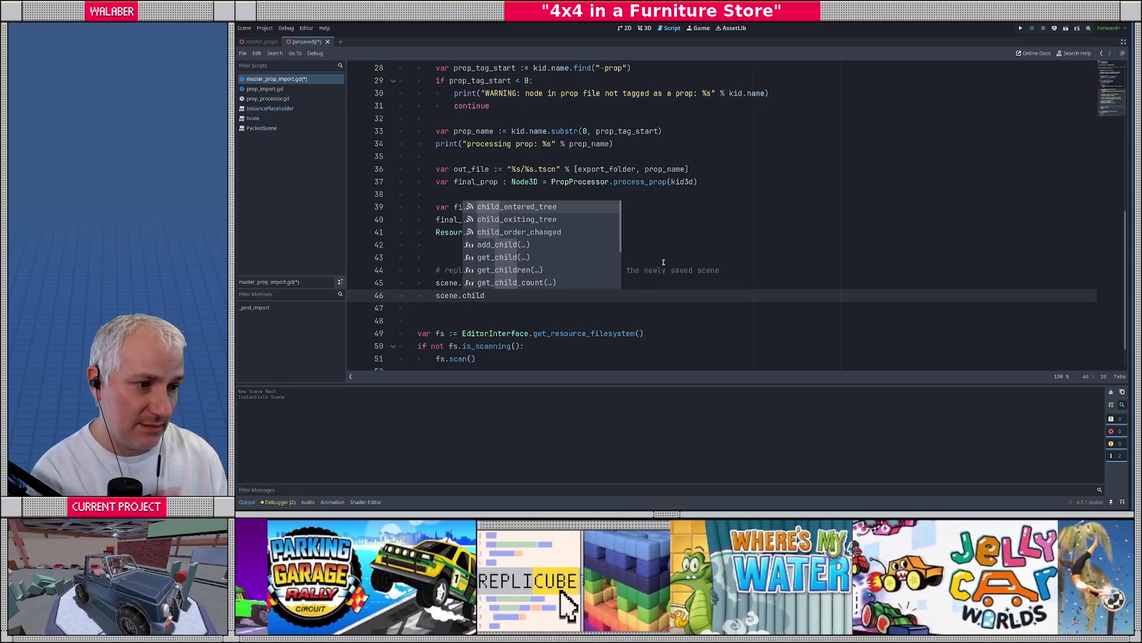
key(Down)
key(Down)
key(Down)
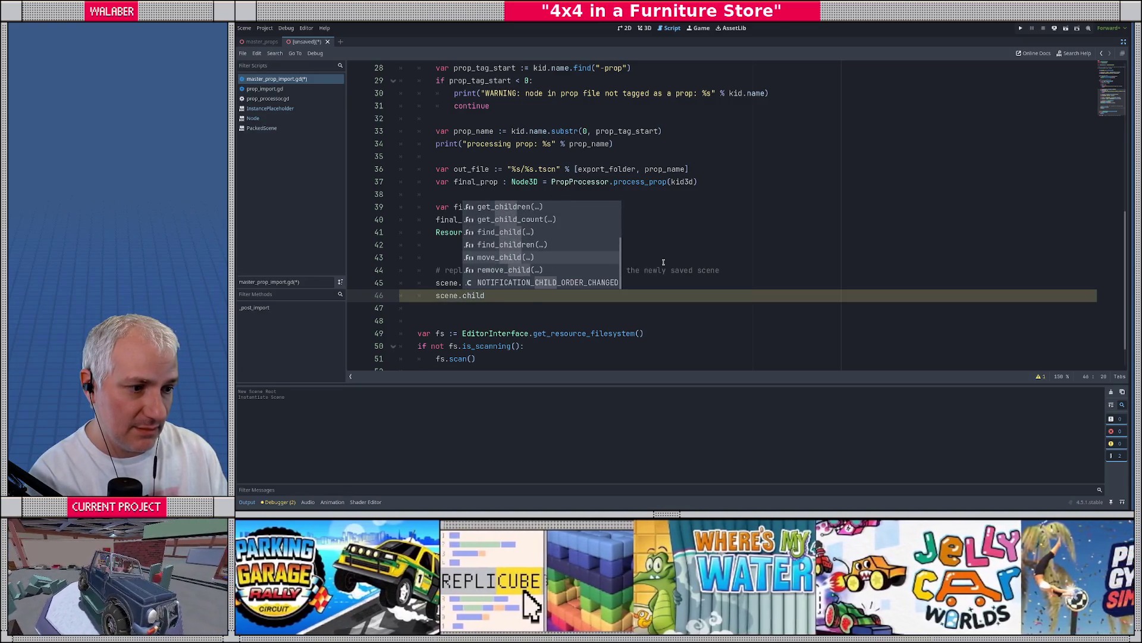
key(Up)
key(Up)
key(Up)
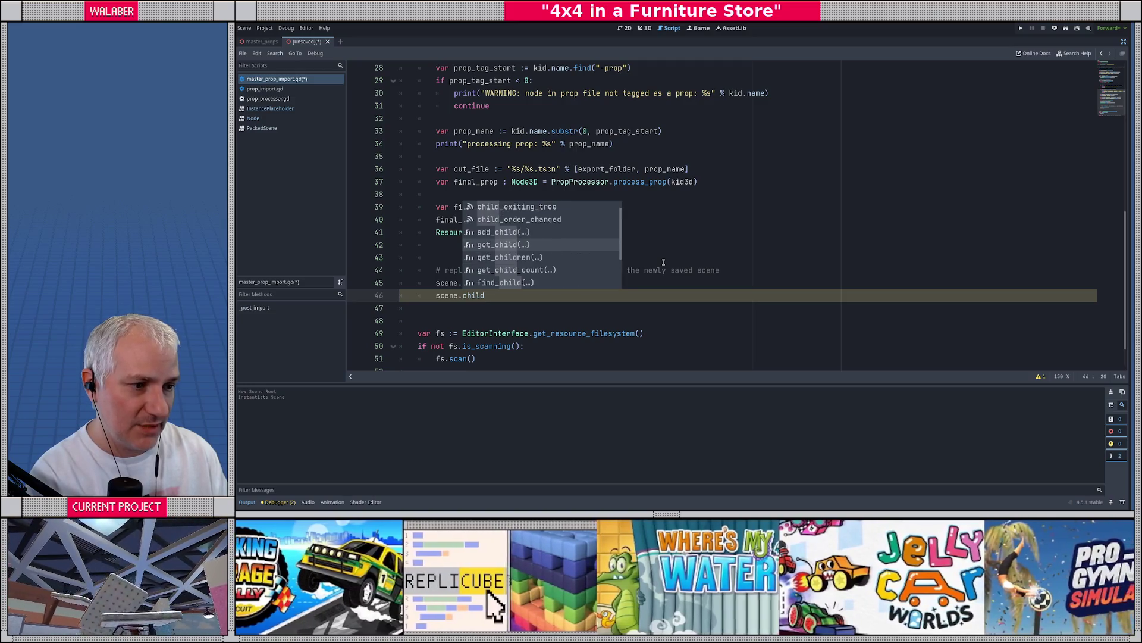
key(Up)
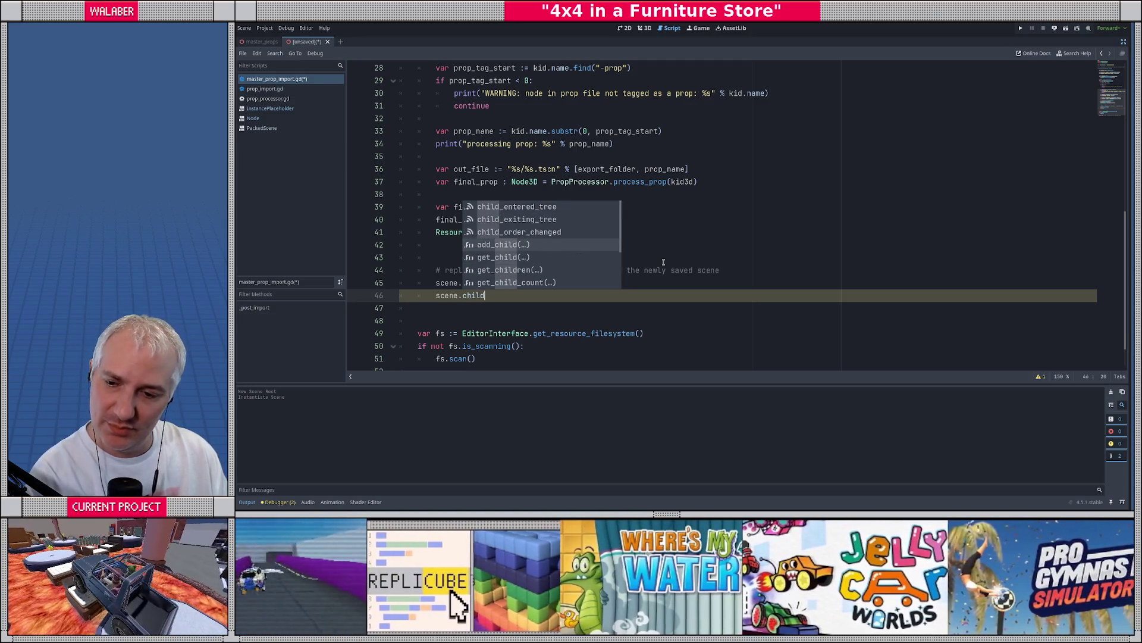
key(Return)
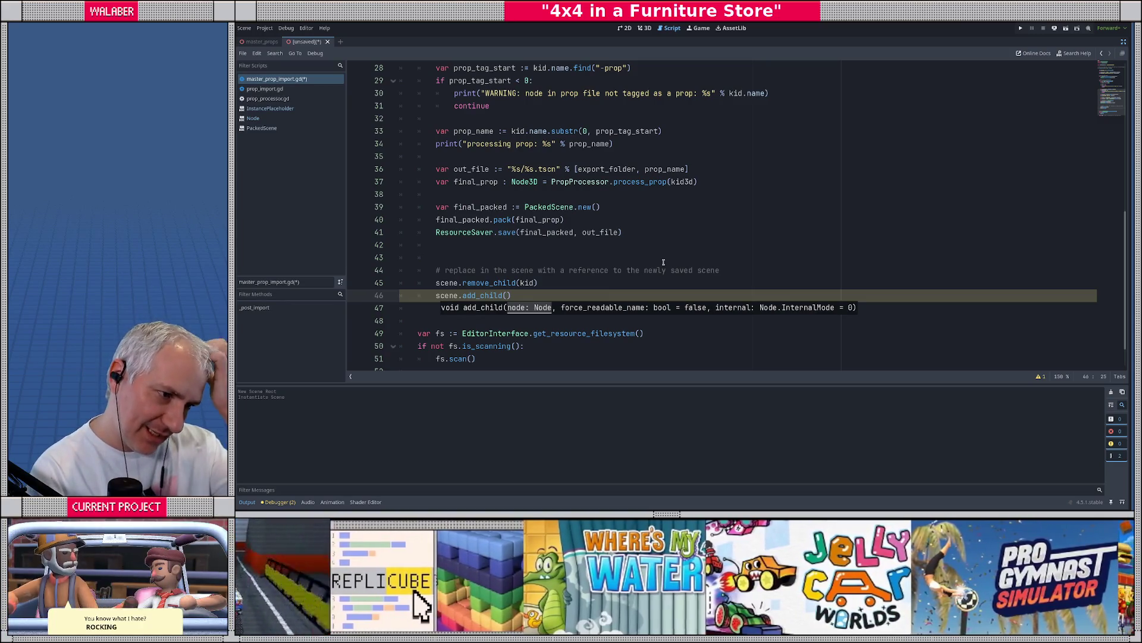
Pass final_packed.instantiate(PackedScene.GEN_EDIT_STATE_INSTANCE) to add_child and begin a new line
text(final_pa)
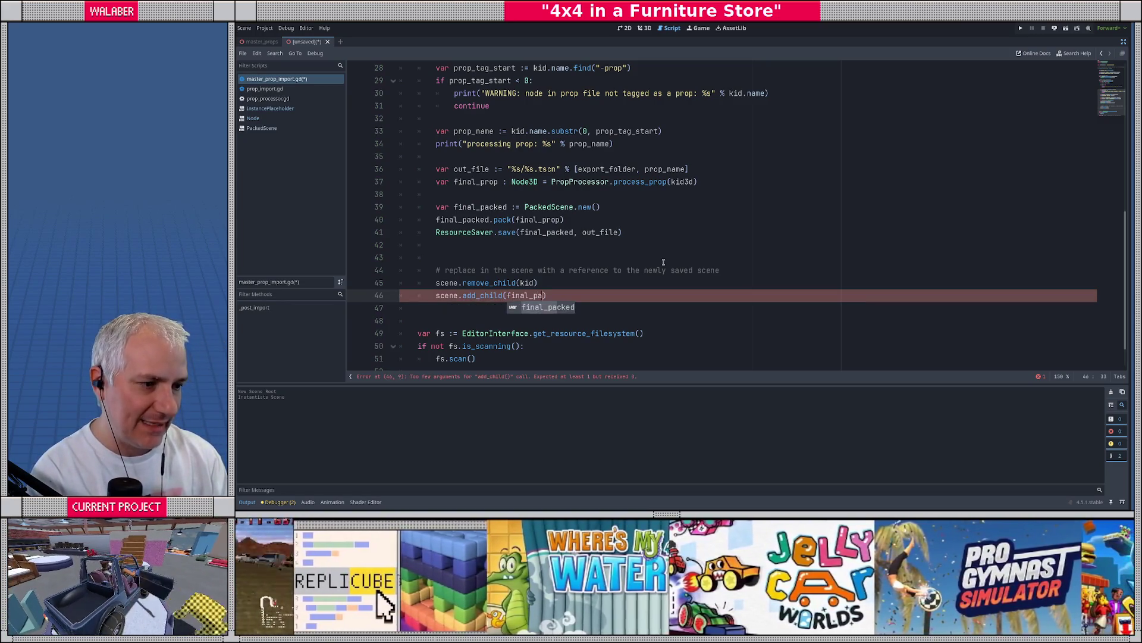
key(Return)
text(.in)
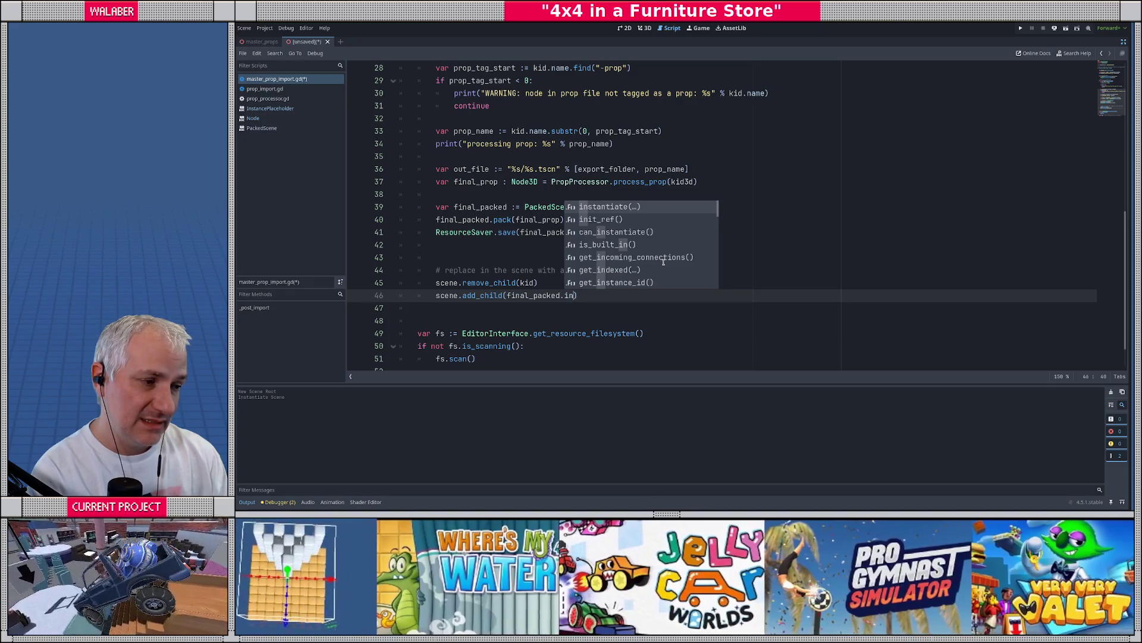
key(Return)
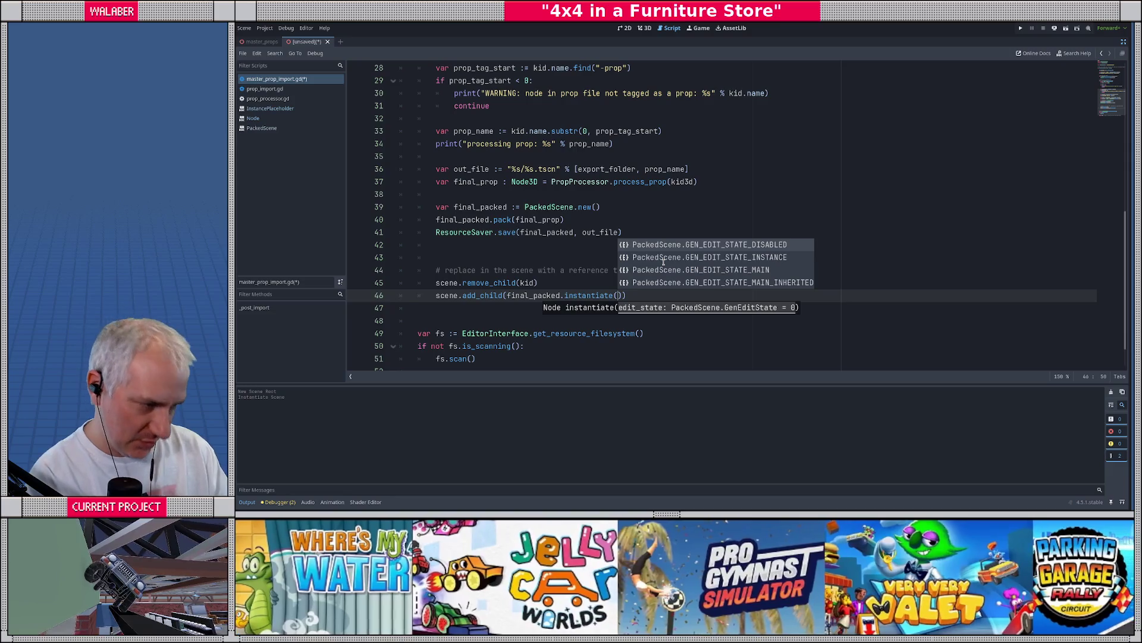
key(Down)
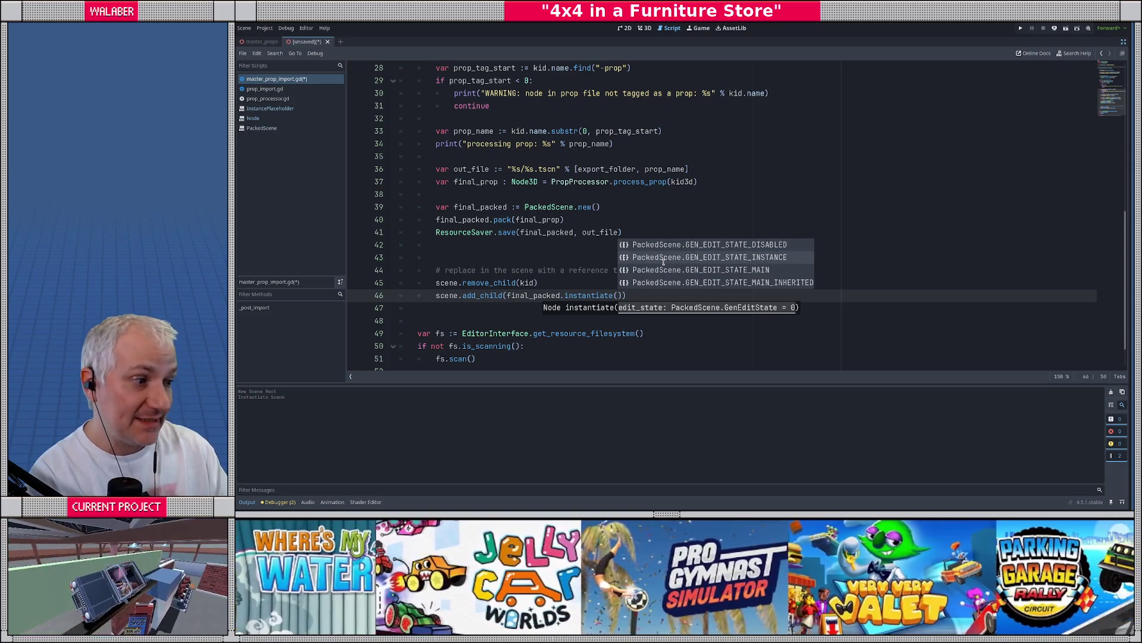
key(Return)
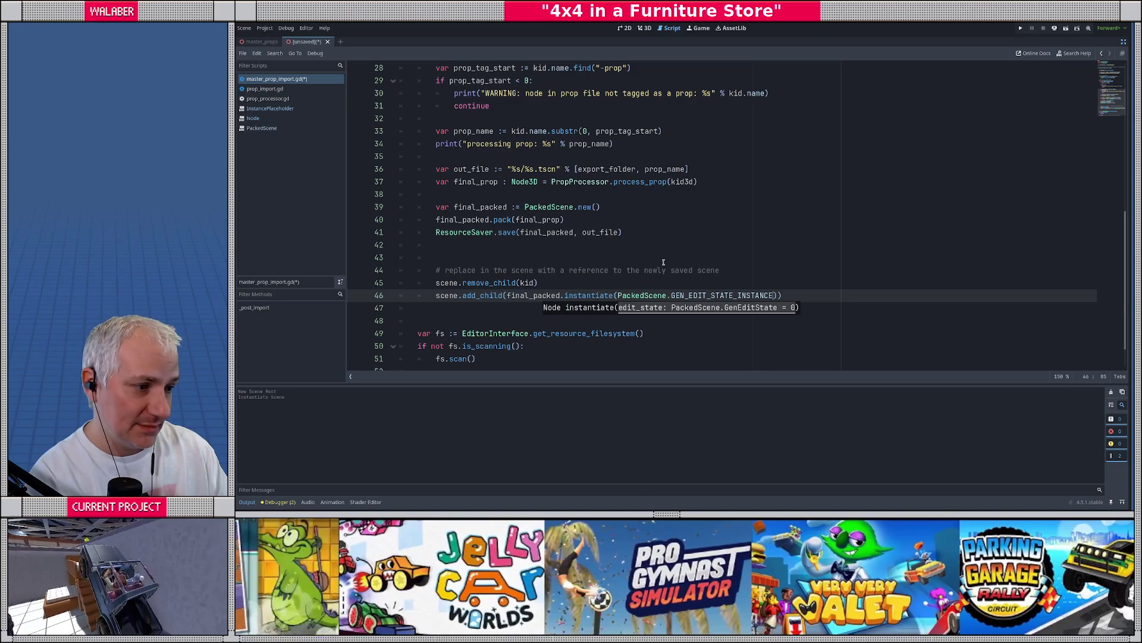
key(Right)
text(,)
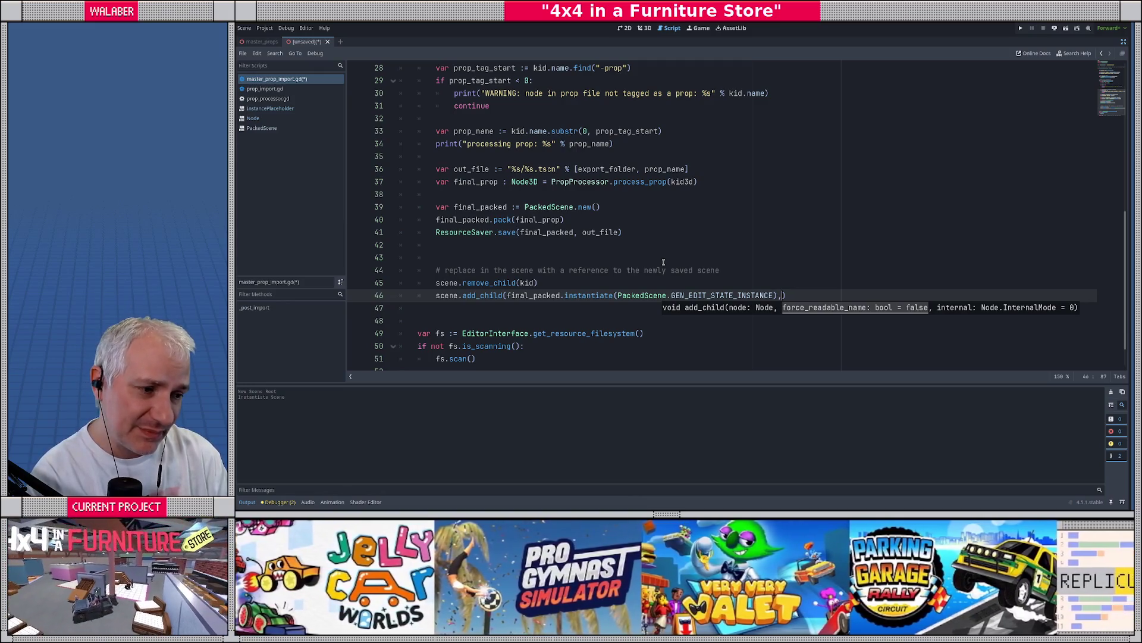
key(BackSpace)
key(Right)
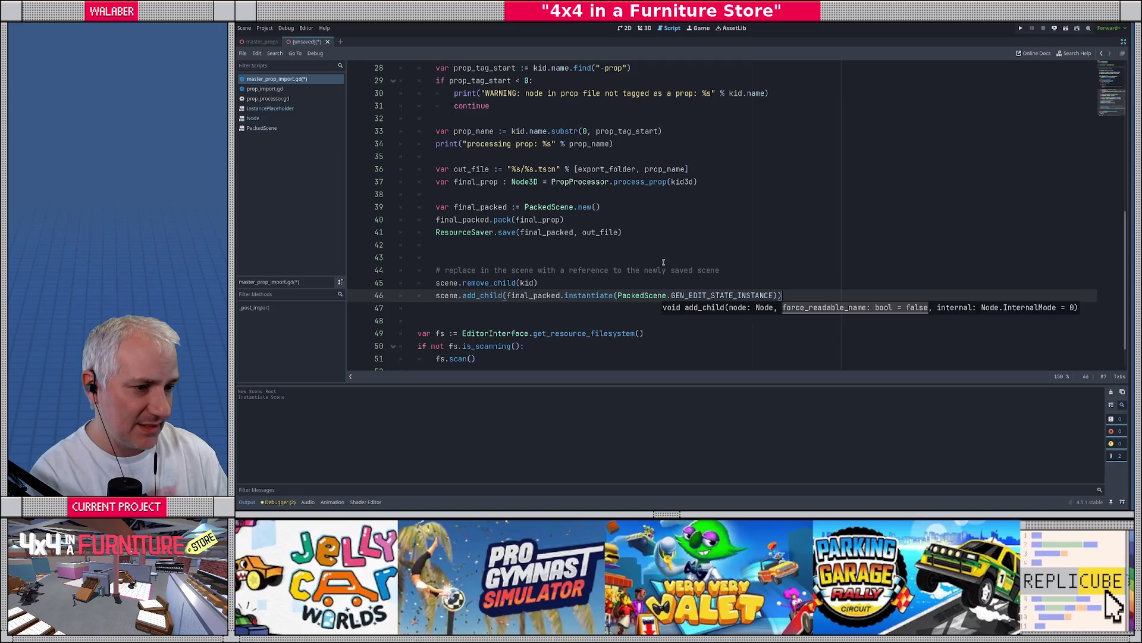
key(Return)
Add scene.move_child and move the instantiate call into a new var final_instance := declaration
text(scene.move)
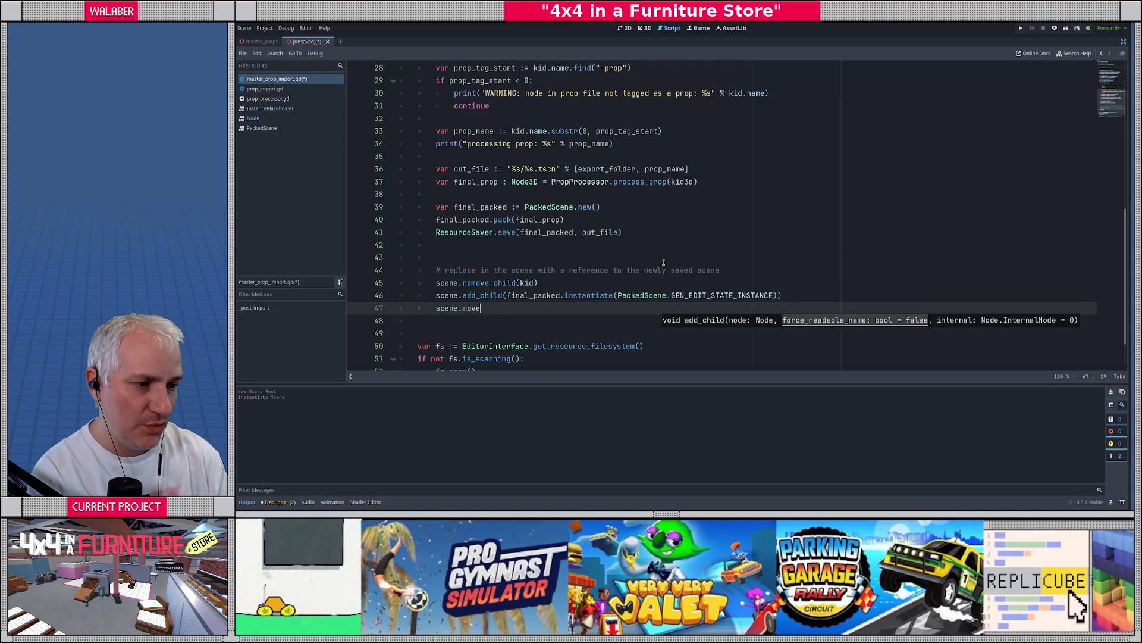
key(Return)
key(Up)
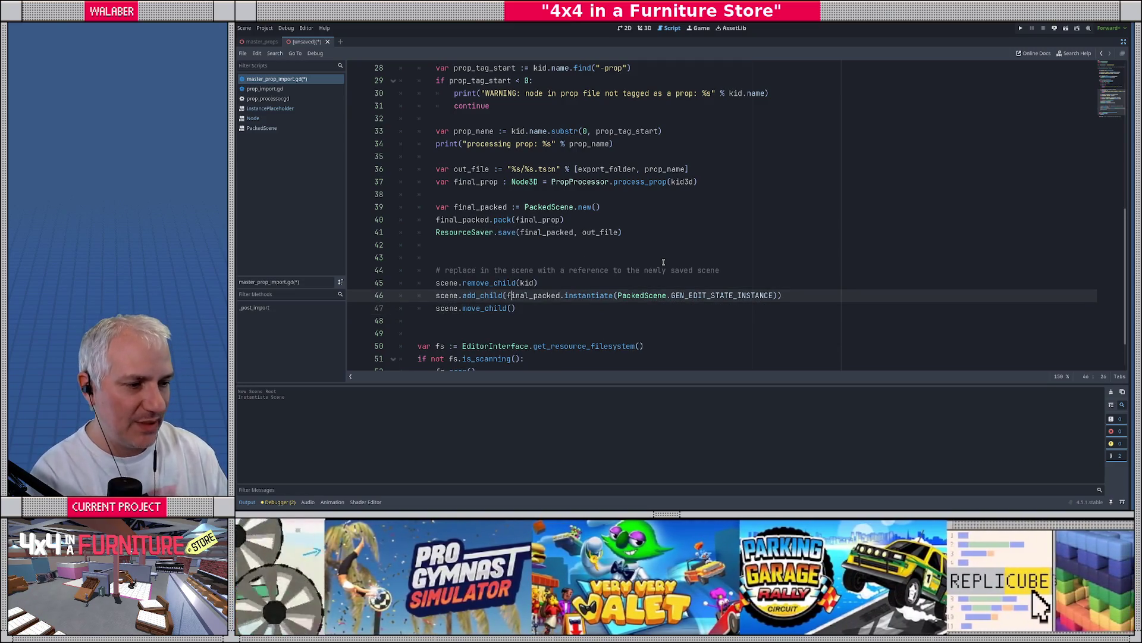
key(ctrl+shift+Return)
text(var )
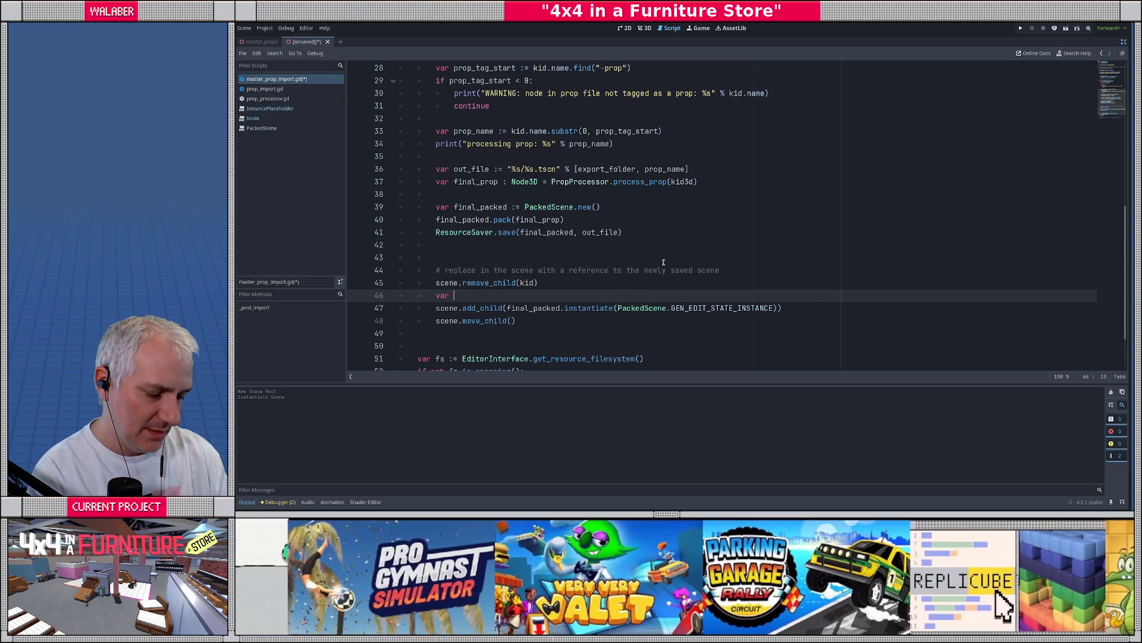
text(f)
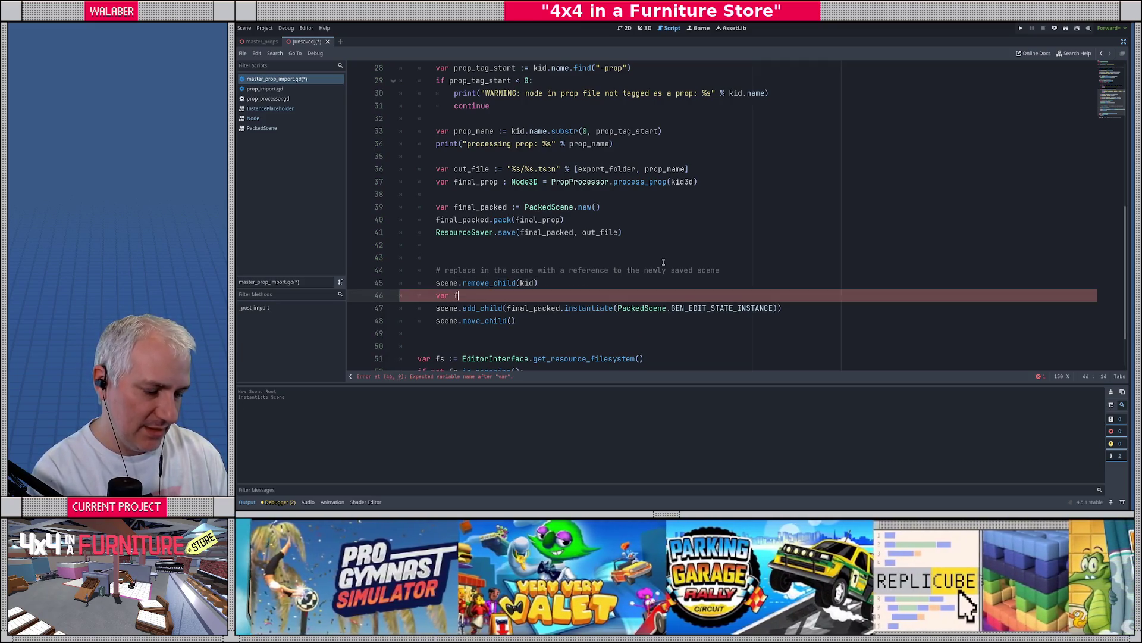
text(inal_)
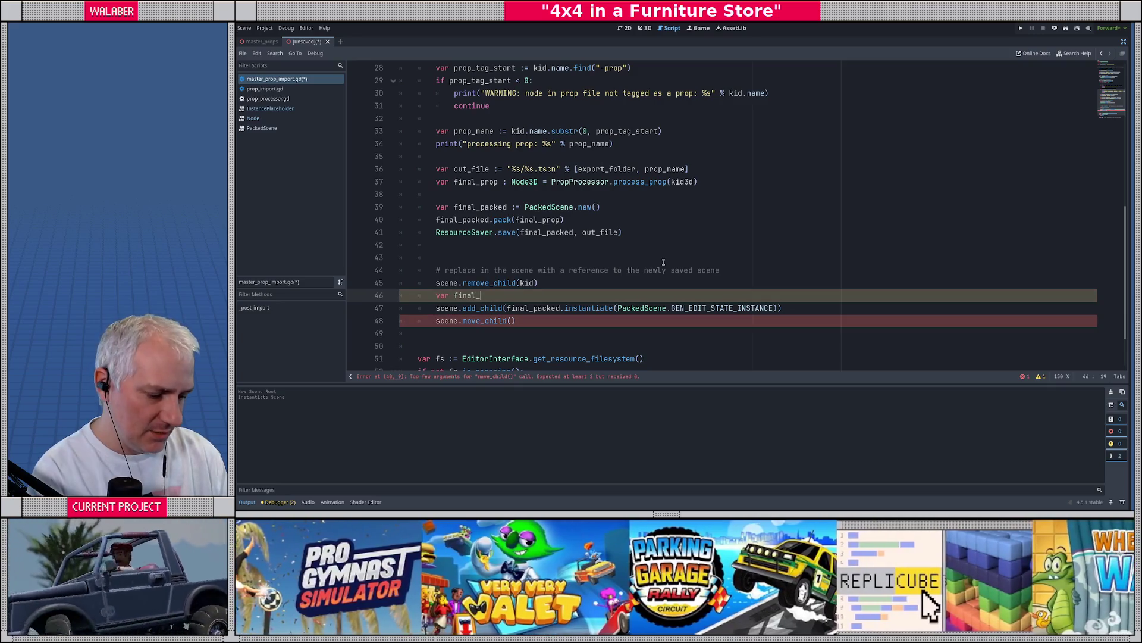
text(instance :=)
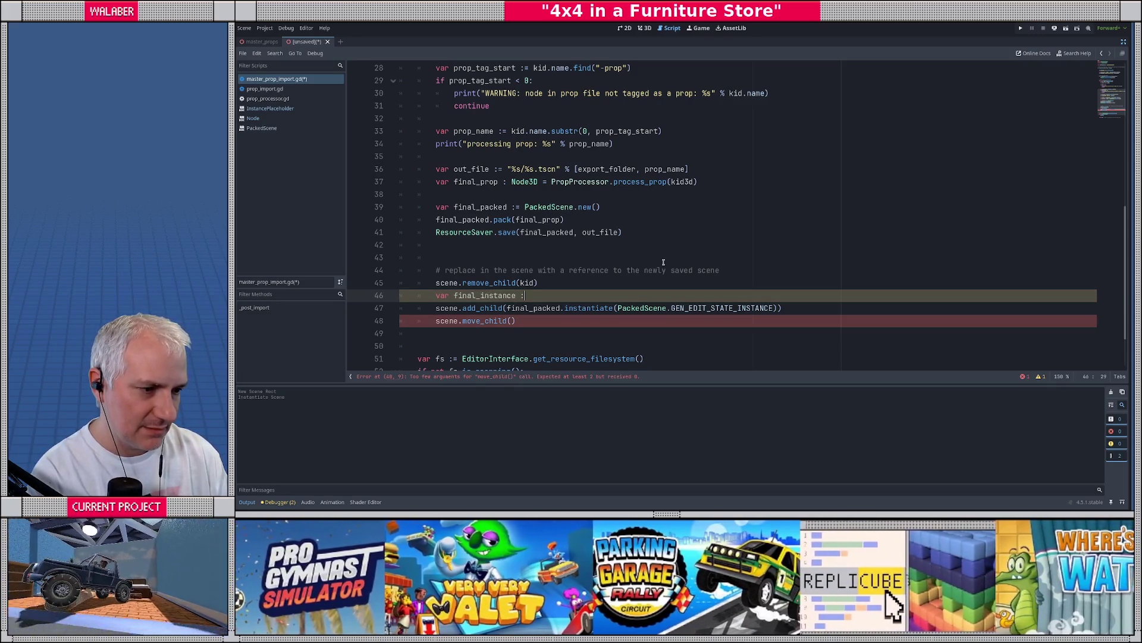
key(Down)
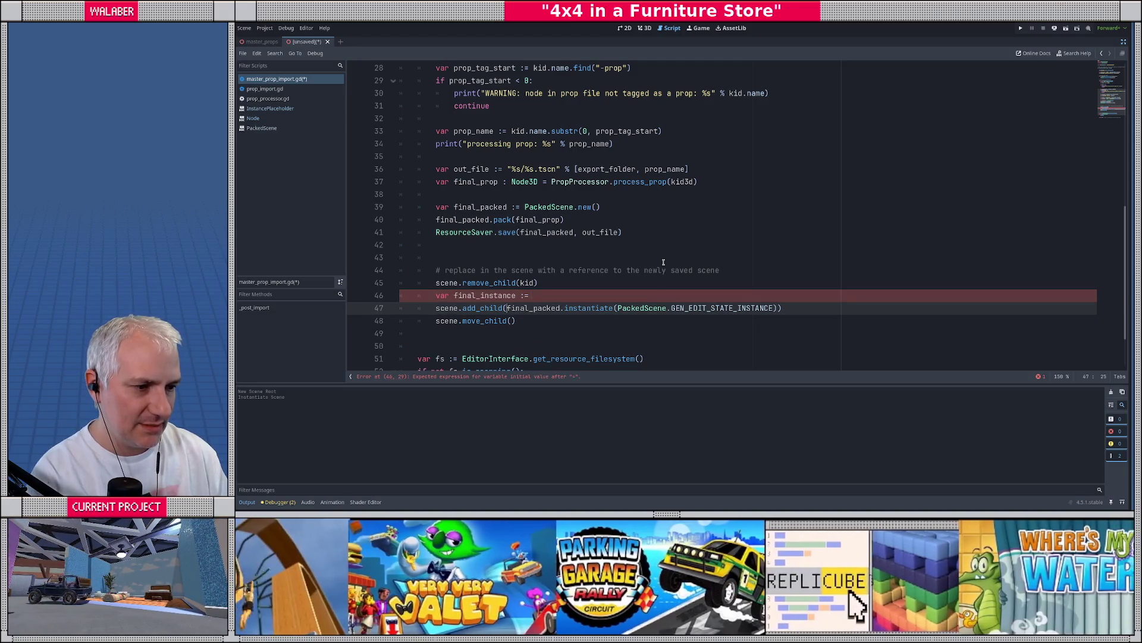
key(shift+End)
key(shift+Left)
key(ctrl+x)
key(Up)
key(End)
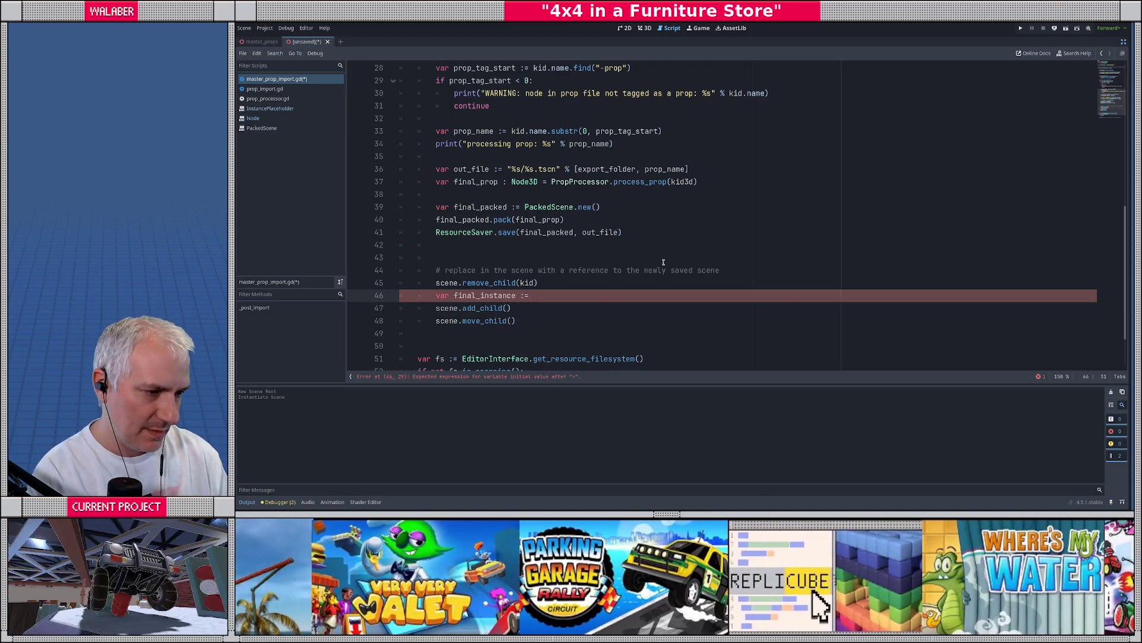
key(ctrl+v)
Pass final_instance as the argument to both add_child and move_child
key(Down)
text(final)
key(Return)
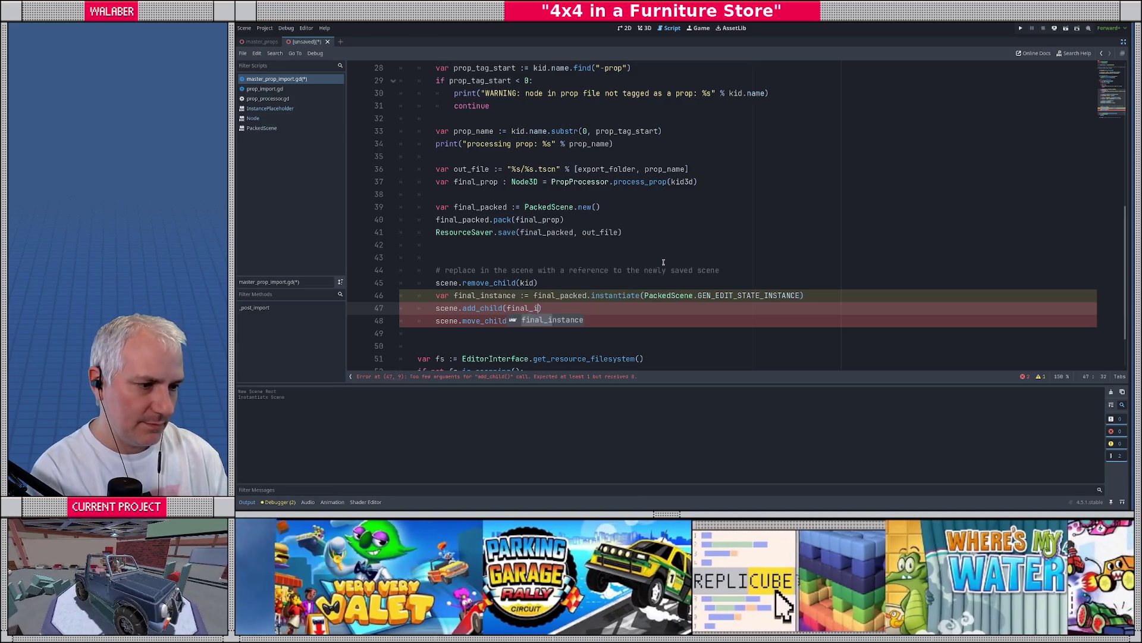
key(Down)
key(Left)
text(final_)
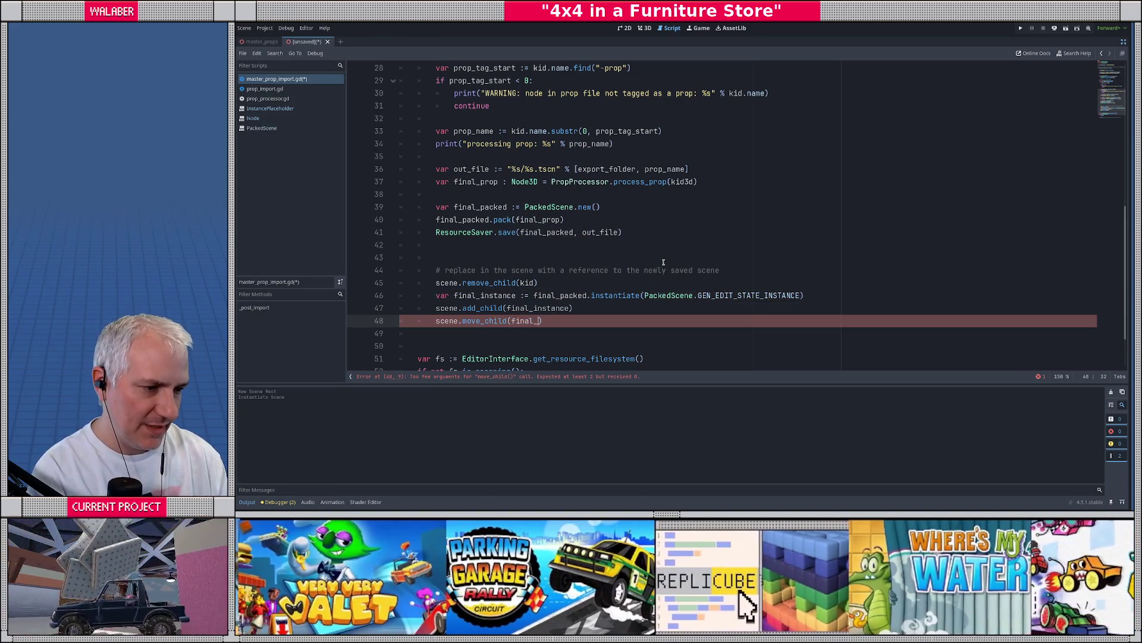
key(Return)
Finish the call as scene.move_child(final_instance, i) and cancel the Save Scene As dialog
text(, i)
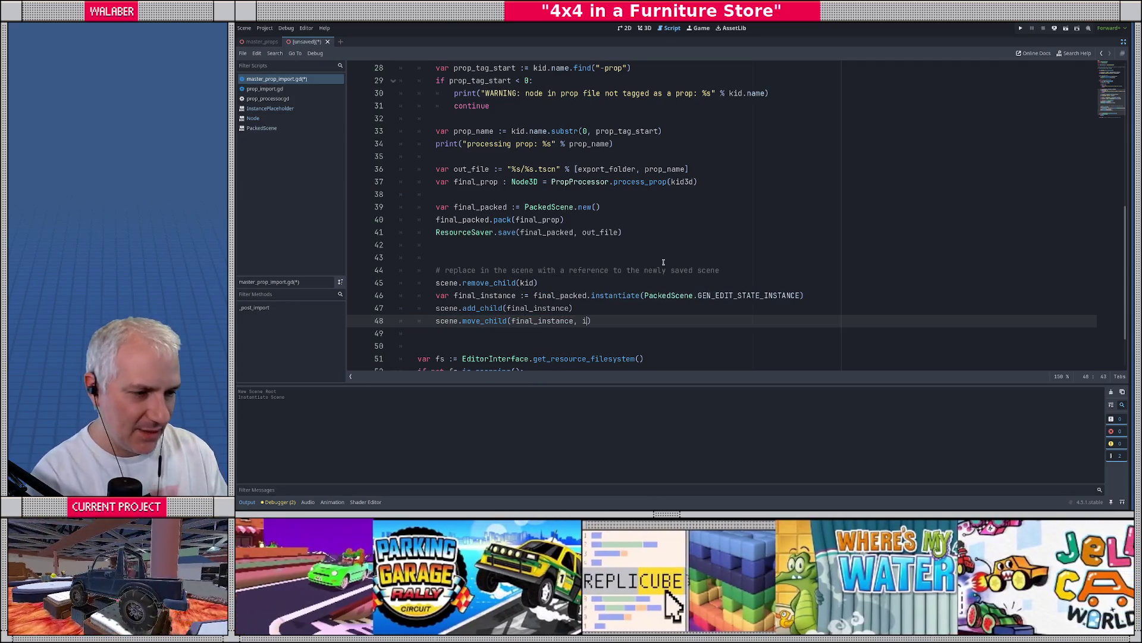
key(ctrl+s)
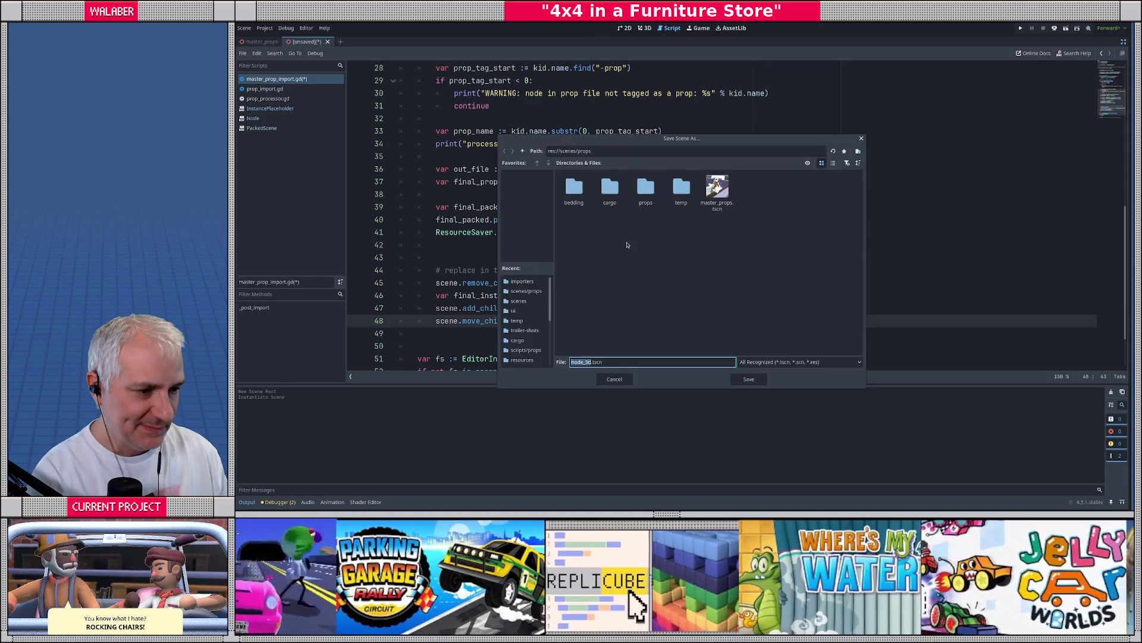
key(Escape)
click(498, 247)
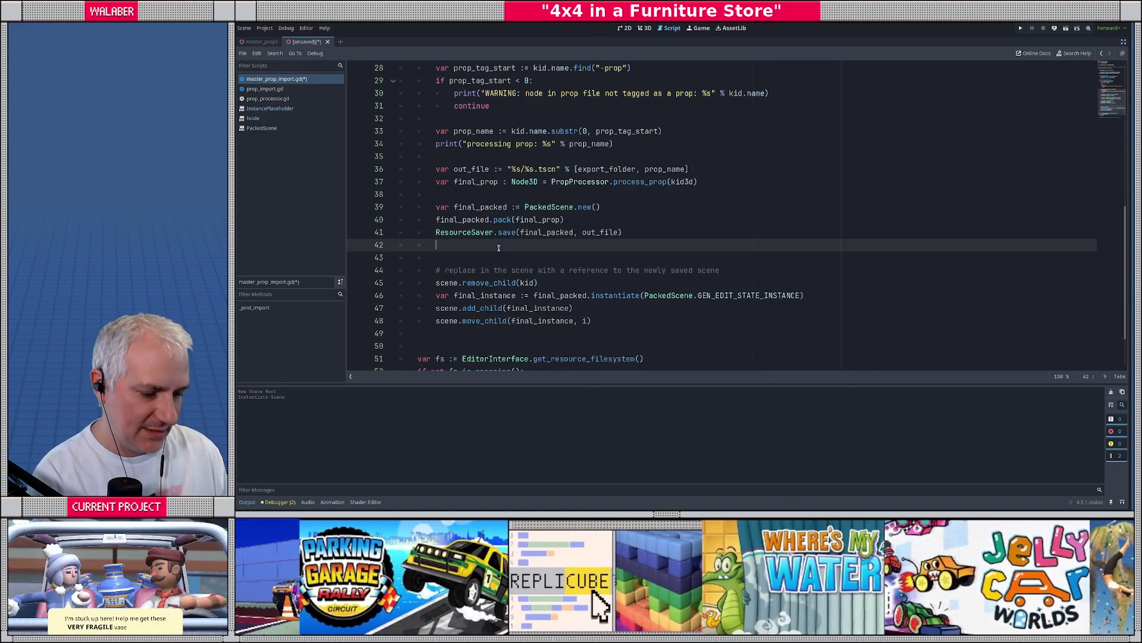
Close the unsaved scene without saving, show master_props in 3D, and clear the FileSystem filter
click(328, 42)
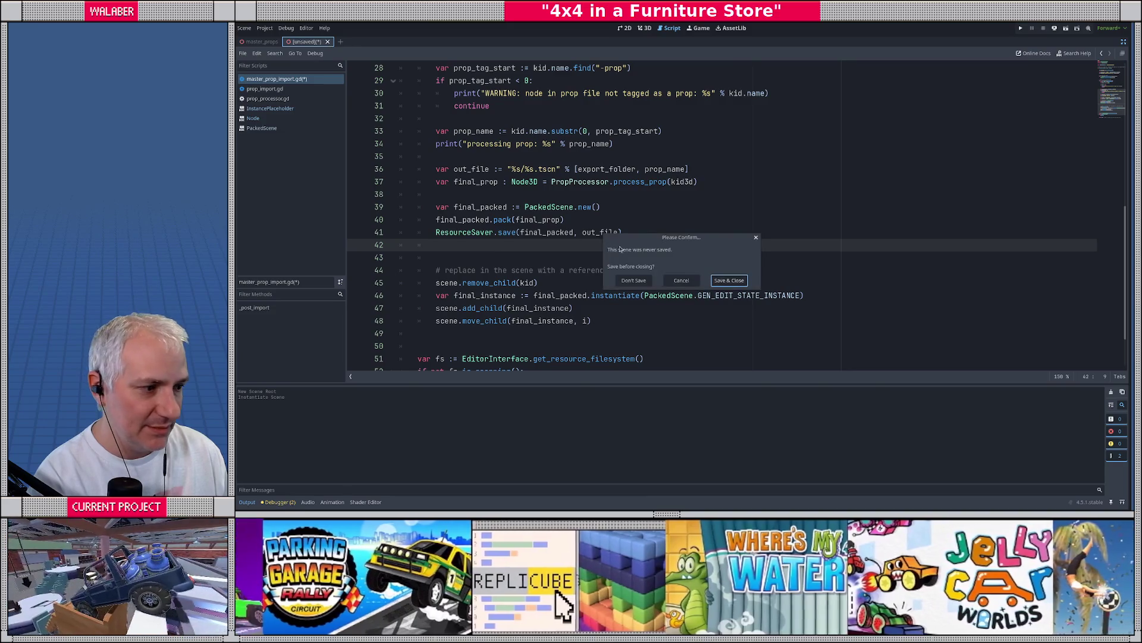
click(633, 281)
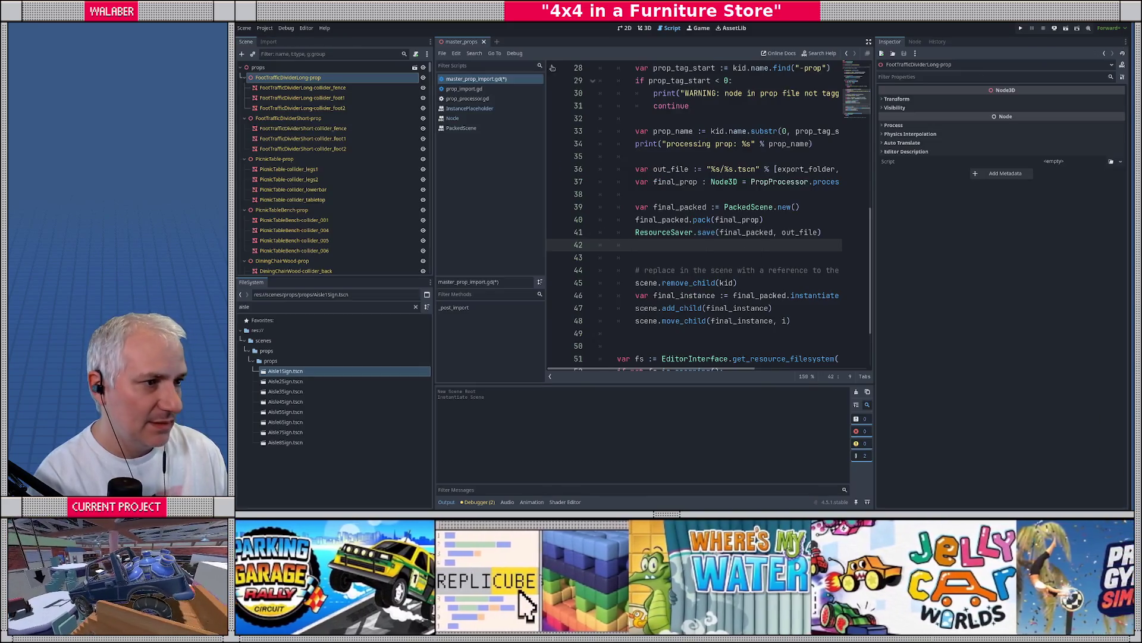
click(640, 28)
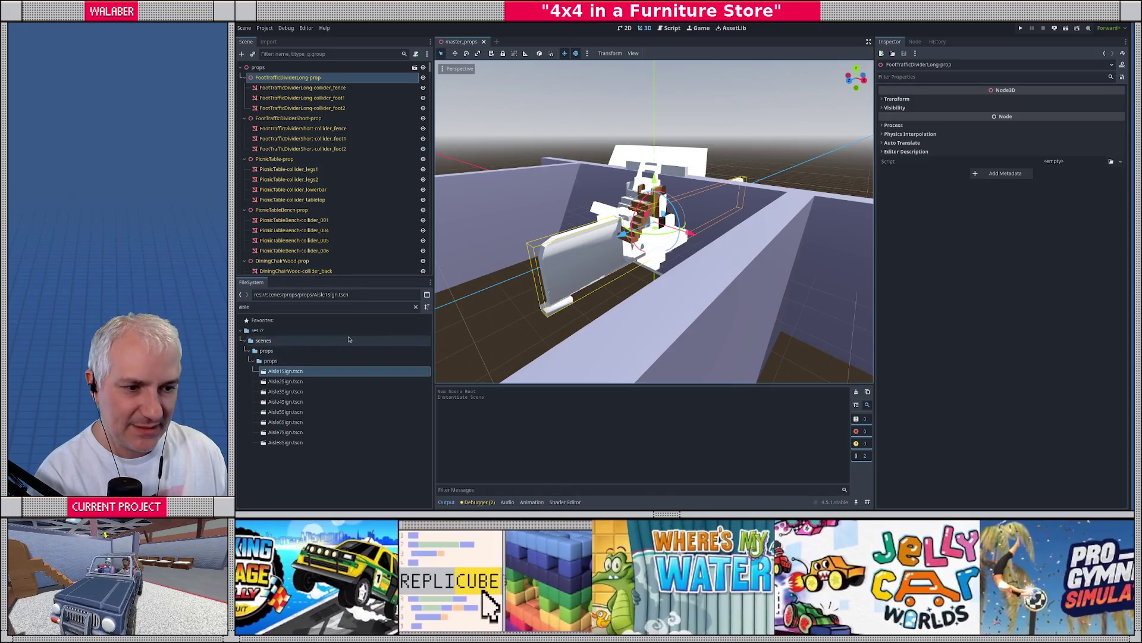
click(416, 307)
scroll(282, 405, up, 10)
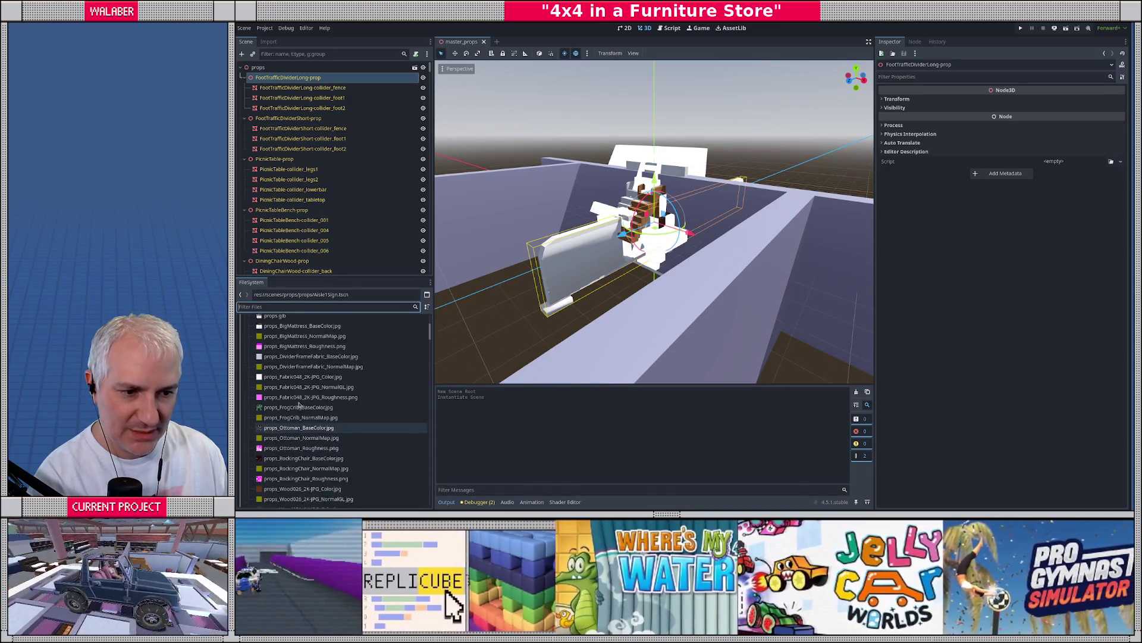
Reimport props.glb twice, clearing the Output log in between, and scroll through the resulting log
right_click(276, 363)
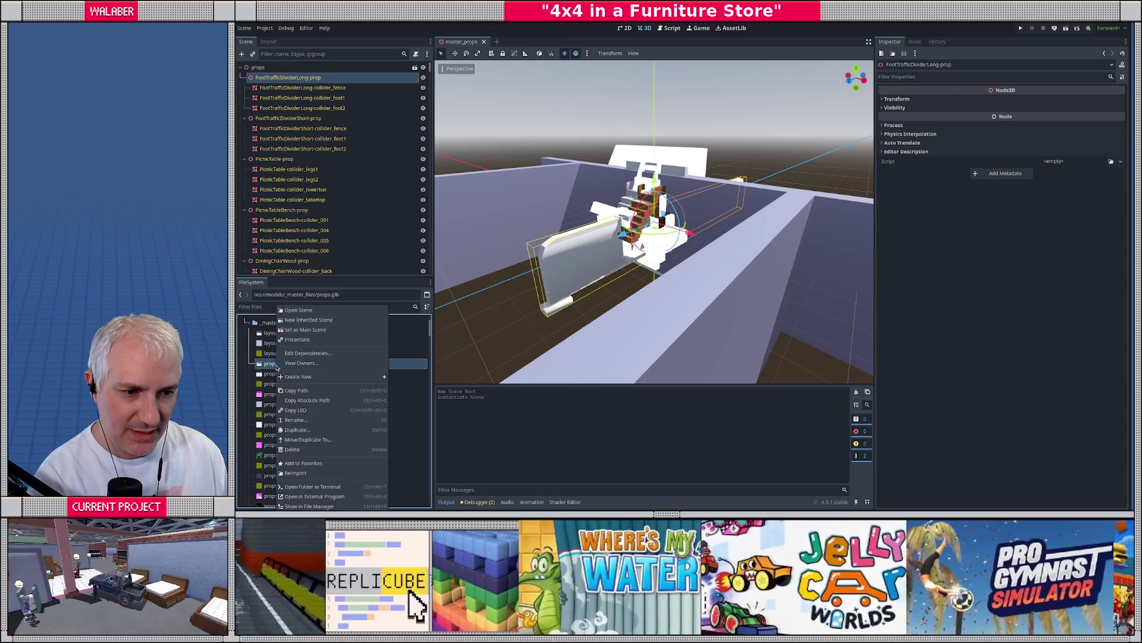
click(296, 472)
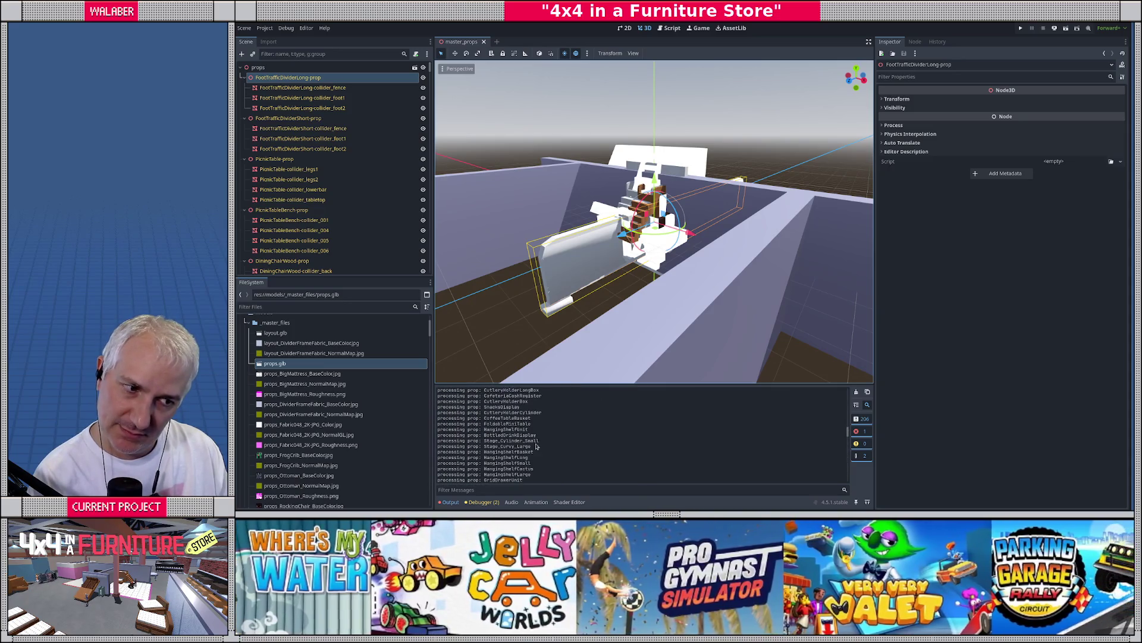
click(856, 392)
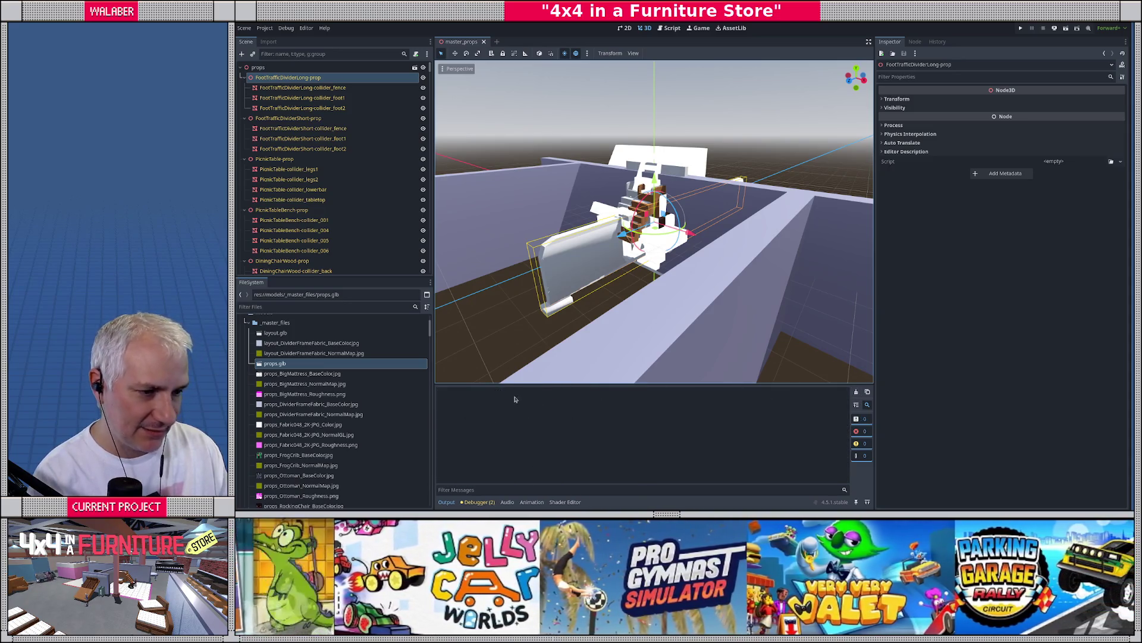
right_click(286, 364)
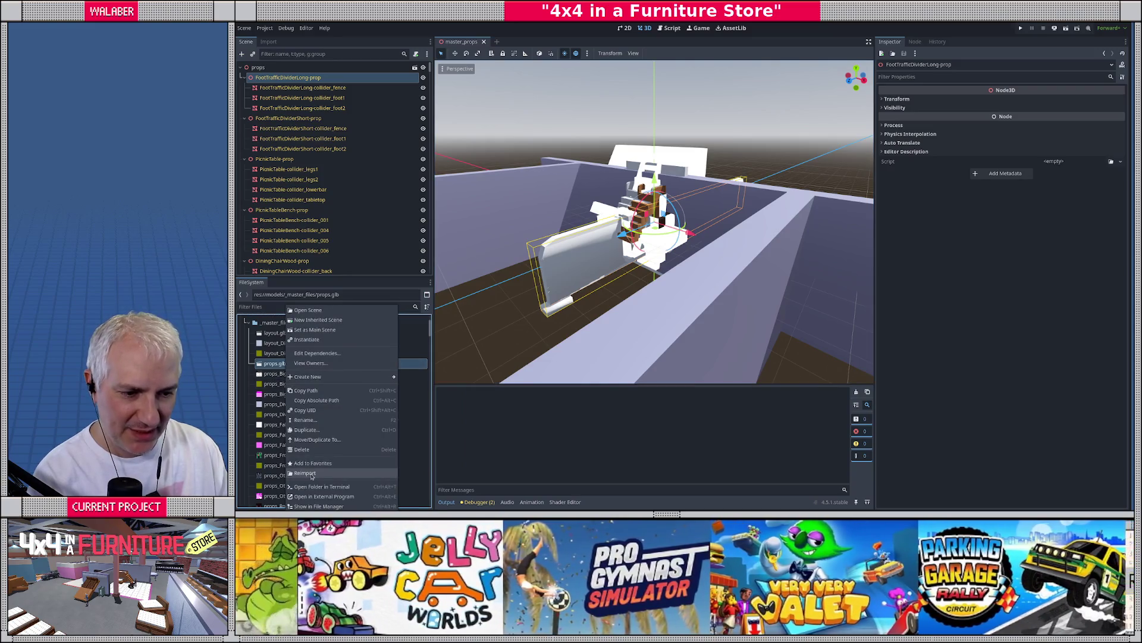
click(305, 473)
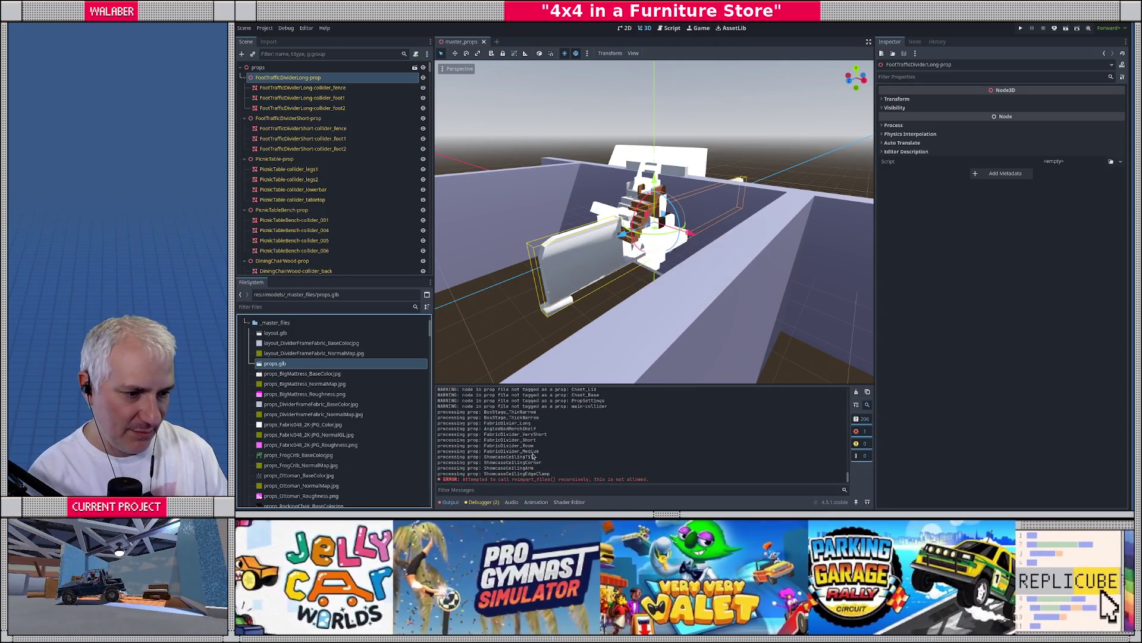
scroll(559, 440, up, 10)
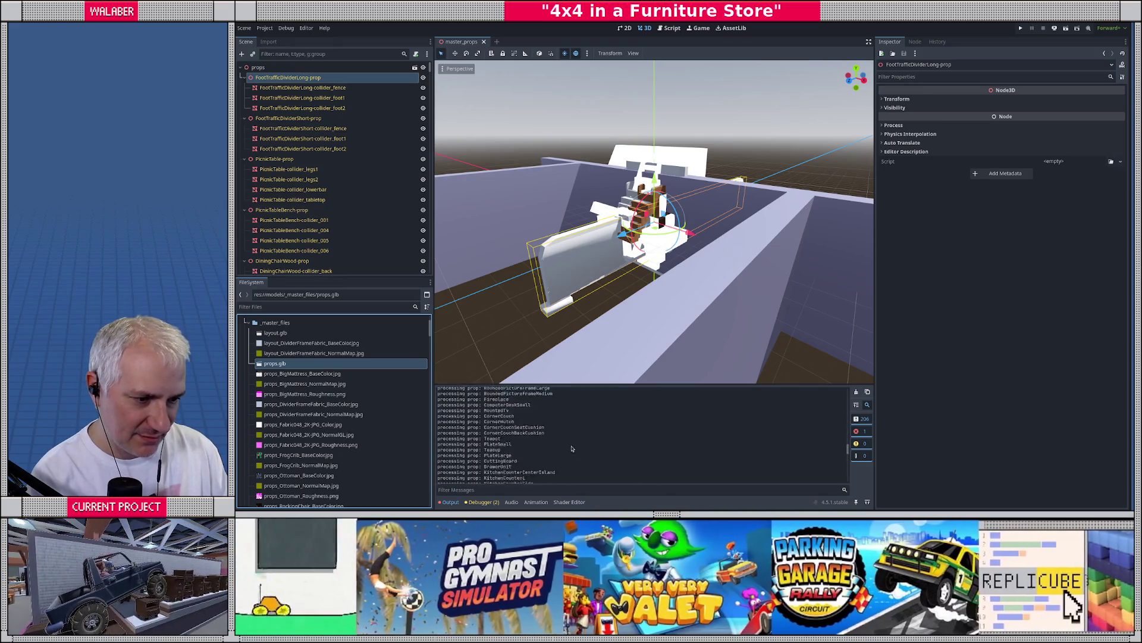
scroll(570, 446, down, 5)
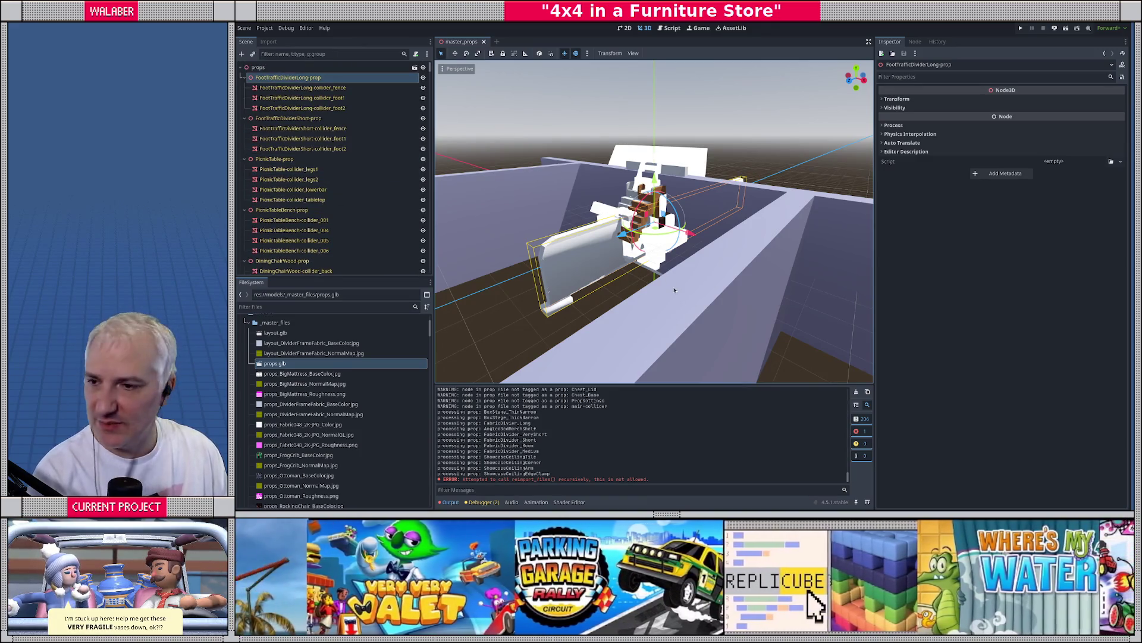
Comment out the instantiate line and declare final_instance := Node3D.new() in its place
click(671, 29)
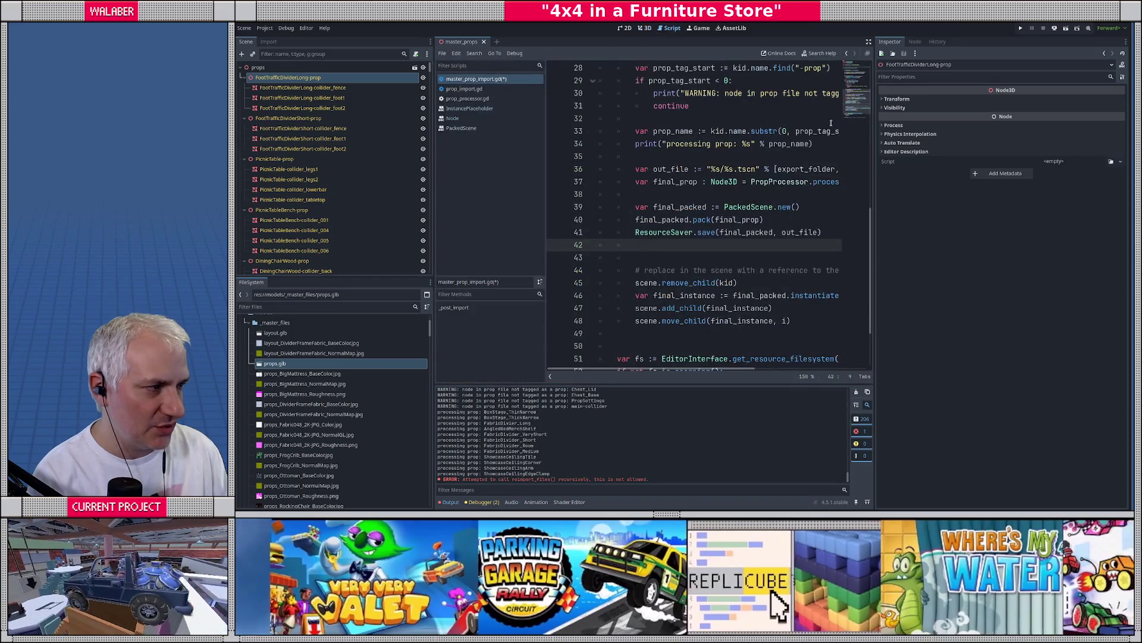
click(869, 41)
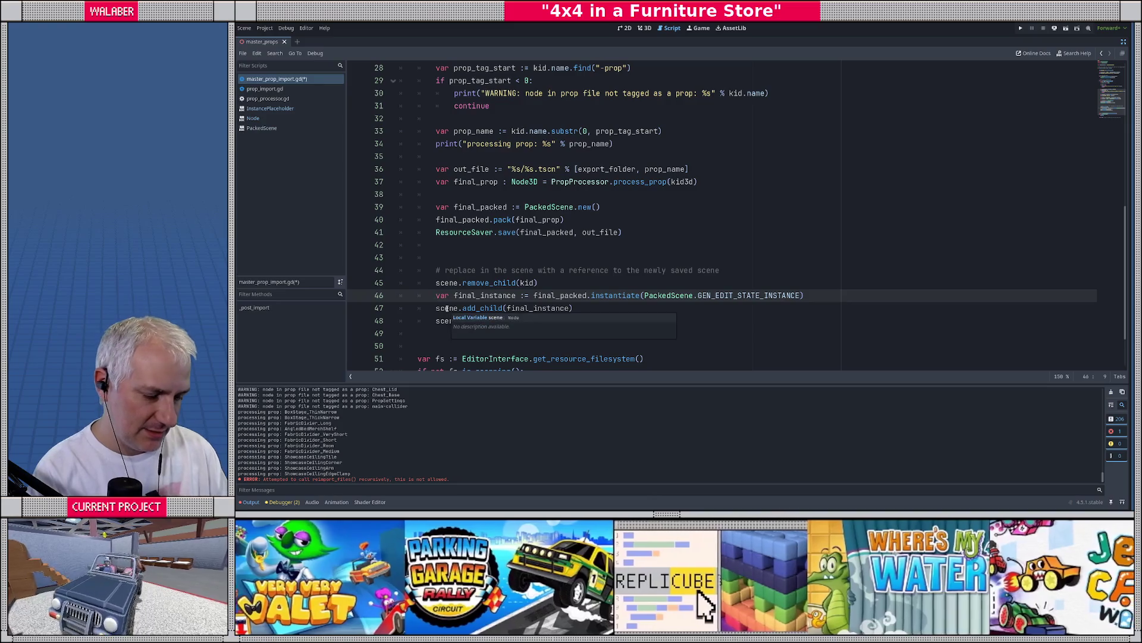
key(ctrl+k)
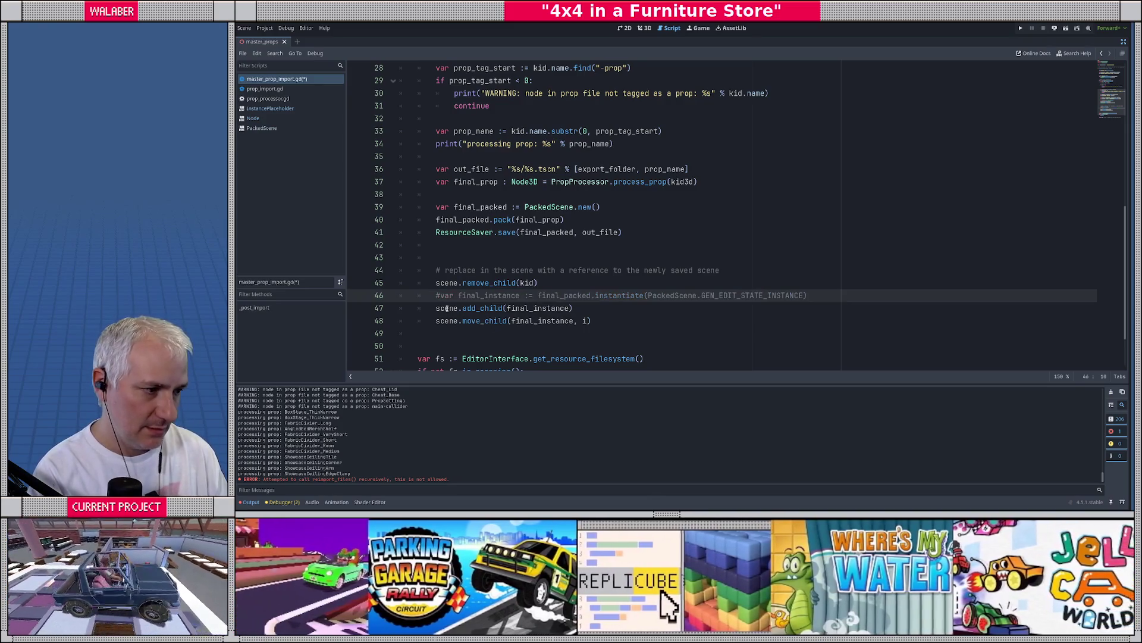
key(End)
key(Return)
text(var f)
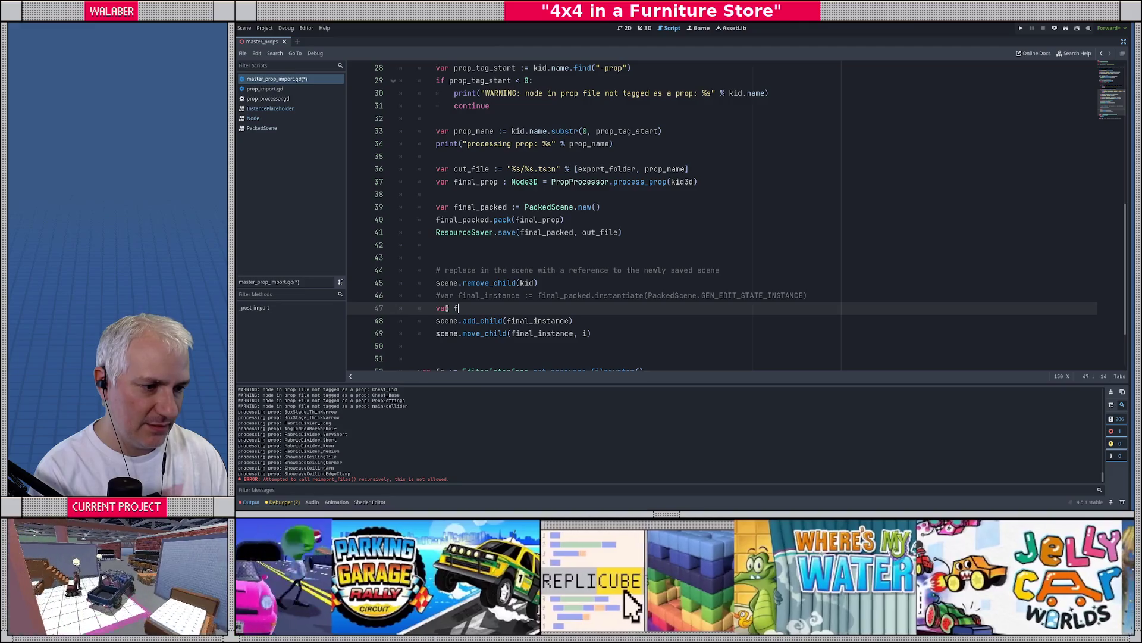
text(inal_instanvc)
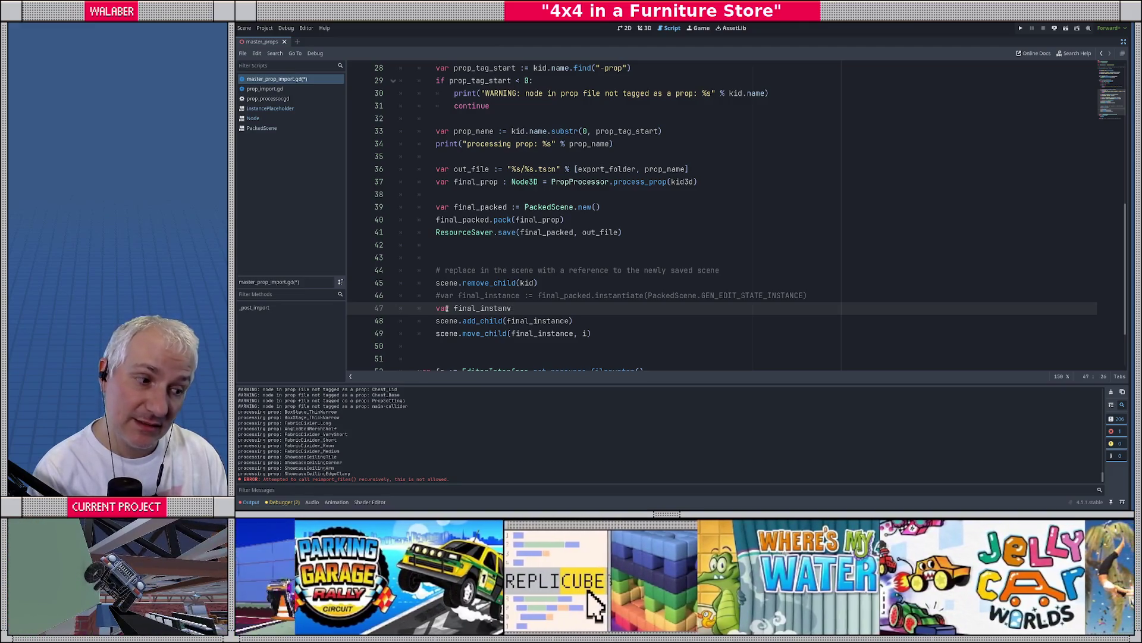
key(BackSpace)
text(ce := No)
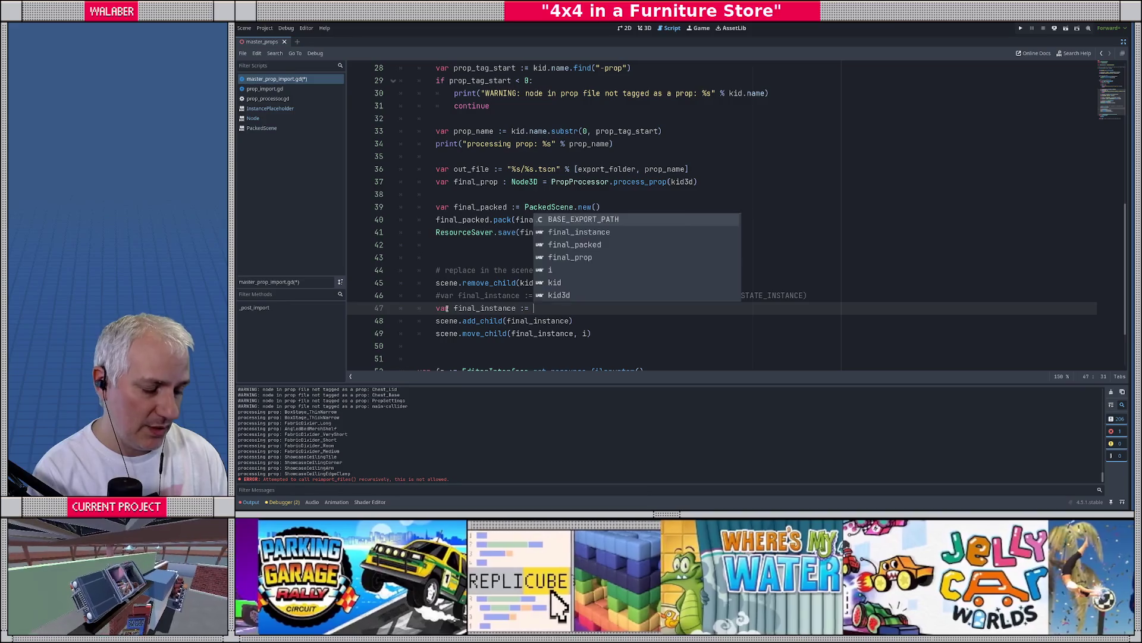
key(Return)
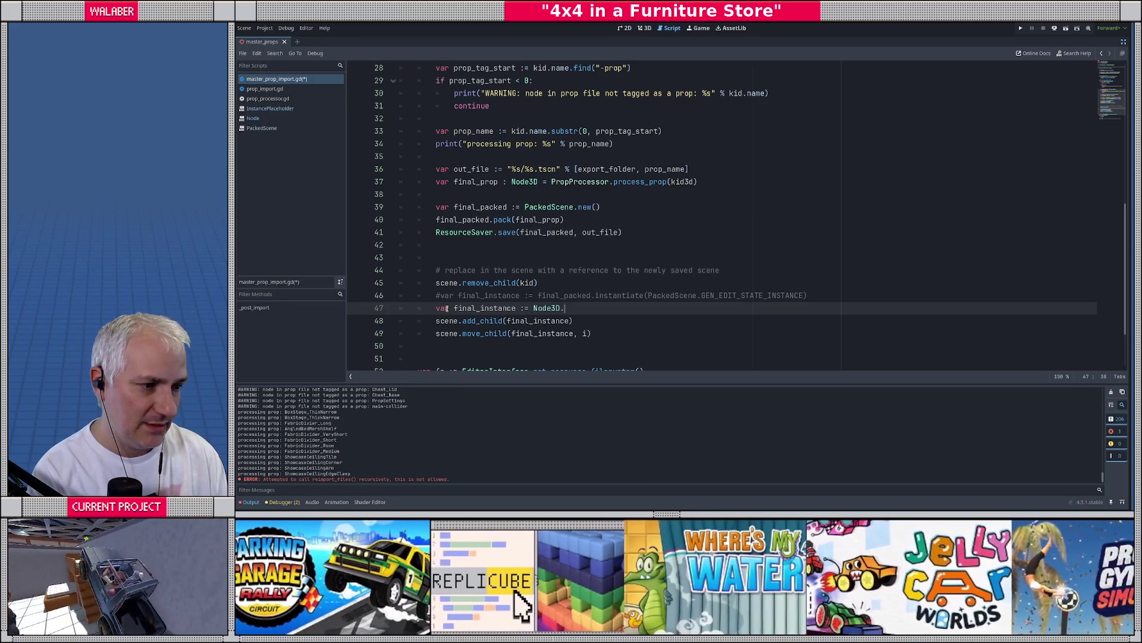
text(.new())
key(Return)
Name final_instance "%s-processed" % kid.name and save the script
text(final_in)
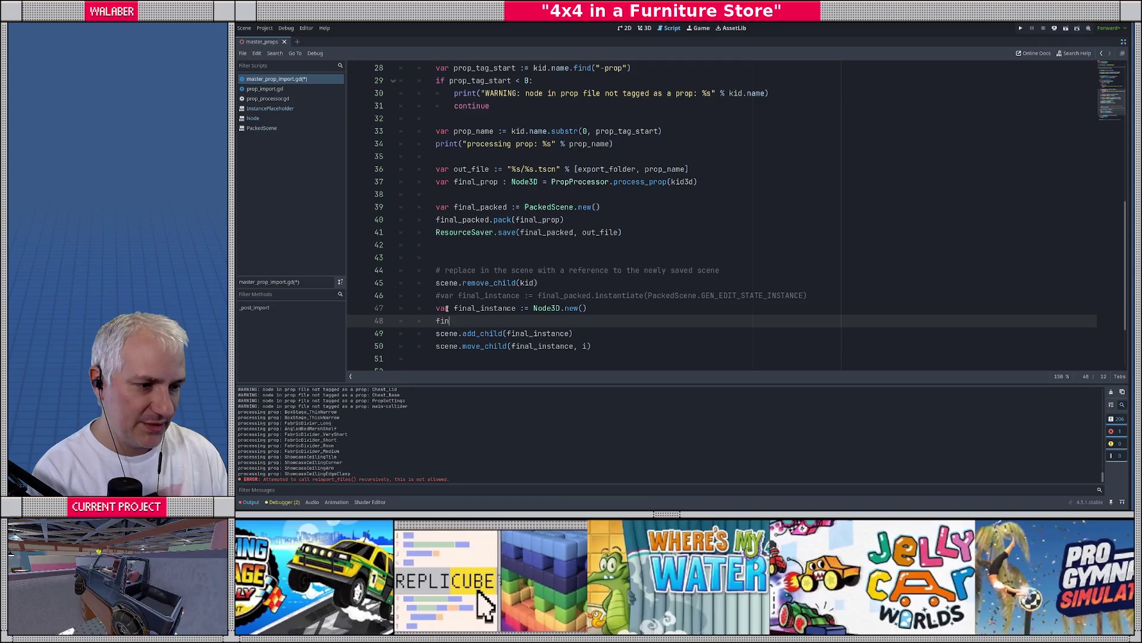
key(Return)
text(.name )
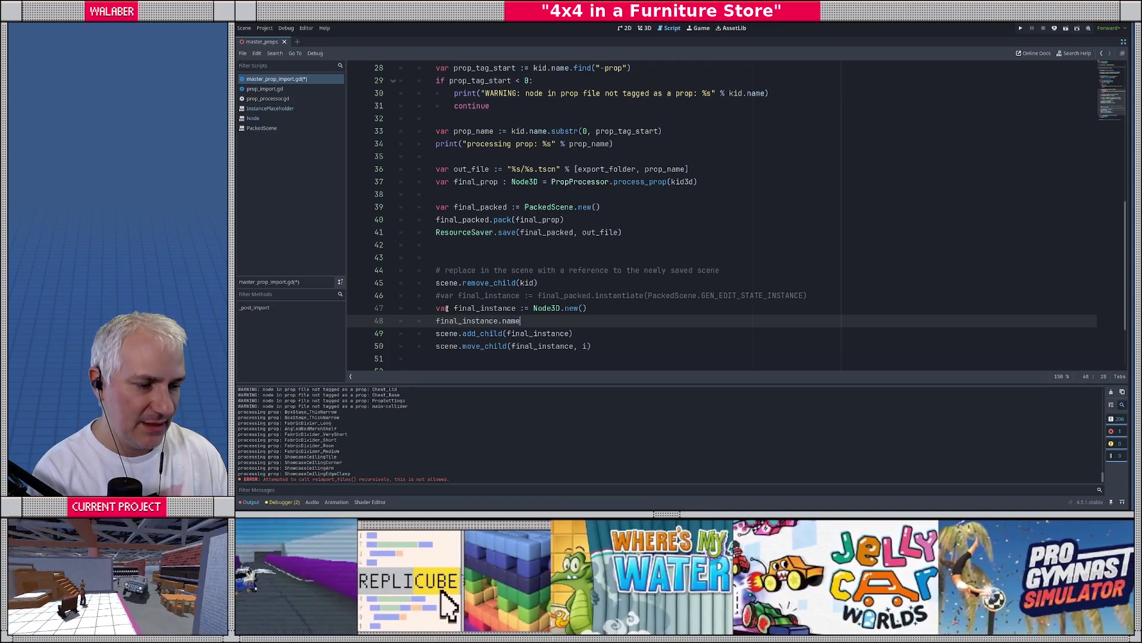
text(= )
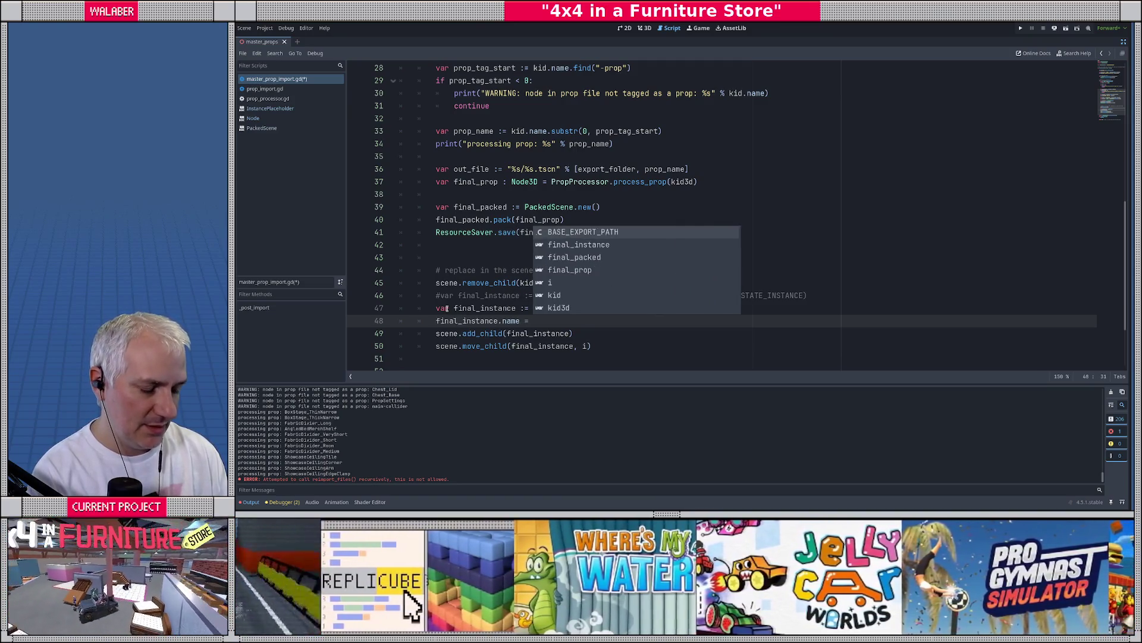
text("%s-)
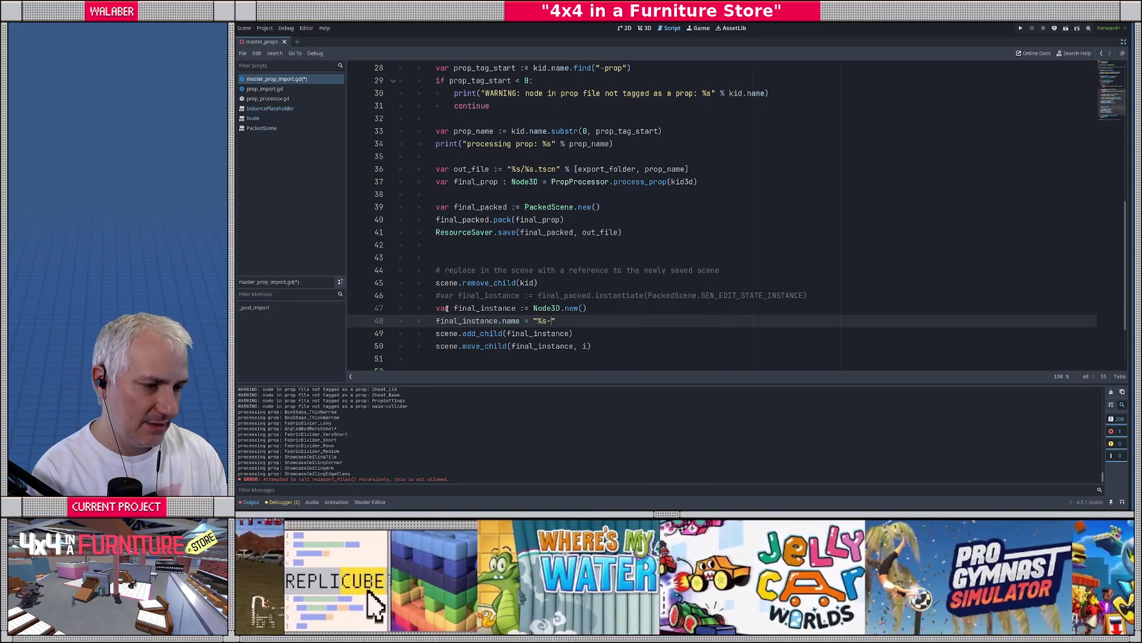
text(processed" % )
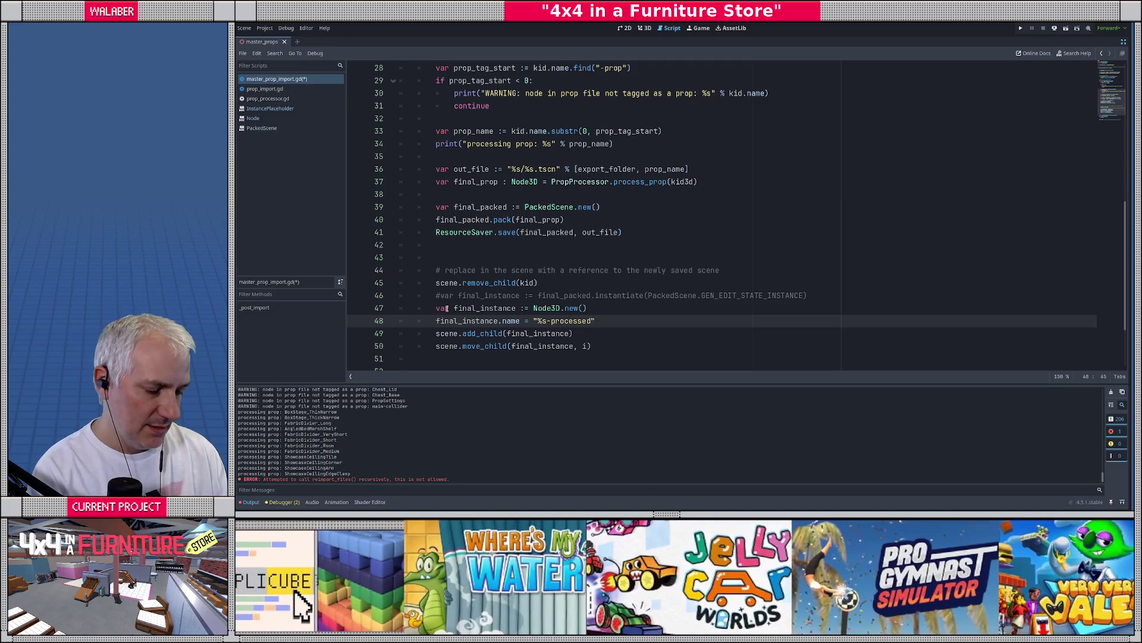
text(kid.name)
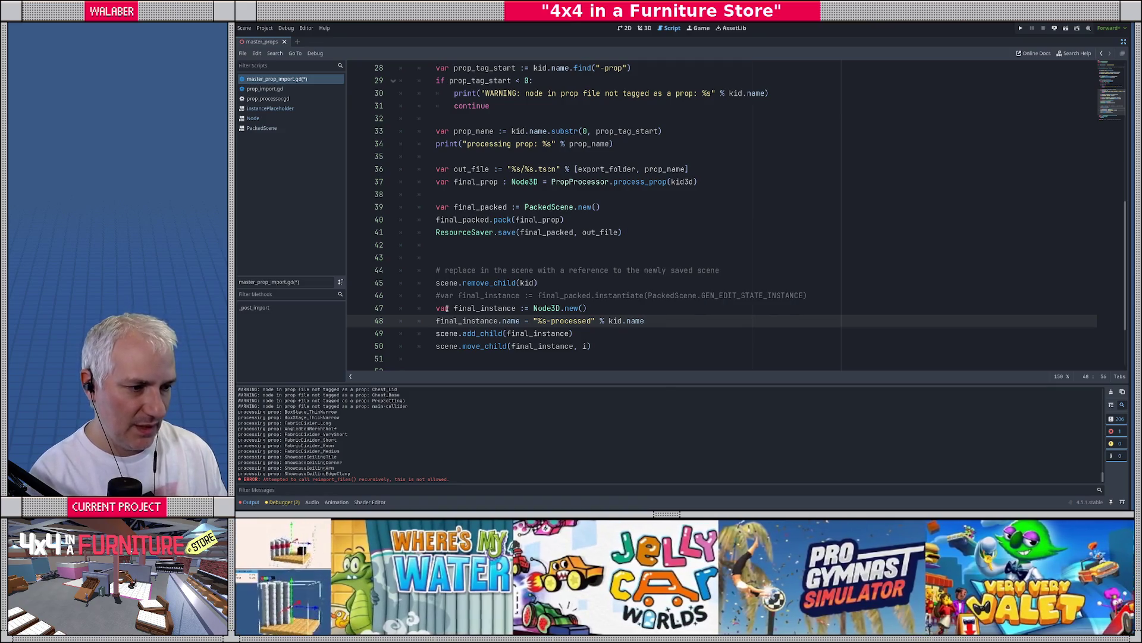
key(ctrl+s)
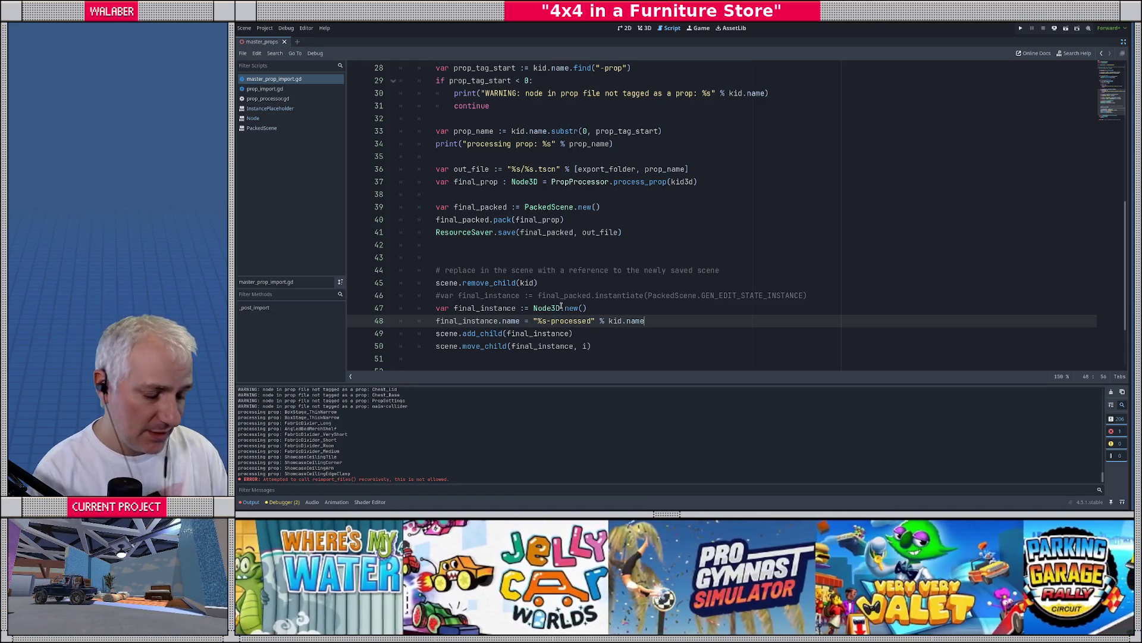
Add final_instance.owner = scene on the next line and bring the side docks back
key(Return)
text(final_in)
key(Return)
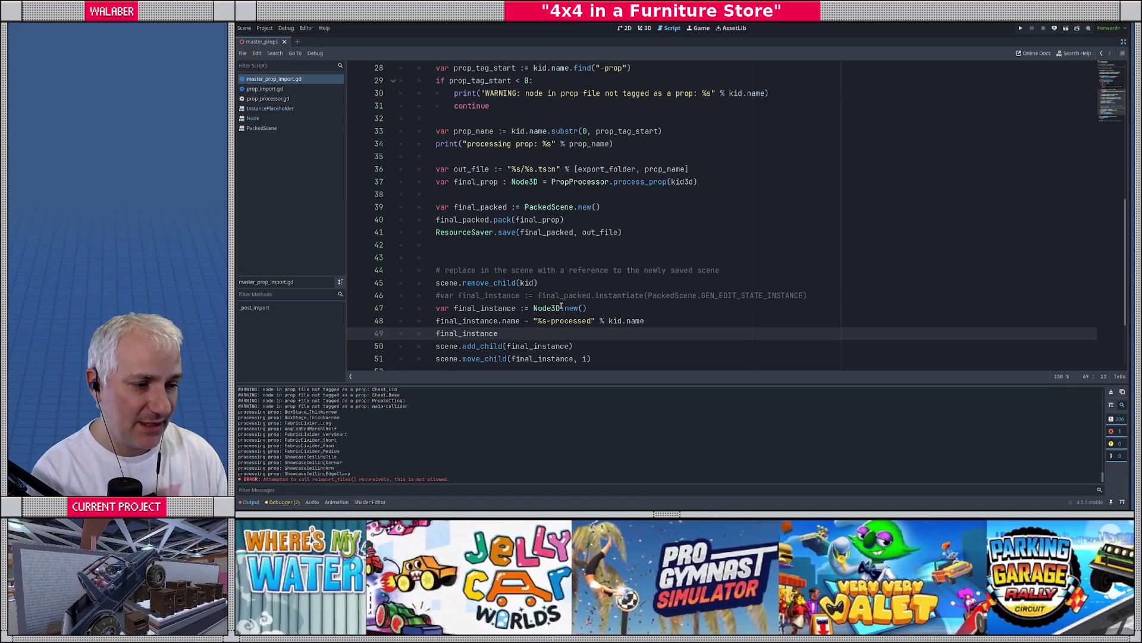
text(.ow)
key(Return)
text(= scene)
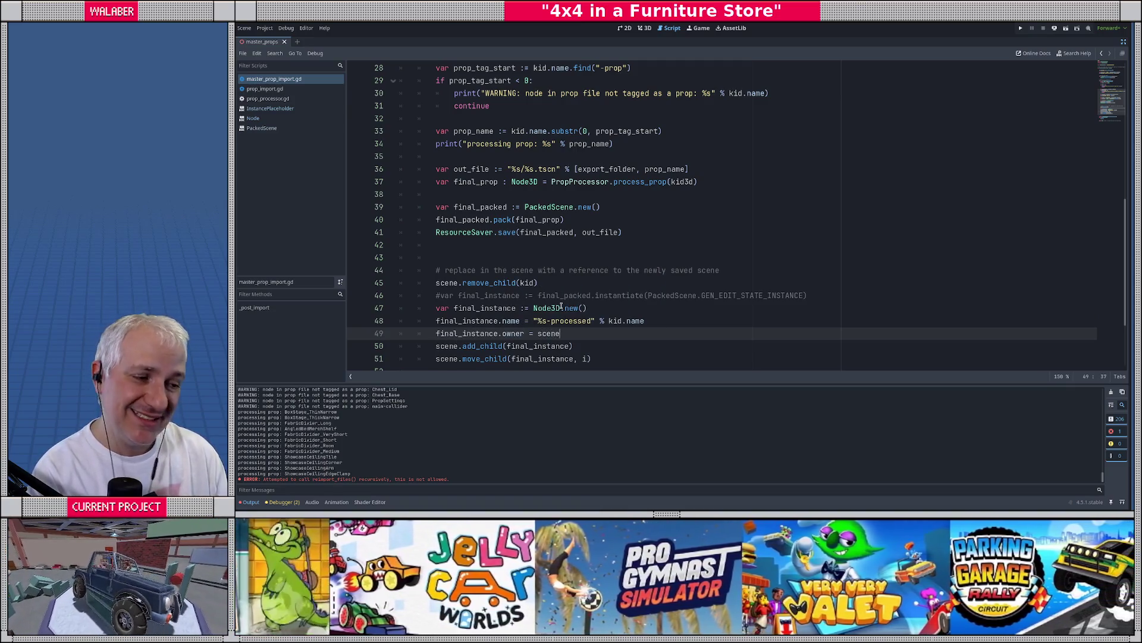
click(1124, 42)
click(624, 217)
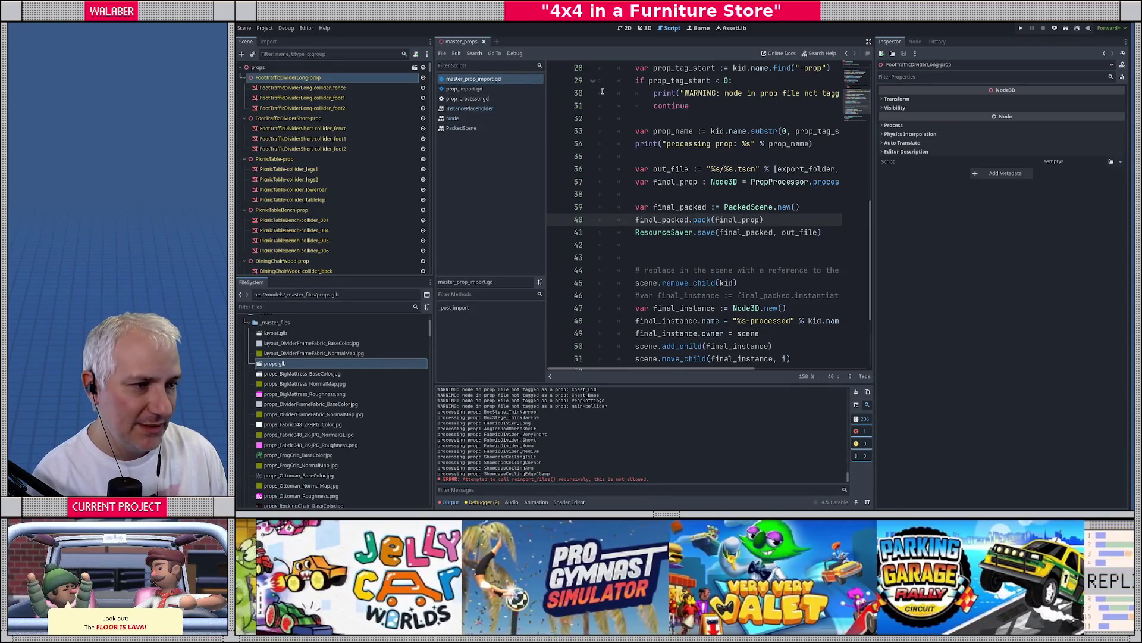
Reimport props.glb from the 3D view with the updated script
click(645, 28)
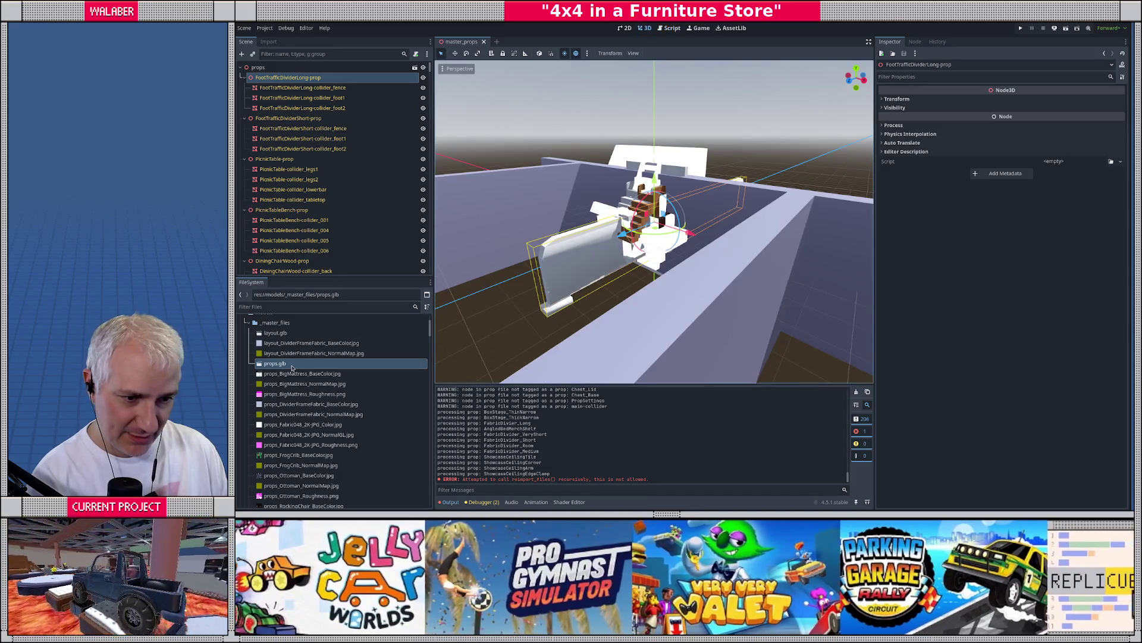
right_click(291, 368)
click(345, 473)
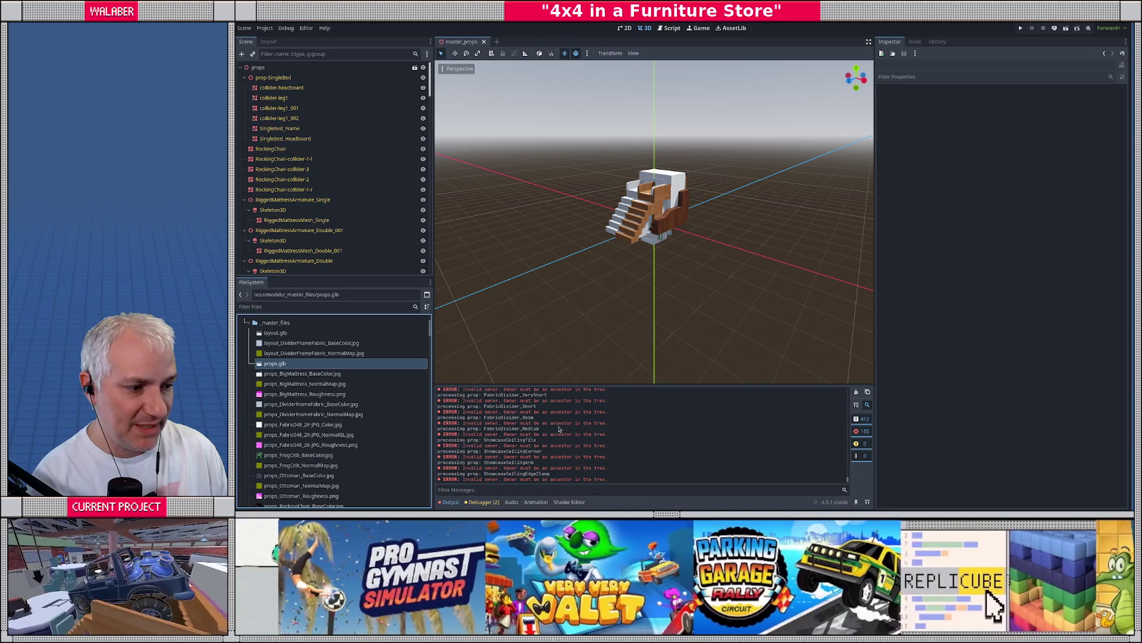
Move the owner = scene line below add_child and move_child, then save
click(670, 28)
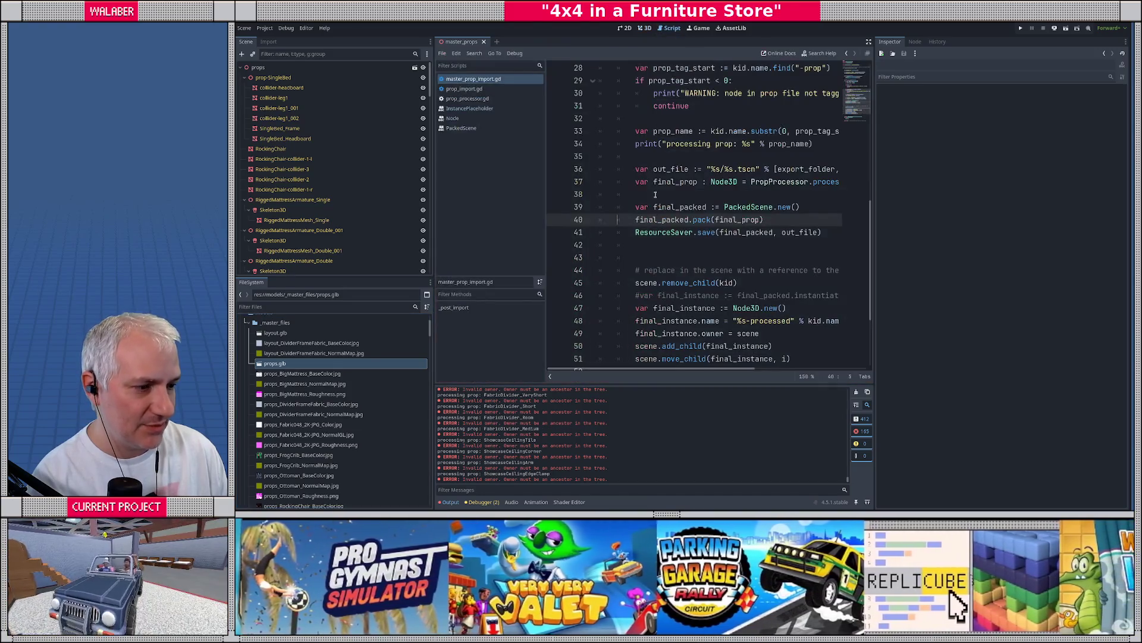
scroll(676, 270, down, 1)
click(625, 296)
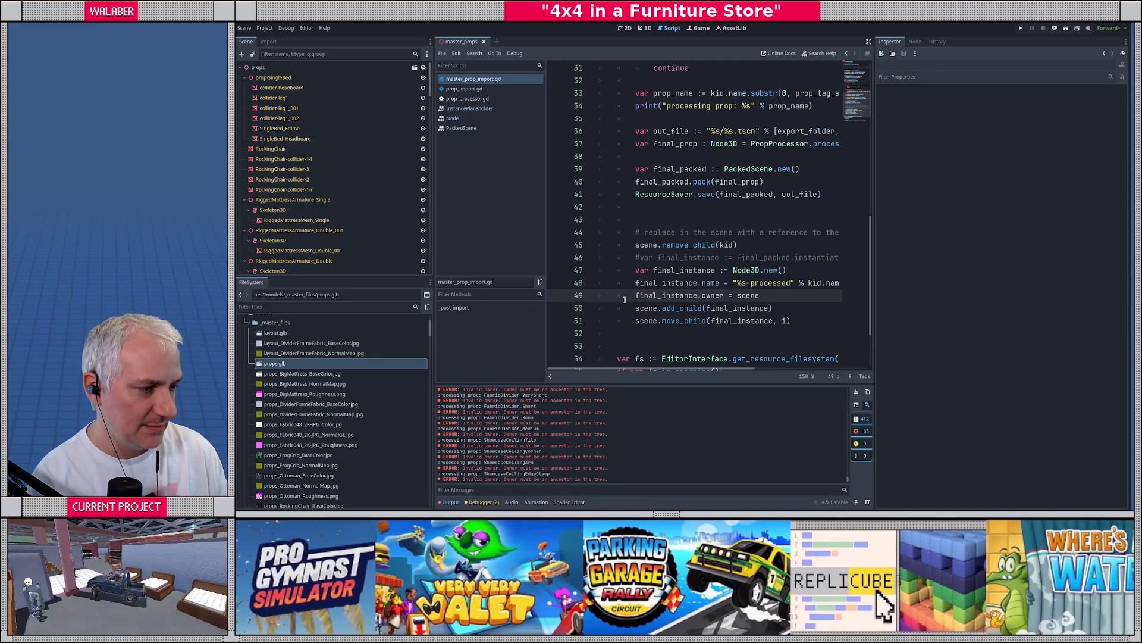
key(alt+Down)
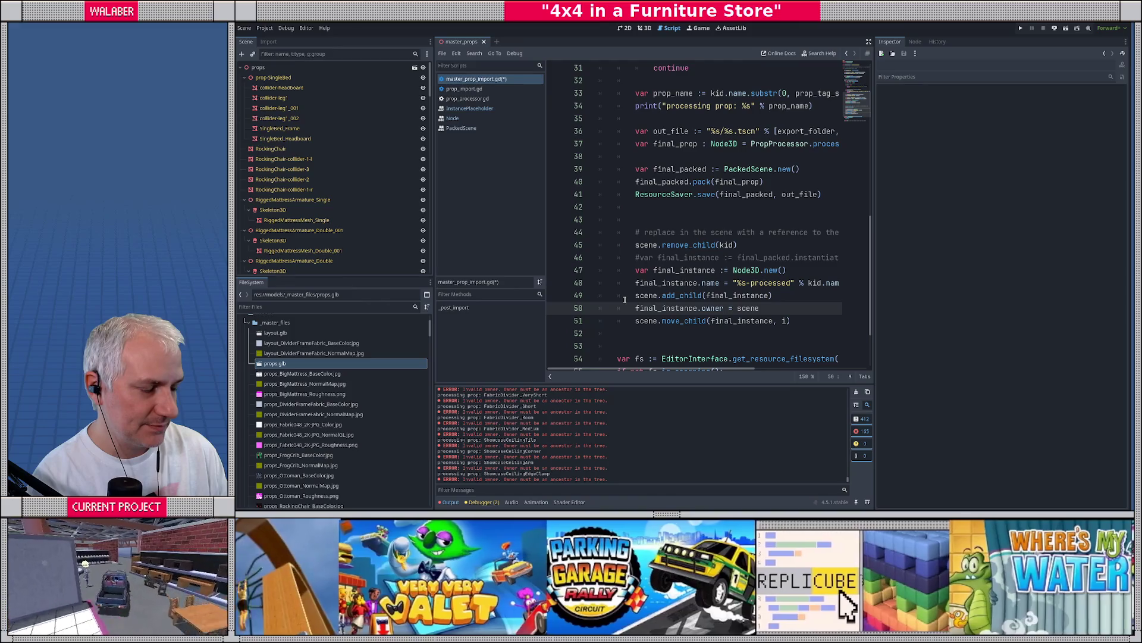
key(alt+Down)
key(ctrl+s)
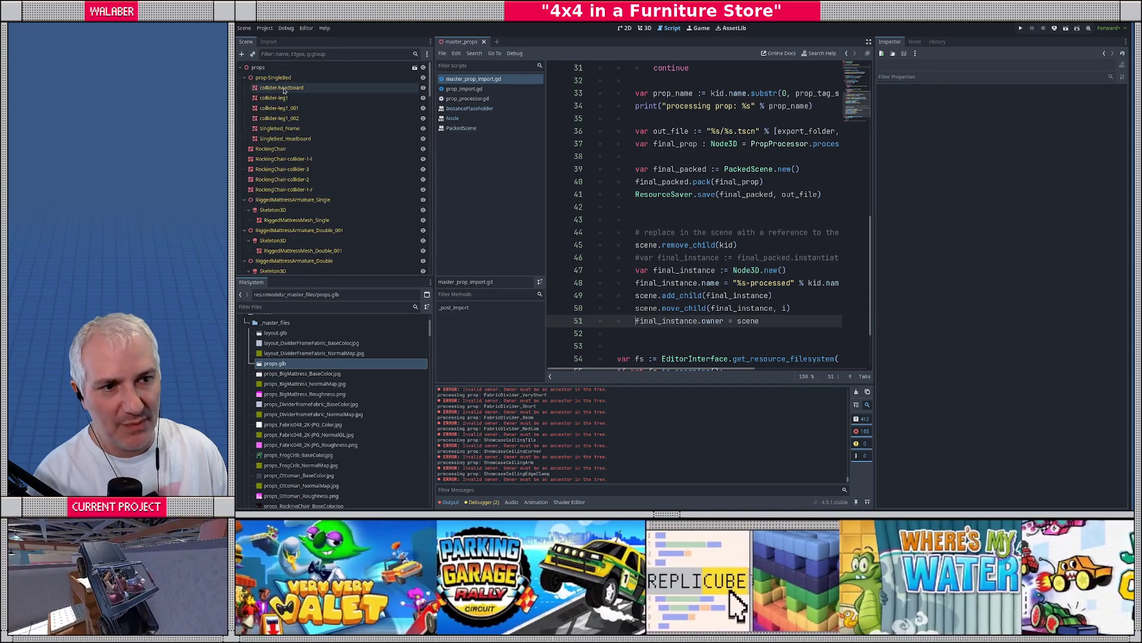
Reimport props.glb with the reordered import script
click(644, 28)
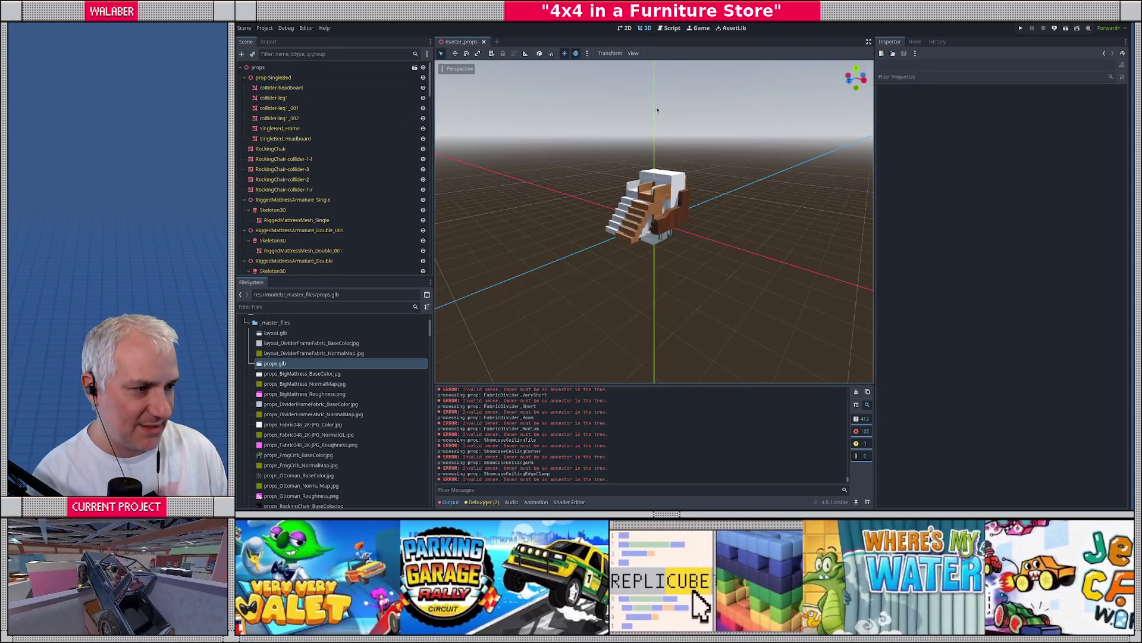
scroll(605, 242, up, 8)
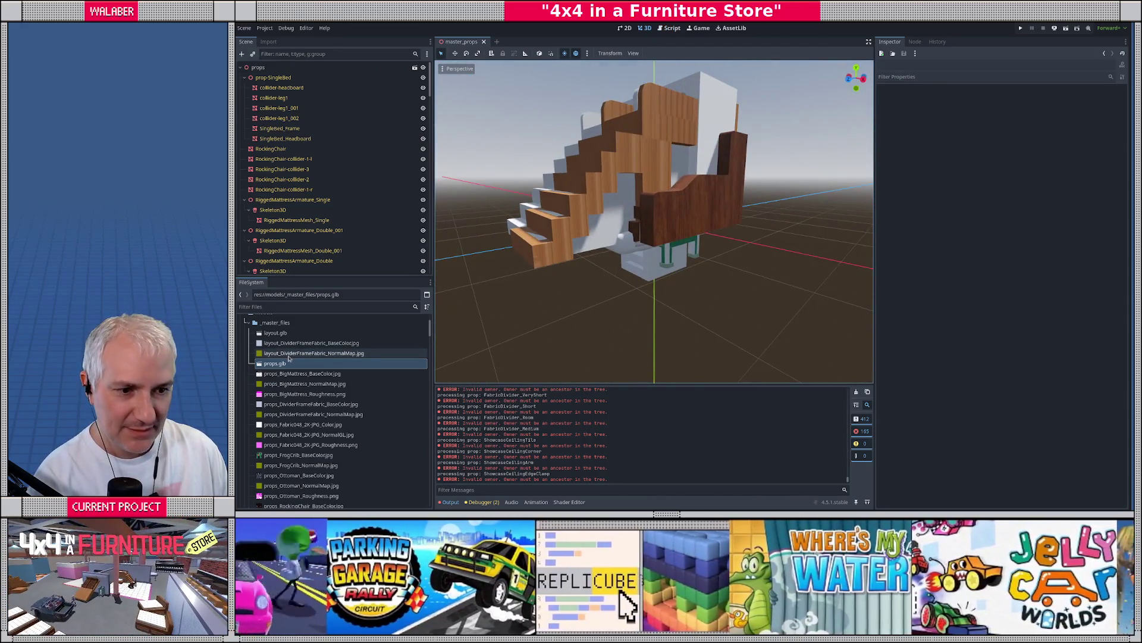
right_click(285, 363)
click(313, 472)
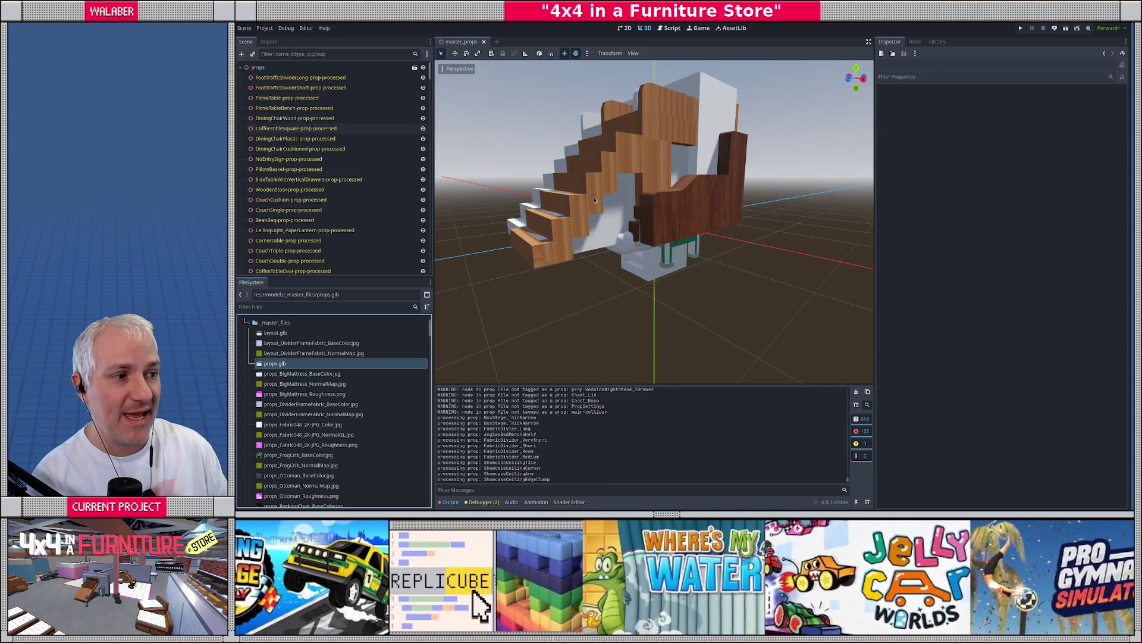
Step through the -processed prop nodes in the Scene dock, down to prop-SingleBed
click(312, 87)
click(324, 108)
click(327, 118)
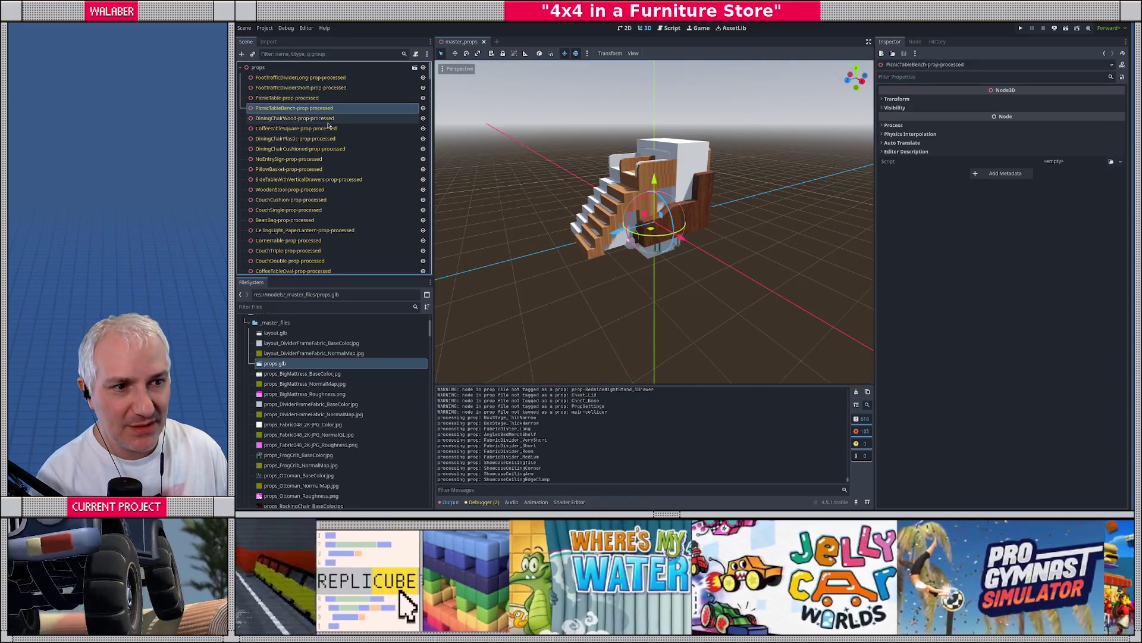
click(329, 129)
click(331, 139)
click(332, 149)
click(332, 159)
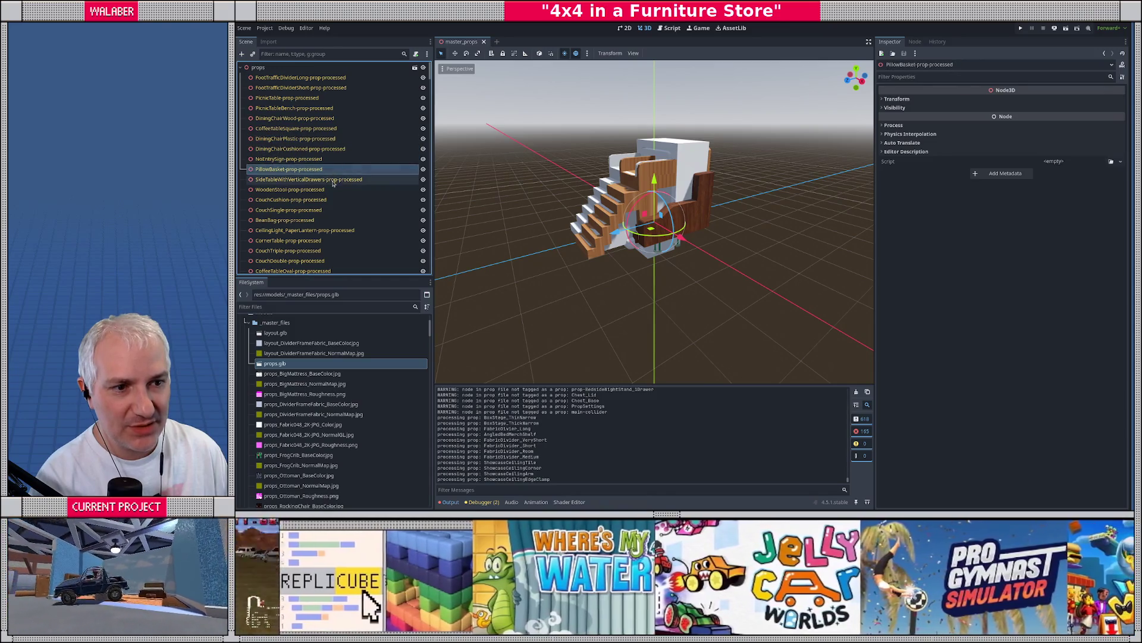
click(333, 169)
click(333, 179)
scroll(333, 182, down, 6)
scroll(333, 180, down, 8)
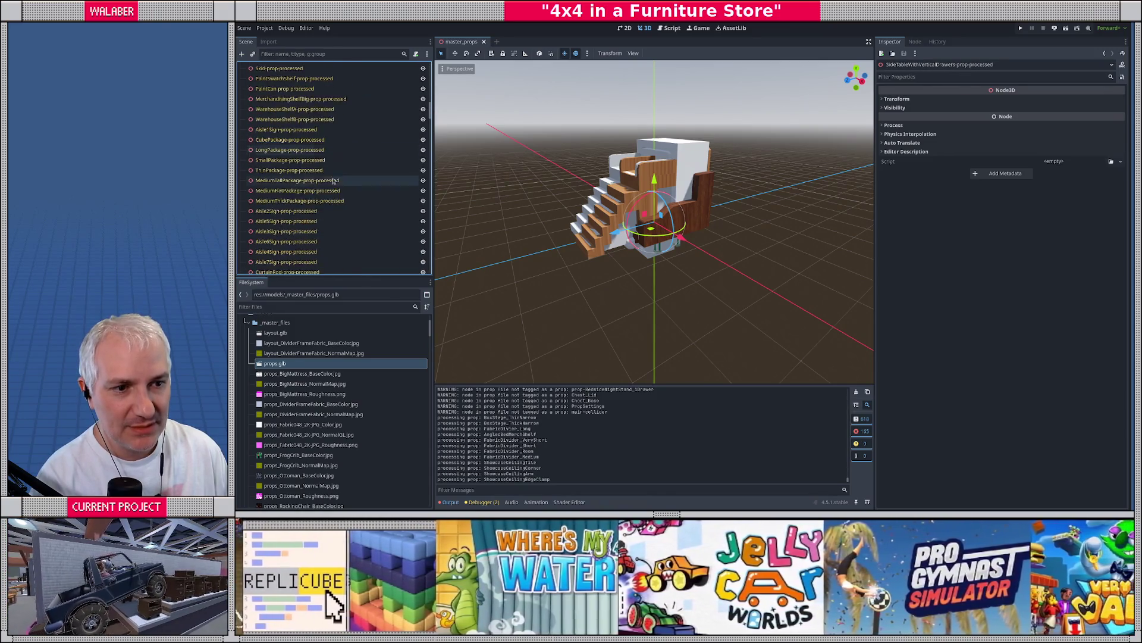
scroll(334, 179, down, 10)
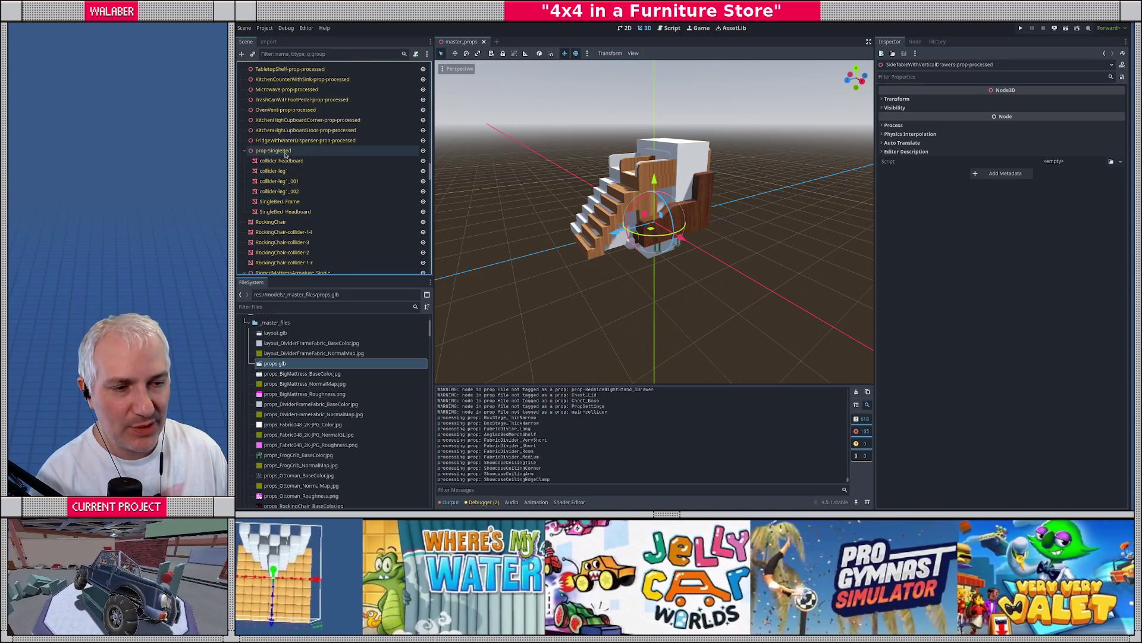
click(282, 152)
Orbit the viewport around the bed model and return to the import script
click(792, 153)
scroll(792, 153, up, 8)
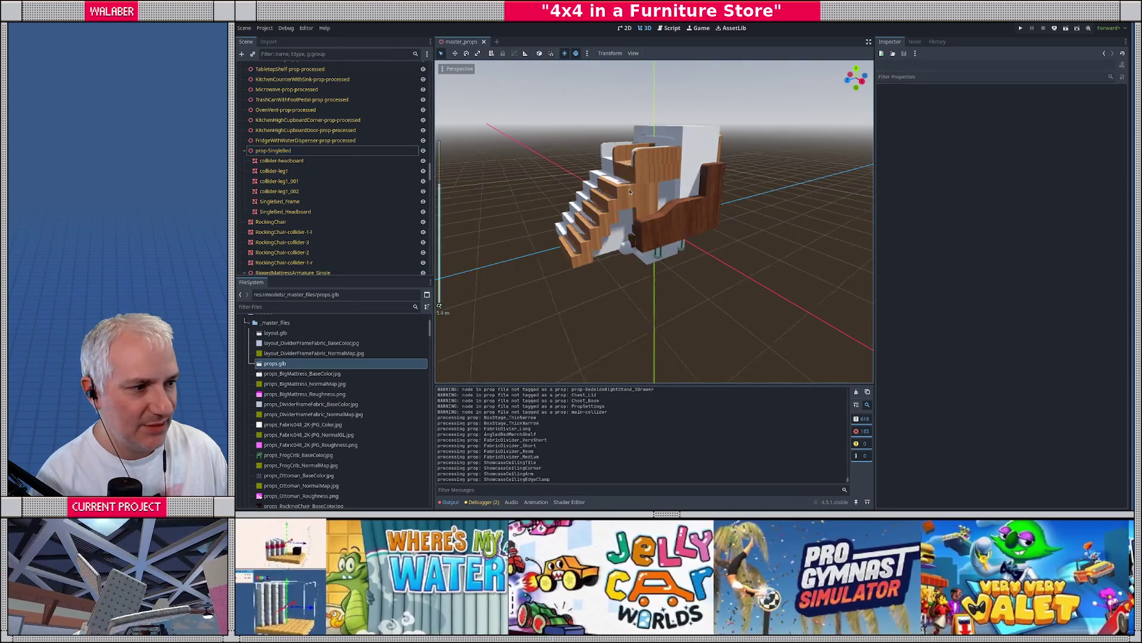
drag(792, 153, 635, 186)
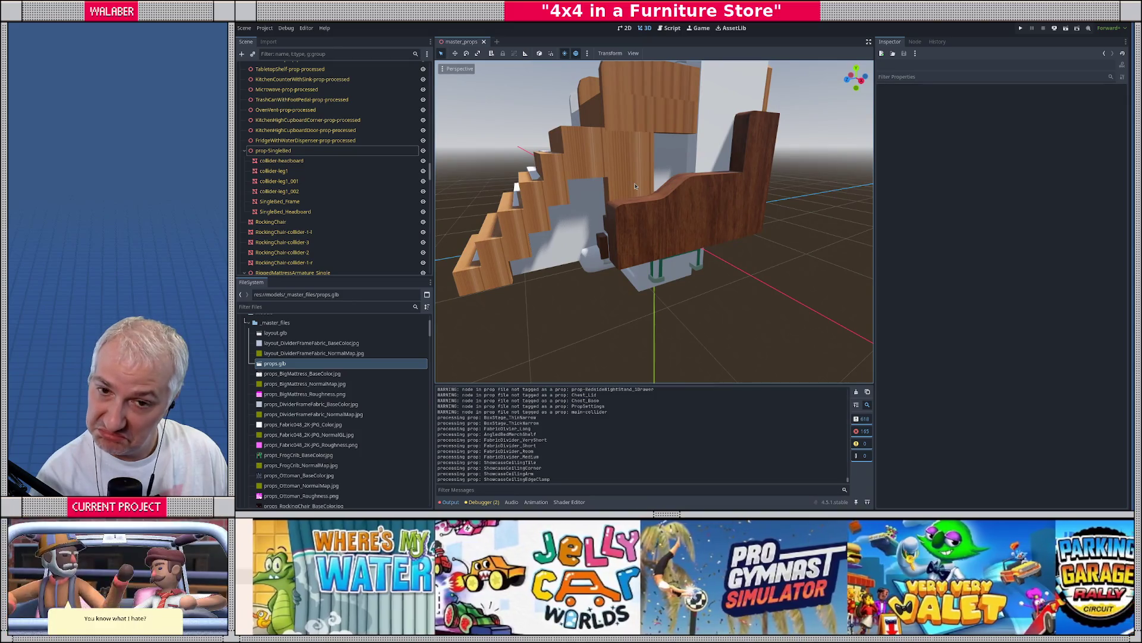
click(671, 28)
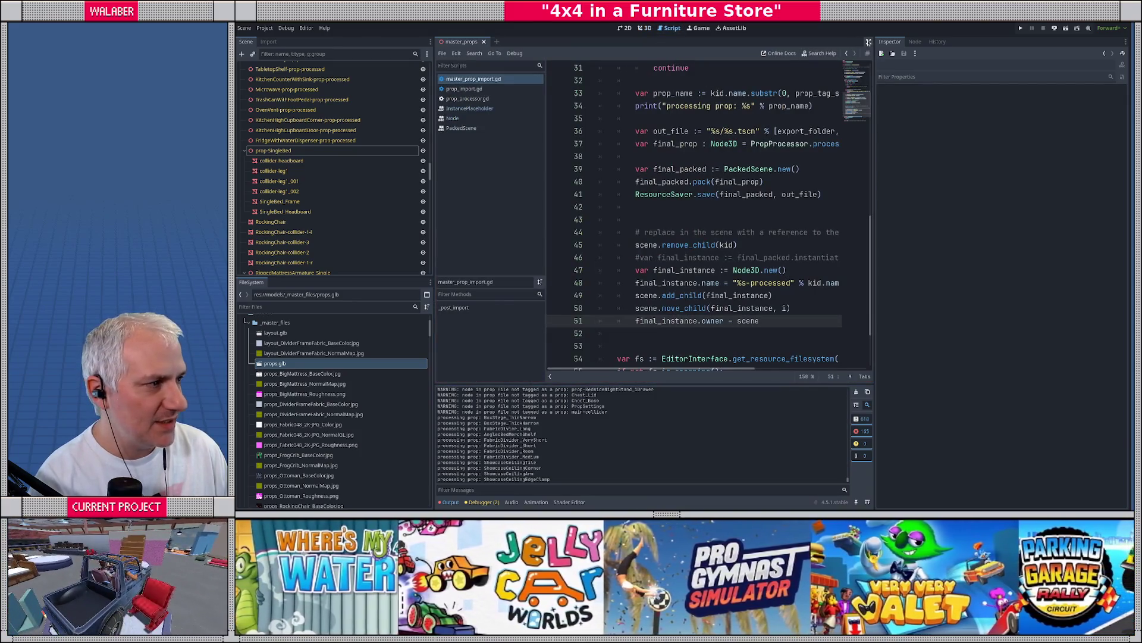
Uncomment the final_packed instantiate line 46, comment out Node3D.new() on line 47, and open PackedScene help
click(544, 209)
scroll(535, 211, down, 2)
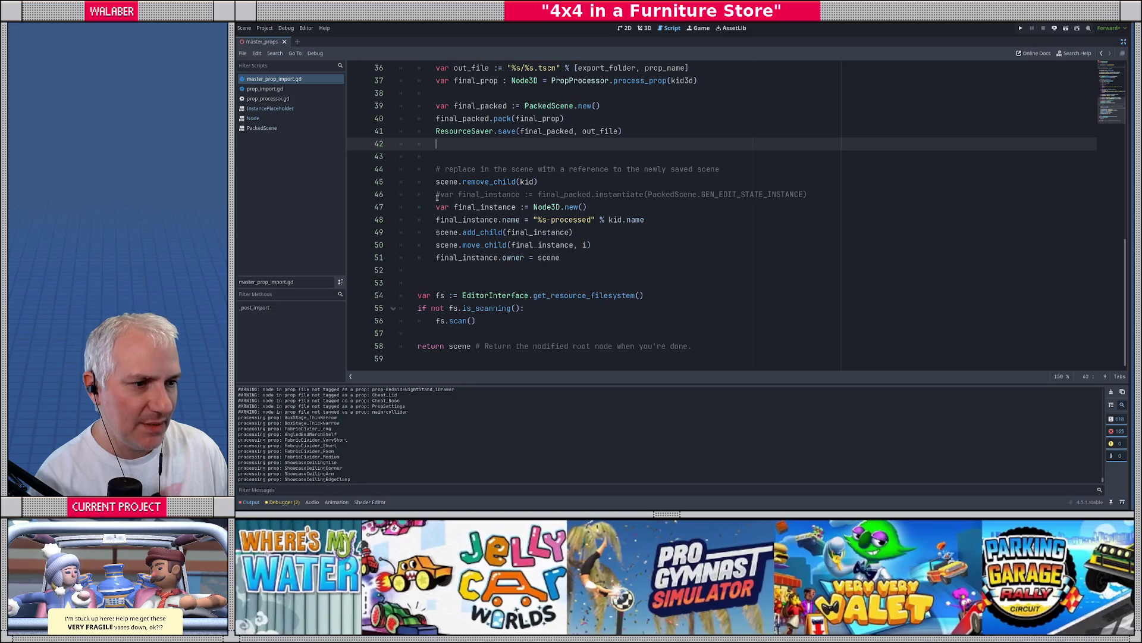
drag(437, 196, 904, 190)
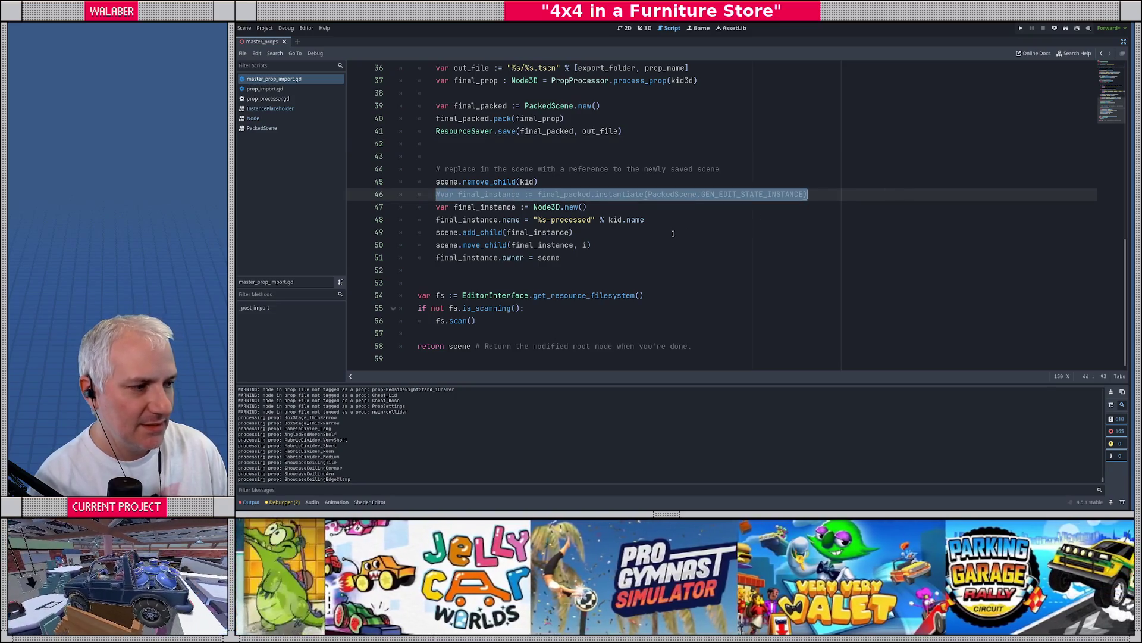
click(618, 207)
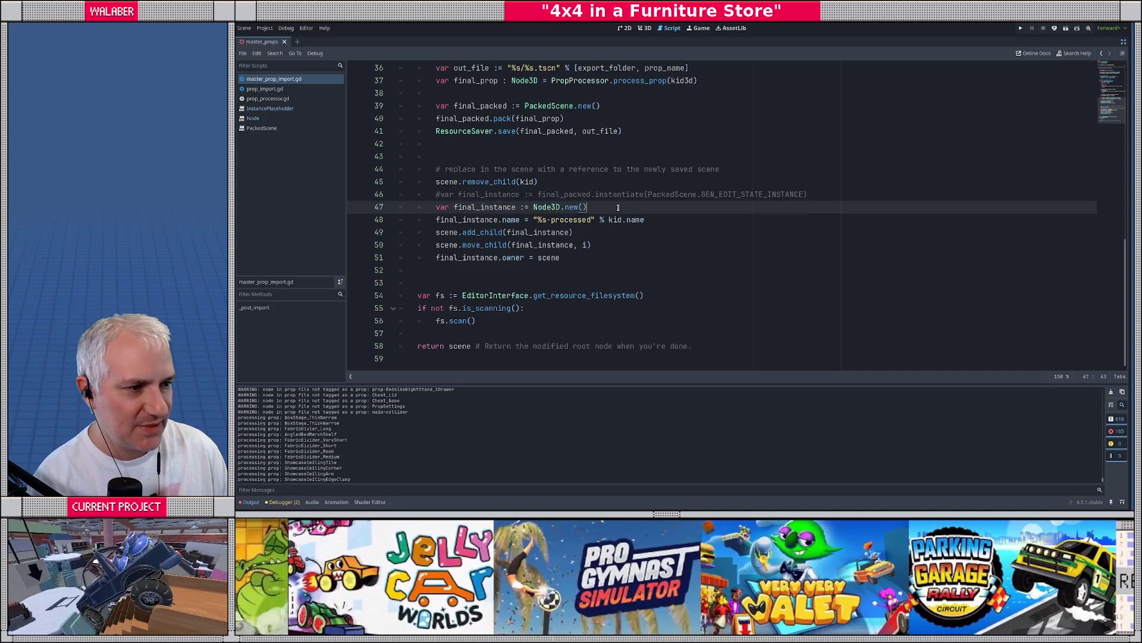
click(436, 194)
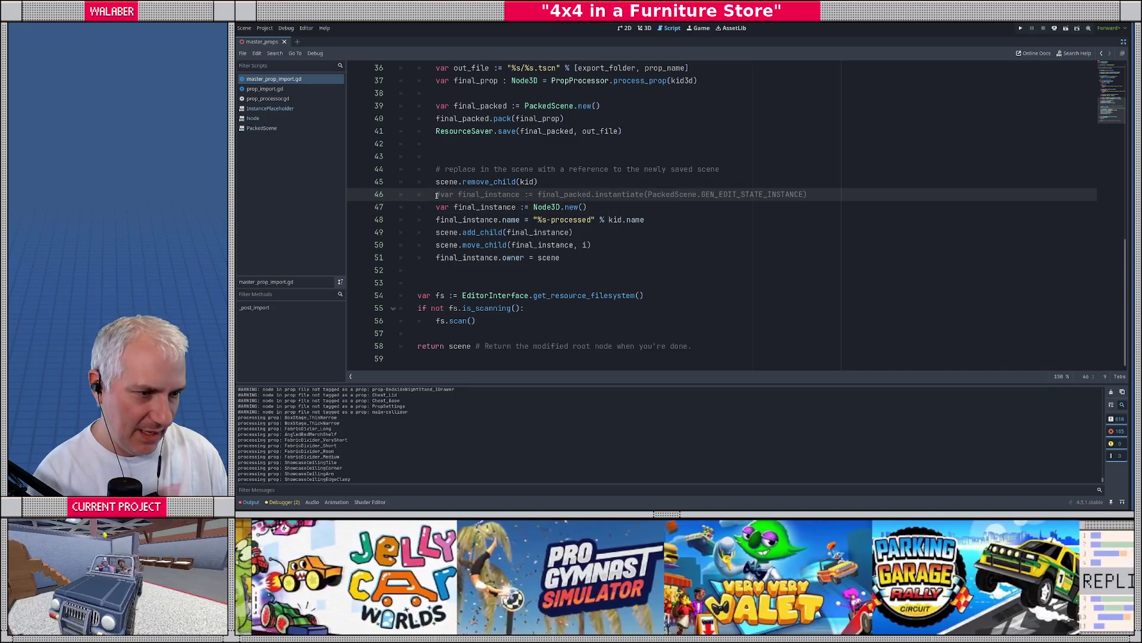
key(Delete)
key(Down)
text(#)
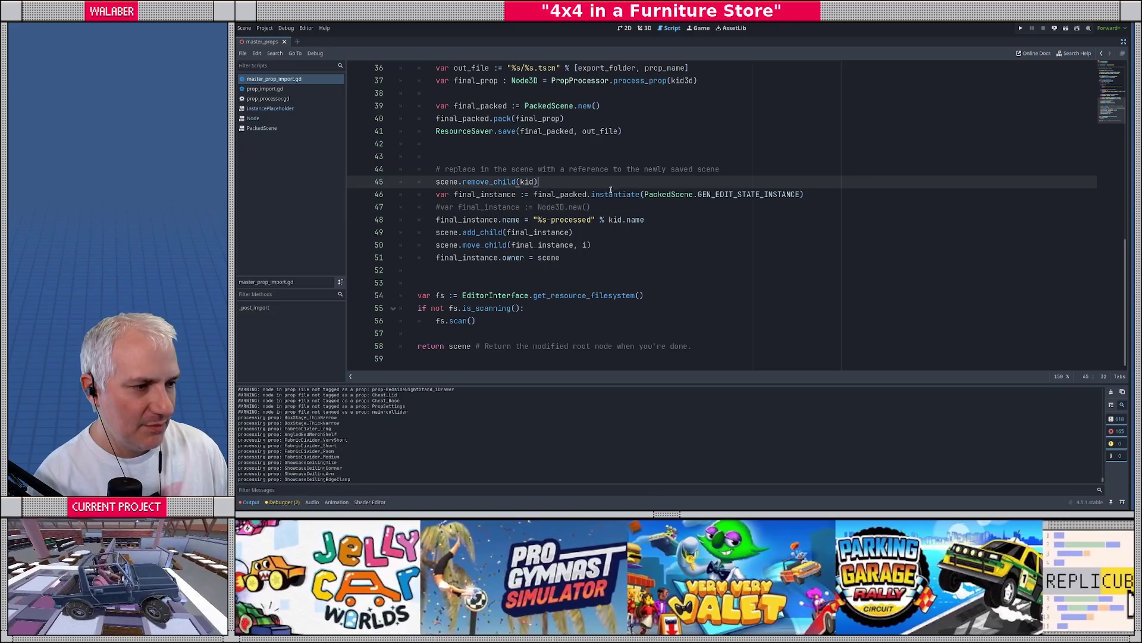
ctrl+click(619, 194)
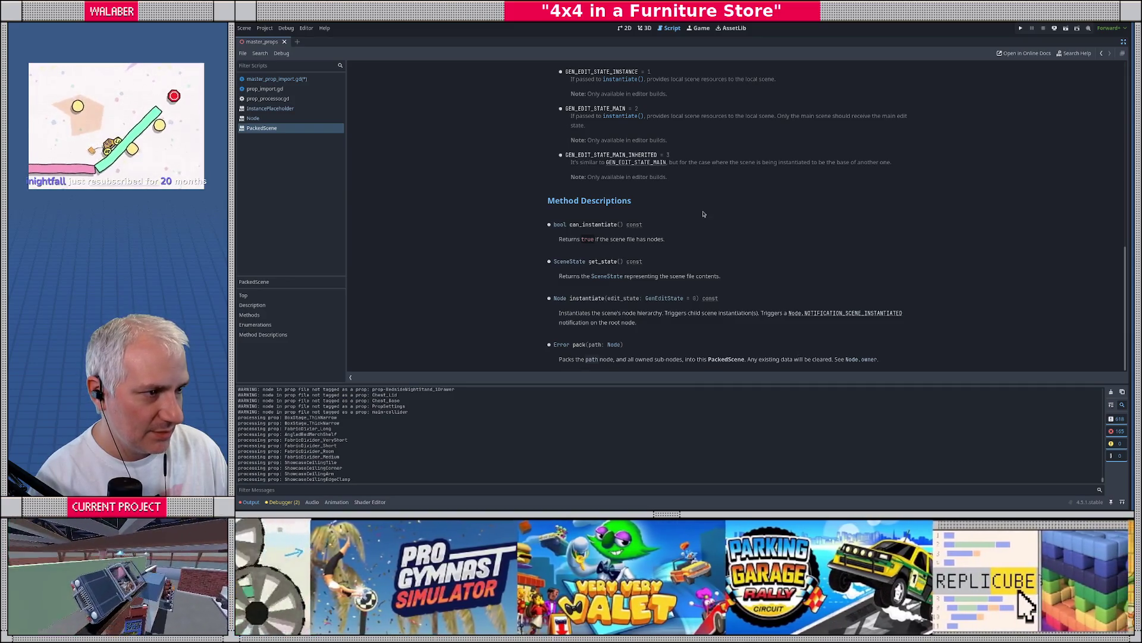
Read the PackedScene enumerations, select GEN_EDIT_STATE_INSTANCE, and return to master_prop_import.gd
scroll(703, 213, up, 3)
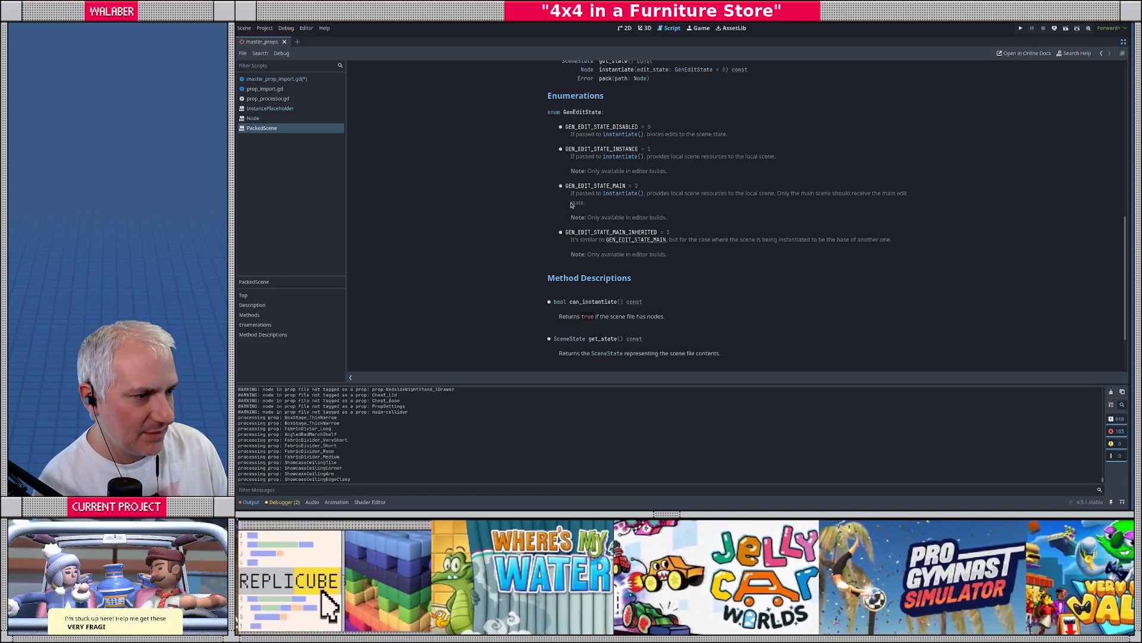
double_click(588, 150)
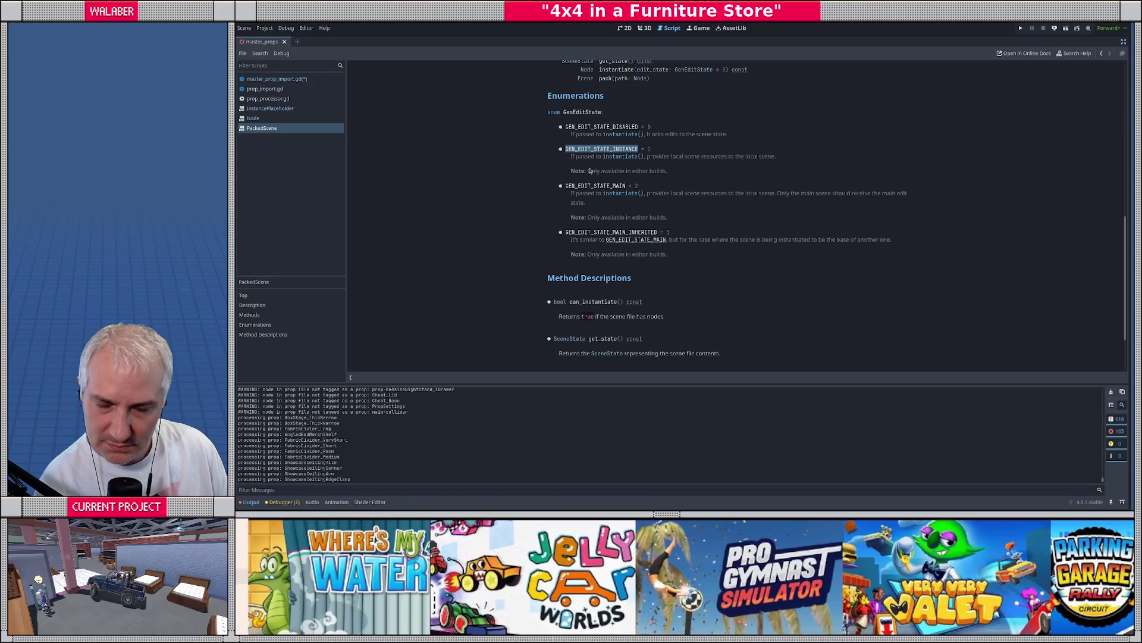
click(275, 78)
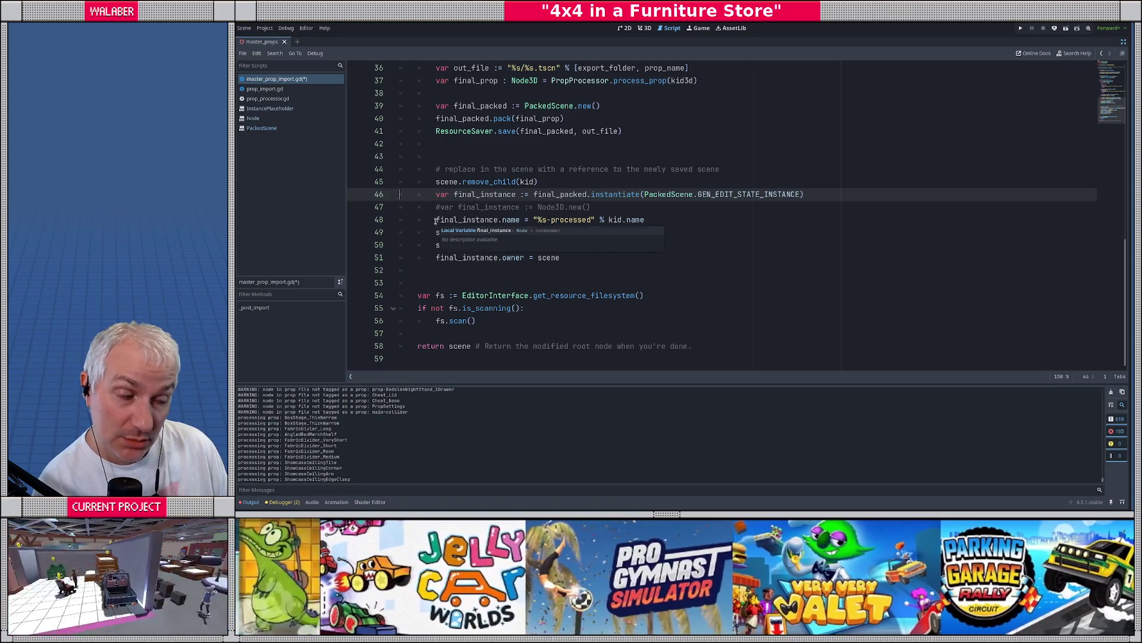
Replace kid with prop_name on line 48, save, and switch to the 3D view
double_click(613, 220)
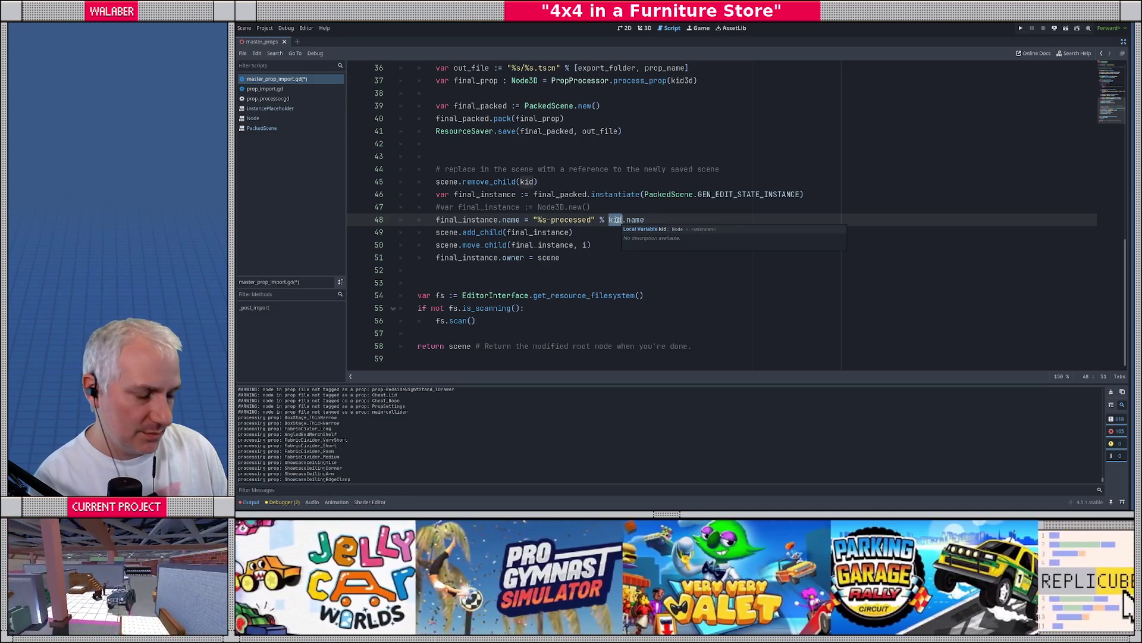
text(prop_)
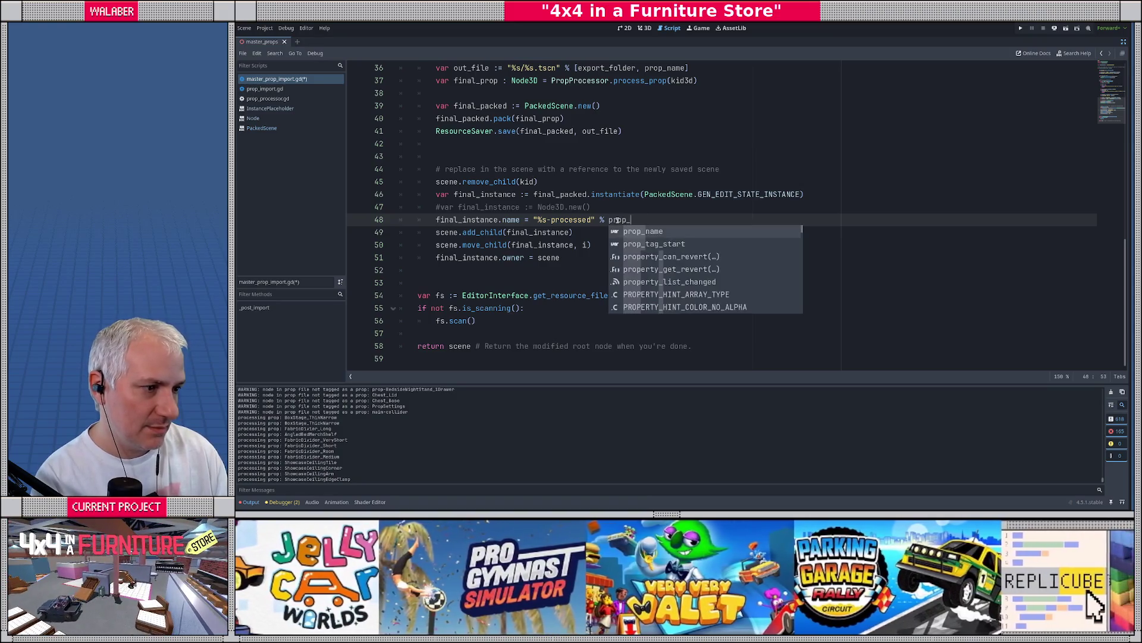
text(name)
key(ctrl+s)
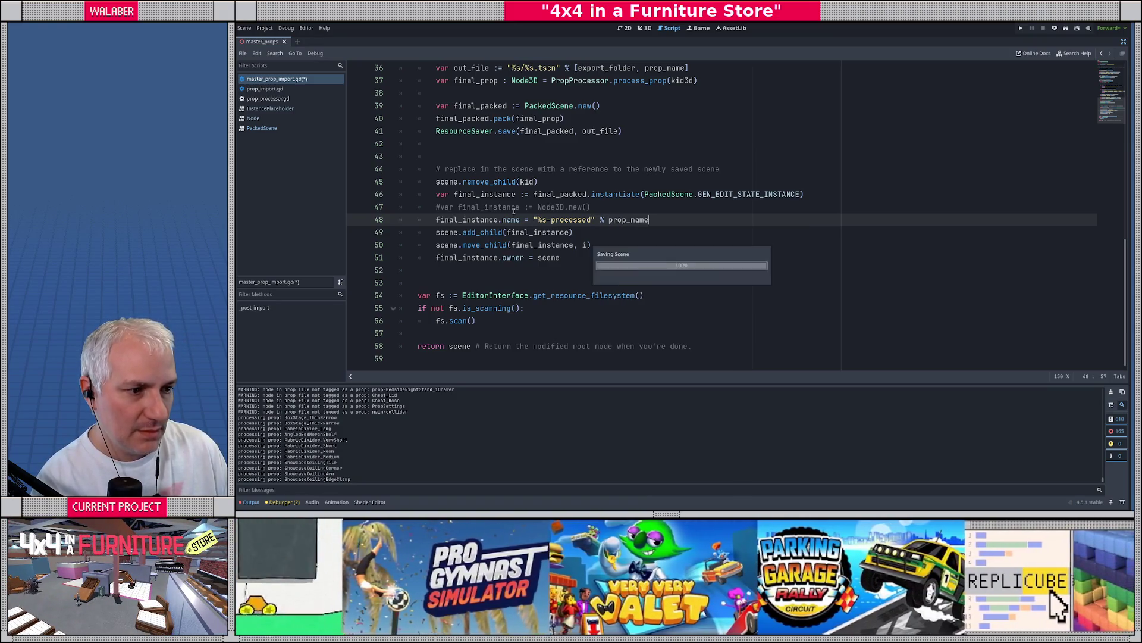
click(478, 162)
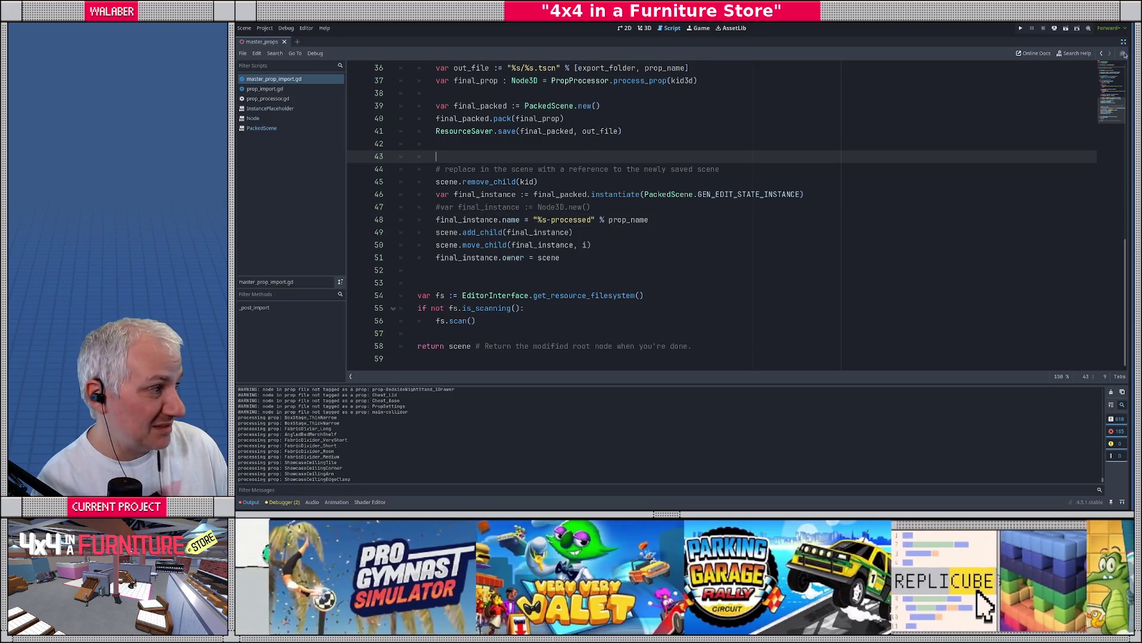
click(1123, 42)
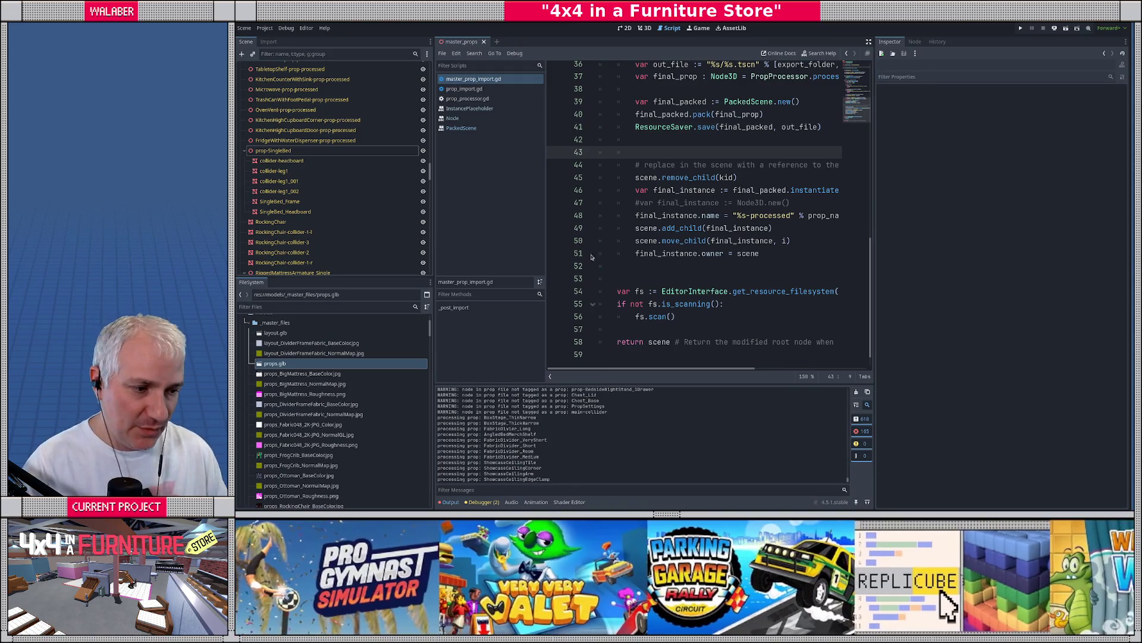
key(ctrl+F2)
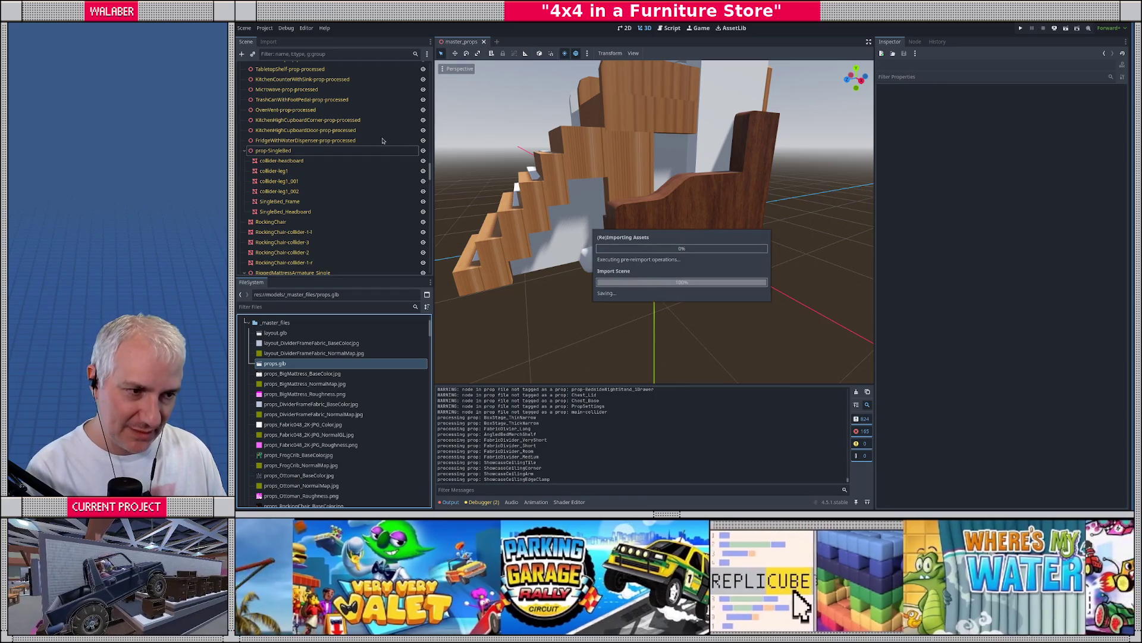
Select FootTrafficDividerLong-processed at the top of the Scene dock, then return to the script
scroll(378, 141, up, 10)
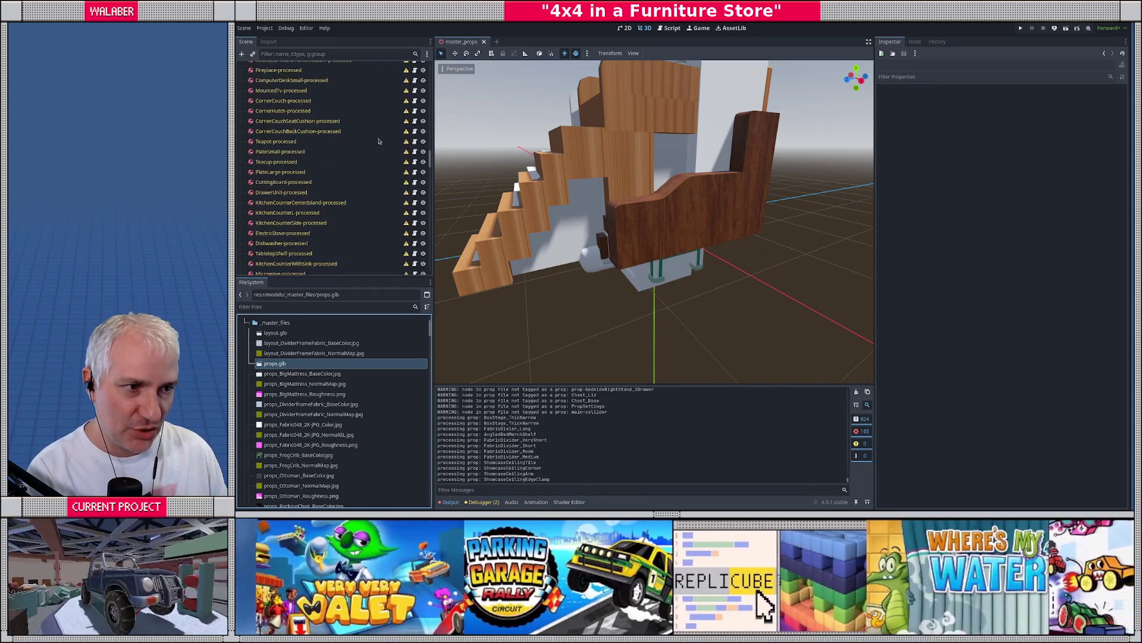
scroll(379, 141, up, 5)
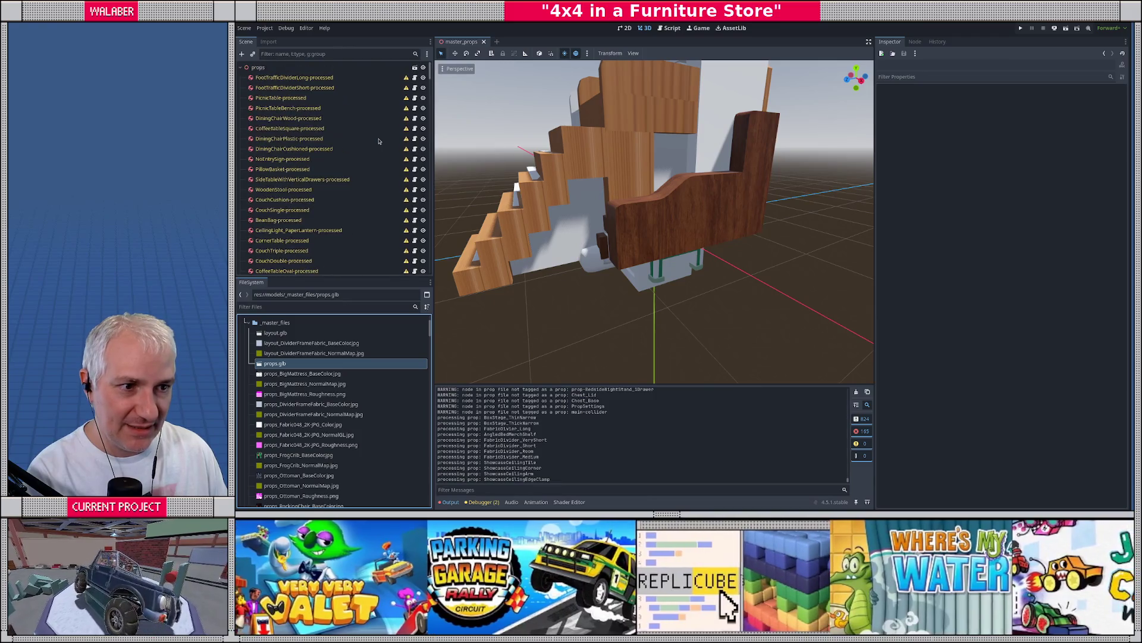
click(326, 78)
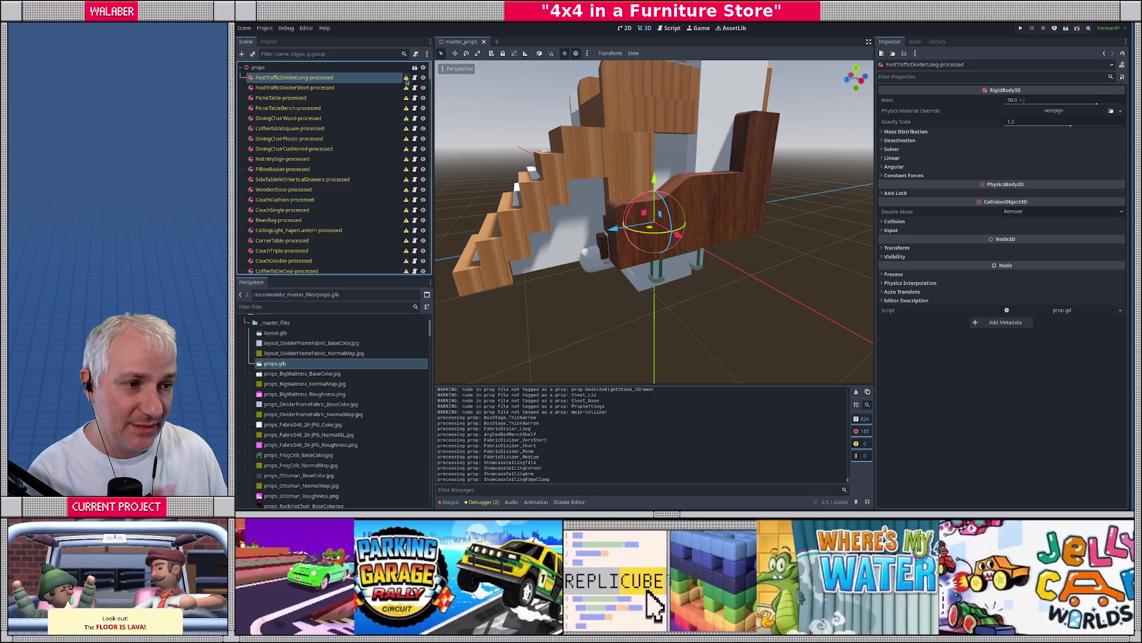
mouse_move(407, 82)
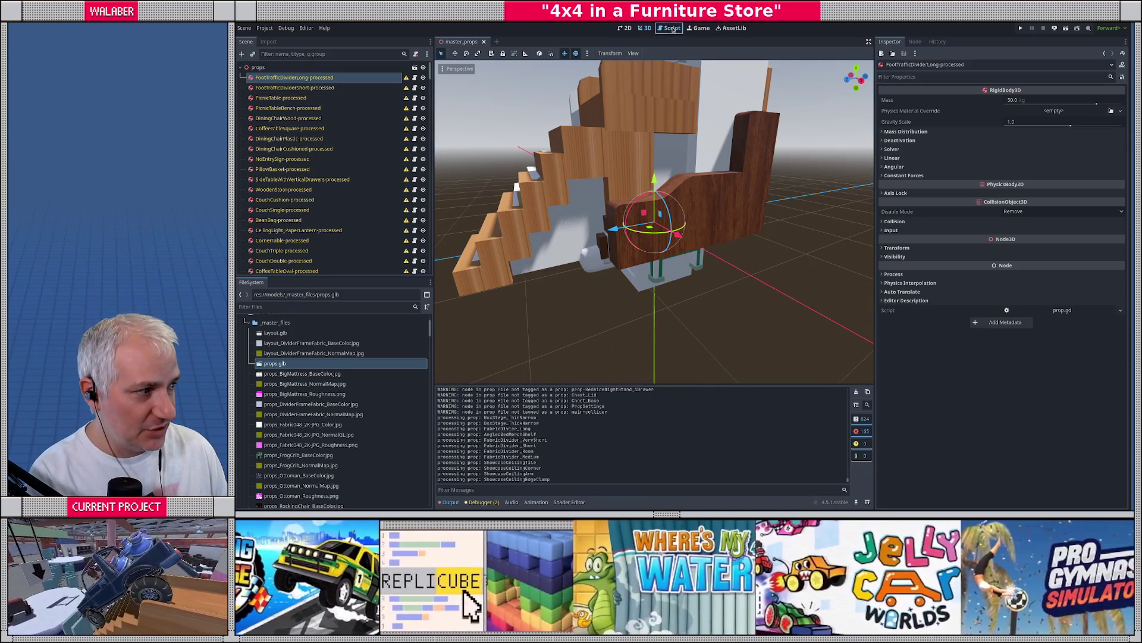
click(673, 29)
Clear the Output log and go back to the 3D view of master_props
click(869, 42)
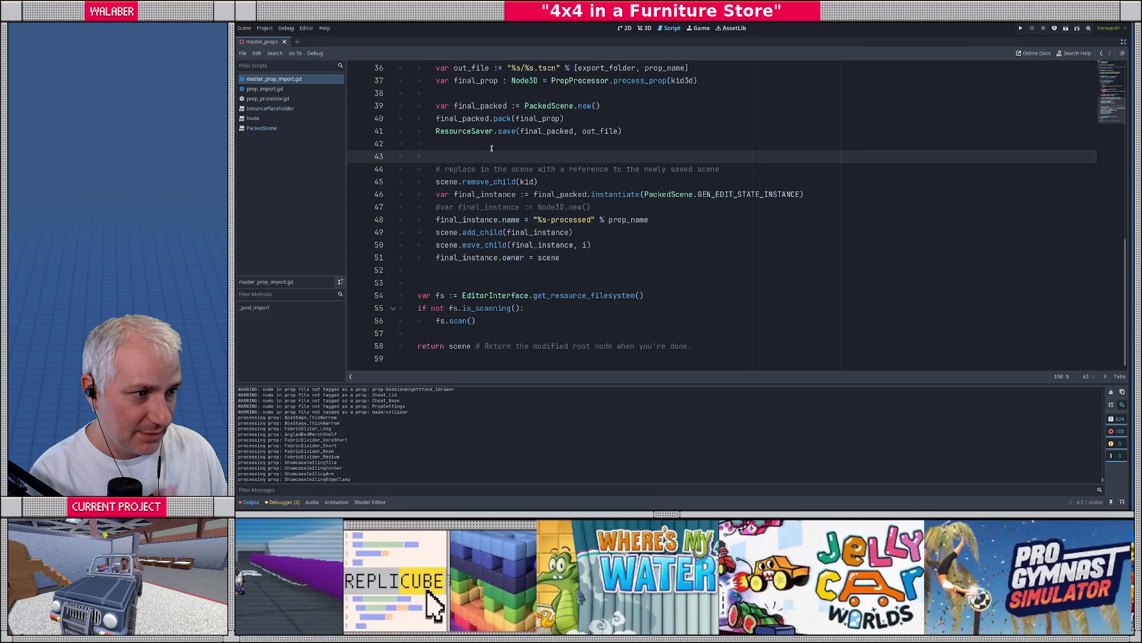
click(490, 147)
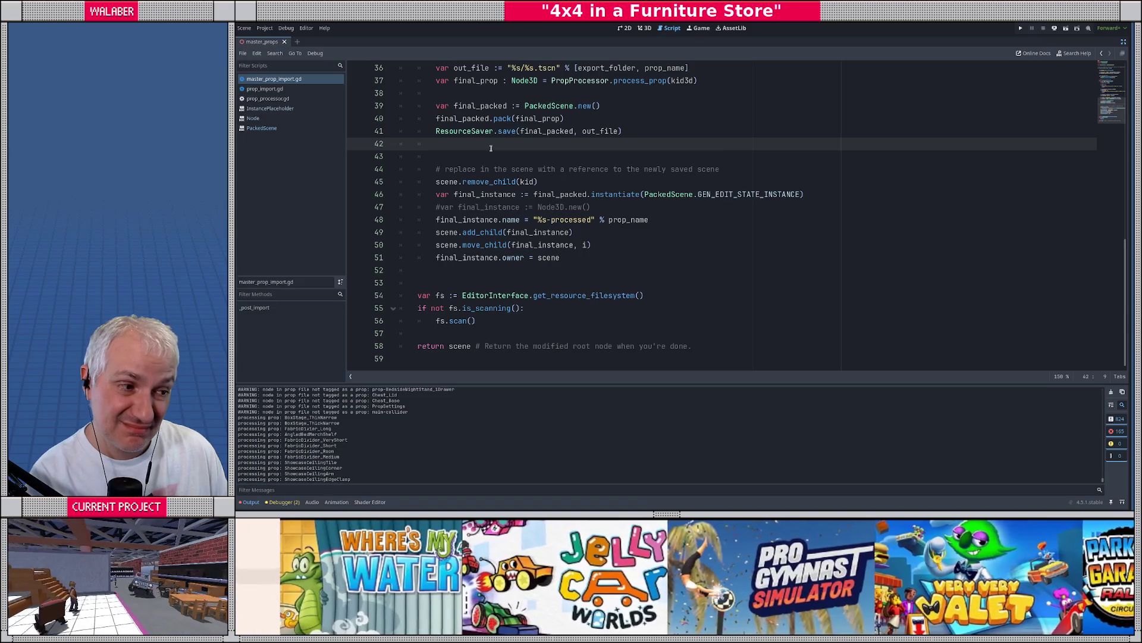
click(1123, 41)
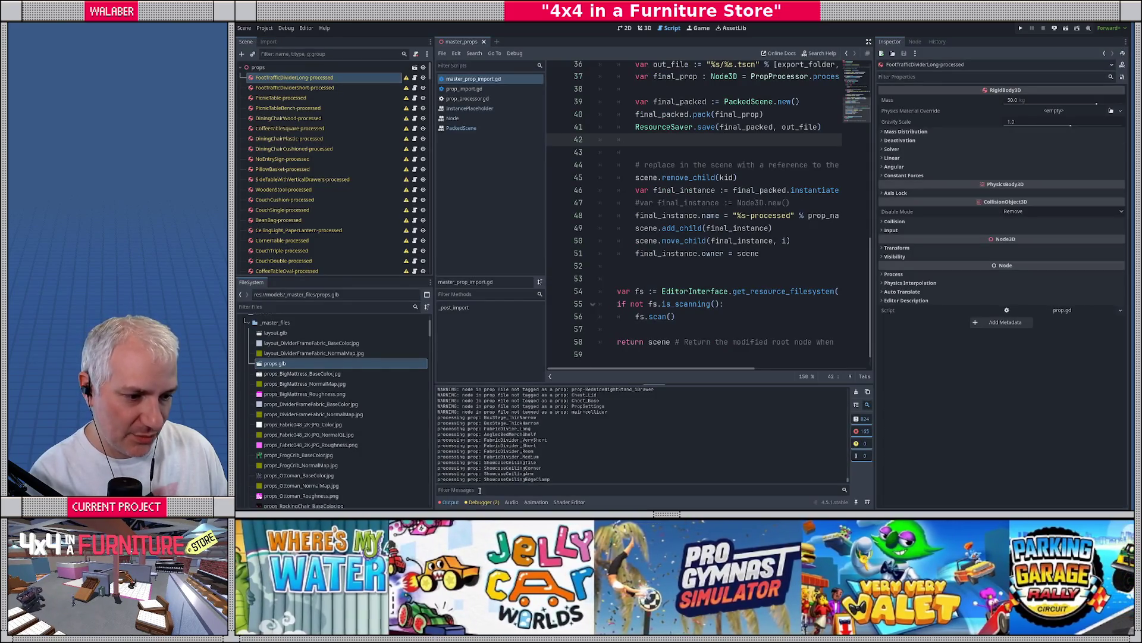
scroll(517, 422, up, 5)
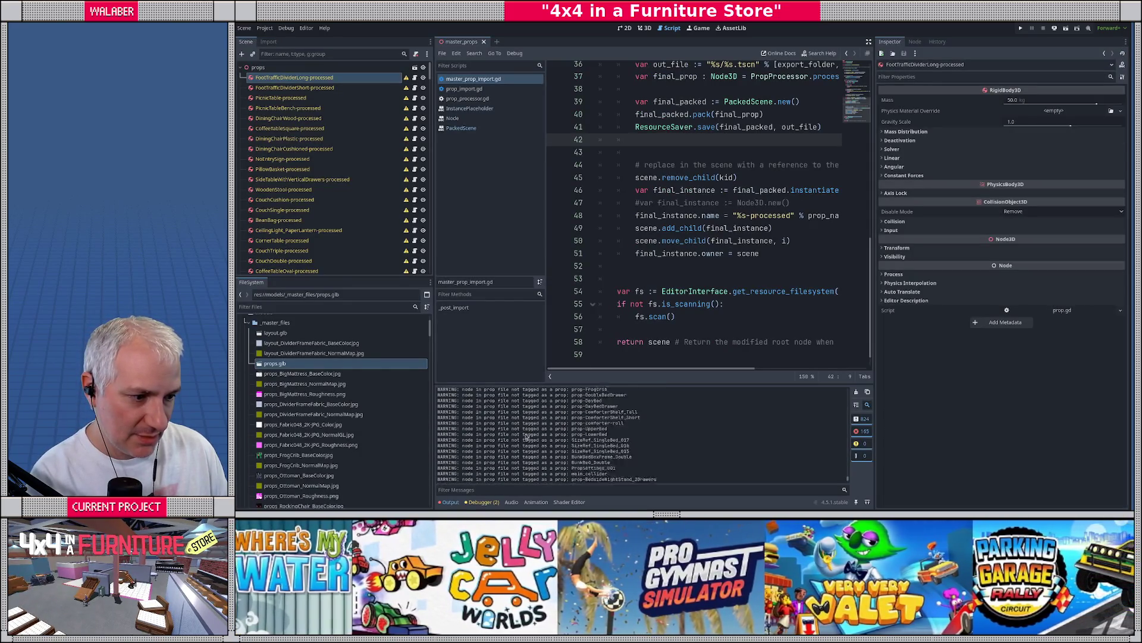
scroll(521, 426, up, 5)
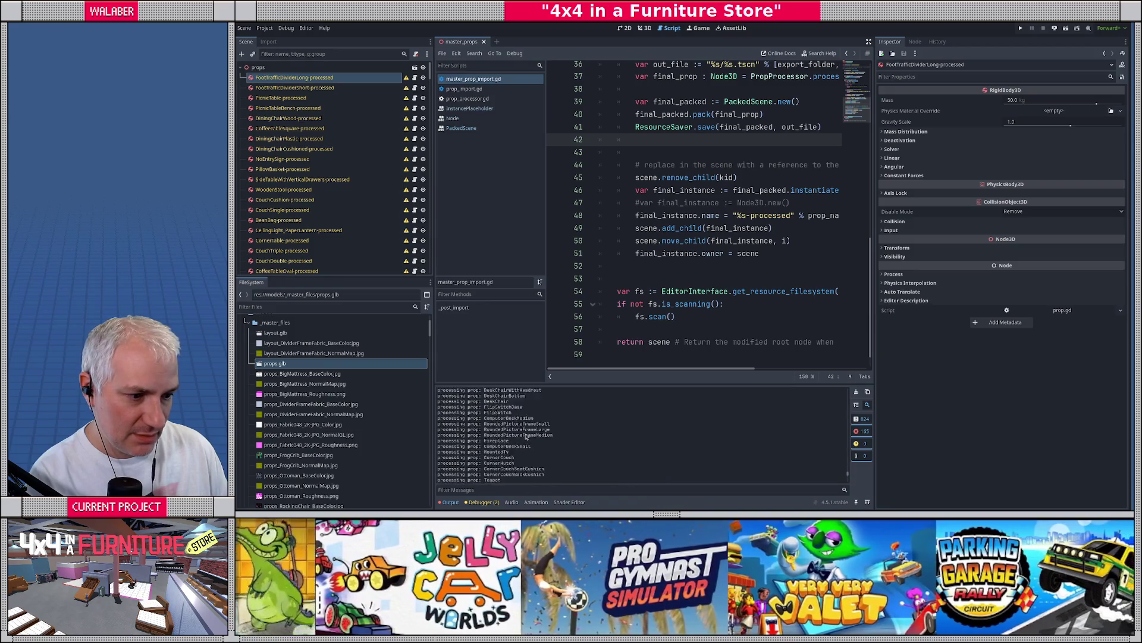
click(855, 393)
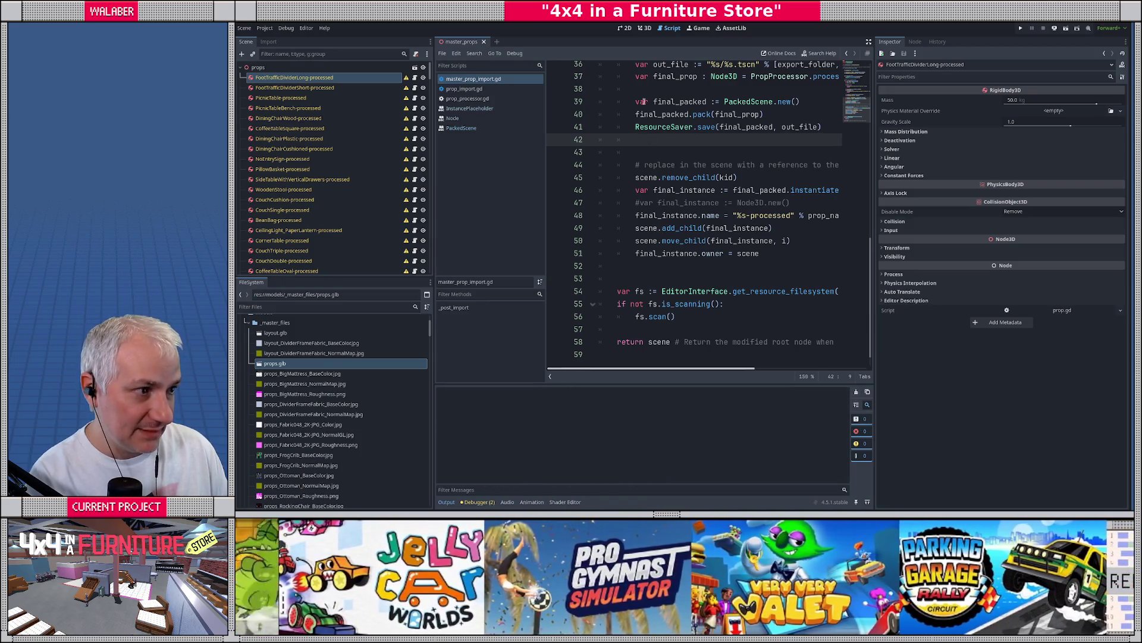
click(644, 28)
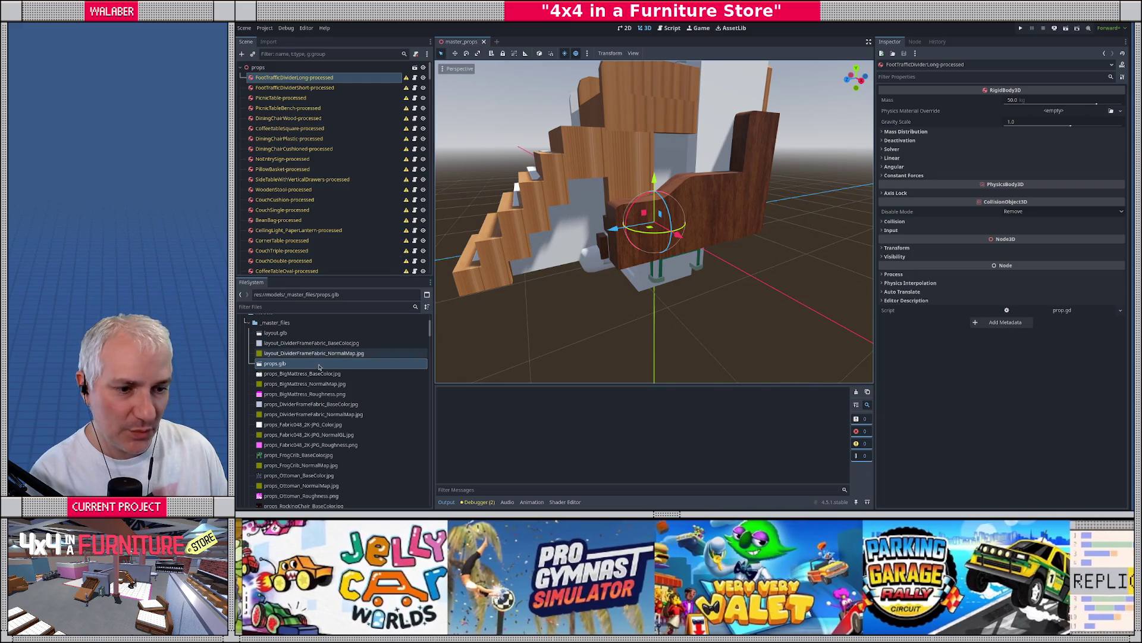
Reimport props.glb from the FileSystem dock
right_click(299, 364)
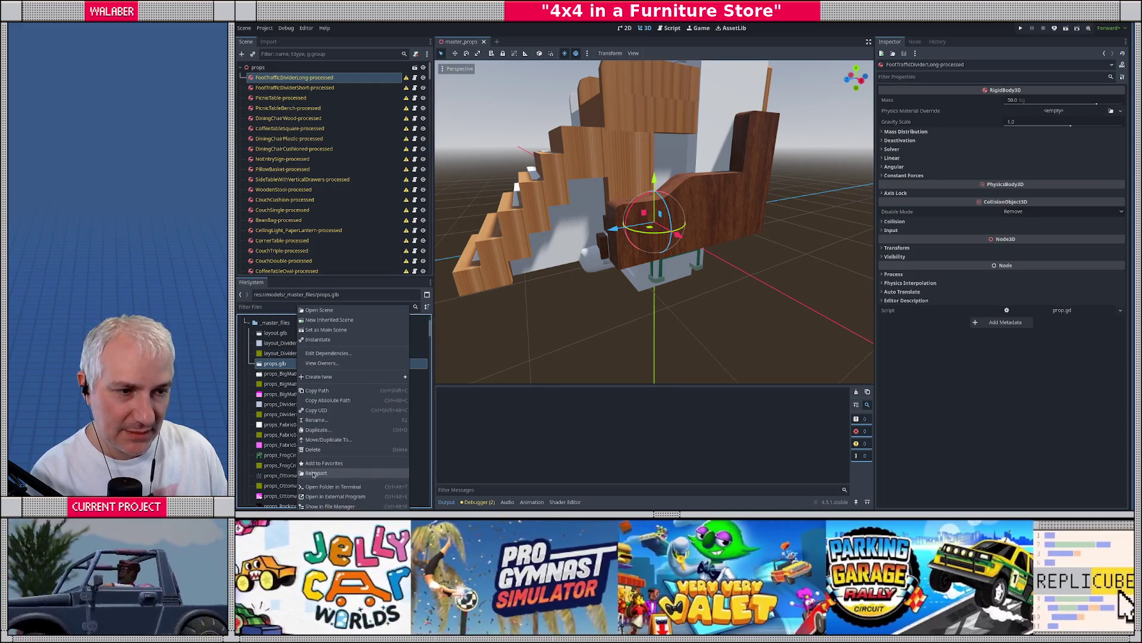
click(316, 472)
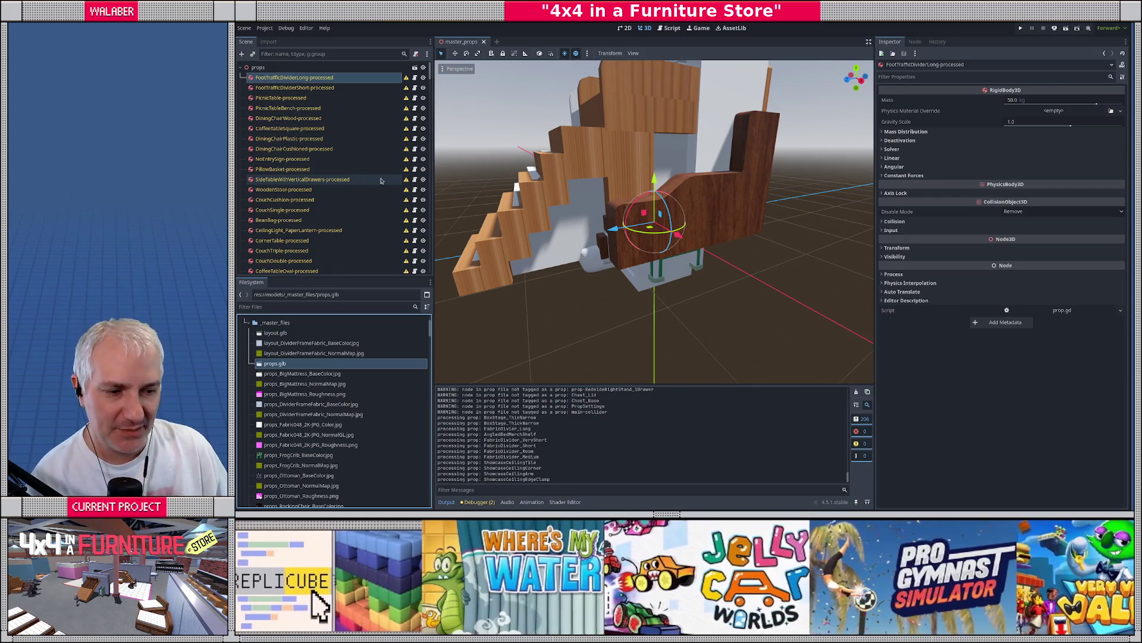
Open the PackedScene class reference and select GEN_EDIT_STATE_INSTANCE in its GenEditState enumeration
click(669, 28)
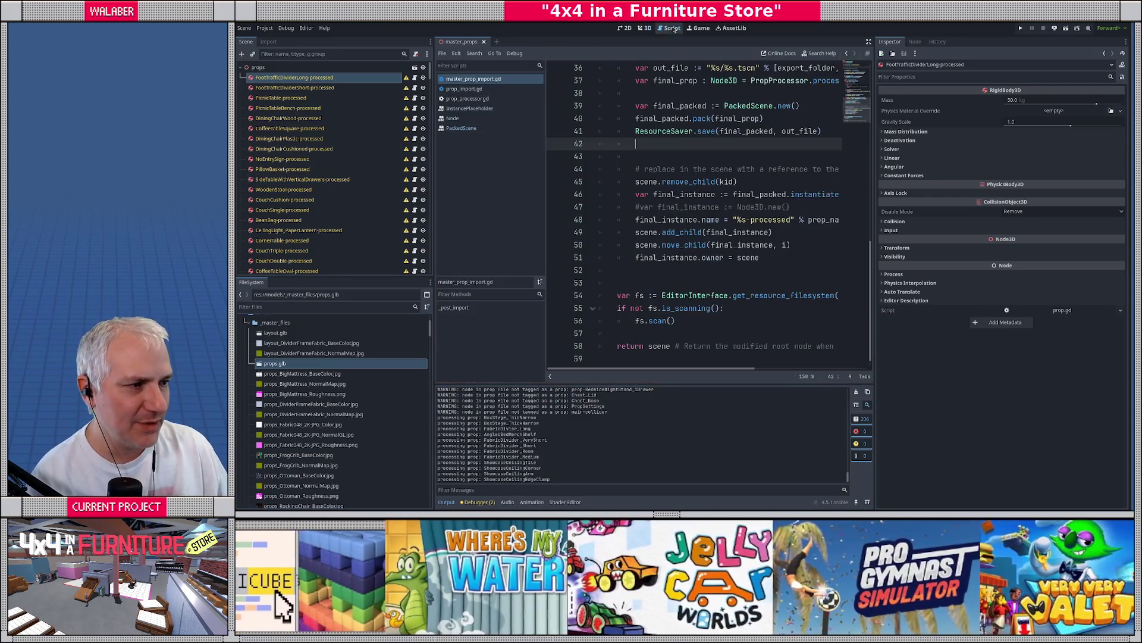
click(869, 41)
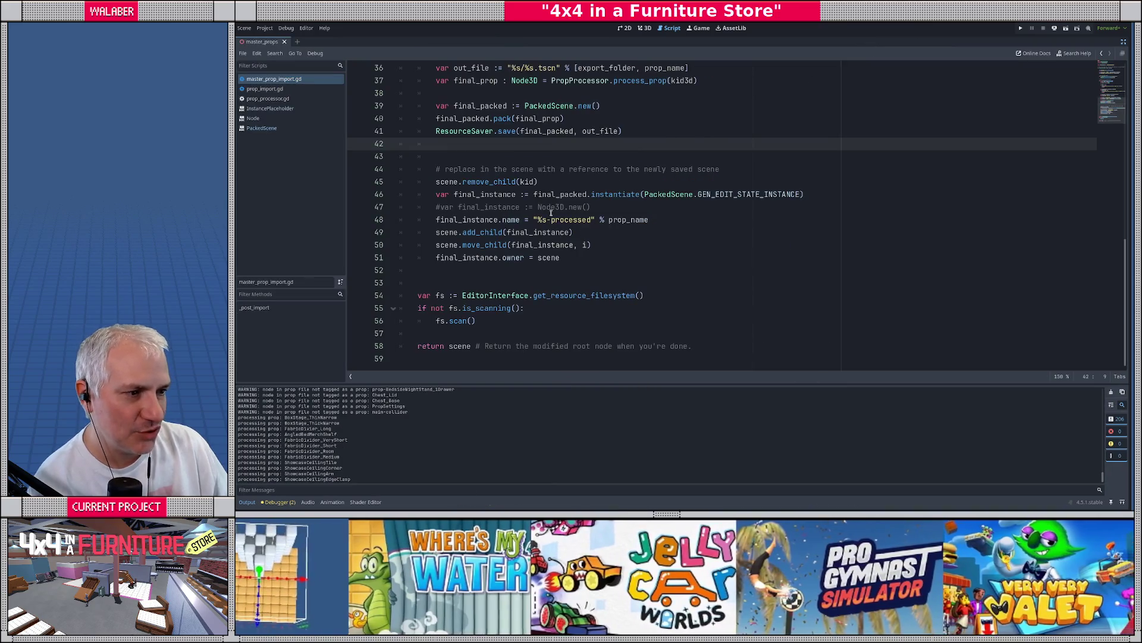
click(551, 209)
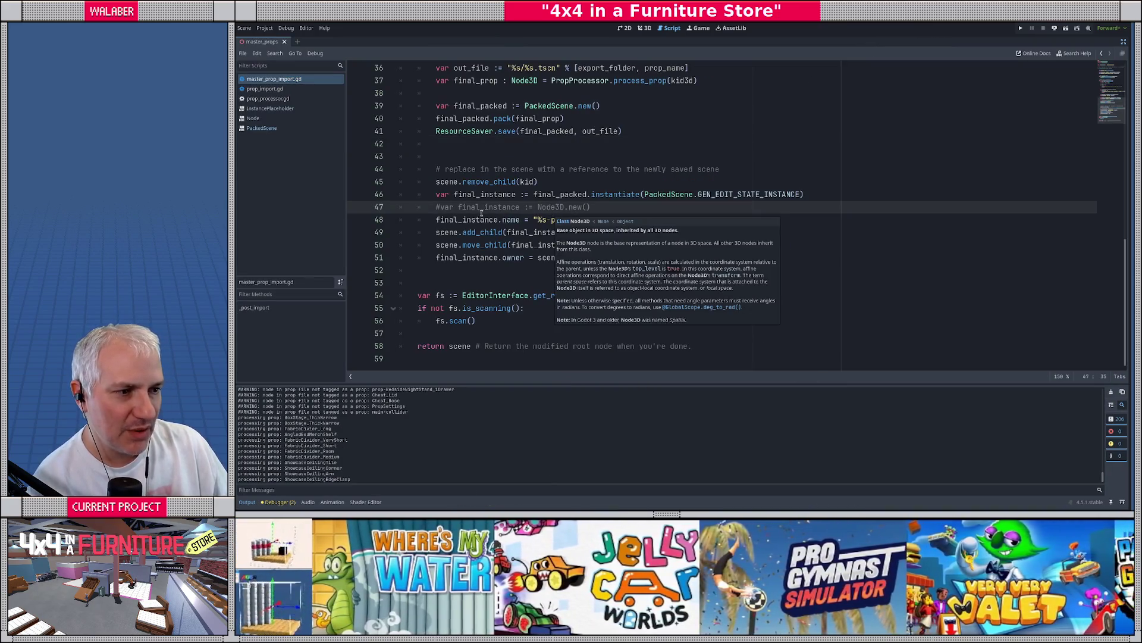
mouse_move(619, 195)
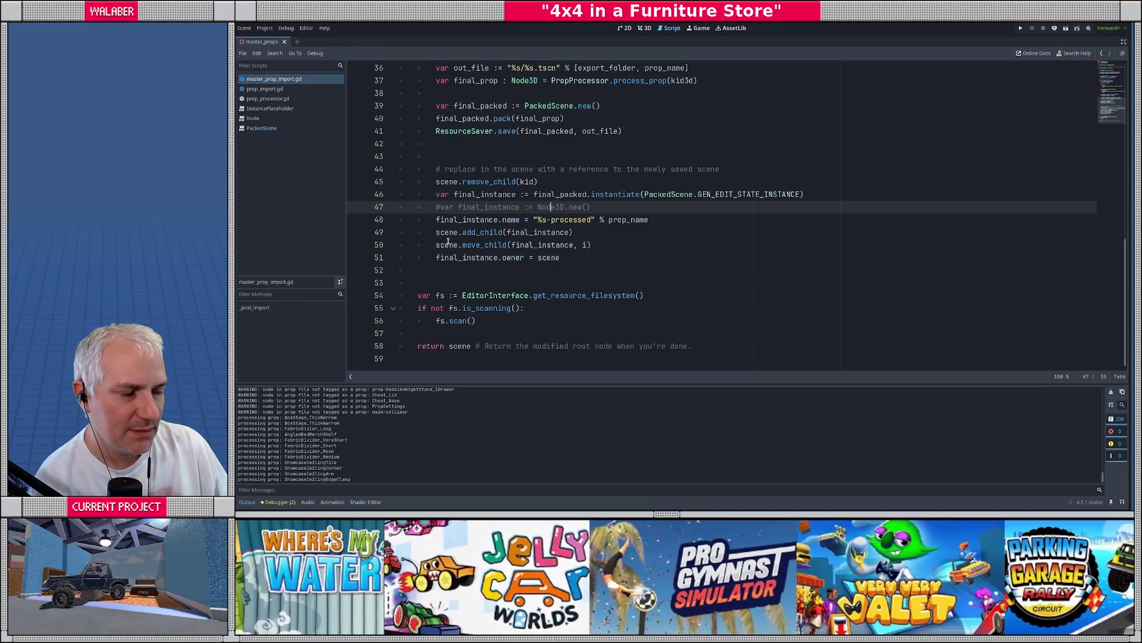
ctrl+click(613, 194)
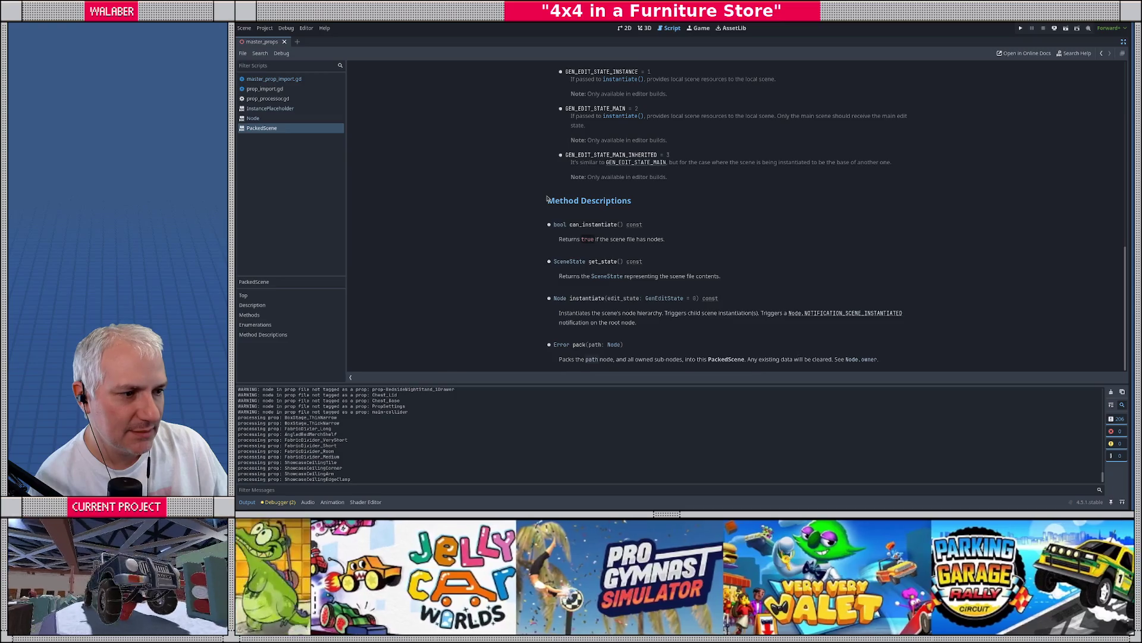
scroll(592, 169, up, 4)
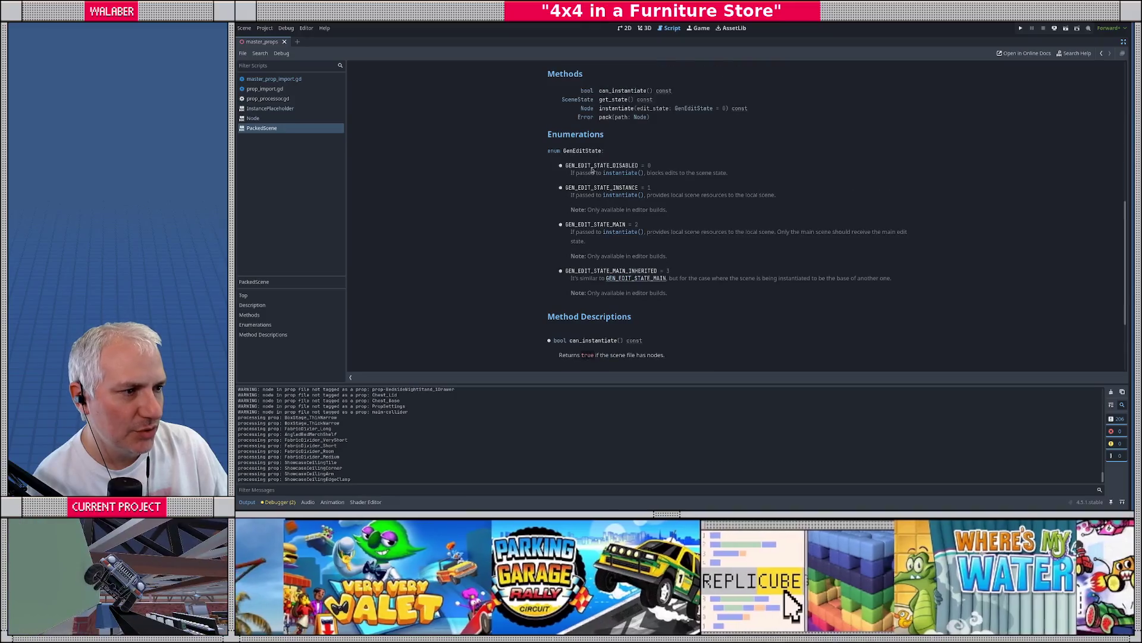
drag(566, 188, 640, 188)
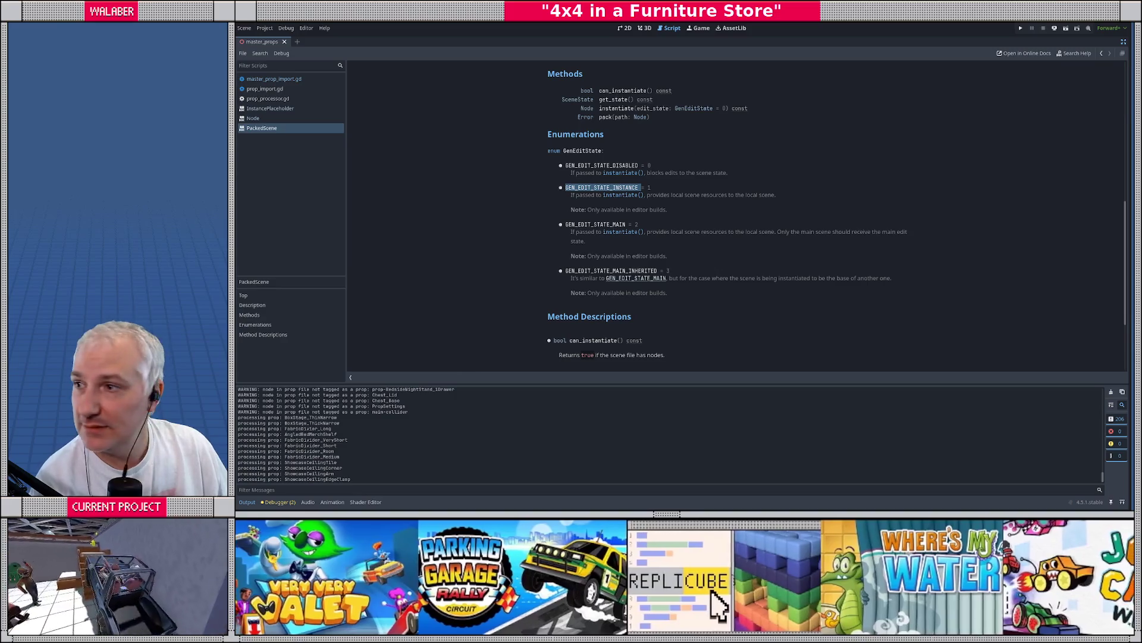
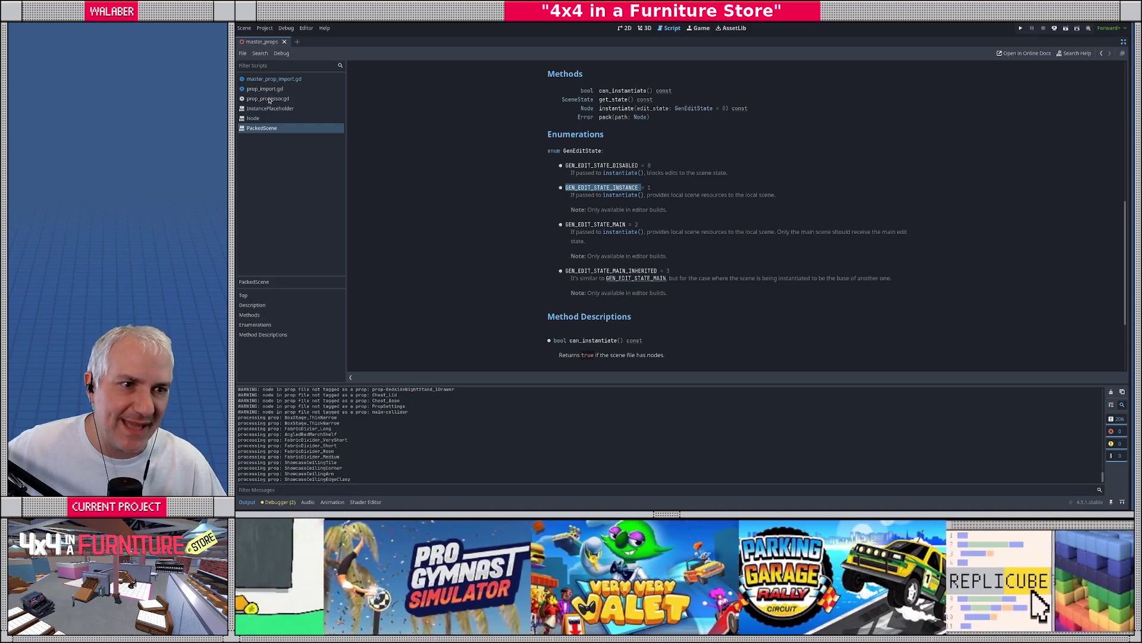
Open master_prop_import.gd and select the EDIT_STATE_INSTANCE constant on line 46
click(271, 79)
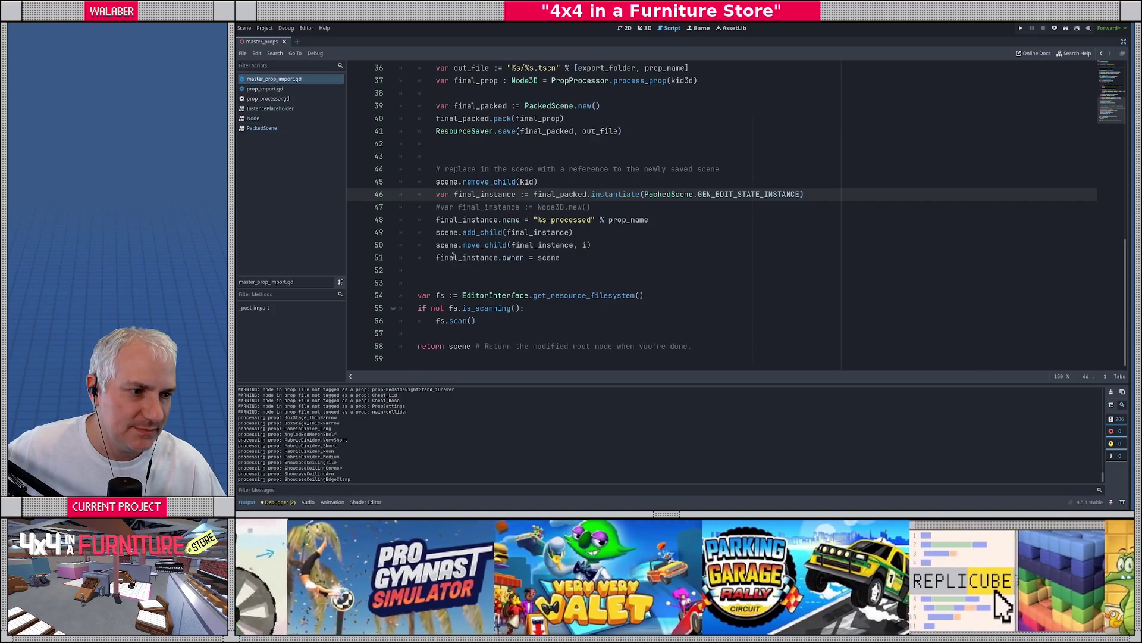
click(502, 258)
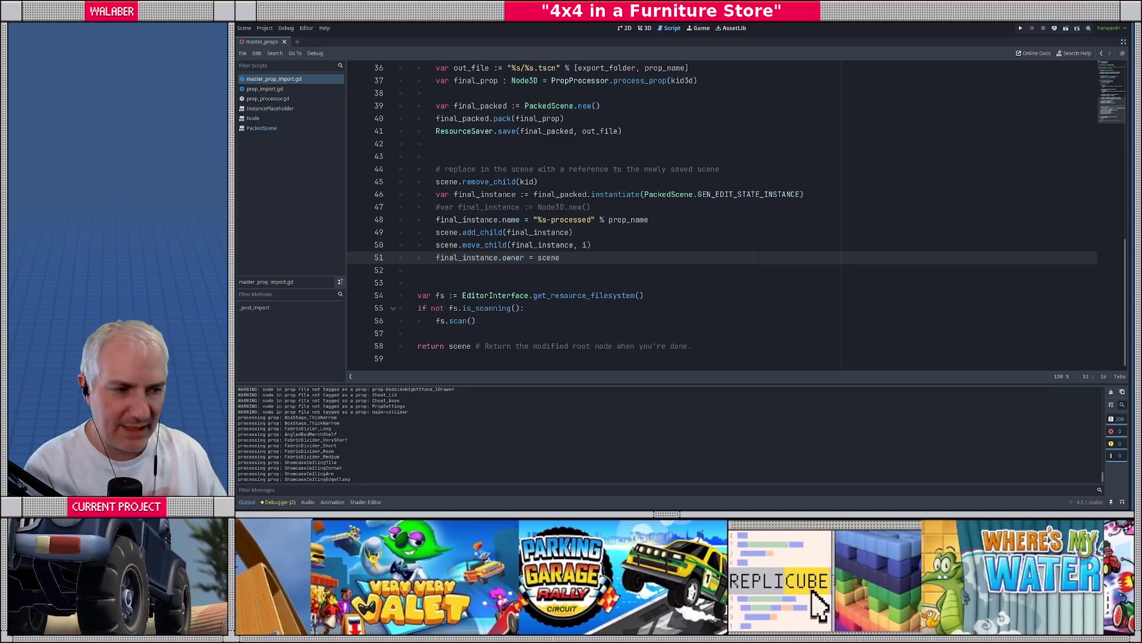
drag(715, 194, 801, 194)
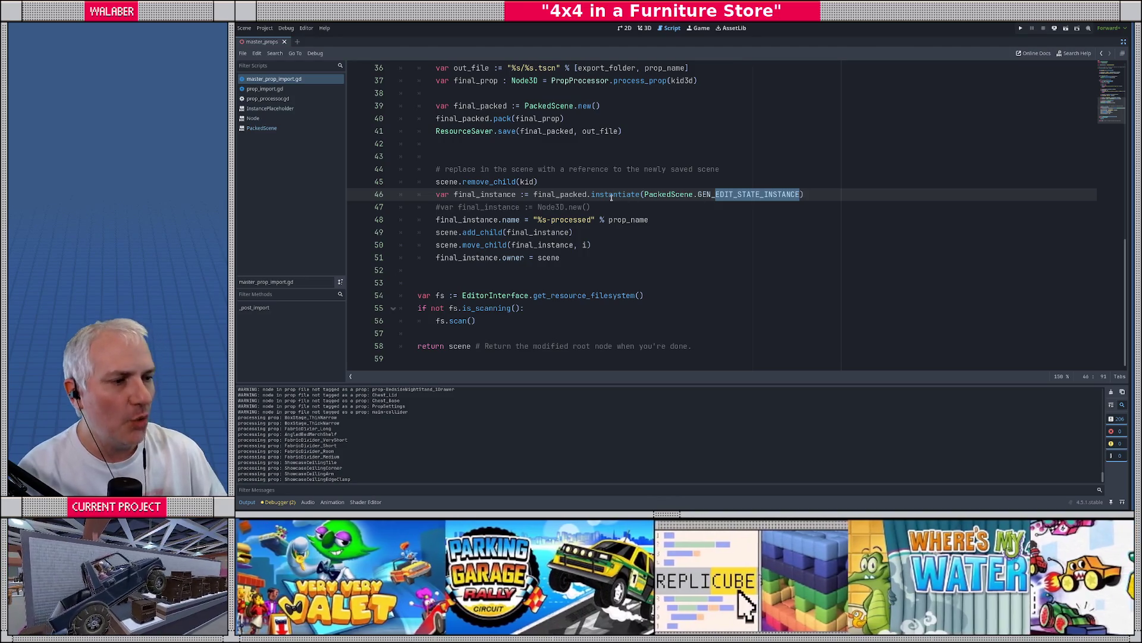
Select final_packed.instantiate to read its documentation tooltip
mouse_move(611, 197)
click(570, 169)
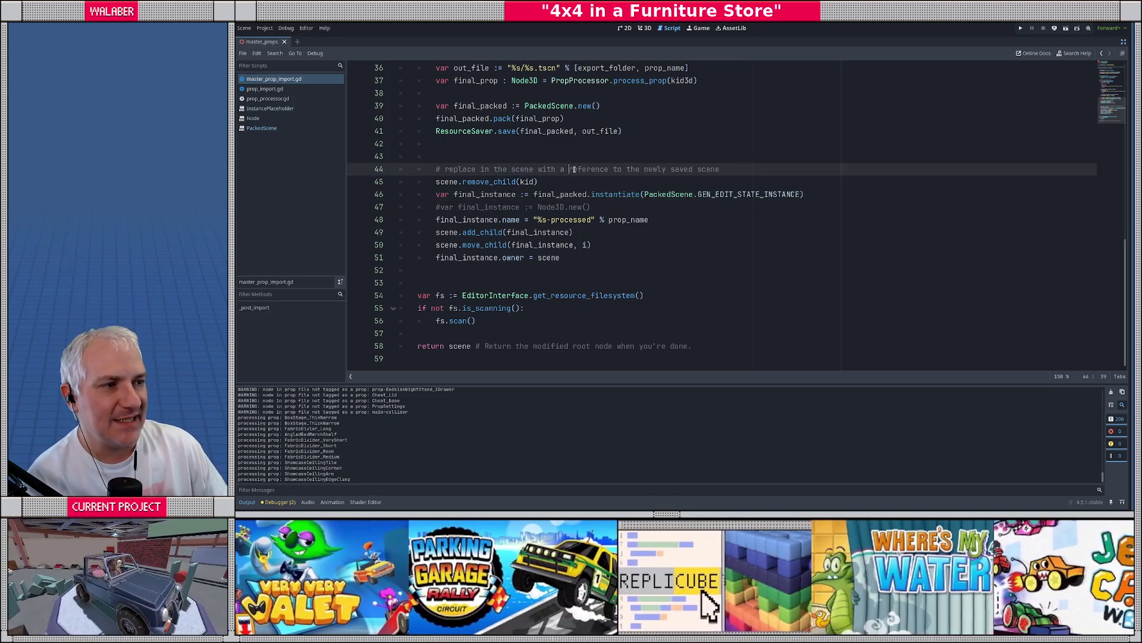
scroll(594, 170, up, 1)
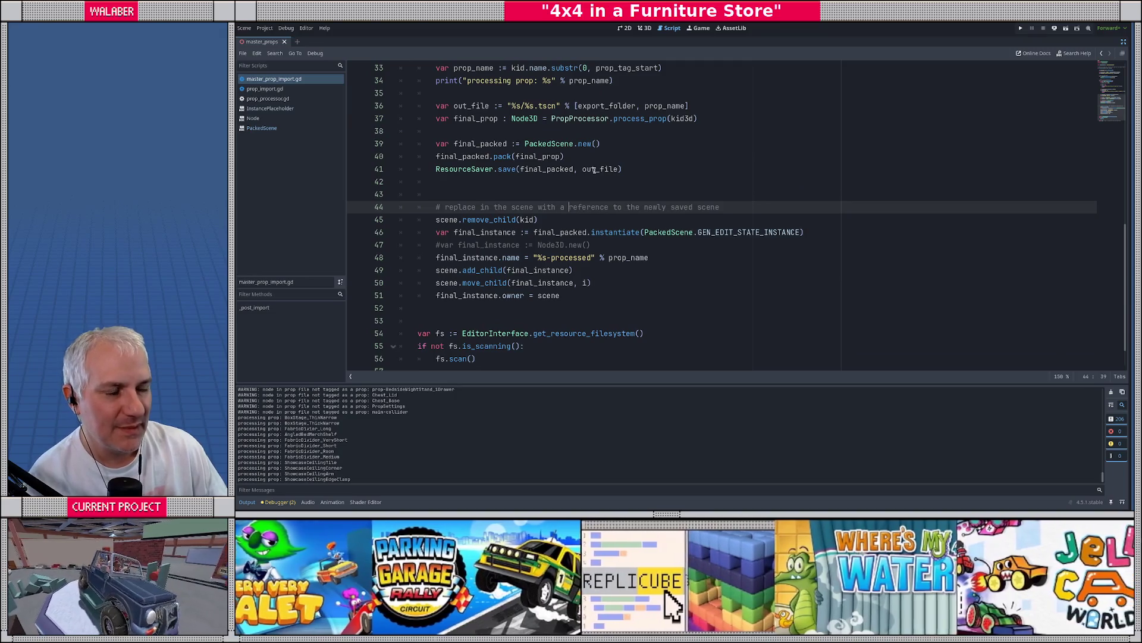
drag(534, 232, 632, 232)
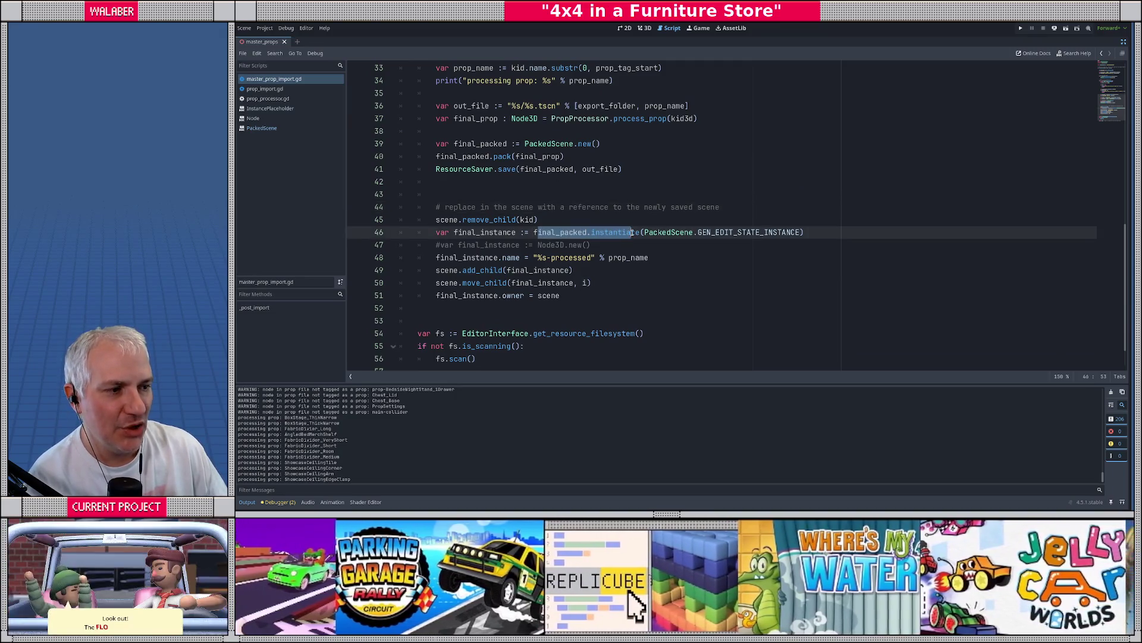
mouse_move(632, 232)
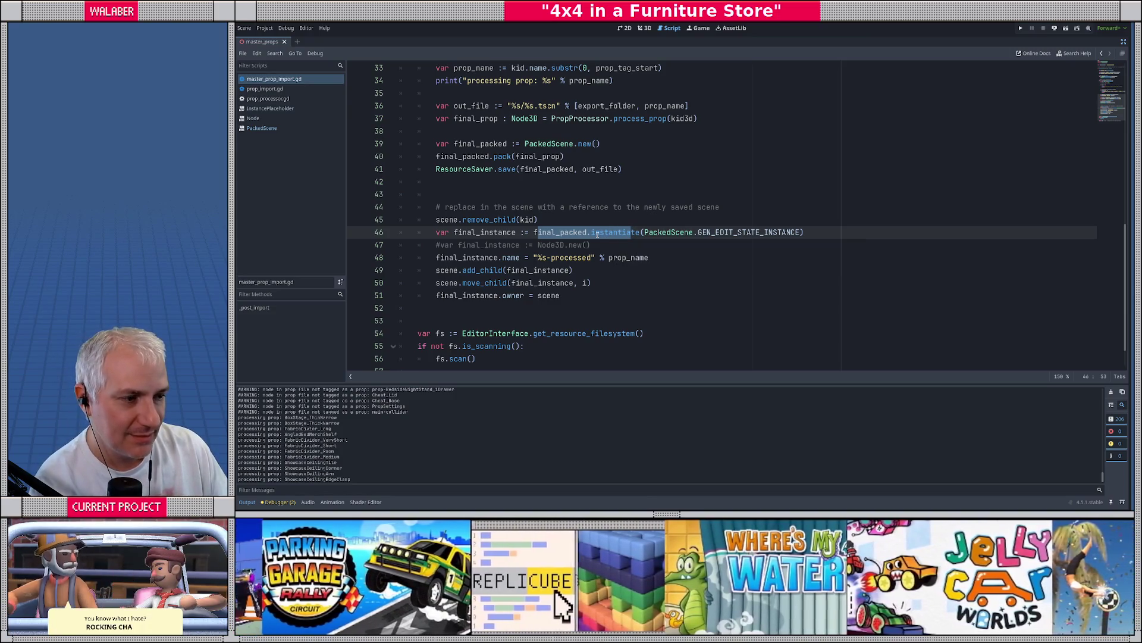
click(598, 233)
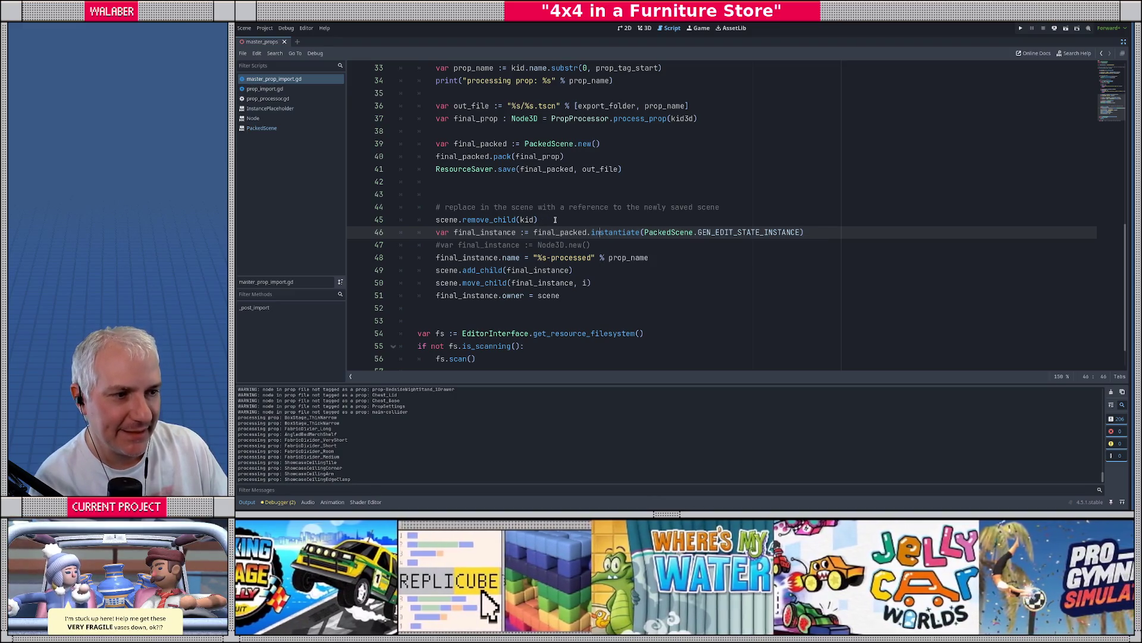
Add 'var loaded_packed := load(out_file)' on a new line after line 45
click(555, 220)
key(Return)
text(var )
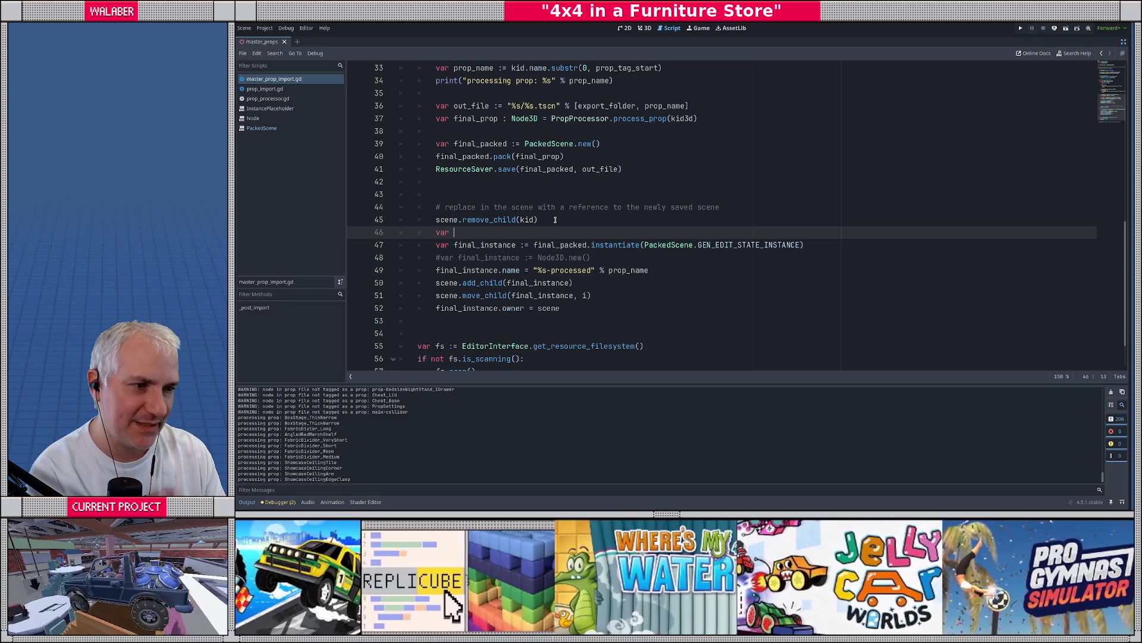
text(loaded)
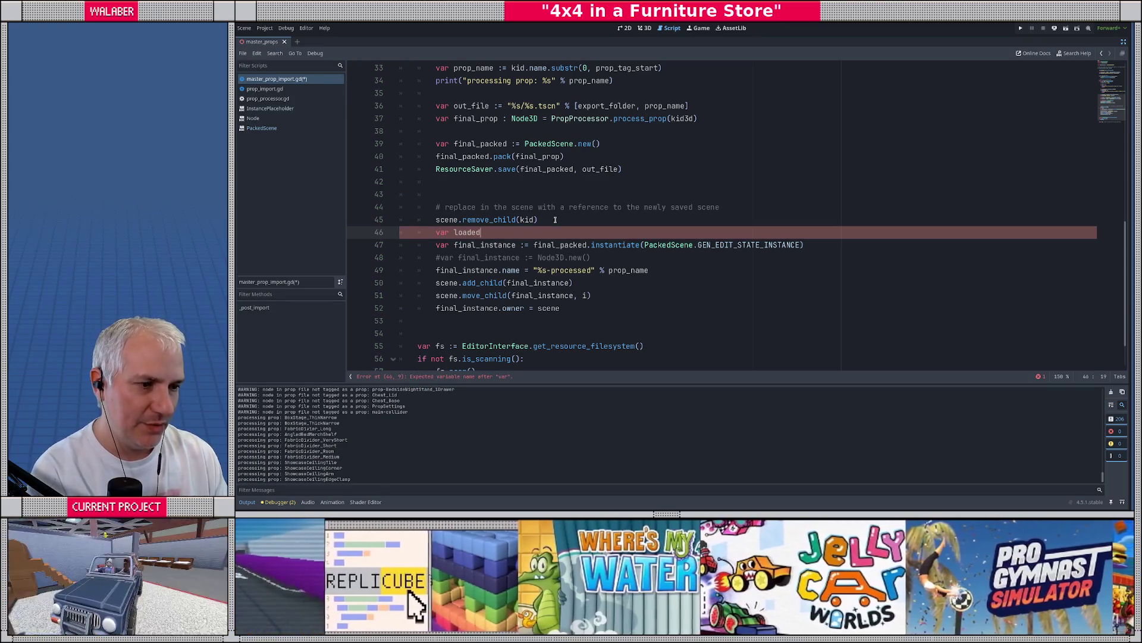
text(_packed := )
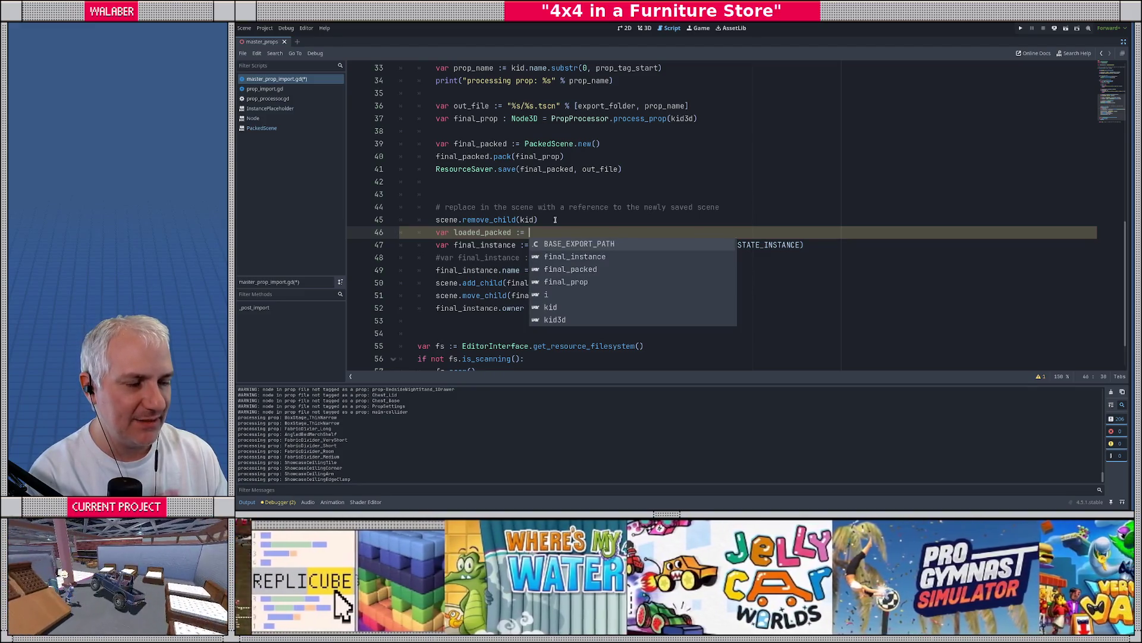
text(loa)
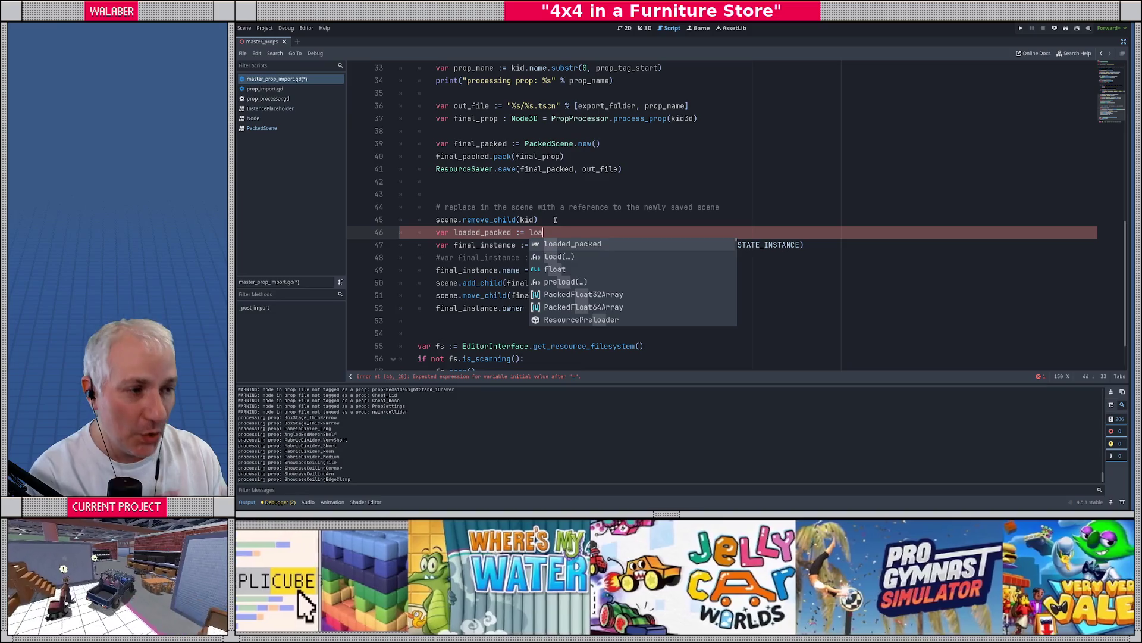
text(d()
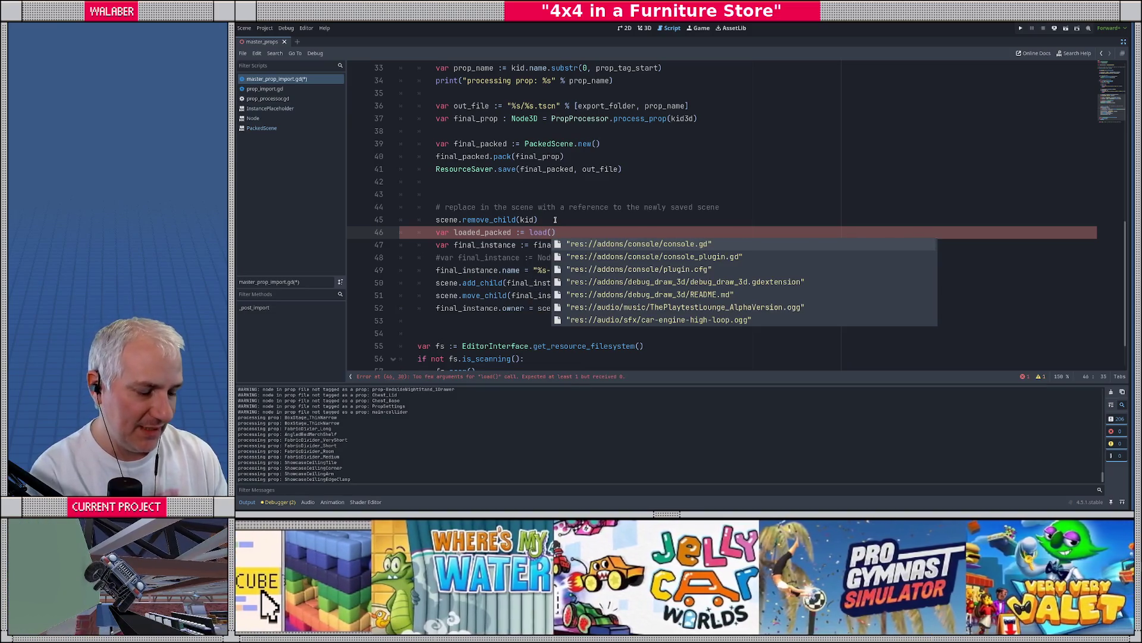
text(out_file)
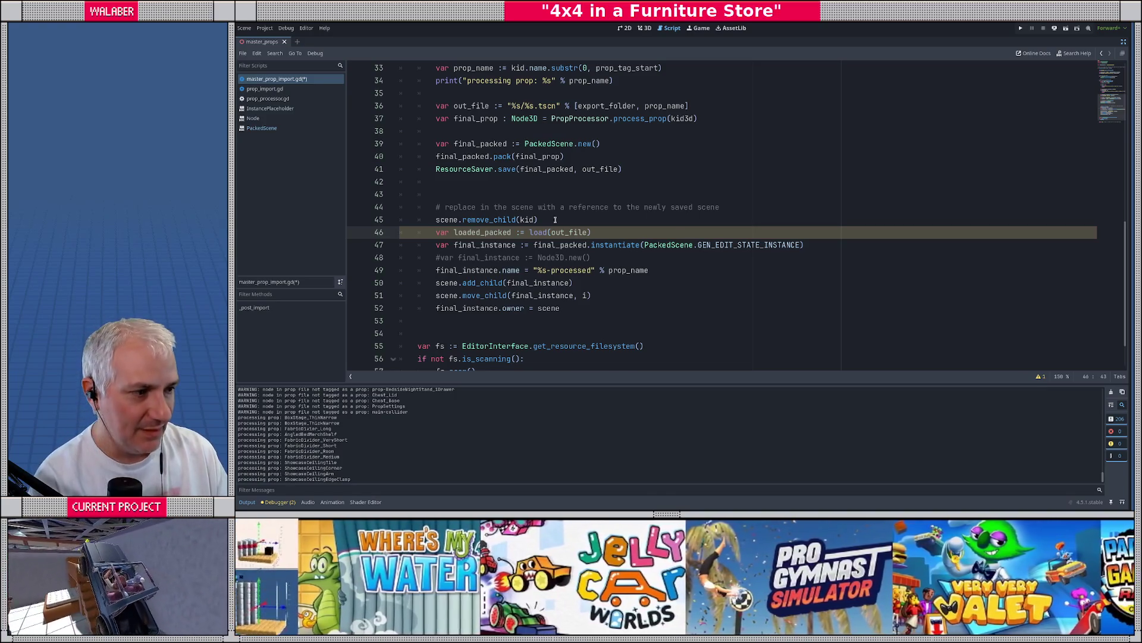
Replace final_packed with loaded_packed in the instantiate call on line 47
double_click(499, 232)
key(ctrl+c)
double_click(560, 245)
key(ctrl+v)
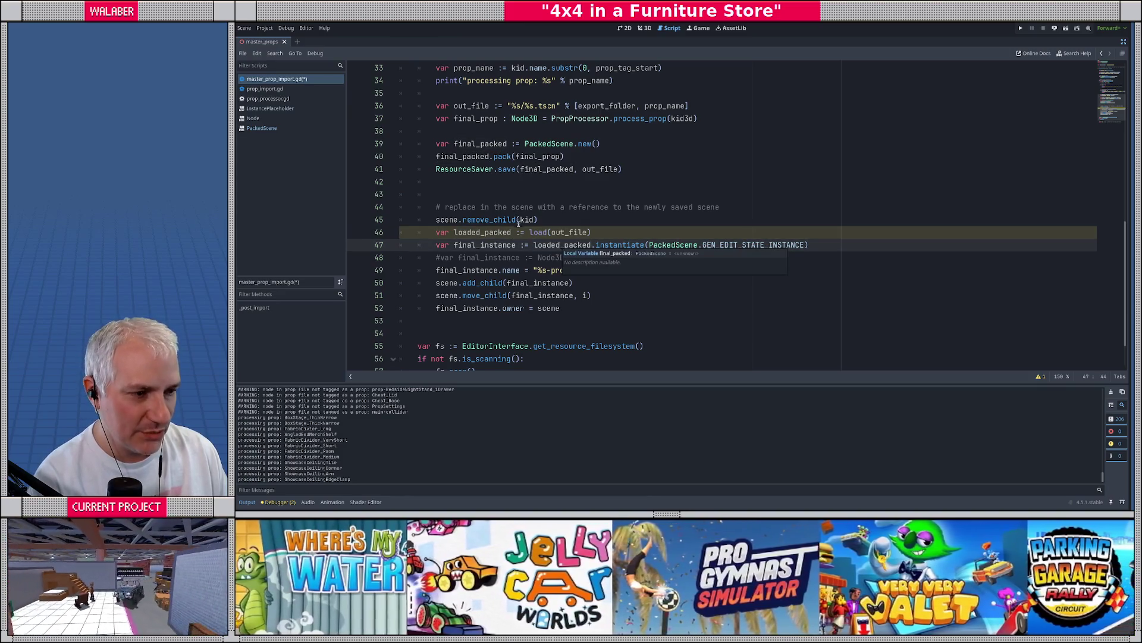
Type the final_instance variable on line 47 as Node3D
click(519, 208)
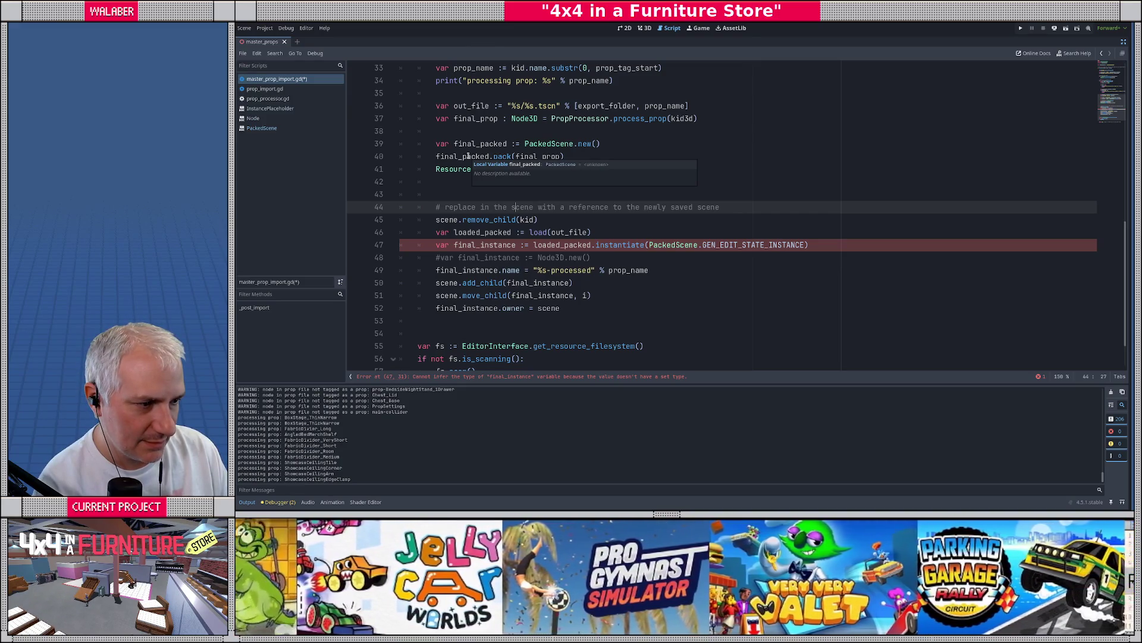
click(525, 244)
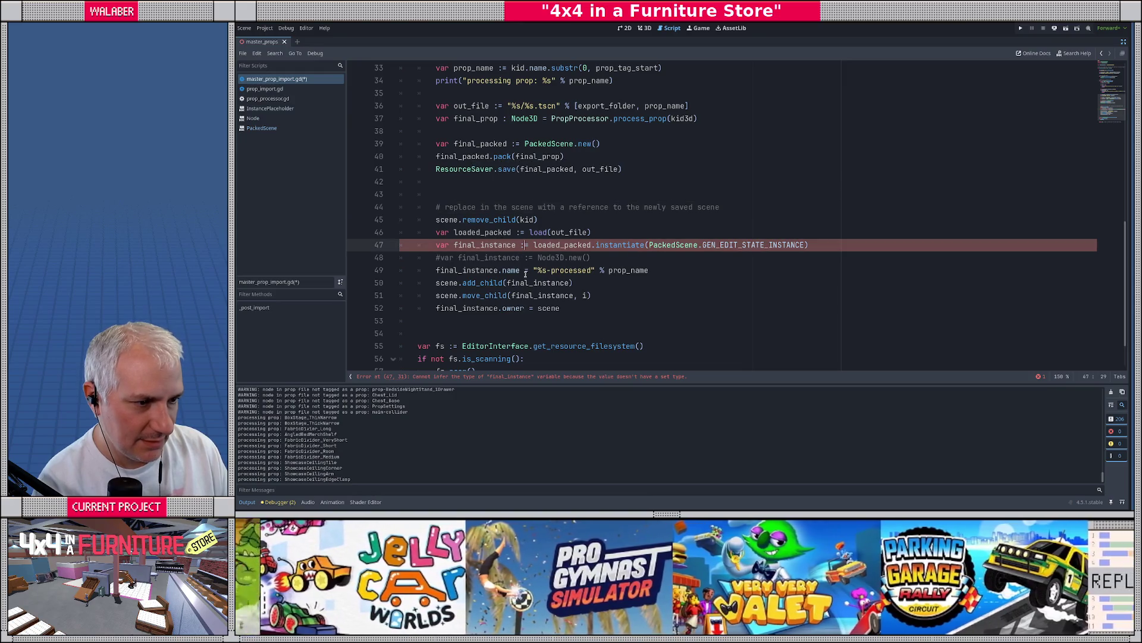
text(Node3D)
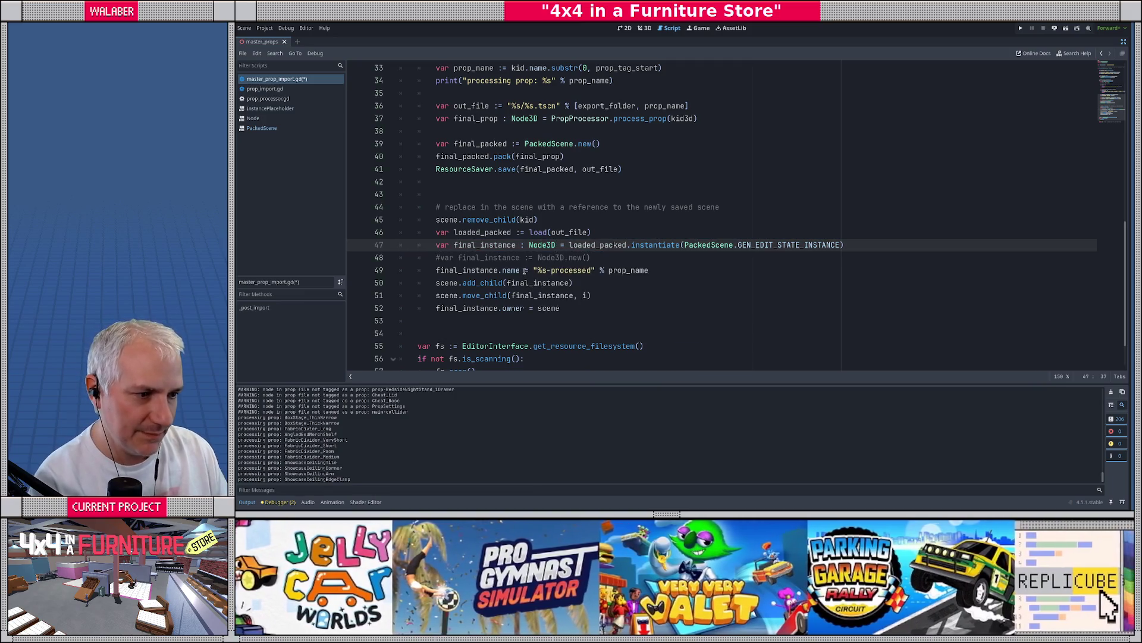
click(478, 176)
click(456, 144)
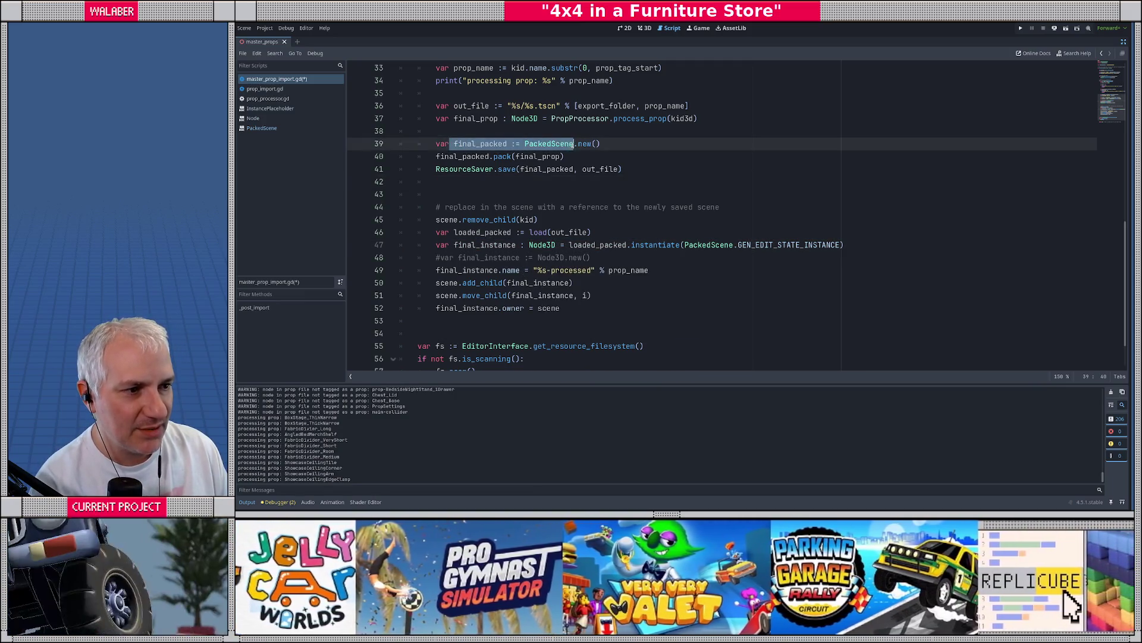
click(456, 157)
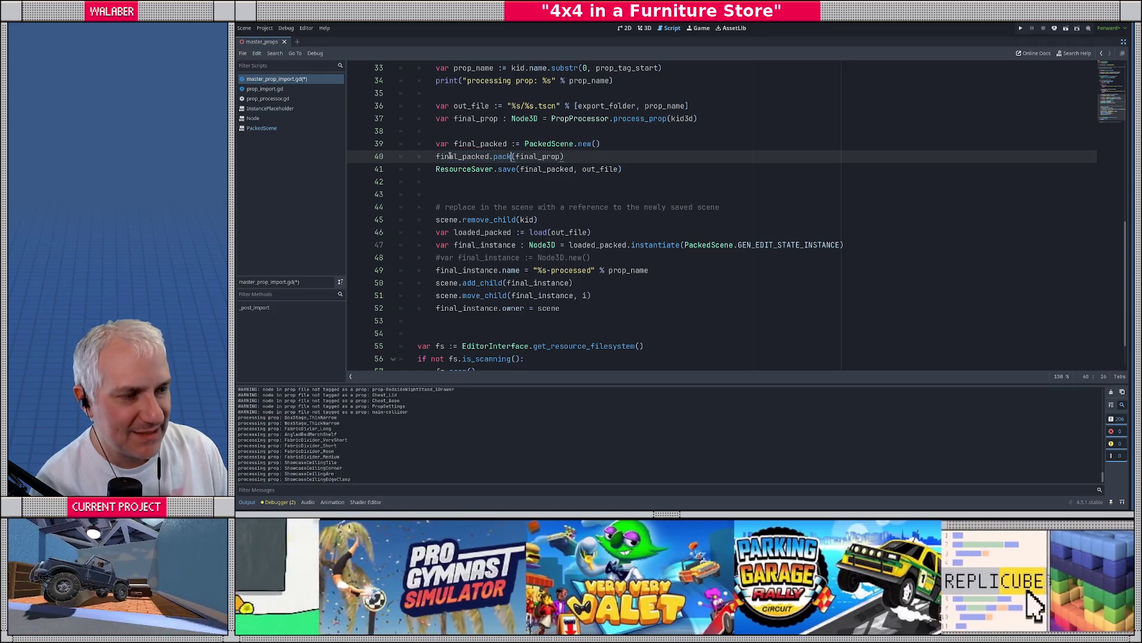
double_click(450, 156)
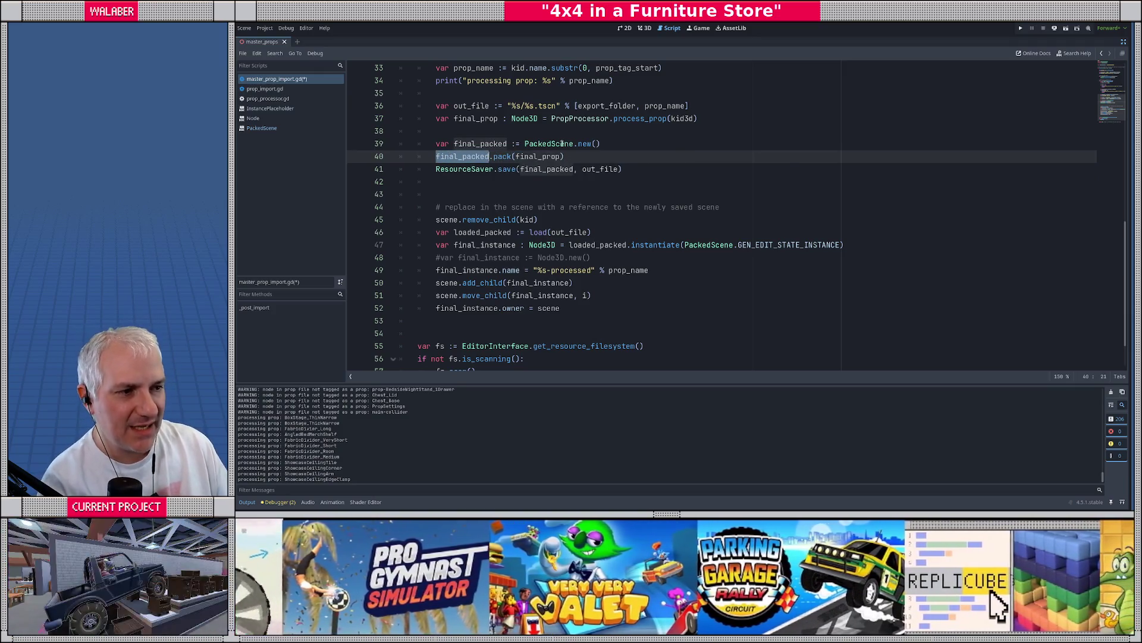
double_click(561, 144)
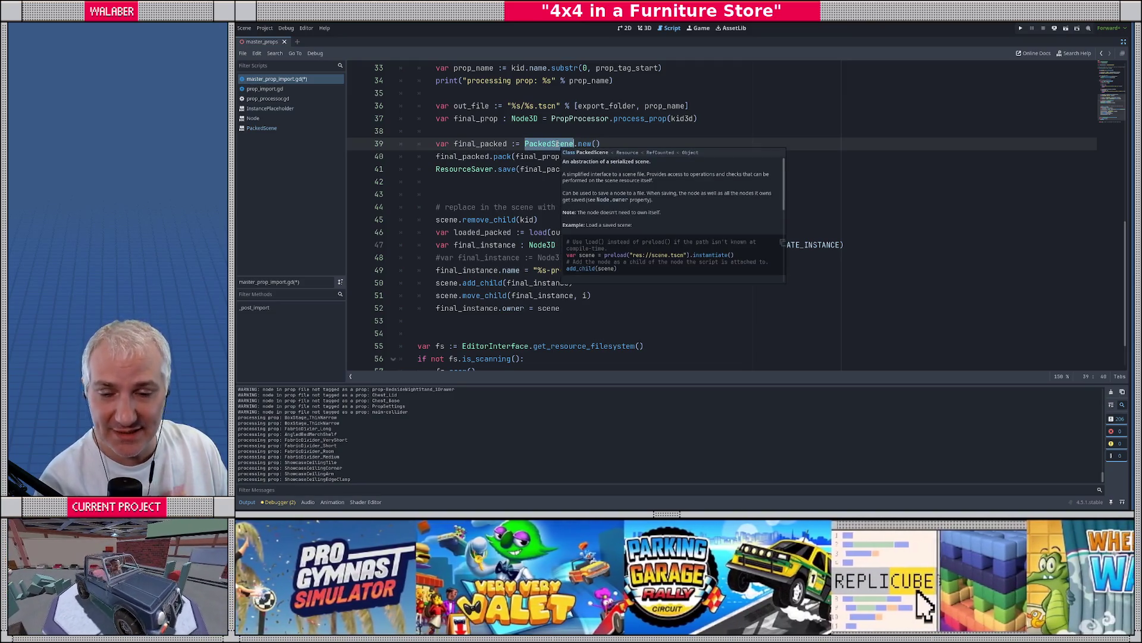
double_click(467, 156)
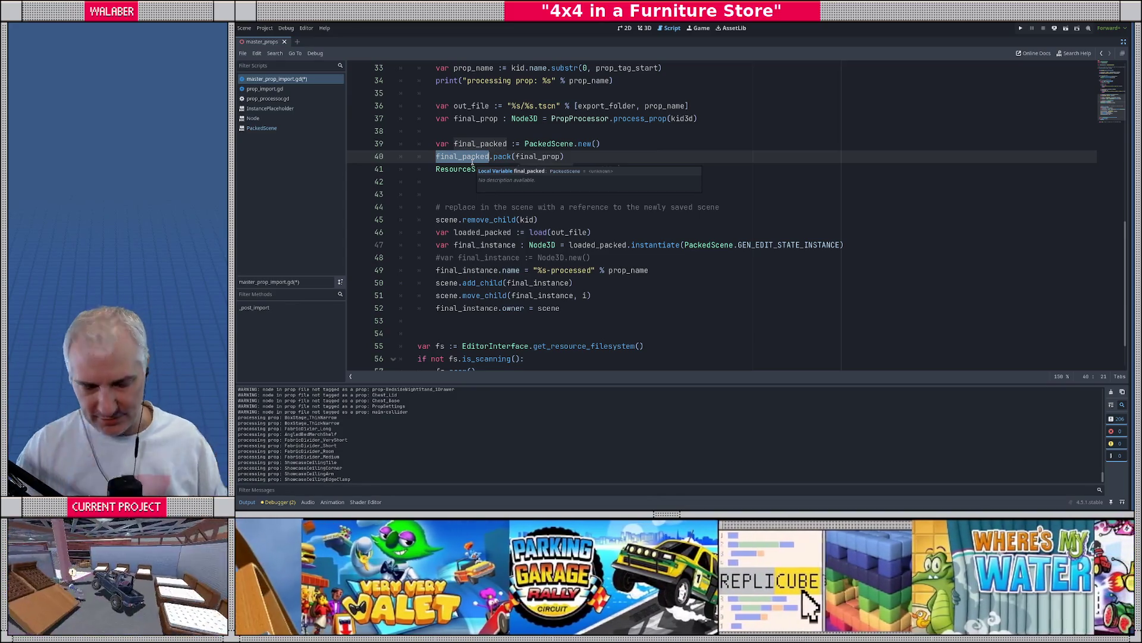
click(446, 120)
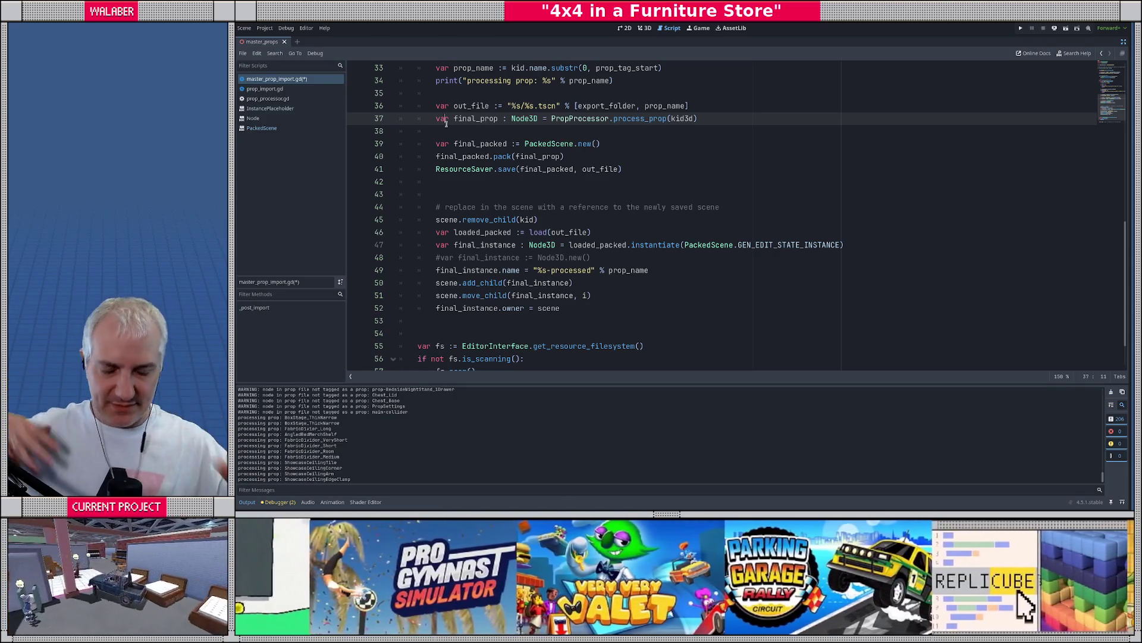
click(491, 193)
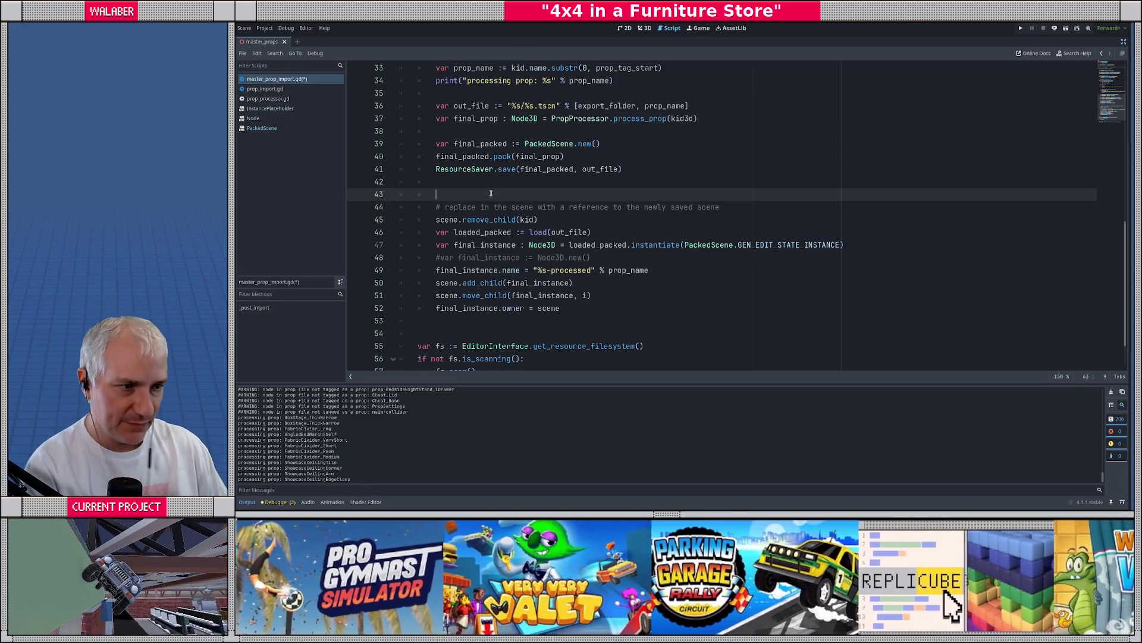
Save the import script and bring back the scene, file and inspector panels
click(469, 257)
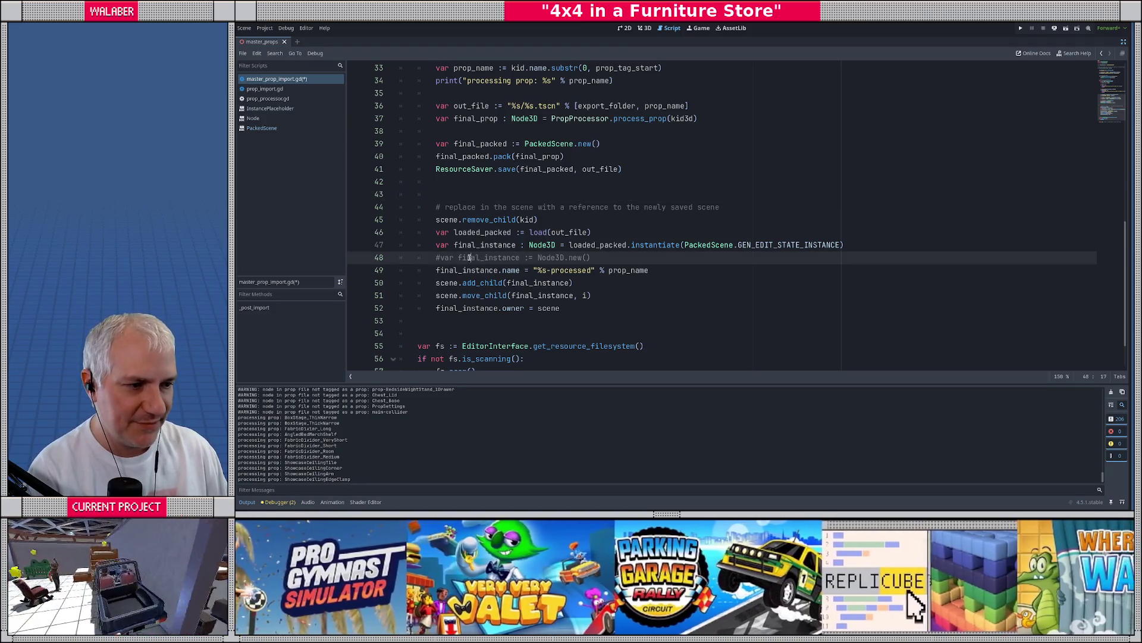
key(ctrl+s)
click(1124, 42)
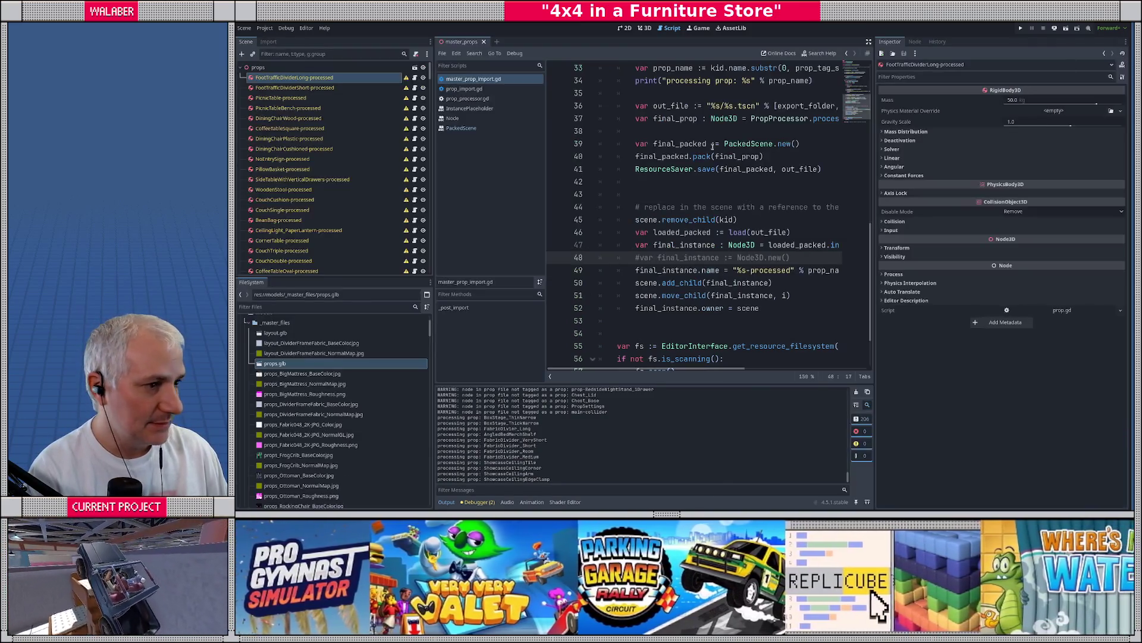
Switch to the 3D view and reimport props.glb from the FileSystem dock
click(642, 28)
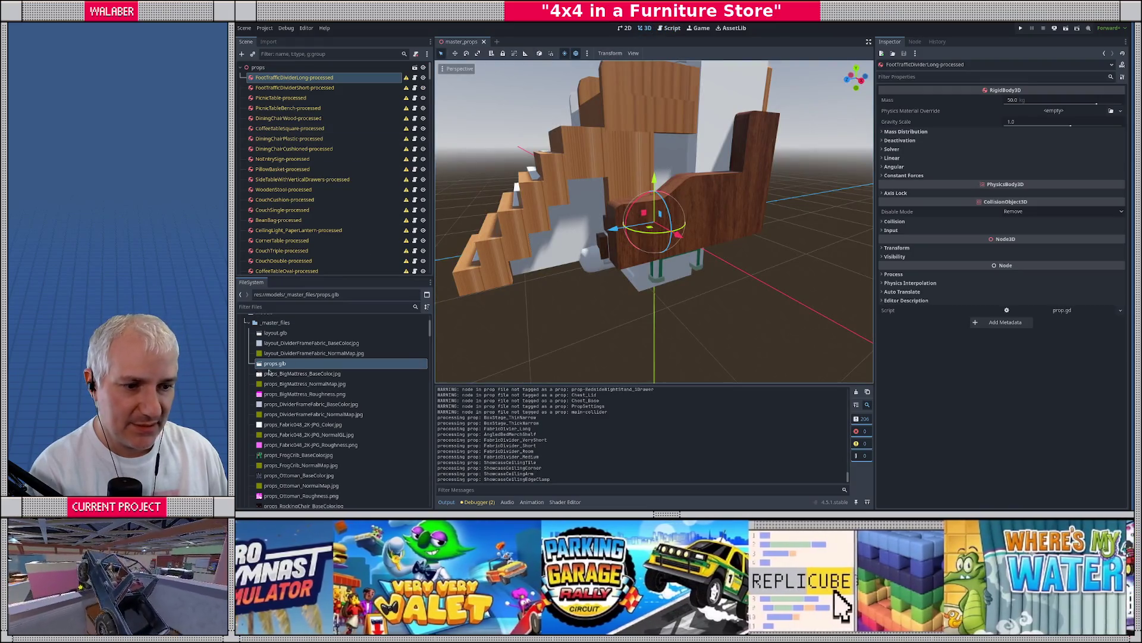
right_click(268, 363)
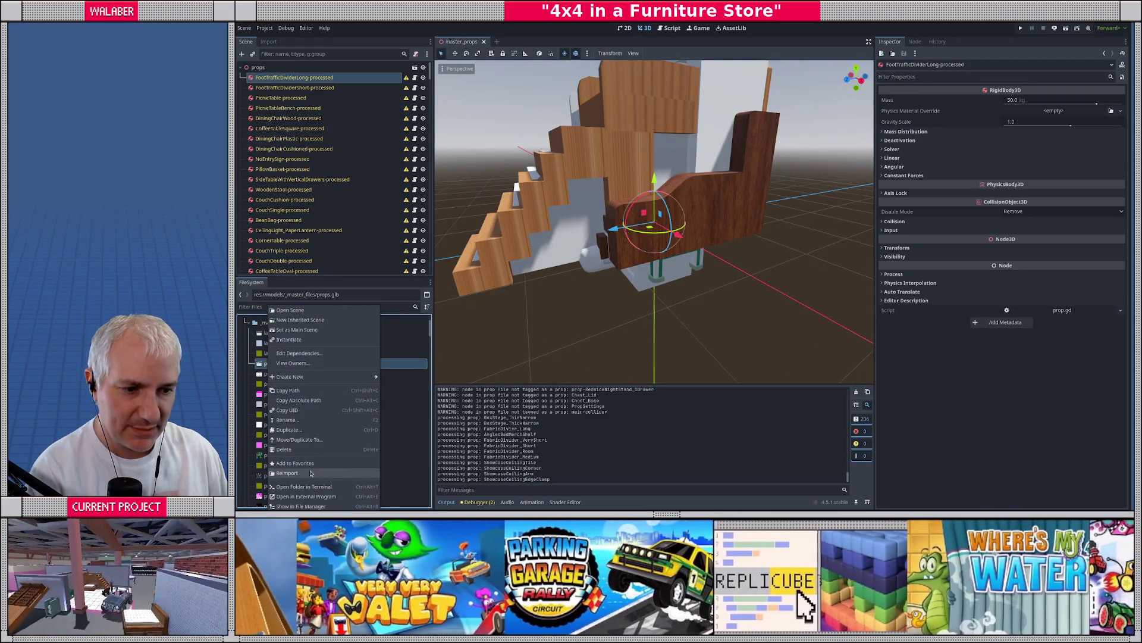
click(291, 472)
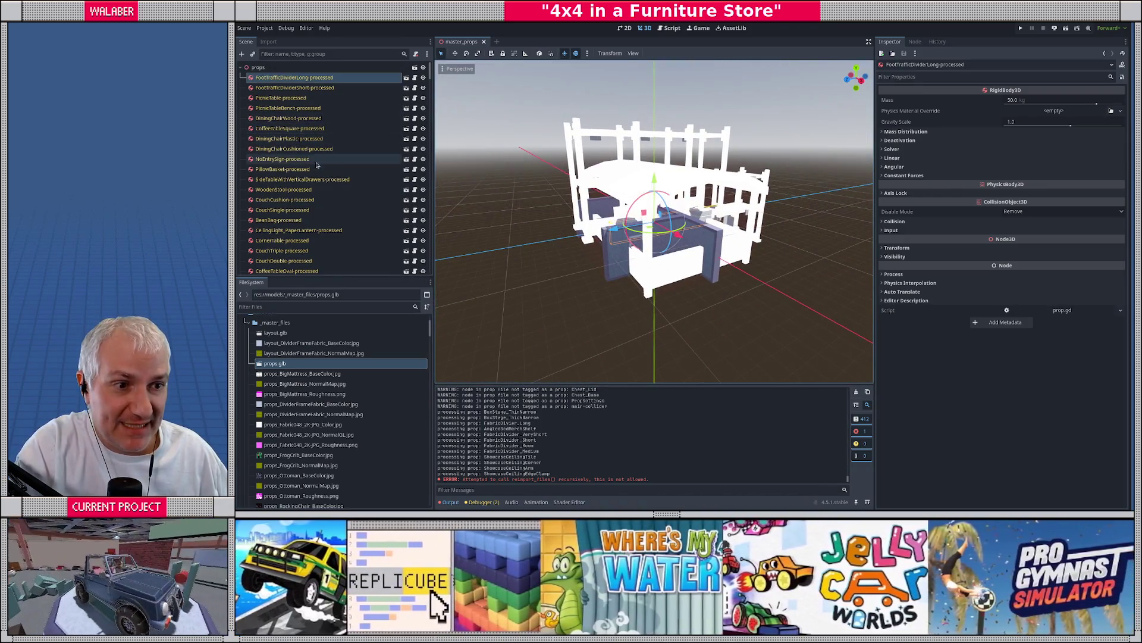
Drag NoEntrySign-processed along its Z arrow away from the props and focus on it
click(304, 159)
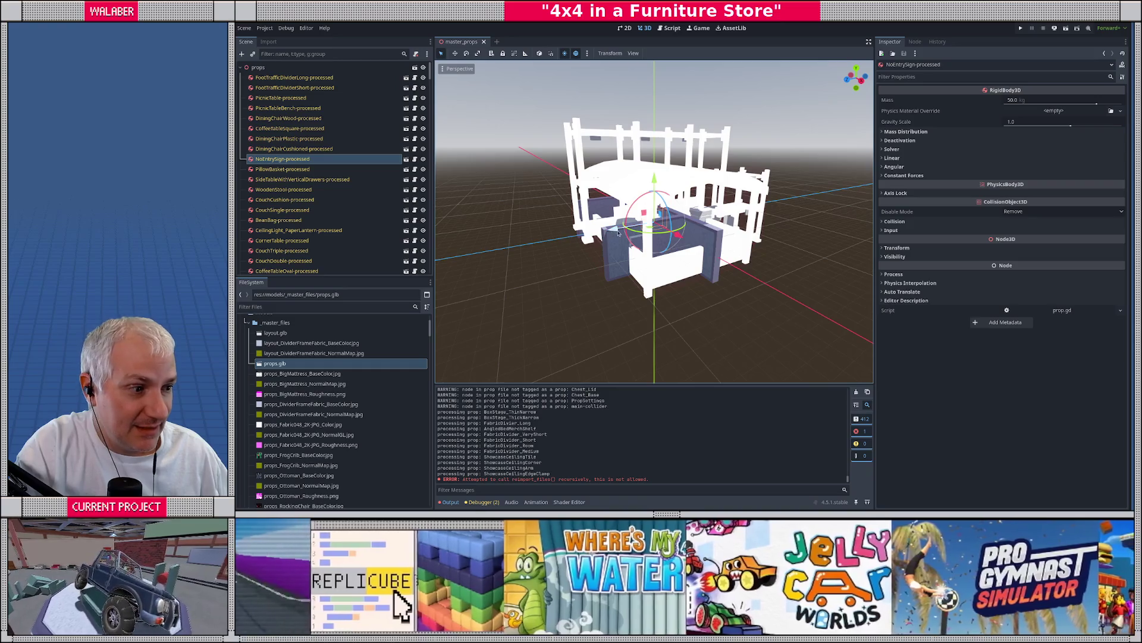
drag(601, 244, 449, 255)
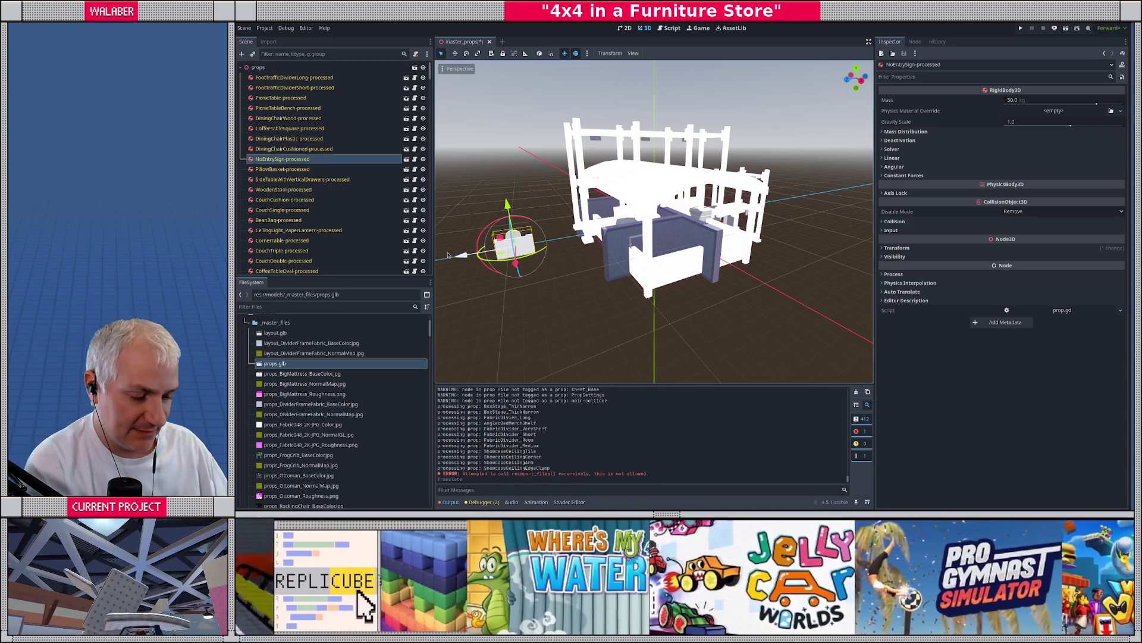
key(f)
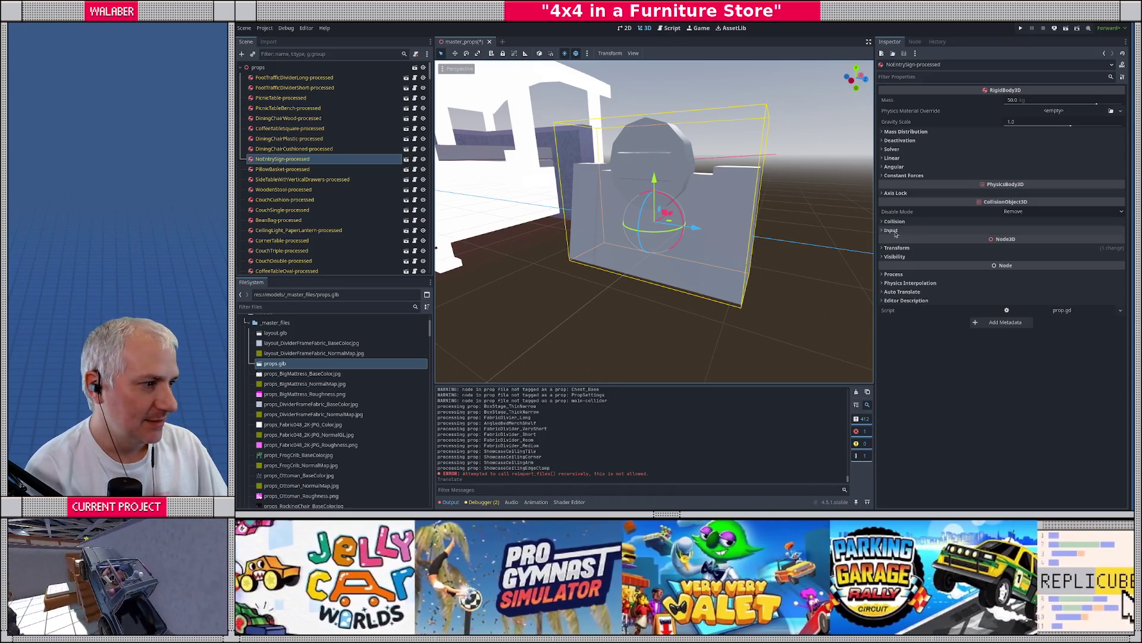
Revert the sign's Transform Position z to 0 and orbit to look down on the props
click(889, 249)
click(1120, 256)
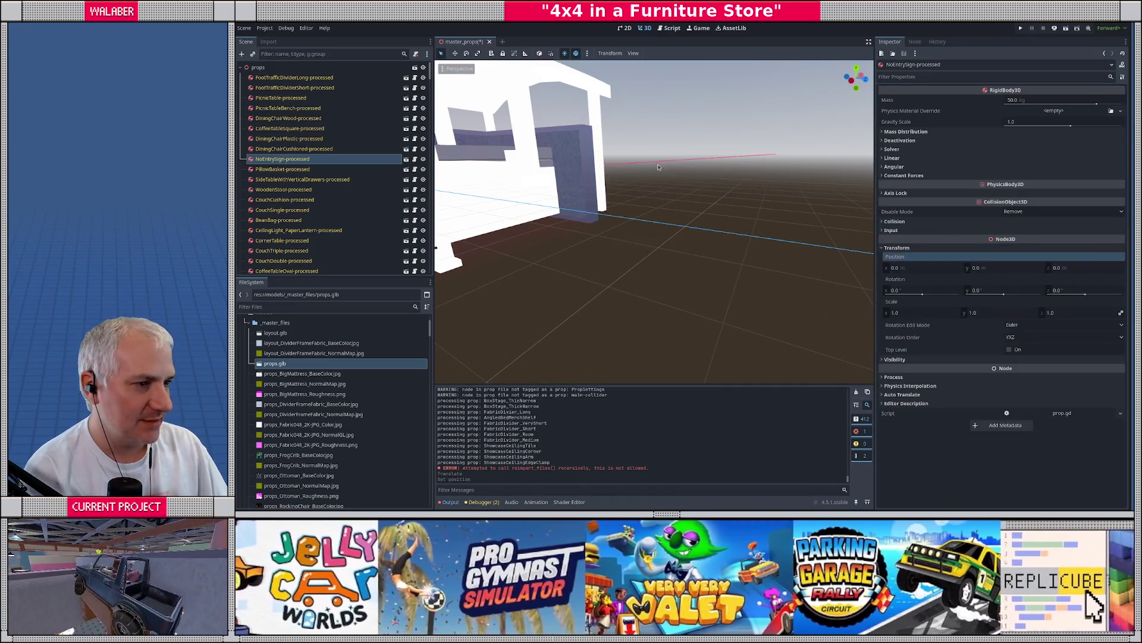
key(f)
drag(672, 162, 613, 207)
scroll(613, 208, down, 5)
scroll(593, 221, up, 5)
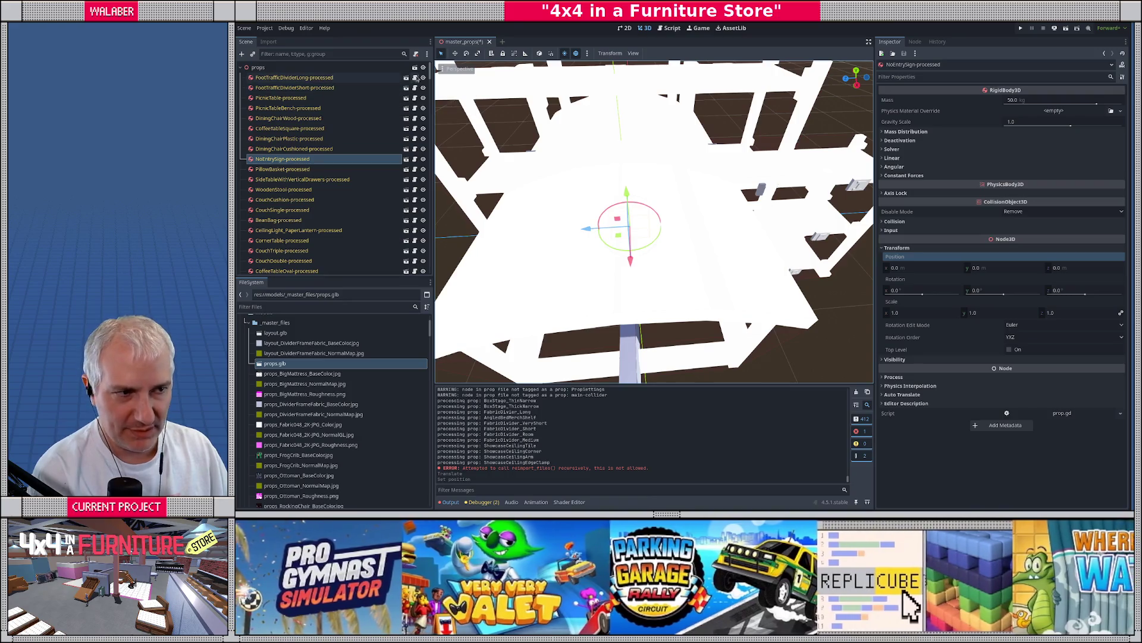
Select ExtendableTable-processed and inspect its 50 kg RigidBody3D properties and prop.gd script
drag(433, 72, 436, 89)
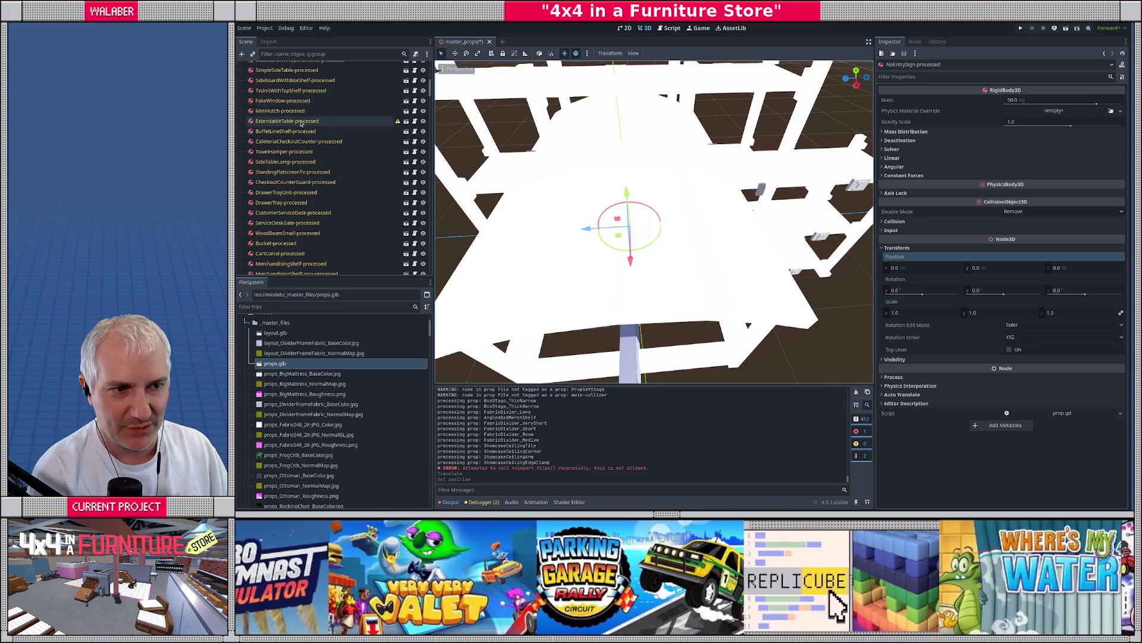
click(302, 121)
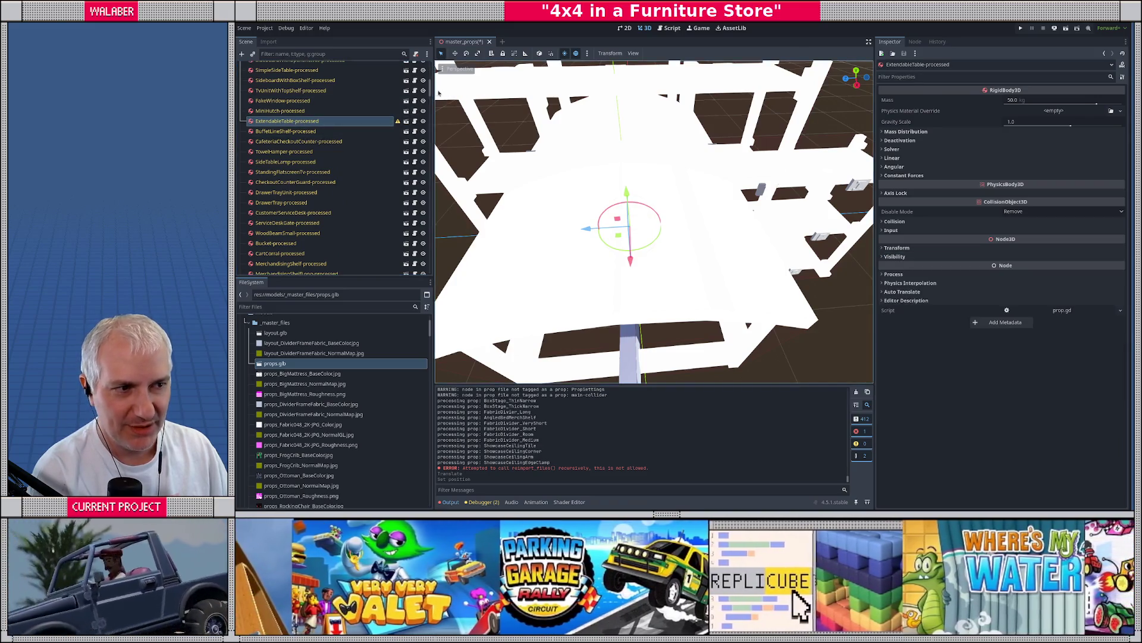
drag(429, 89, 431, 186)
scroll(274, 162, down, 10)
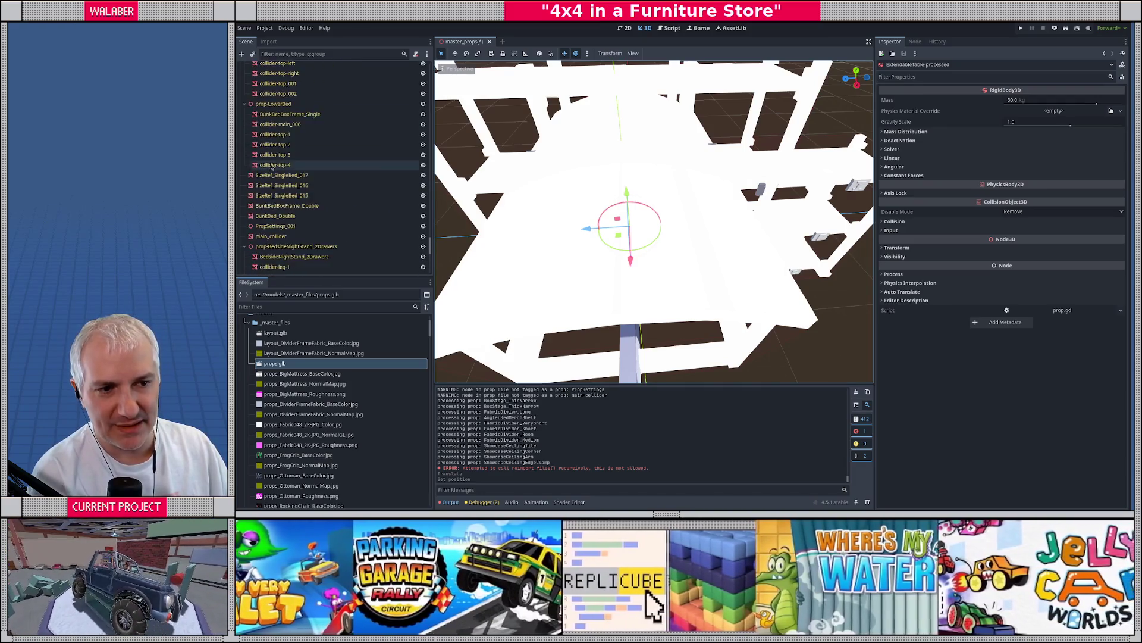
scroll(272, 168, down, 5)
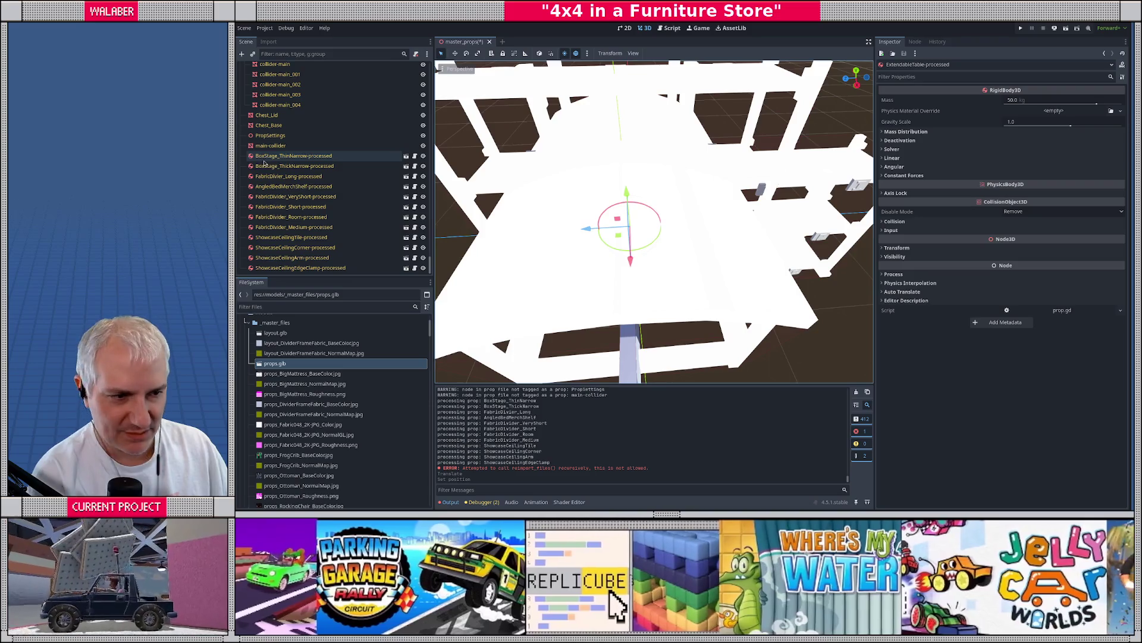
scroll(327, 170, up, 10)
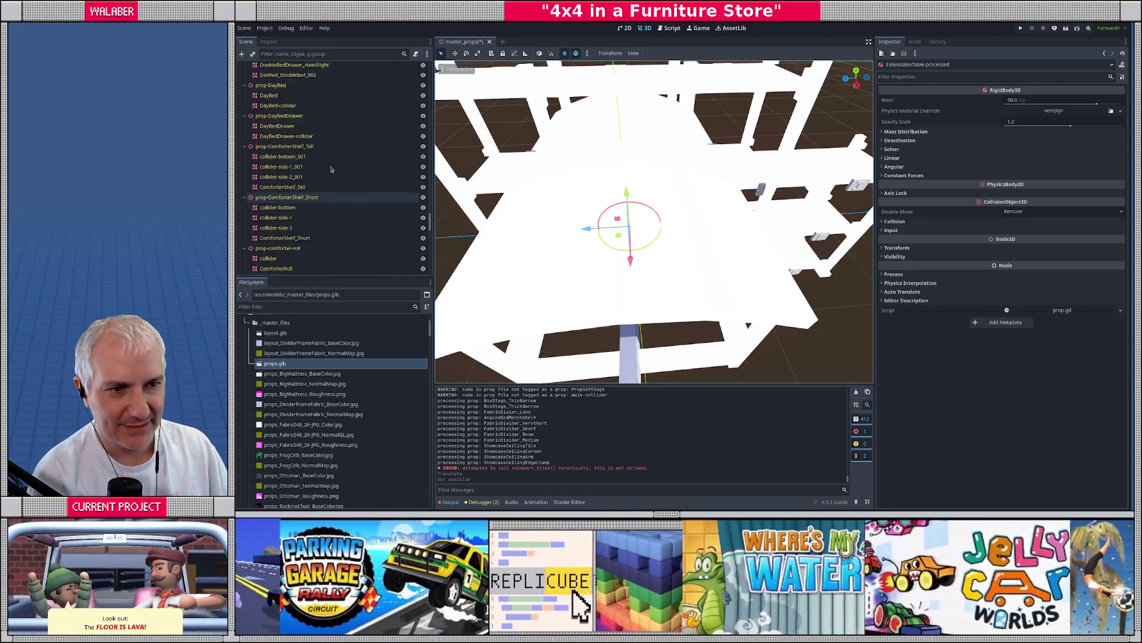
scroll(332, 170, down, 15)
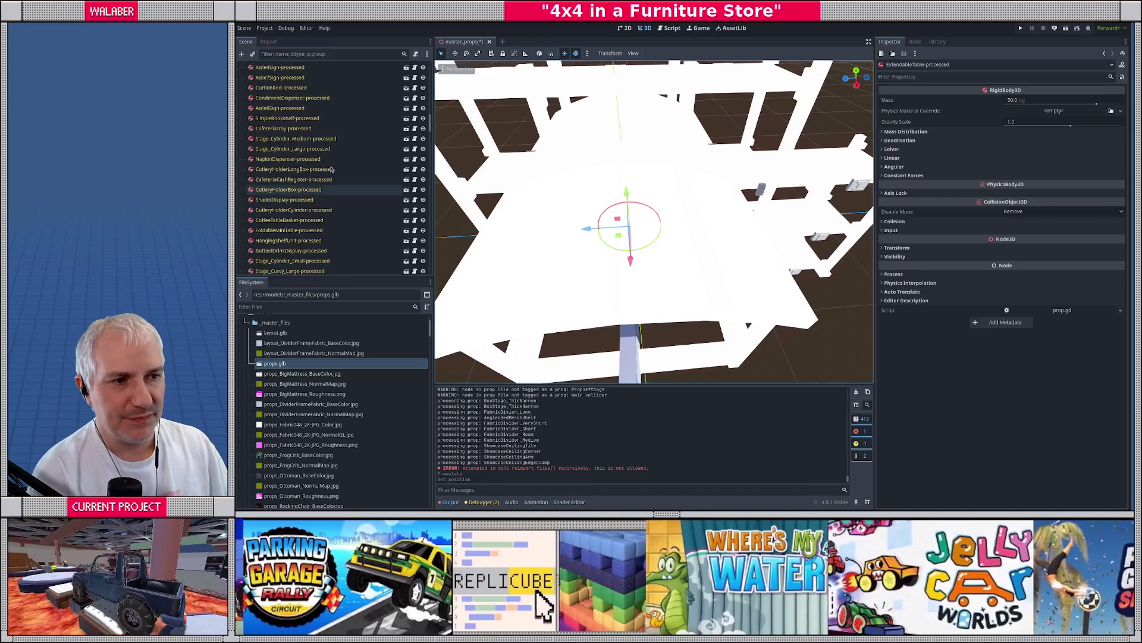
scroll(331, 170, up, 15)
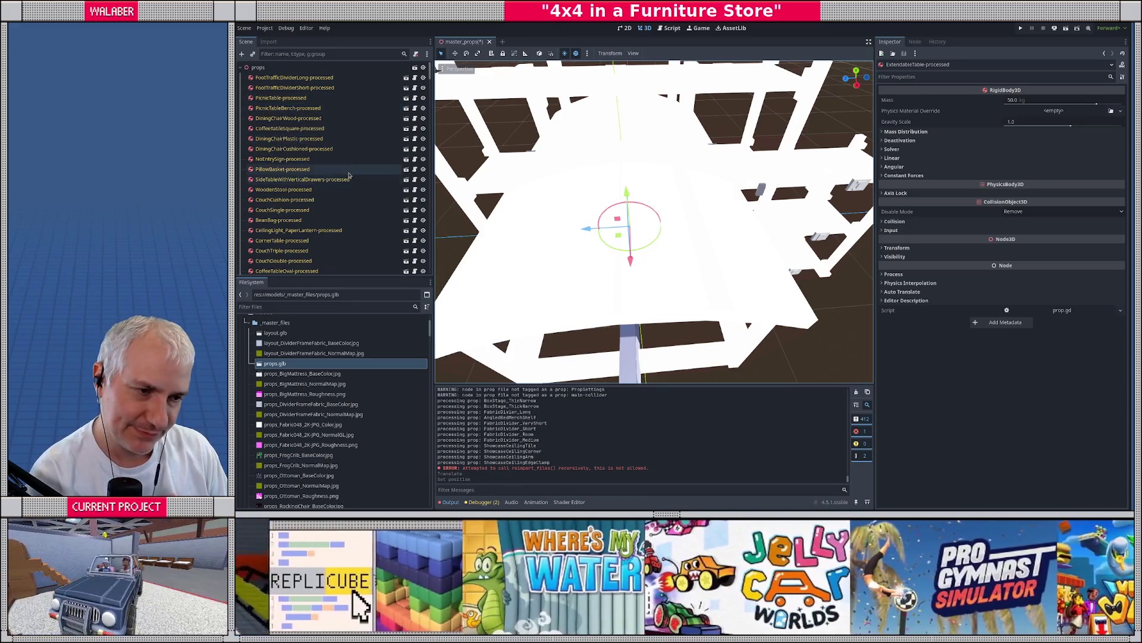
Resize the Scene tree and FileSystem panels, then select the props root node
drag(332, 275, 331, 306)
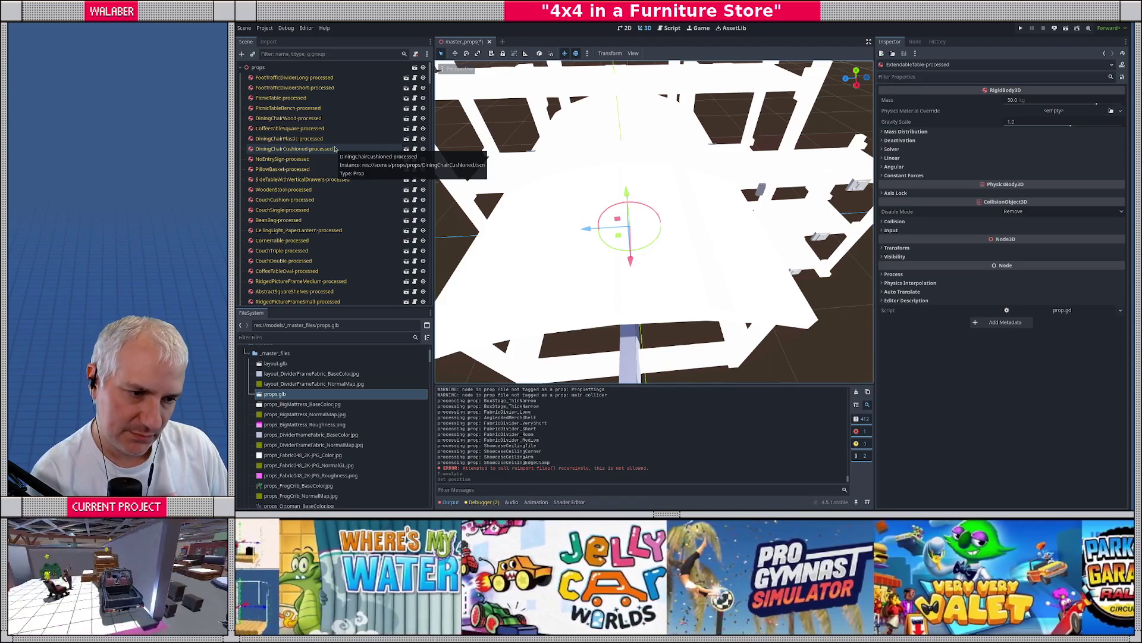
drag(338, 306, 338, 264)
scroll(356, 140, down, 5)
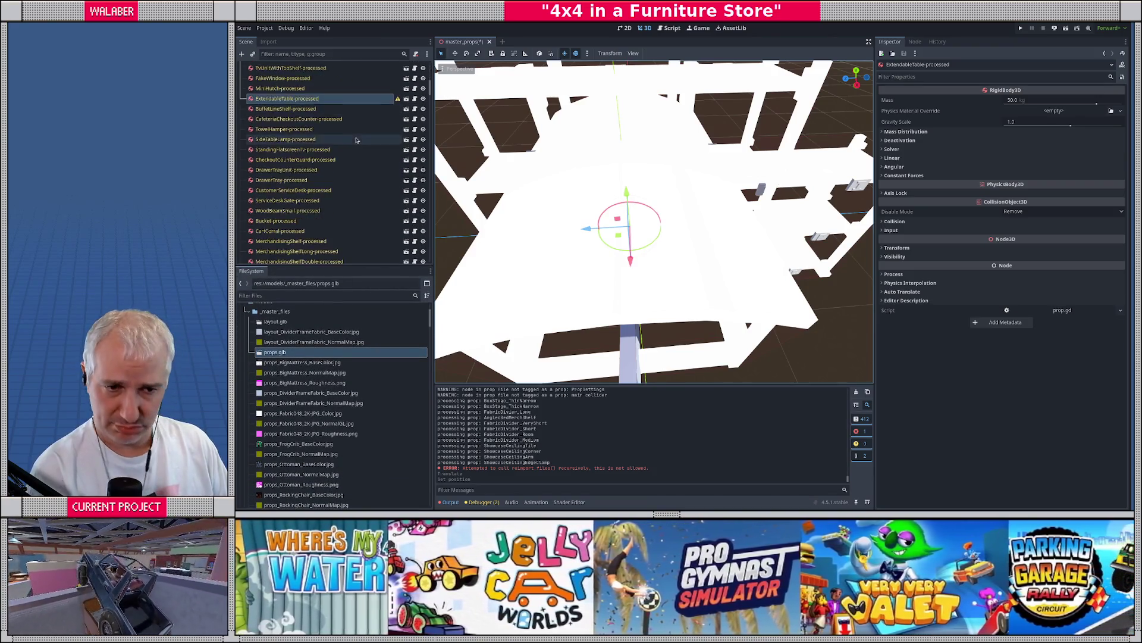
scroll(356, 140, up, 10)
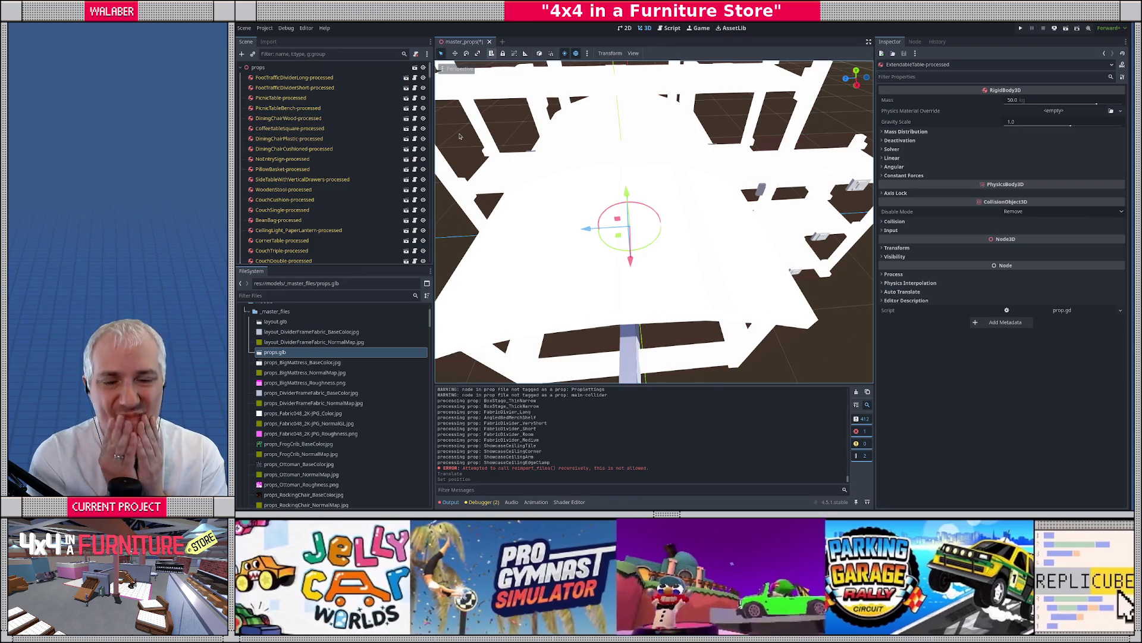
click(298, 67)
Frame the props, orbit to a side view, and double-click layout.glb for Advanced Import Settings
key(f)
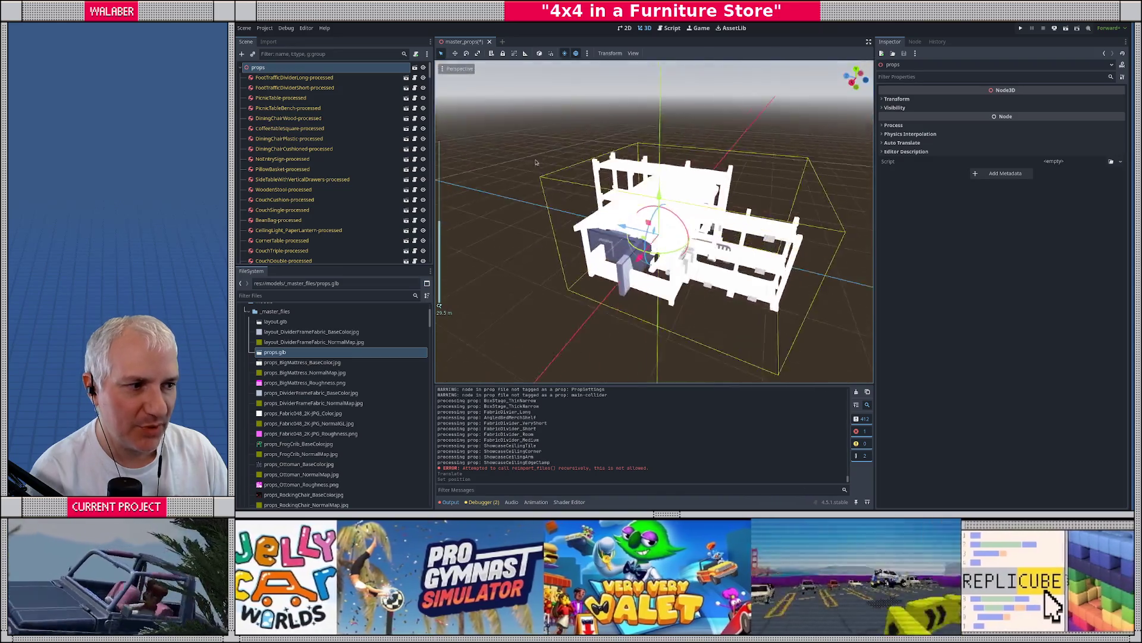
mouse_move(594, 171)
mouse_down()
mouse_move(706, 225)
mouse_move(644, 222)
mouse_up()
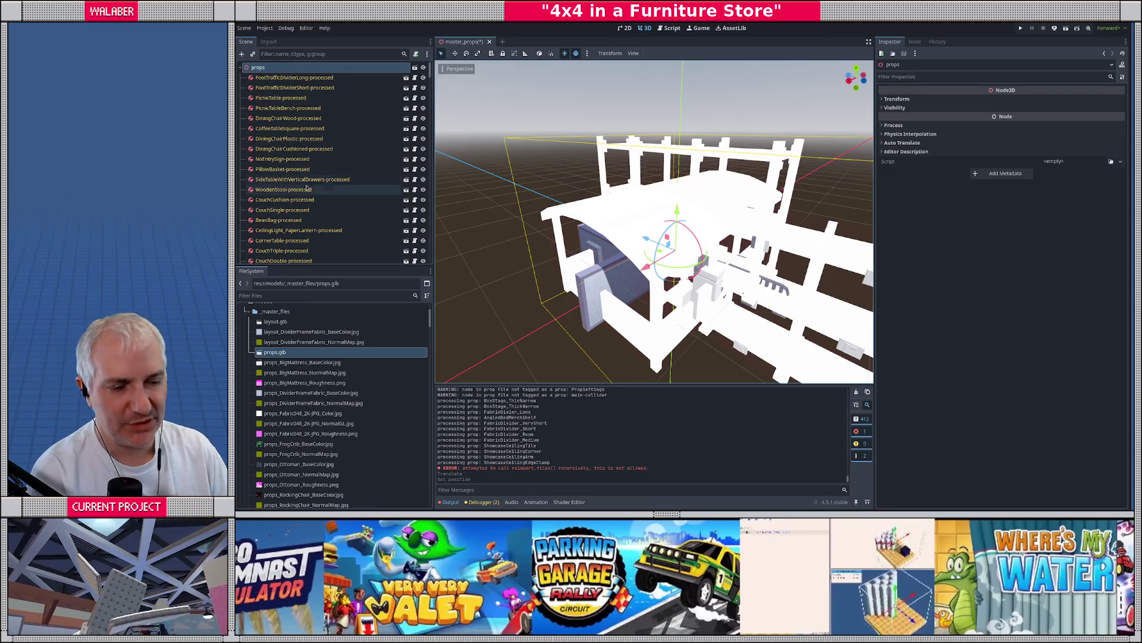
click(276, 322)
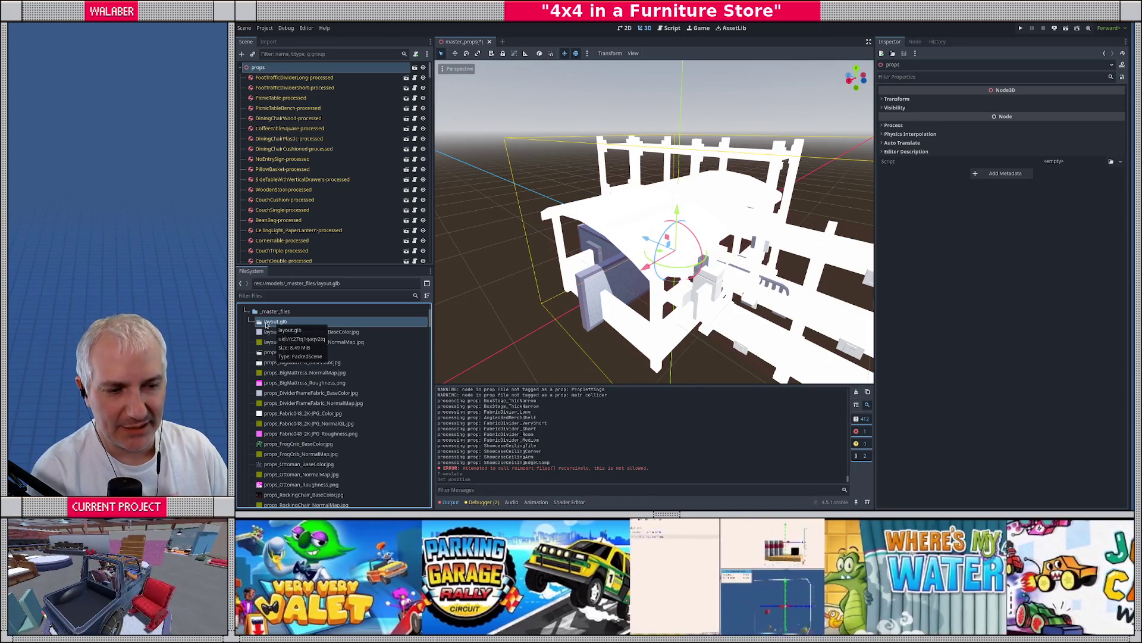
double_click(273, 322)
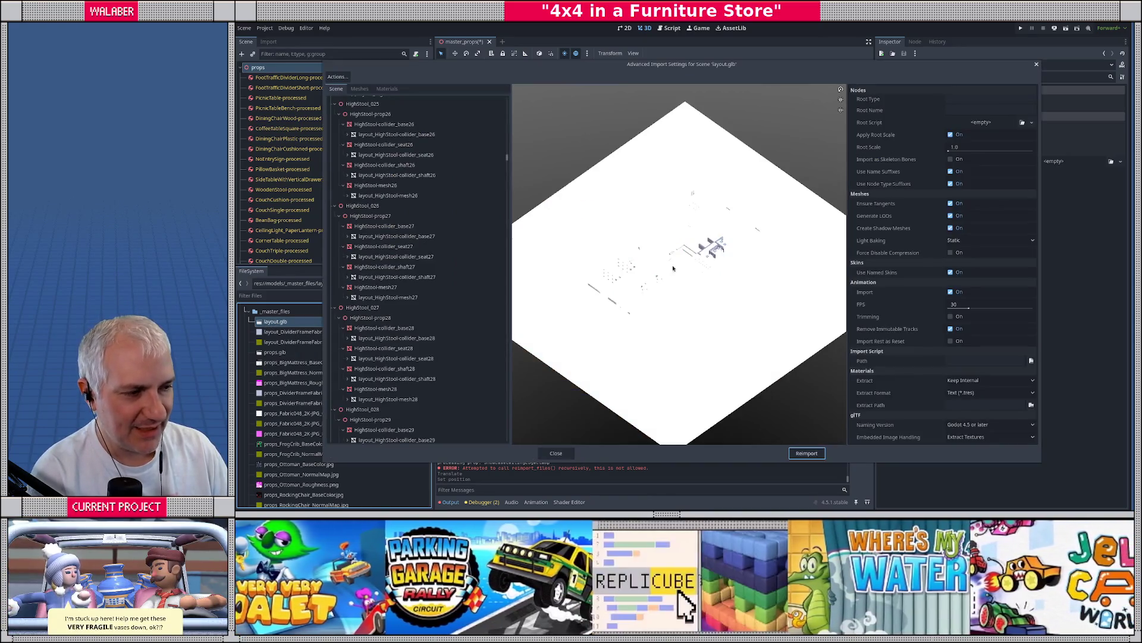
Orbit and zoom the layout.glb import preview down to a low angle
mouse_move(673, 268)
mouse_down()
mouse_move(653, 265)
mouse_move(653, 285)
mouse_move(624, 280)
mouse_move(654, 297)
mouse_up()
scroll(654, 286, up, 5)
scroll(689, 316, down, 3)
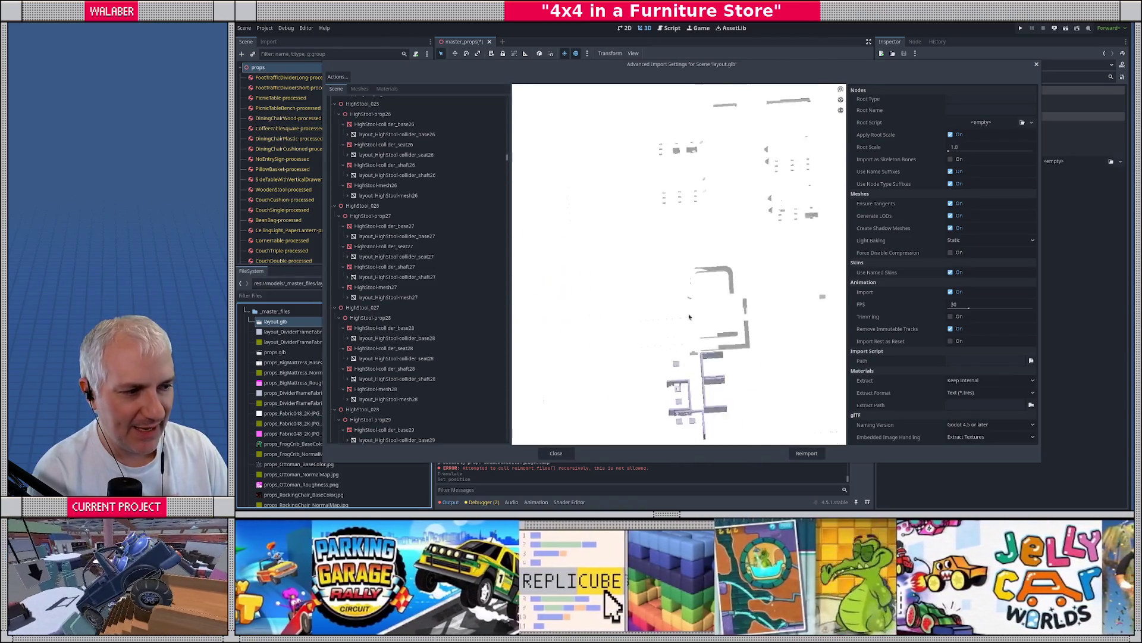
scroll(689, 317, down, 3)
mouse_move(684, 238)
mouse_down()
mouse_move(681, 215)
mouse_move(784, 282)
mouse_move(684, 238)
mouse_move(654, 285)
mouse_move(625, 286)
mouse_up()
scroll(685, 238, up, 3)
scroll(623, 313, up, 2)
scroll(625, 285, down, 2)
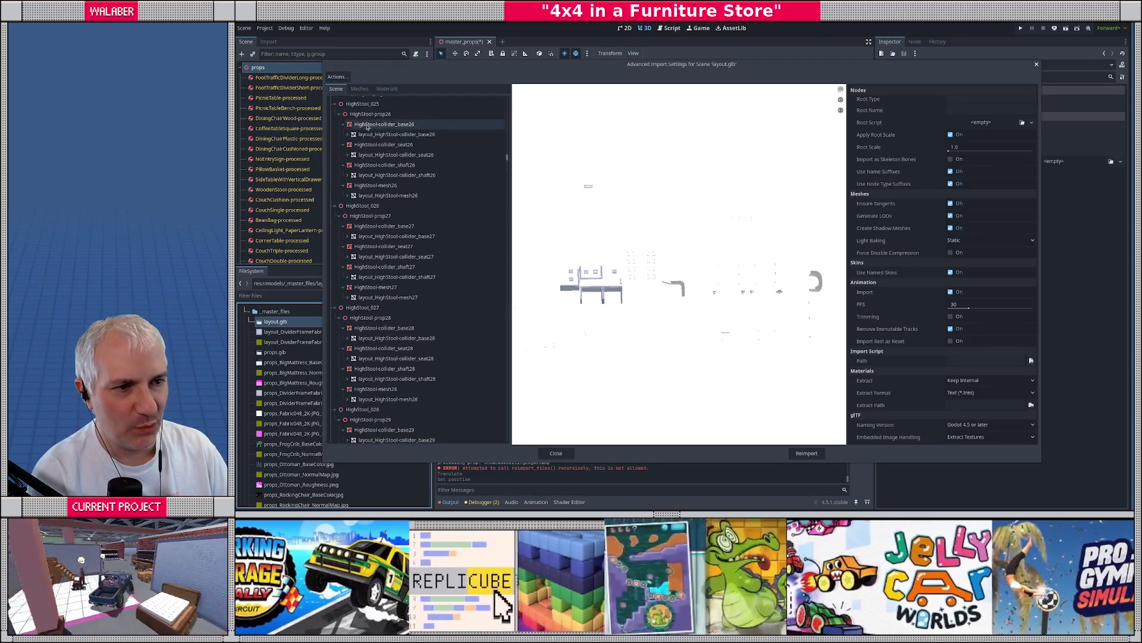
scroll(440, 143, up, 5)
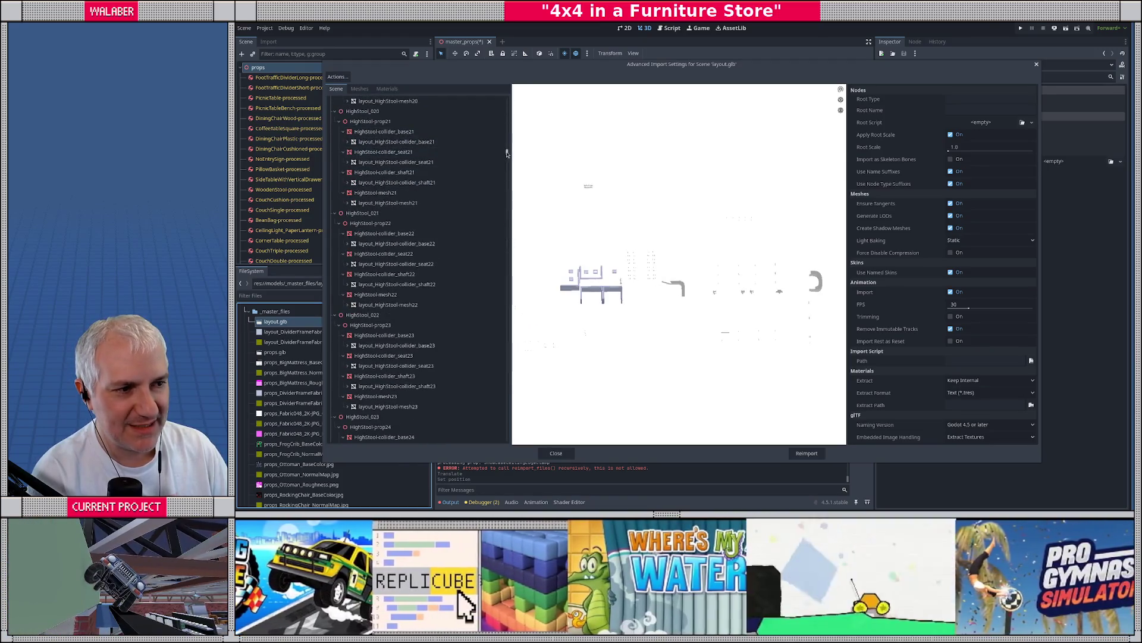
drag(506, 154, 507, 100)
Collapse the node entries from PicnicTable-prop down through HighStool_012
click(381, 122)
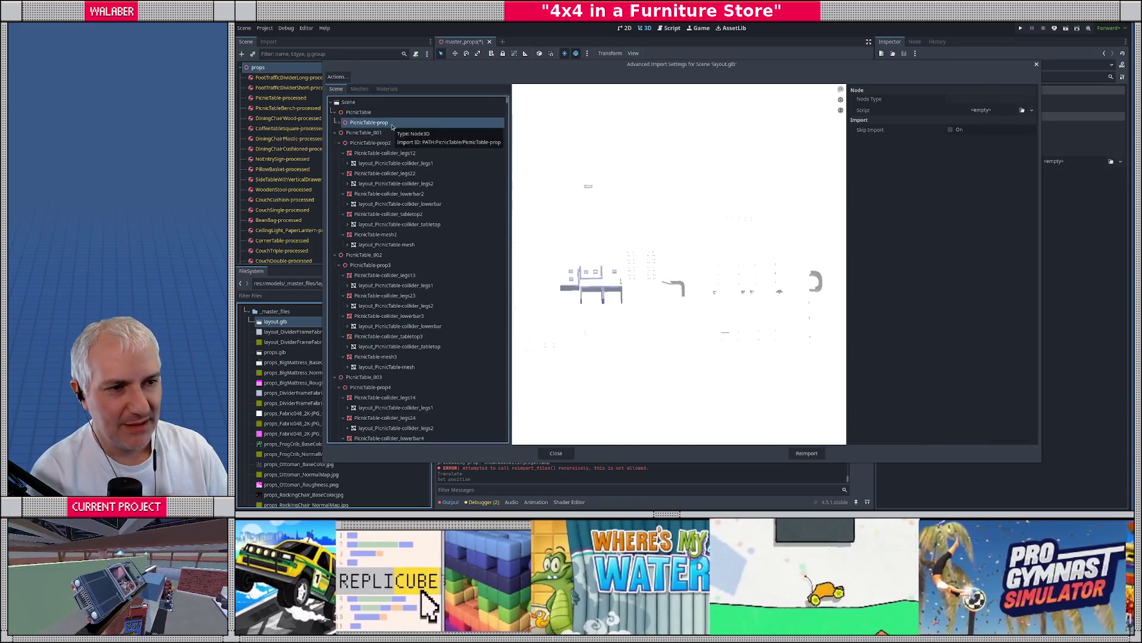
key(Down)
key(Left)
key(Down)
key(Left)
key(Down)
key(Left)
key(Down)
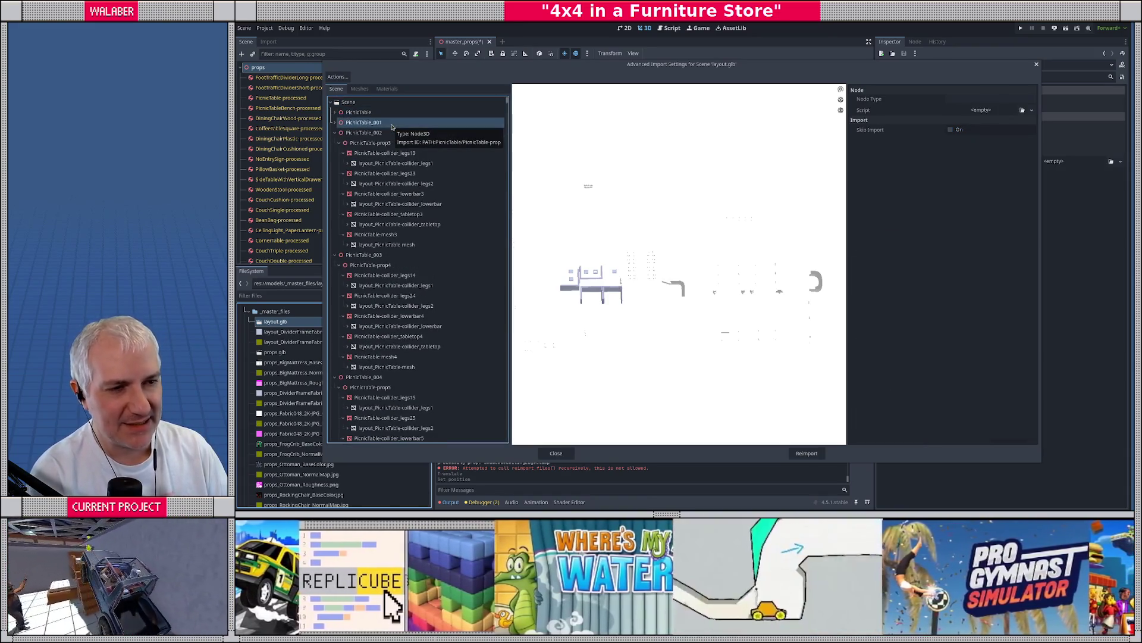
key(Left)
key(Down)
key(Left)
key(Down)
key(Left)
key(Down)
key(Left)
key(Down)
key(Left)
key(Down)
key(Left)
key(Down)
key(Left)
key(Down)
key(Left)
key(Down)
key(Left)
key(Down)
key(Left)
key(Down)
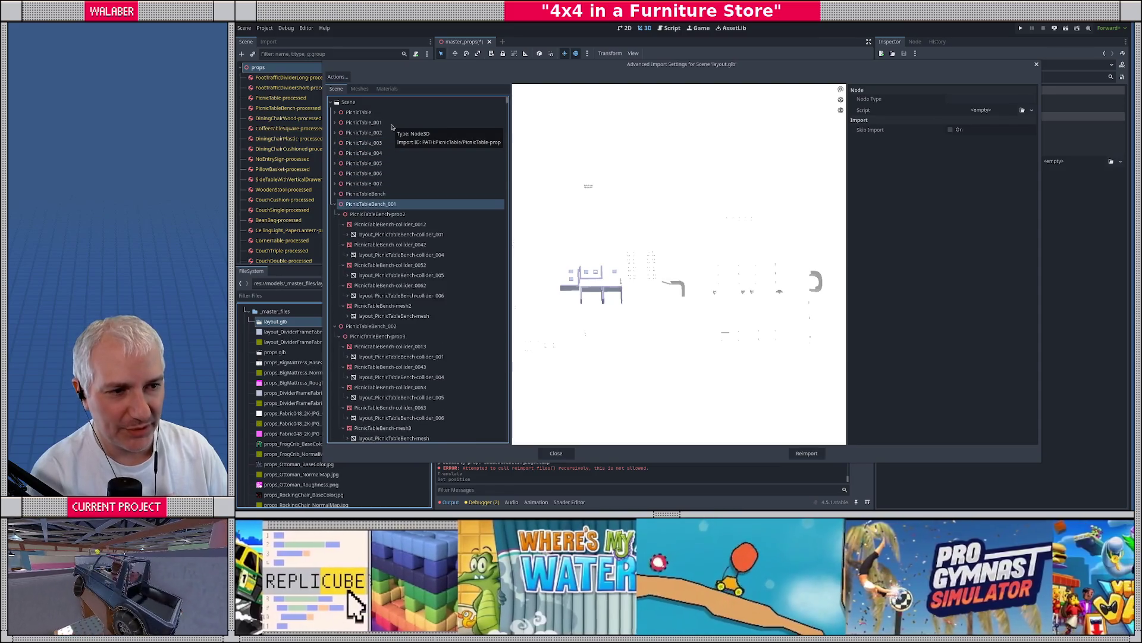
key(Left)
key(Down)
key(Left)
key(Down)
key(Left)
key(Down)
key(Left)
key(Down)
key(Left)
key(Down)
key(Left)
key(Down)
key(Left)
key(Down)
key(Left)
key(Down)
key(Left)
key(Down)
key(Left)
key(Down)
key(Left)
key(Down)
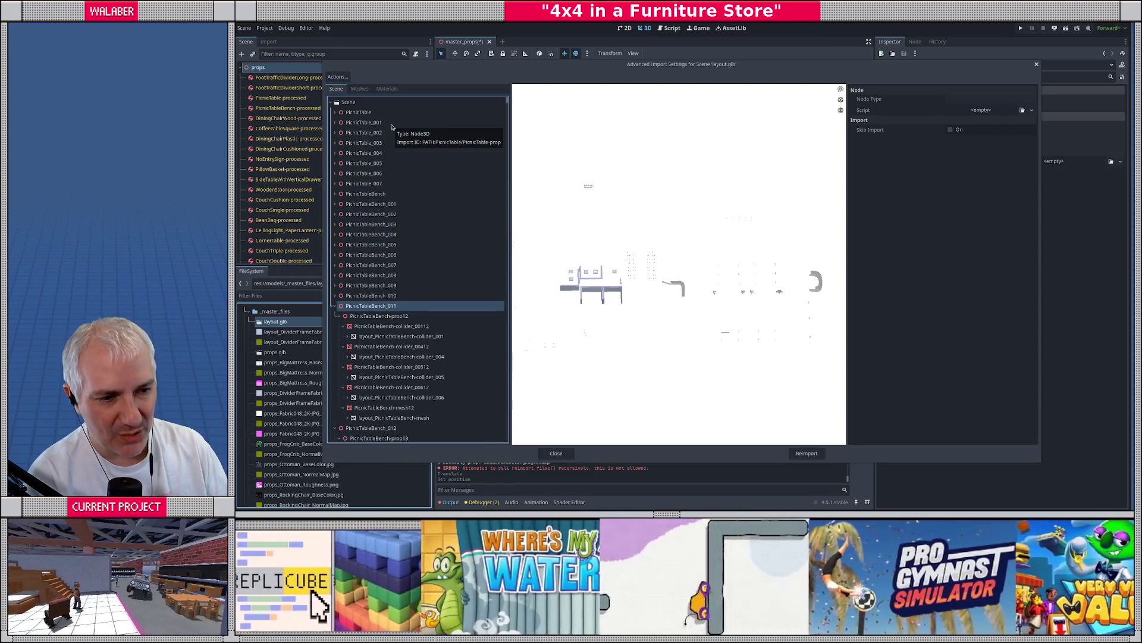
key(Left)
key(Down)
key(Left)
key(Down)
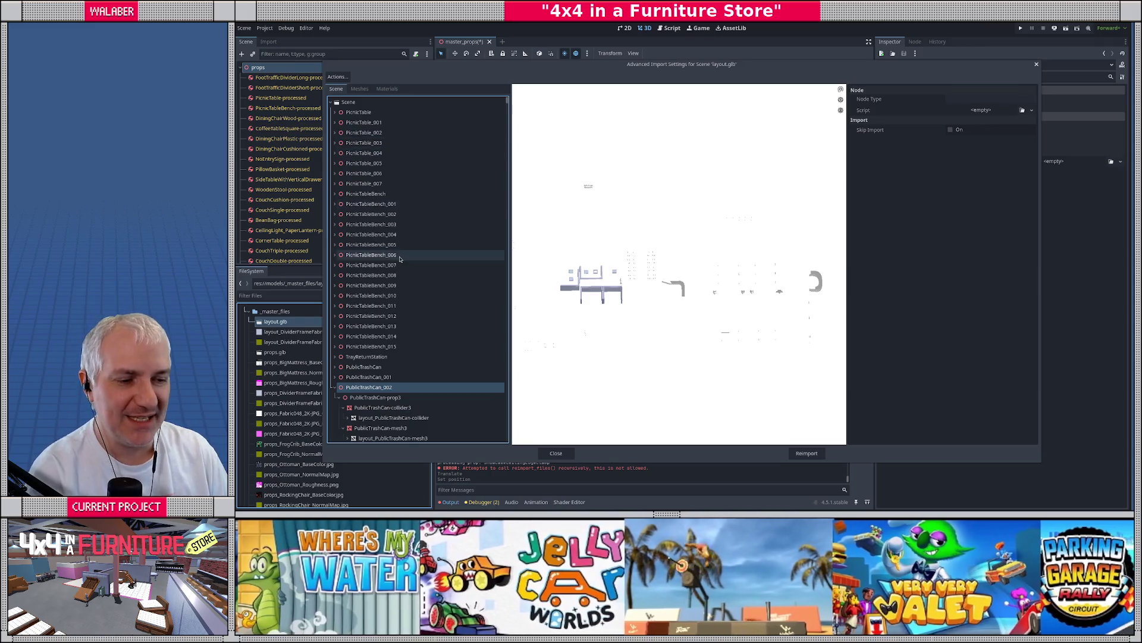
scroll(333, 256, down, 5)
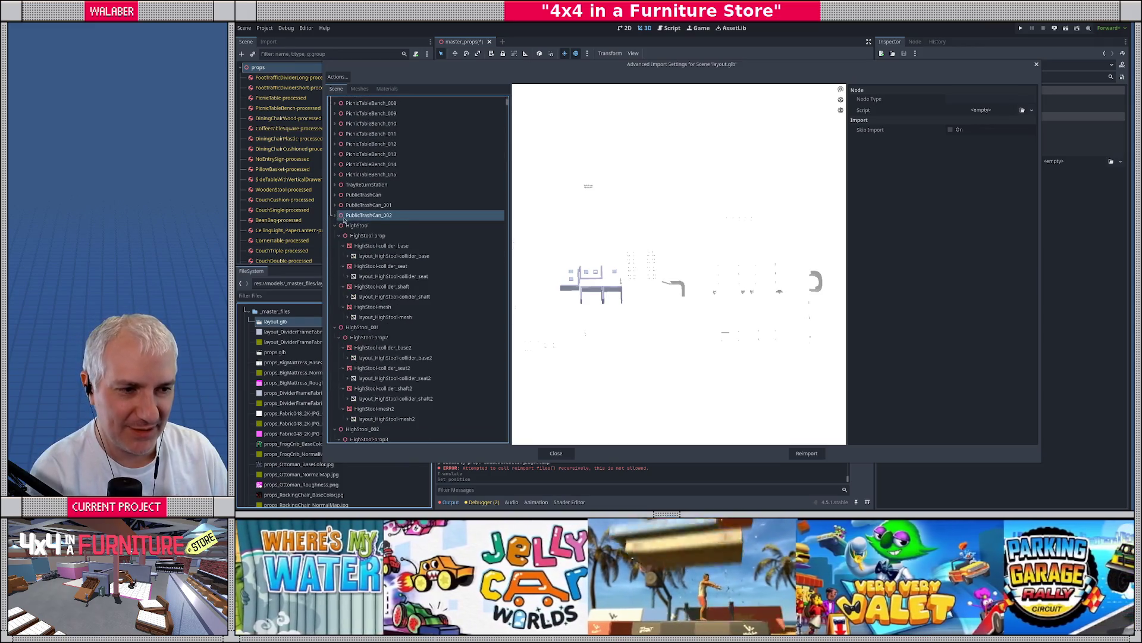
key(Left)
key(Down)
key(Left)
key(Down)
key(Left)
key(Down)
key(Left)
key(Down)
key(Left)
key(Down)
key(Left)
key(Down)
key(Left)
key(Down)
key(Left)
key(Down)
key(Left)
key(Down)
key(Left)
key(Down)
key(Left)
key(Down)
key(Left)
key(Down)
key(Left)
key(Down)
key(Left)
key(Down)
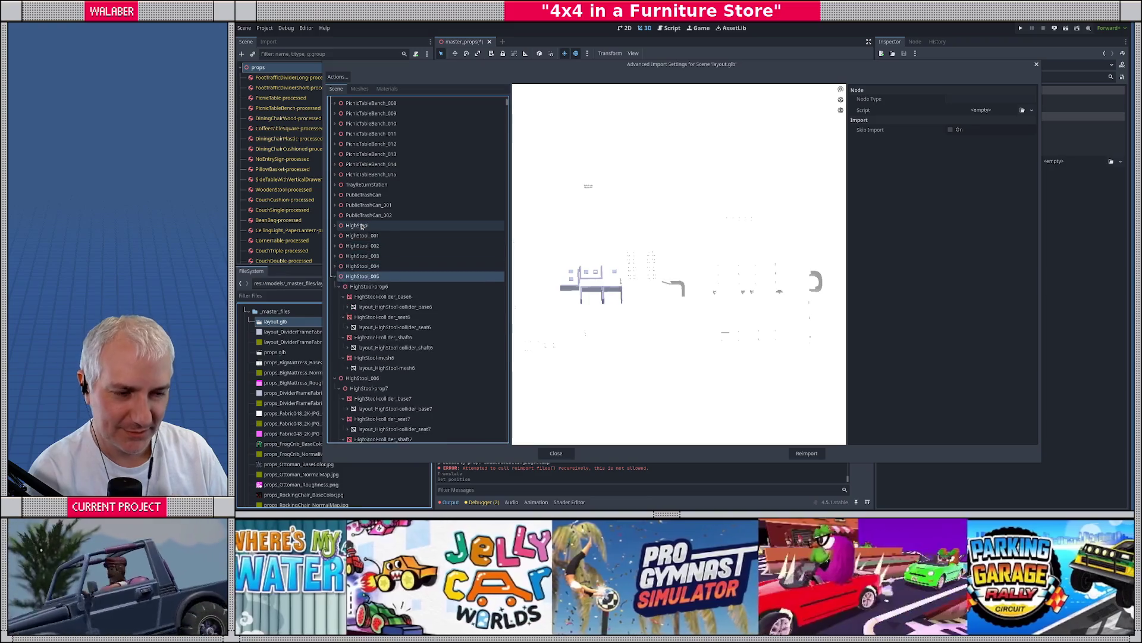
key(Left)
key(Down)
key(Left)
key(Down)
key(Left)
key(Down)
key(Left)
key(Down)
key(Left)
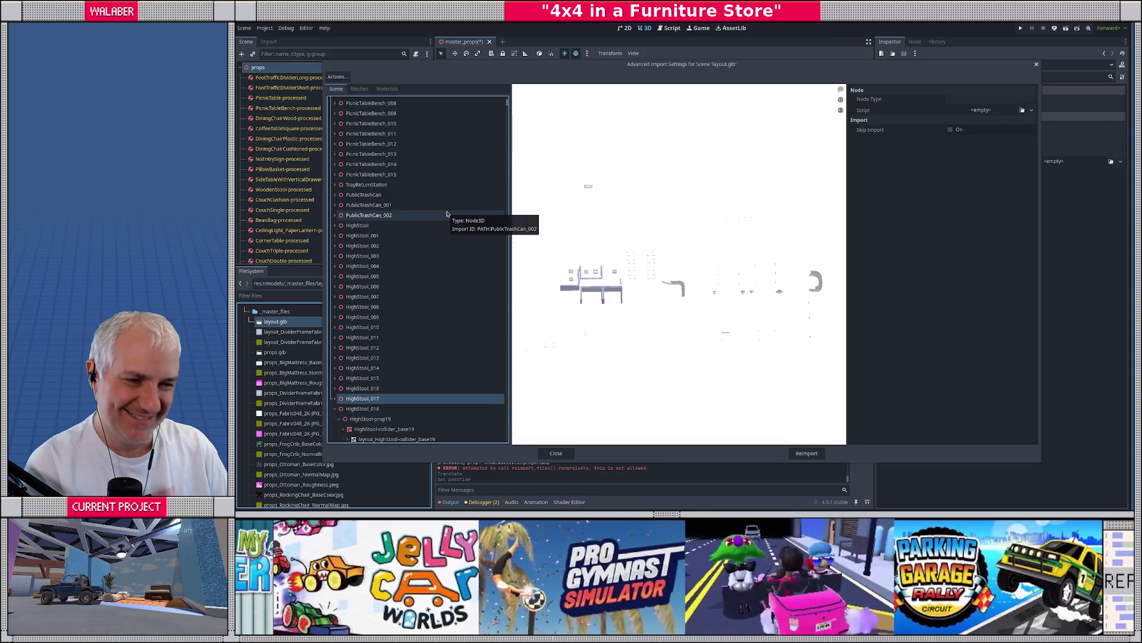
Select the PicnicTable entry, tilt the preview into perspective, and close the dialog
click(409, 127)
scroll(409, 127, up, 5)
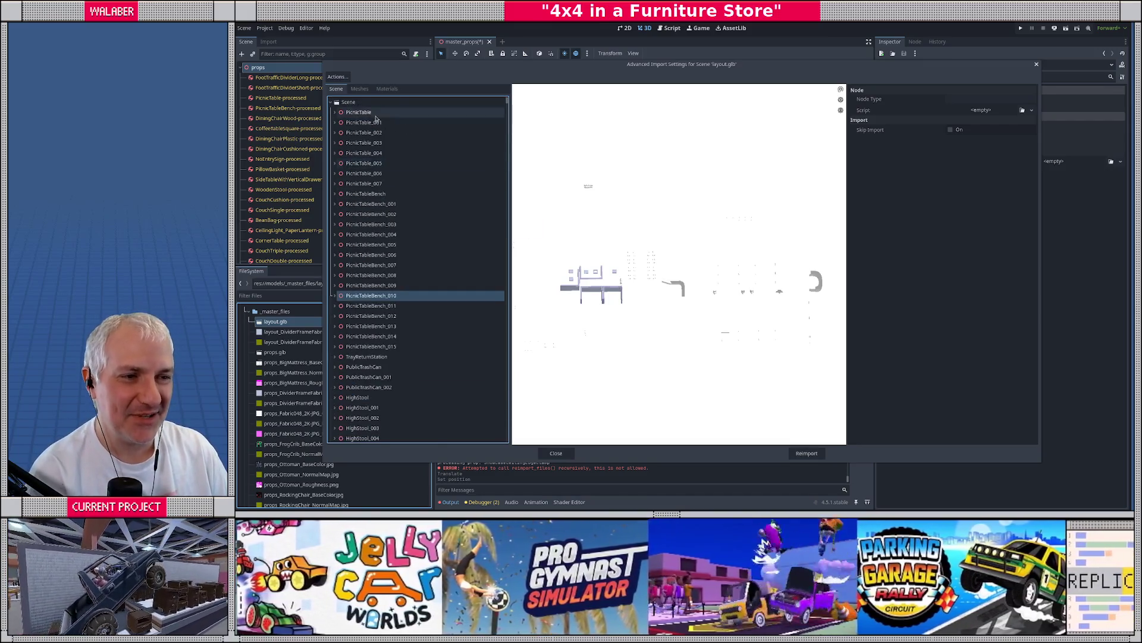
click(362, 113)
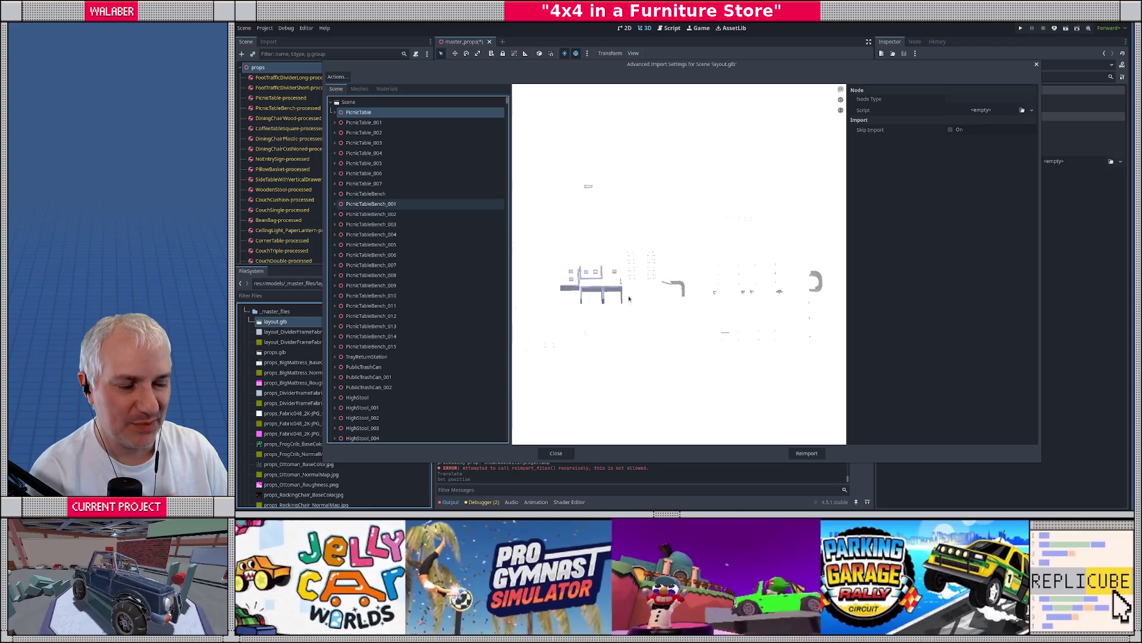
drag(660, 279, 686, 304)
click(556, 453)
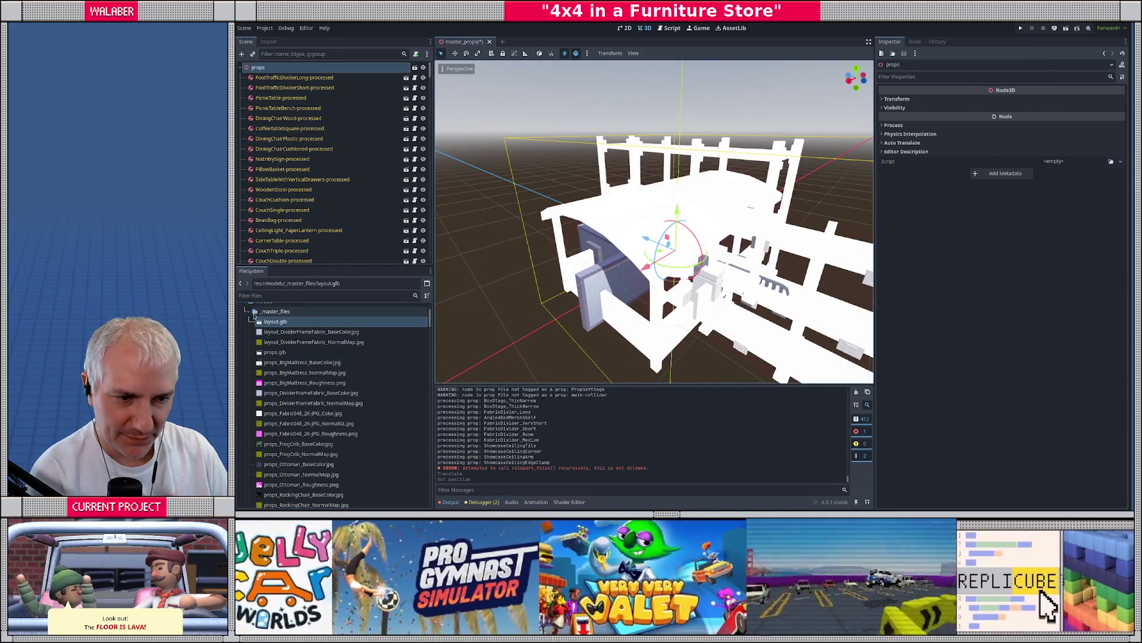
Collapse scenes/props, scroll to scripts/importers, and switch to the Script workspace
scroll(331, 365, down, 5)
scroll(331, 365, down, 10)
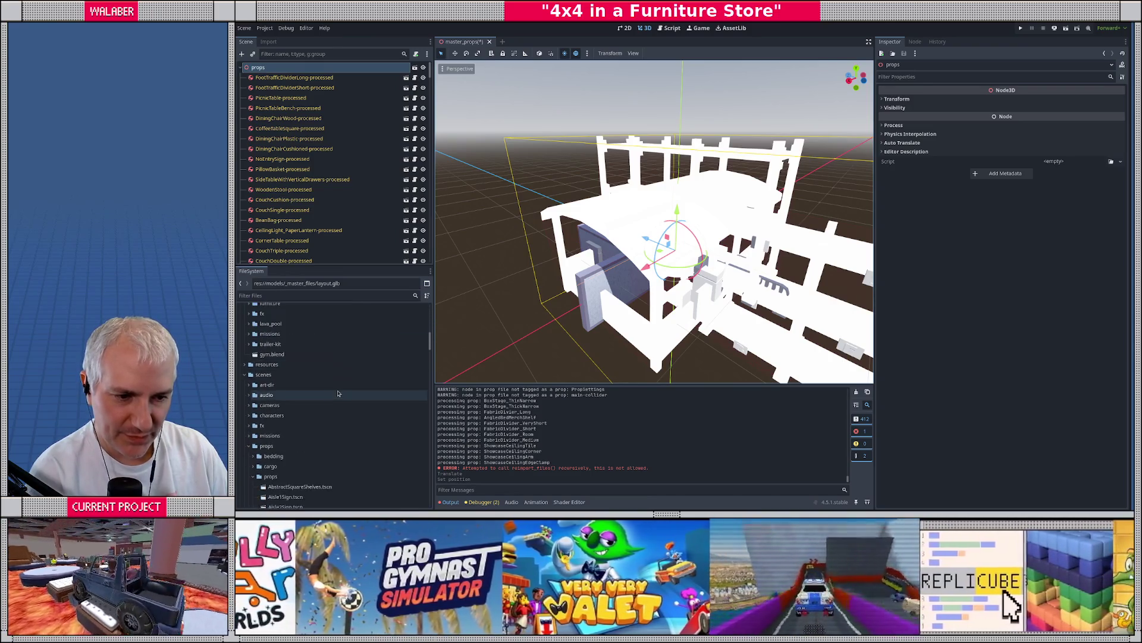
double_click(289, 395)
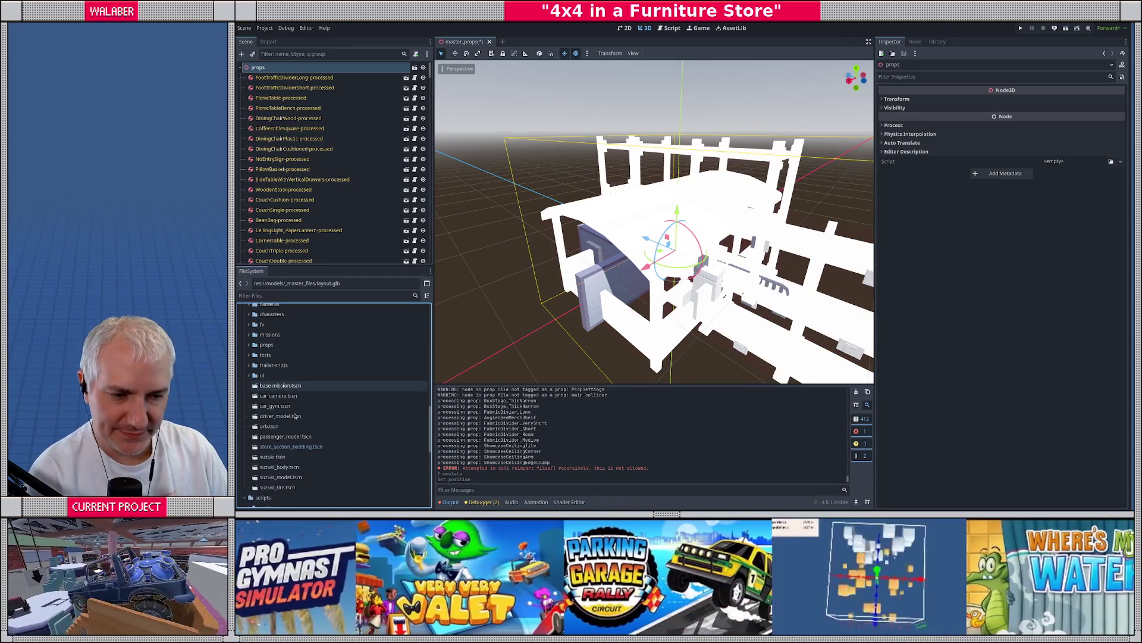
scroll(292, 417, down, 3)
scroll(293, 418, down, 4)
right_click(275, 422)
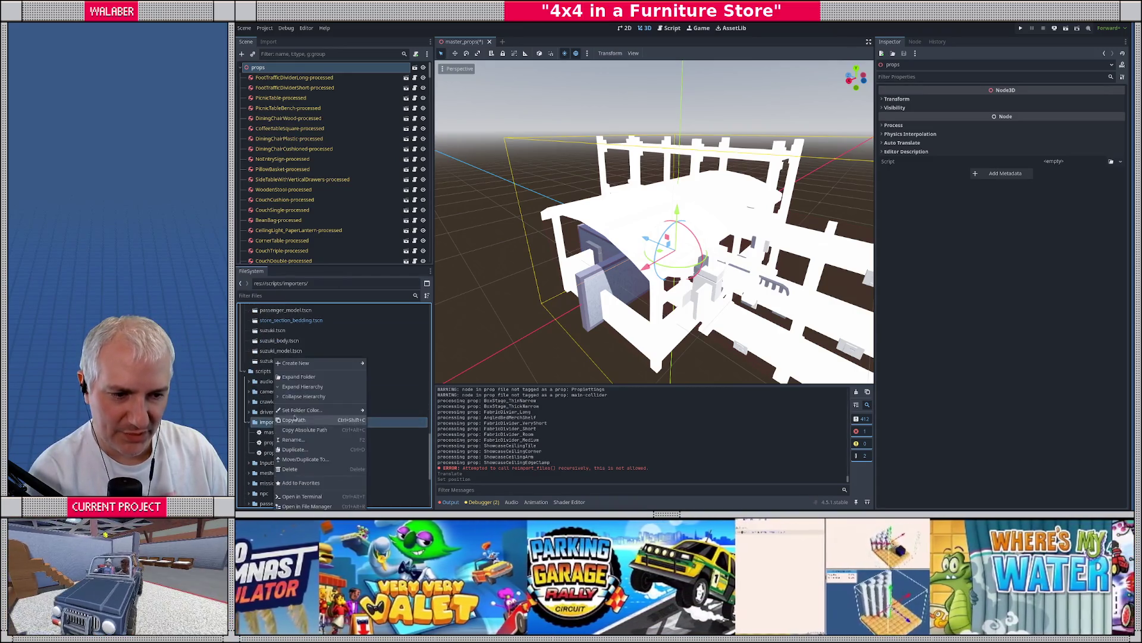
mouse_move(315, 364)
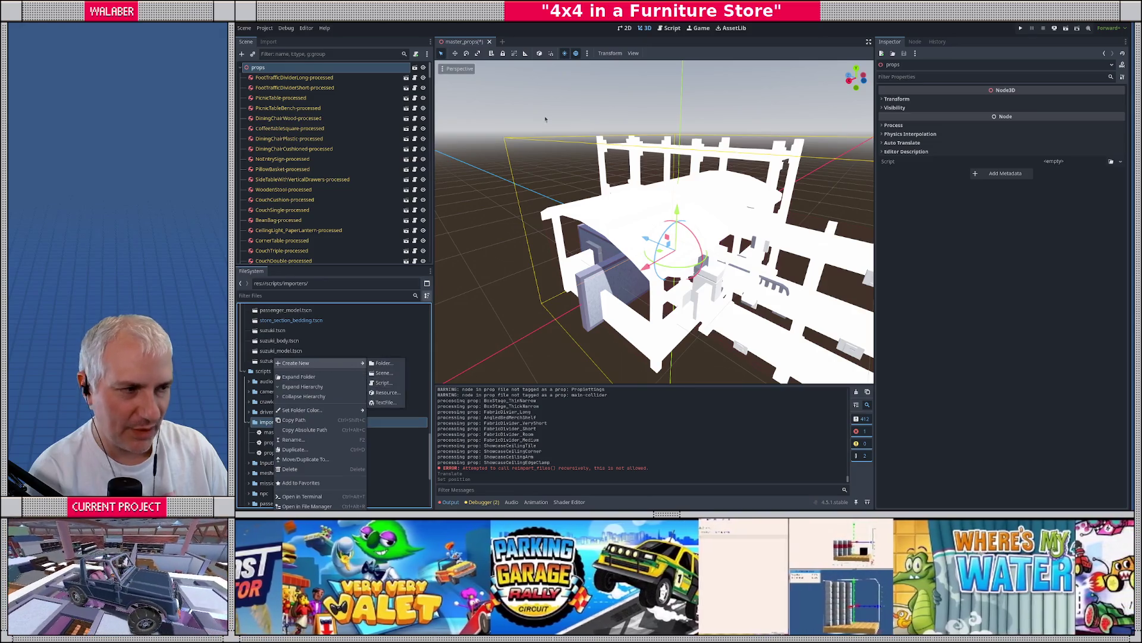
key(Escape)
click(669, 28)
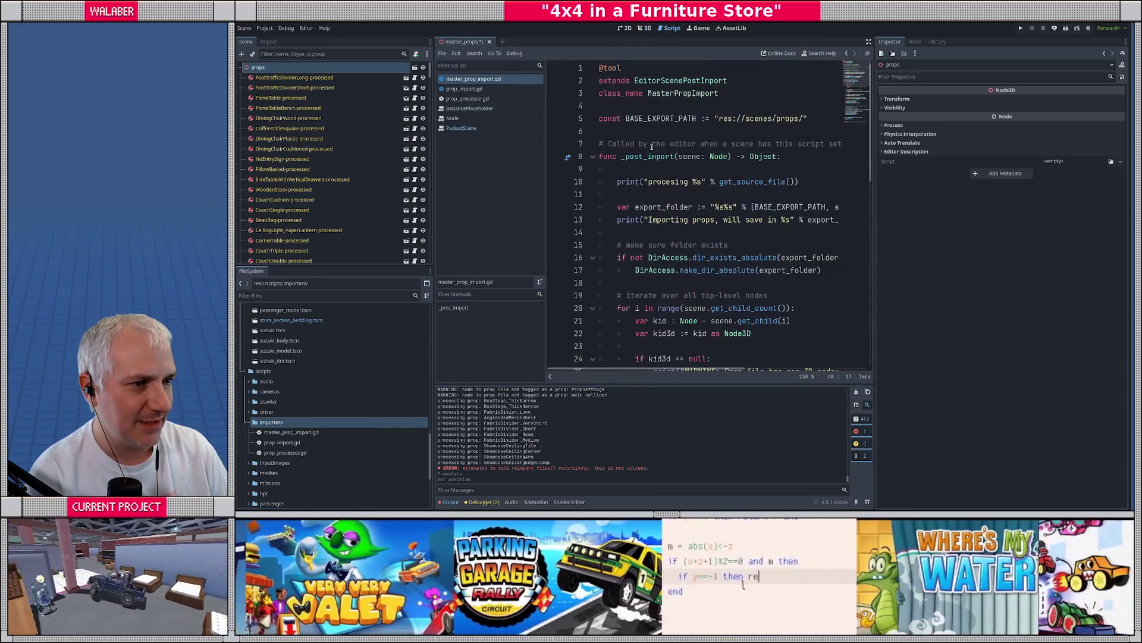
Create master_layout_import.gd in importers, pasting EditorScenePostImport as its base class
double_click(678, 81)
key(ctrl+c)
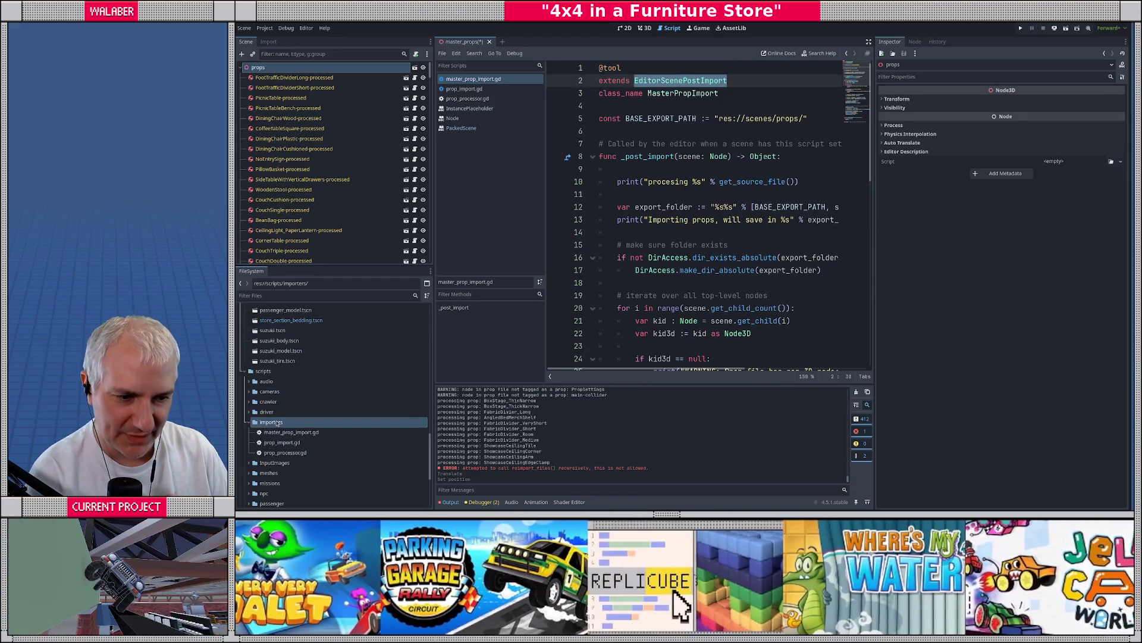
right_click(277, 422)
mouse_move(333, 379)
click(382, 387)
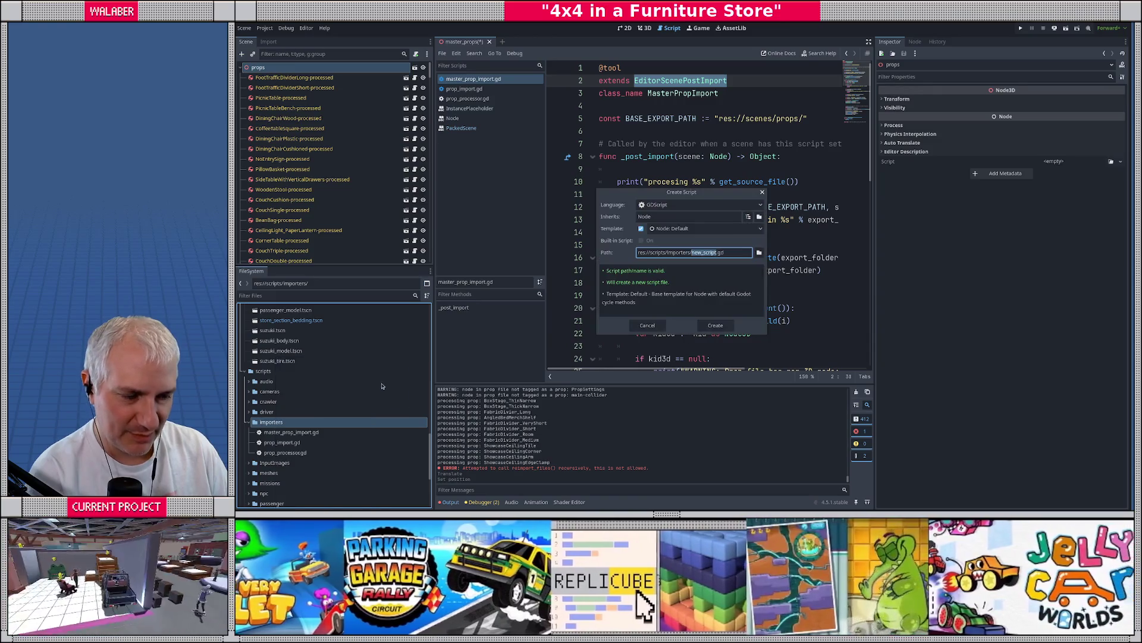
click(660, 217)
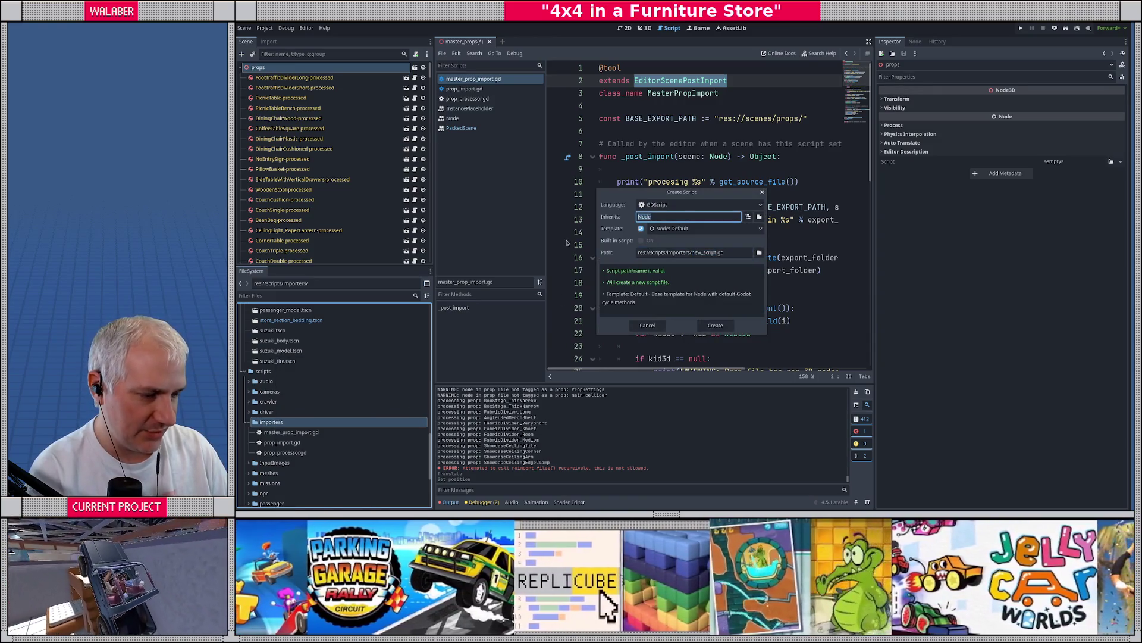
key(ctrl+v)
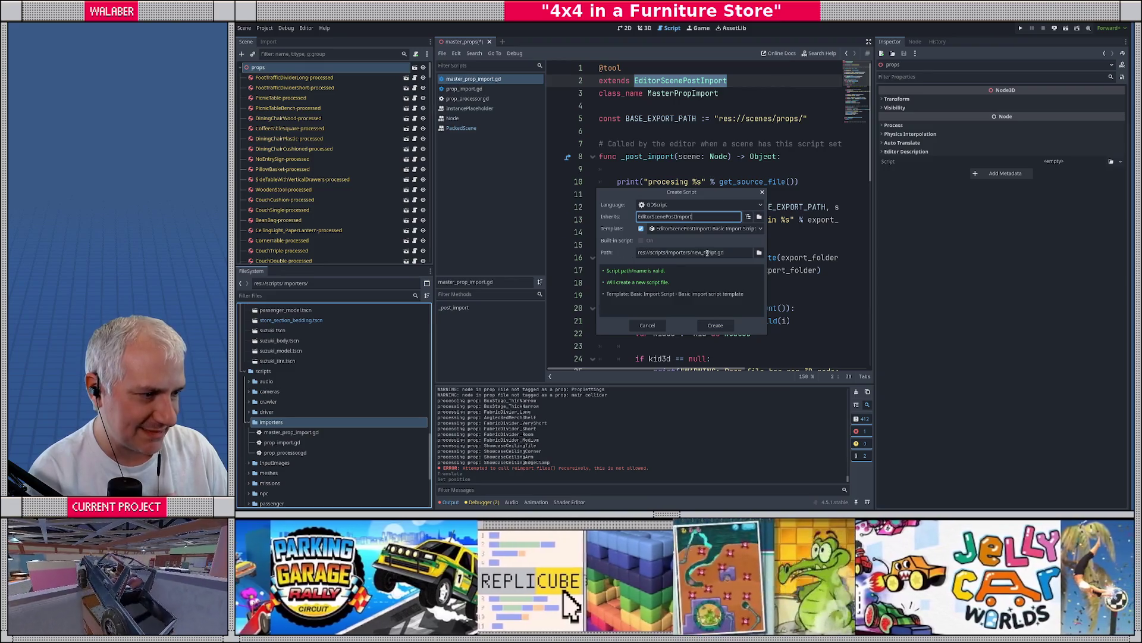
double_click(707, 252)
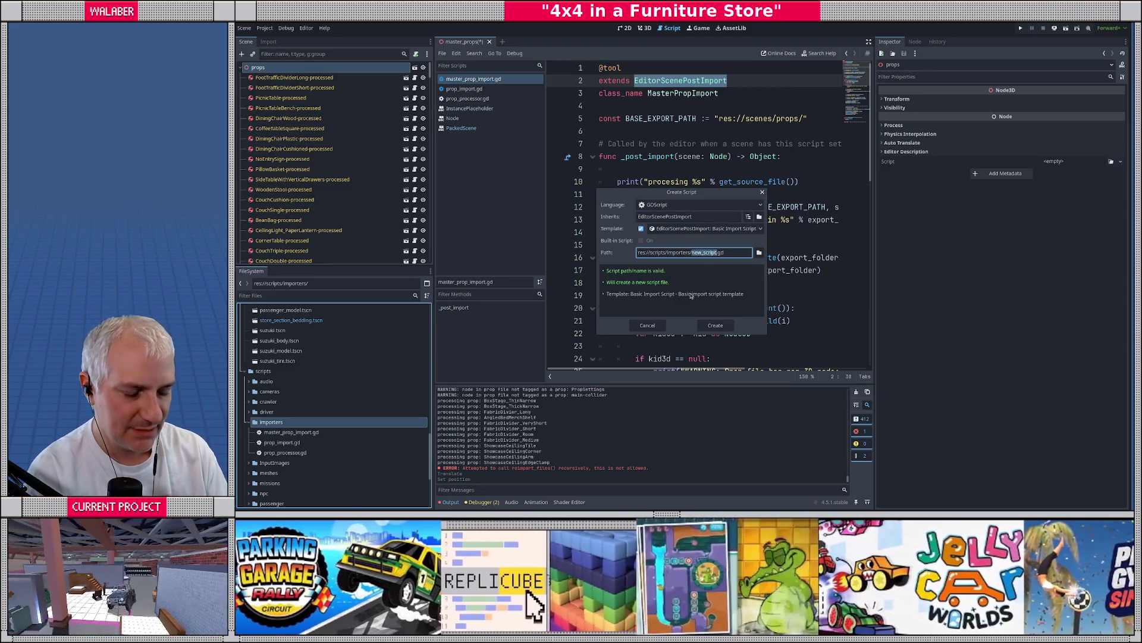
text(master_layou)
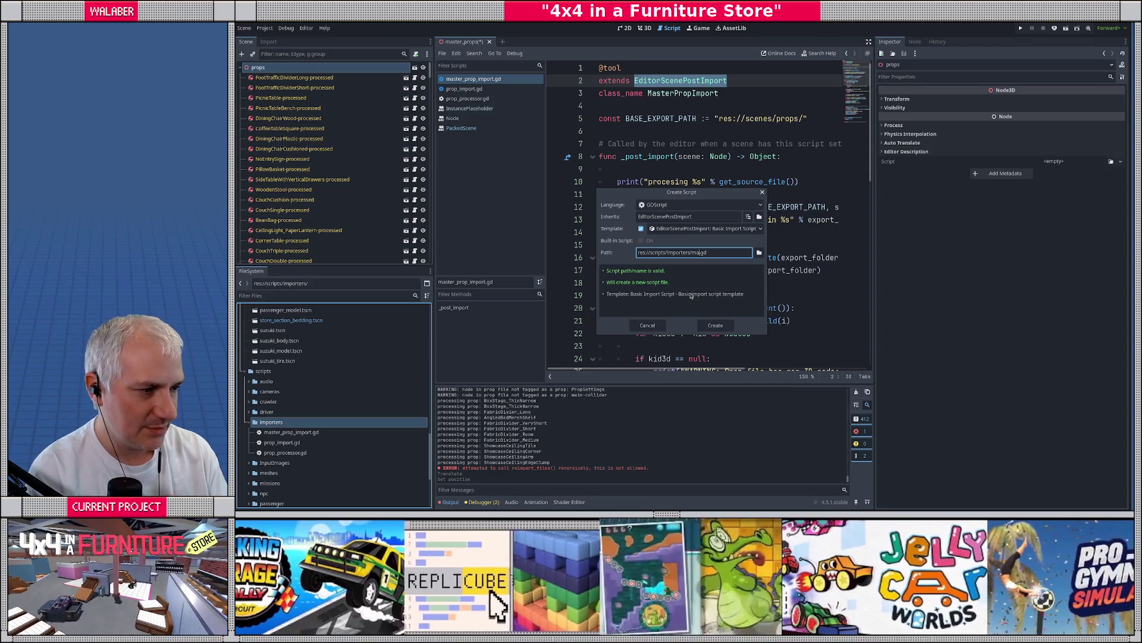
text(t_import)
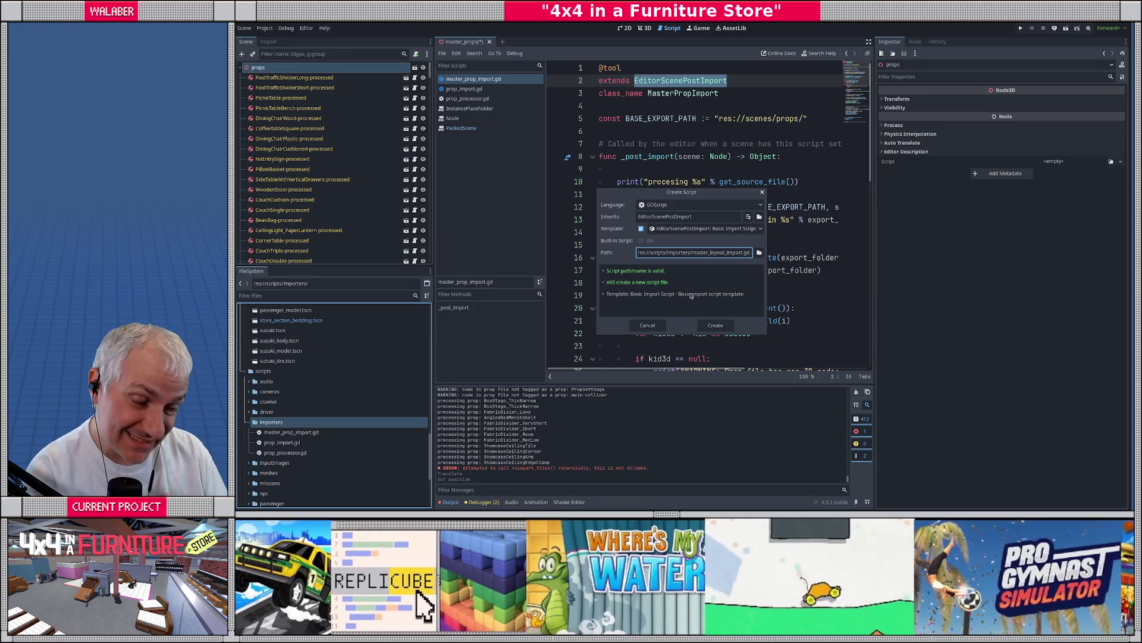
click(719, 329)
key(Return)
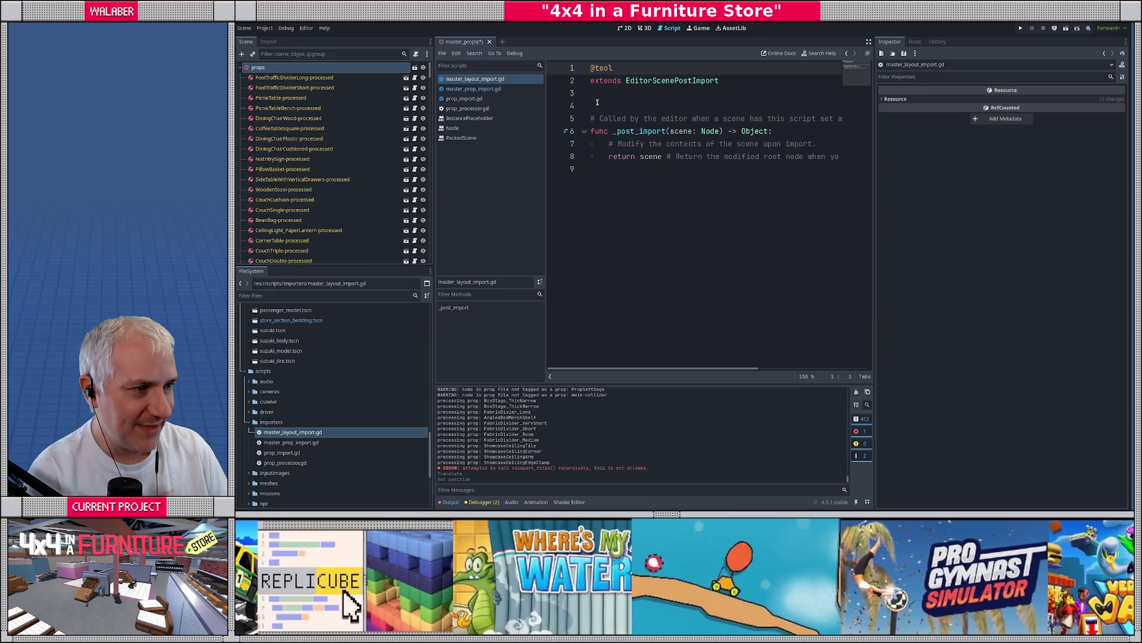
Add 'class_name MasterLayoutImport' on line 3 and save the script
click(597, 98)
text(cl)
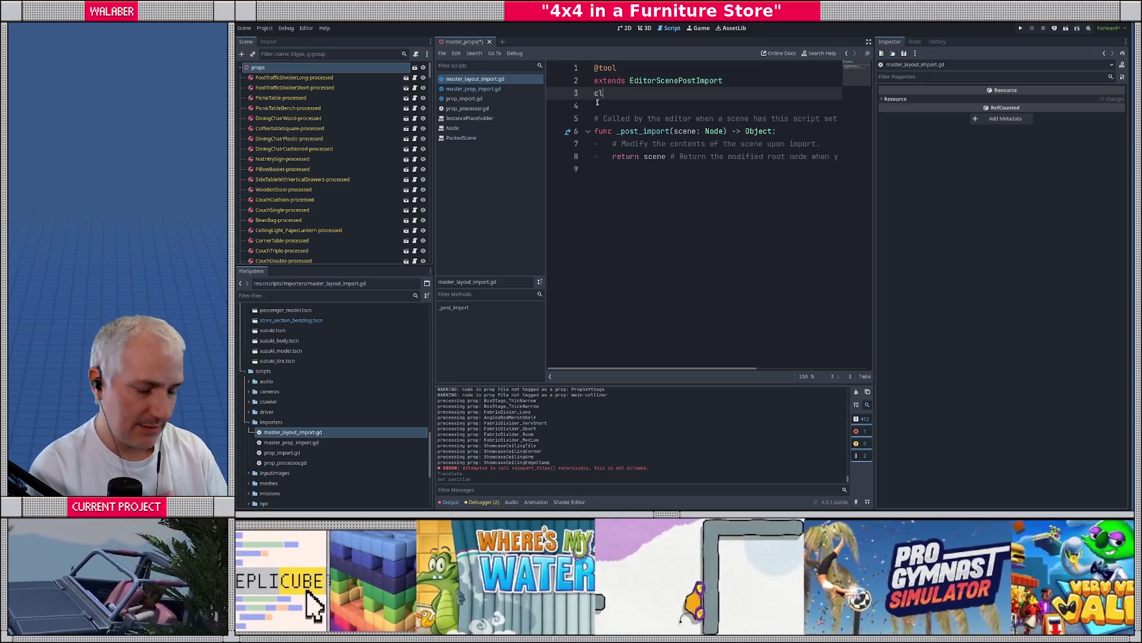
text(ass_name Ma)
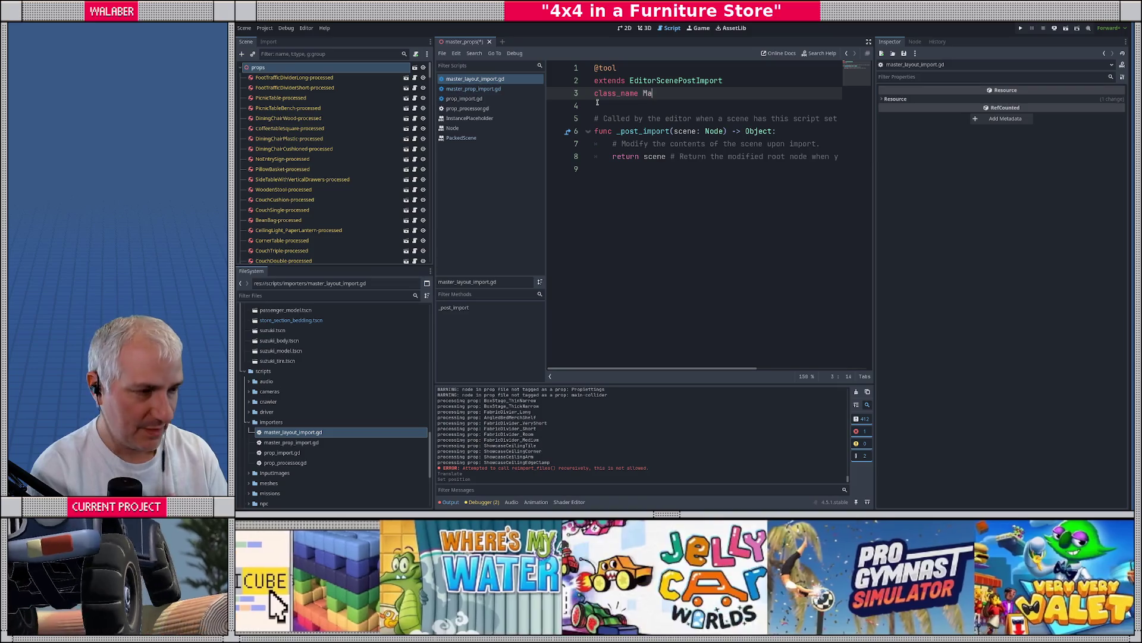
text(sterLayoutImport)
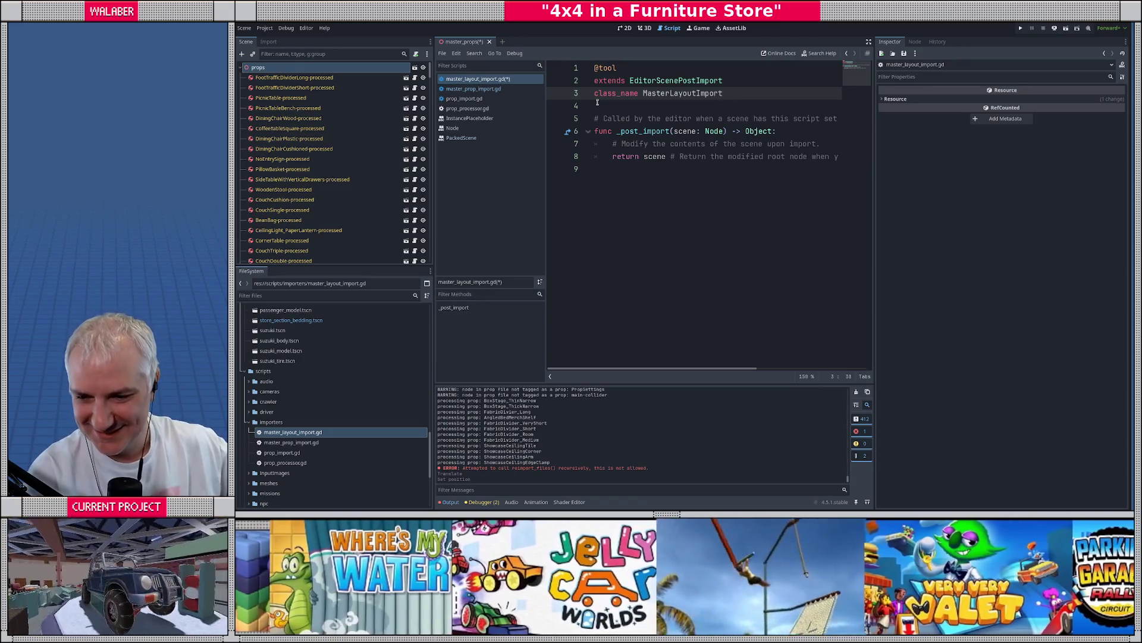
click(617, 104)
key(ctrl+s)
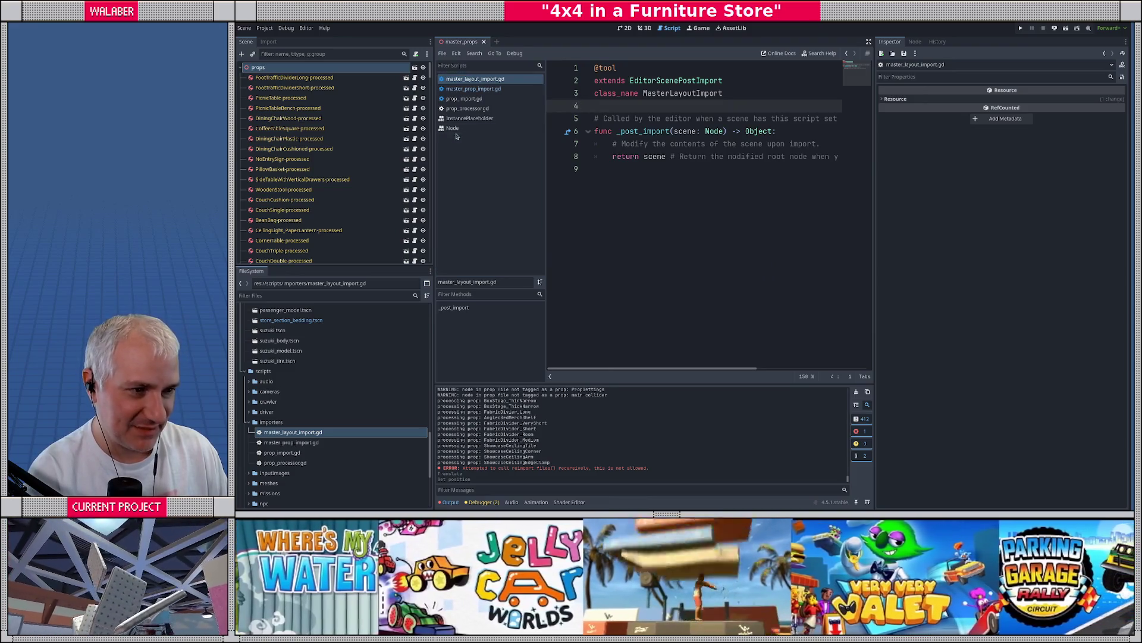
Close the PackedScene, Node and InstancePlaceholder help pages and widen the script editor
middle_click(464, 137)
middle_click(454, 126)
click(453, 119)
middle_click(454, 119)
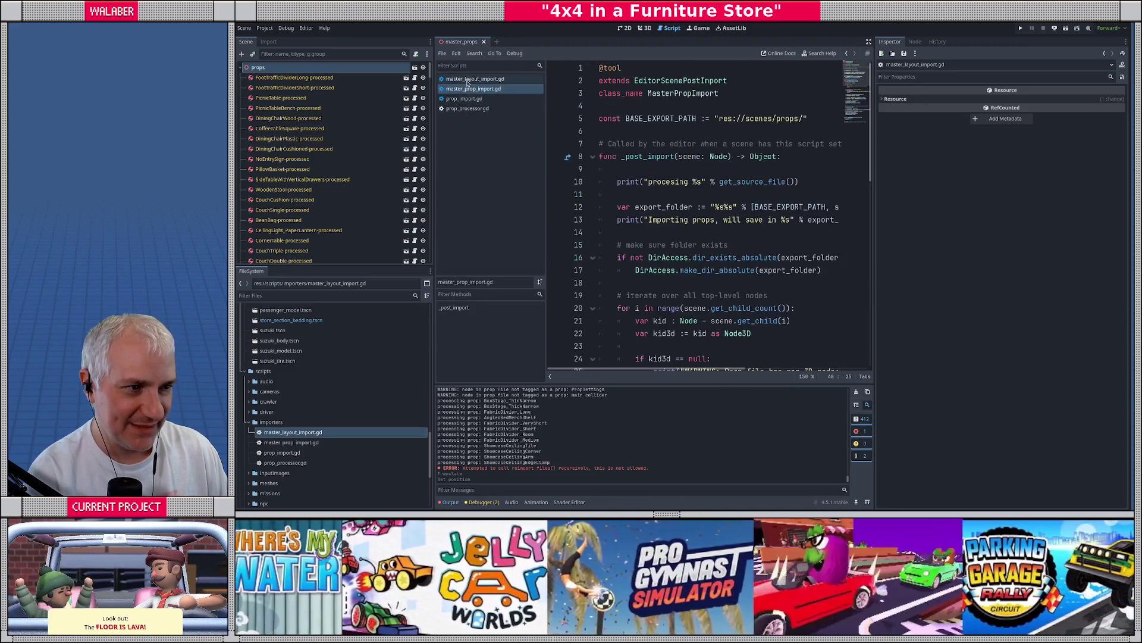
click(475, 78)
click(869, 43)
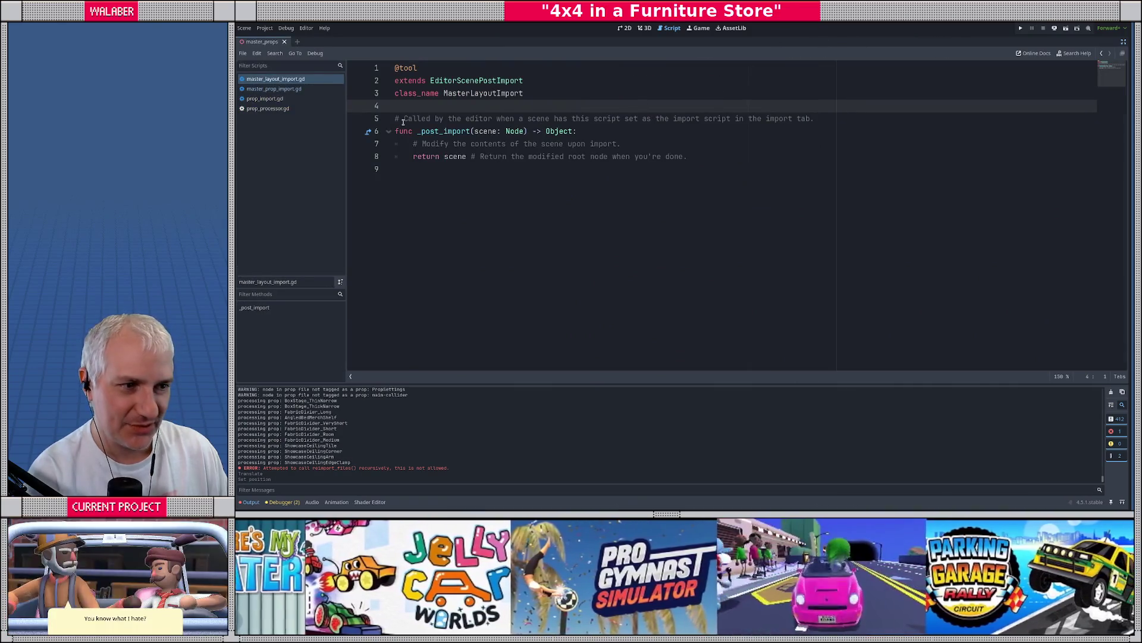
Add the constant PROP_FOLDER := "res://scenes/props/props/" below line 4
click(403, 122)
click(419, 171)
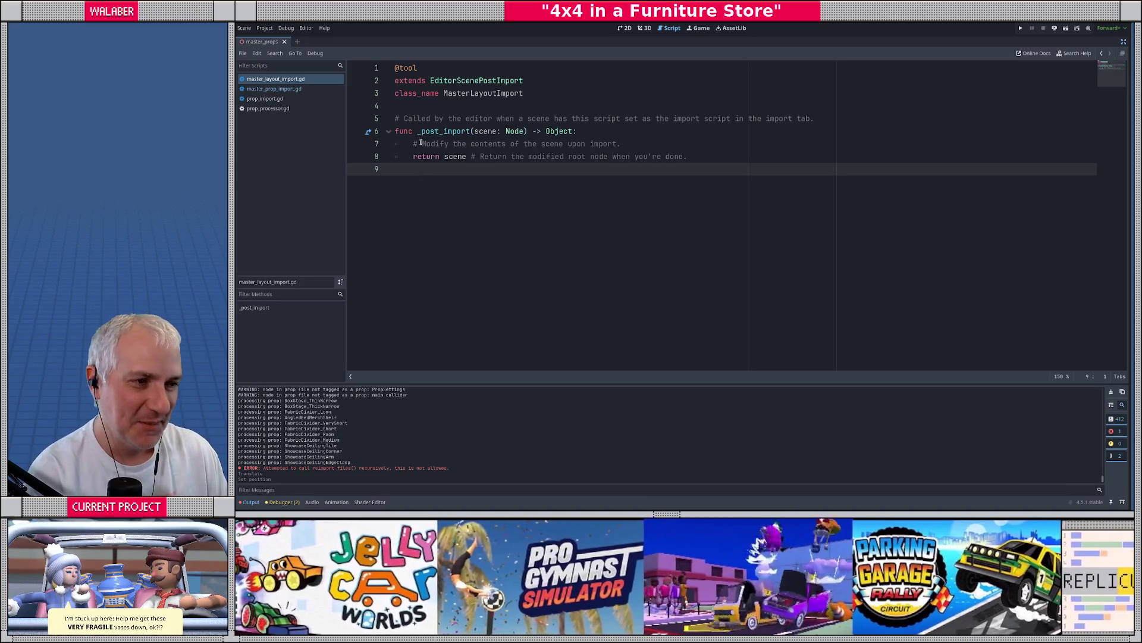
click(416, 107)
key(Return)
text(c)
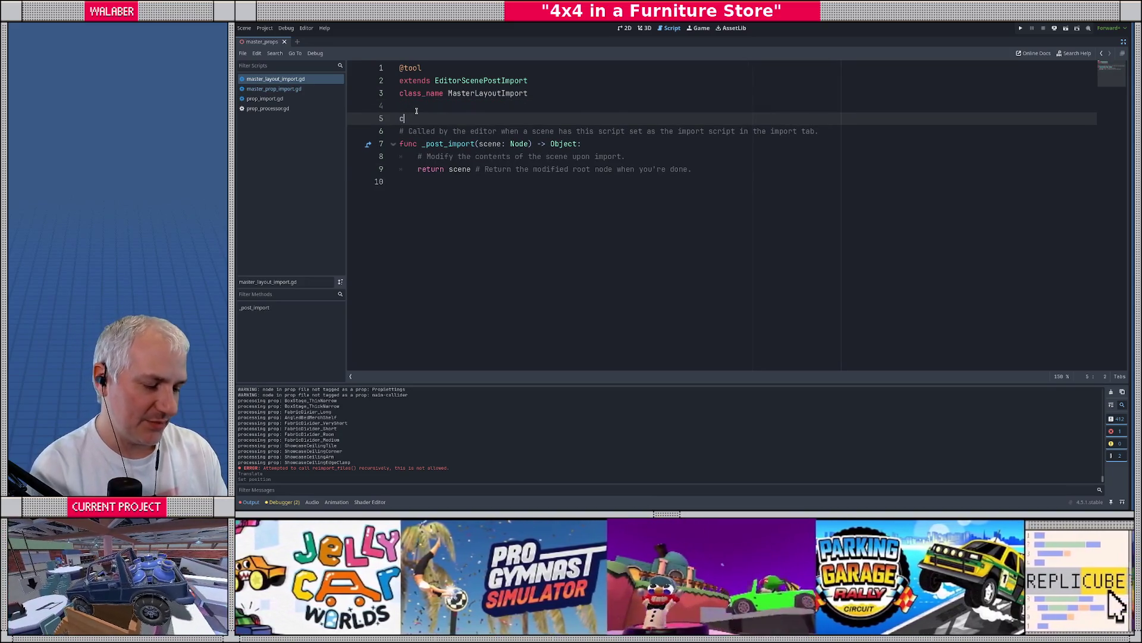
text(onst PROP_)
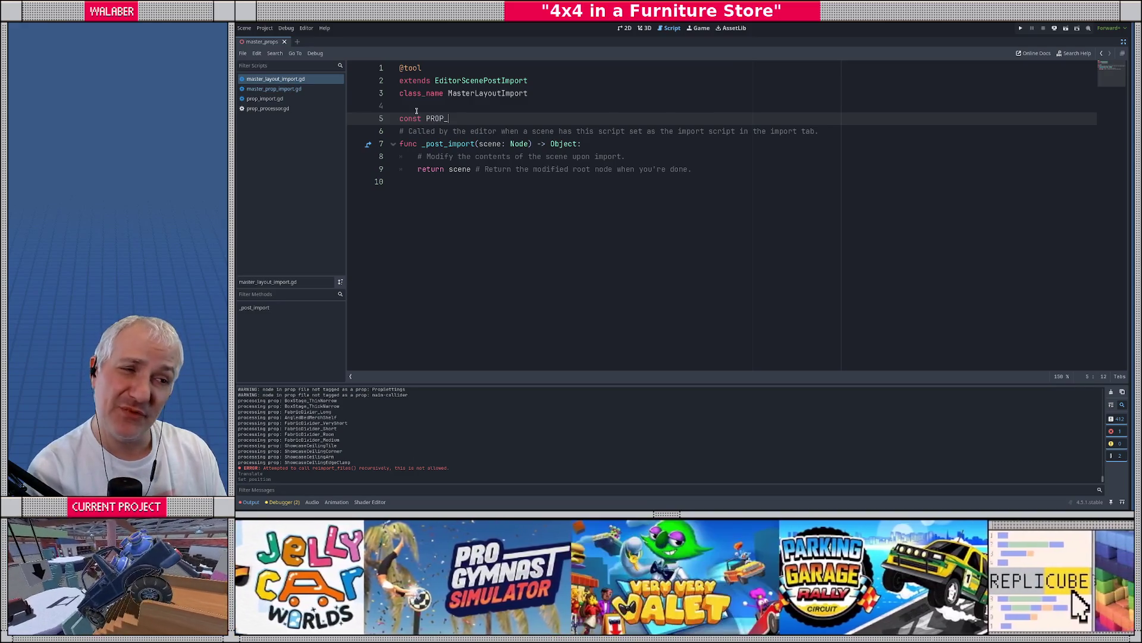
text(FOLDER := "r)
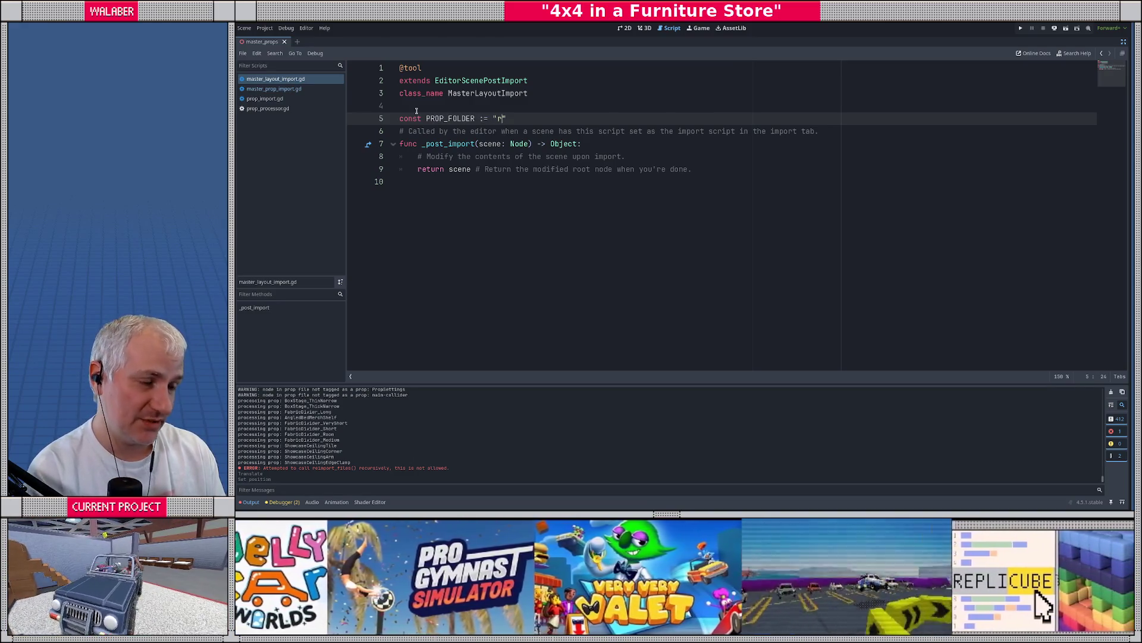
text(es://scenes/prop)
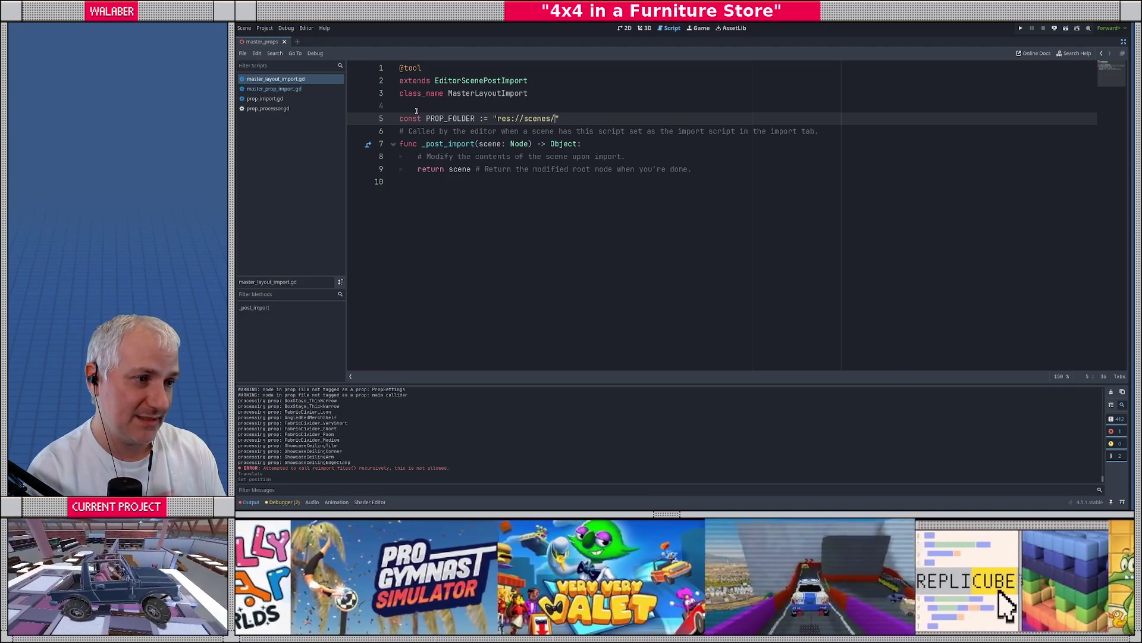
text(s/props/)
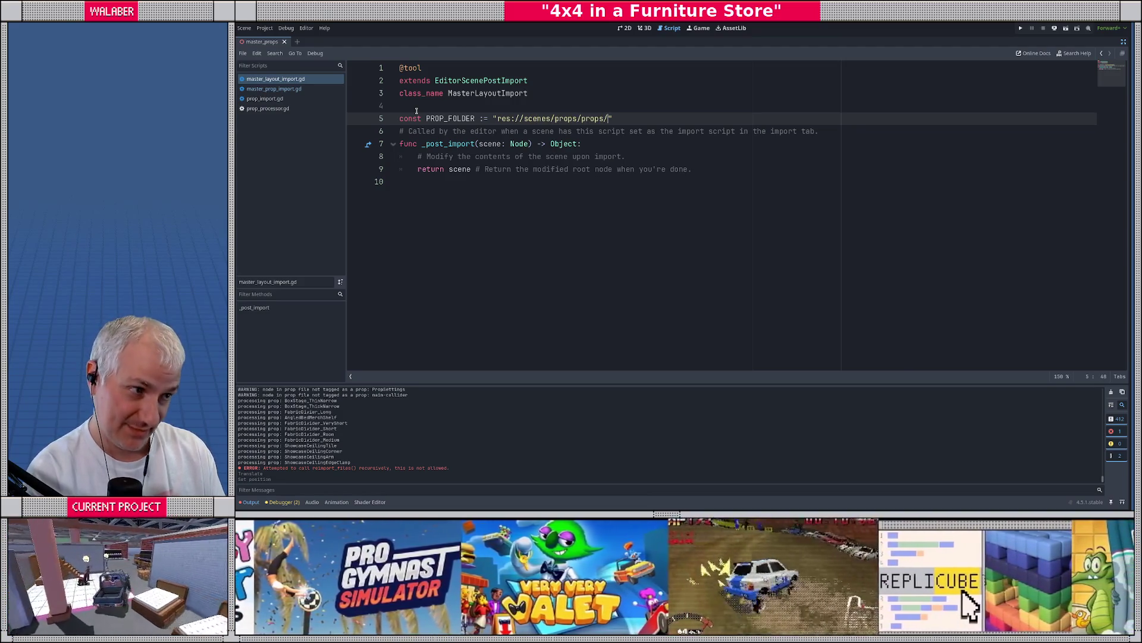
key(End)
key(Return)
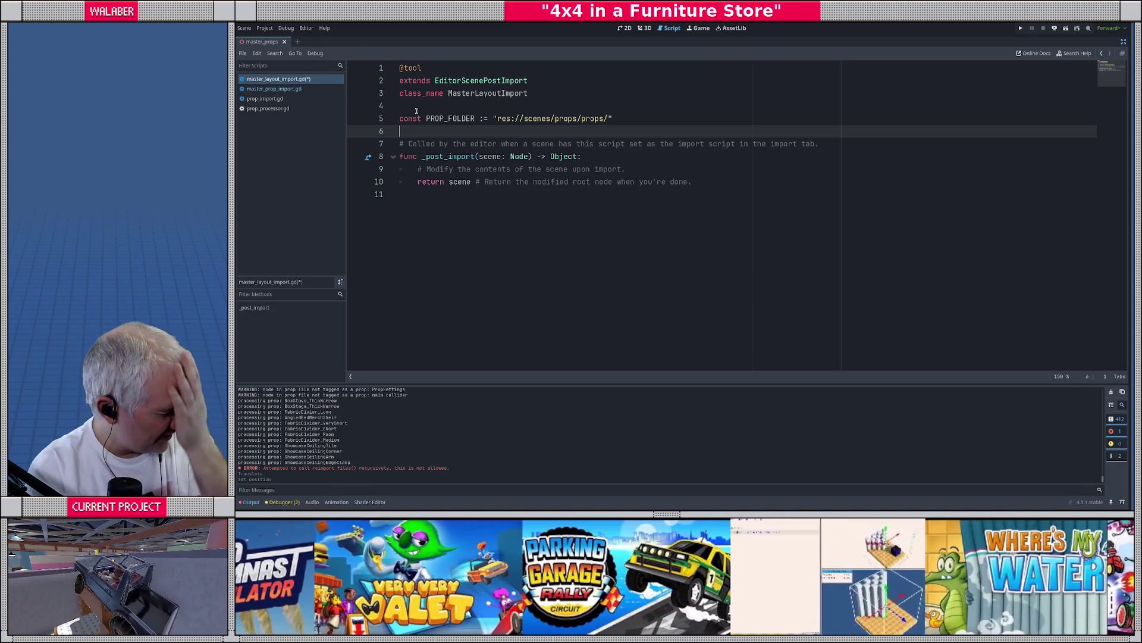
Replace the placeholder comment with one about swapping prop instances, ending 'different instances lol'
click(626, 171)
key(shift+Home)
key(BackSpace)
key(Return)
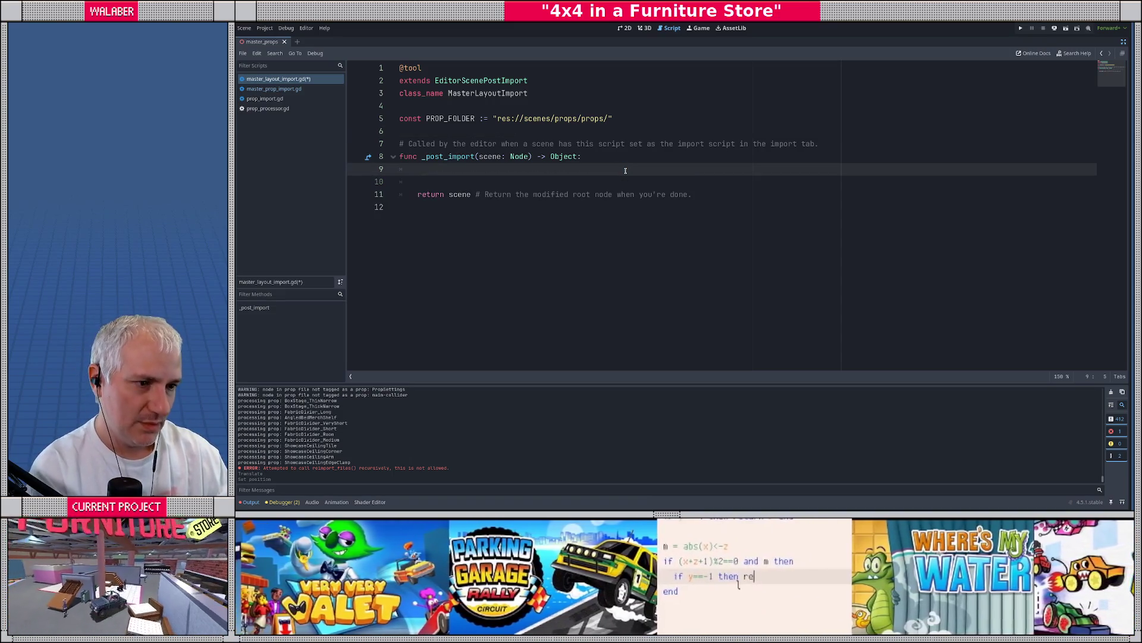
key(Return)
text(wap )
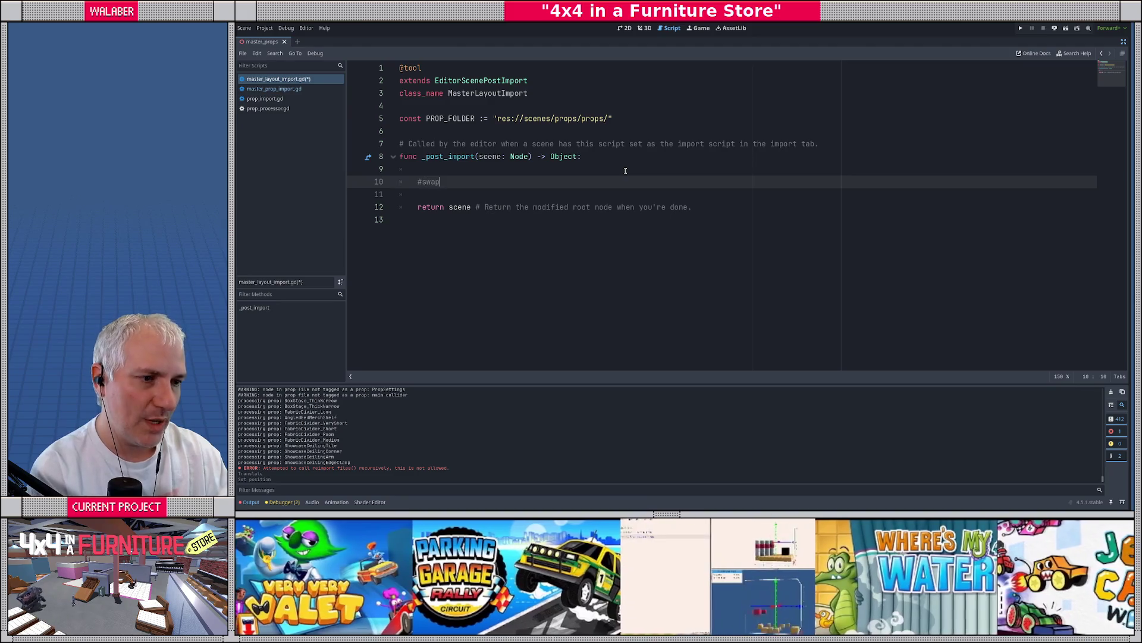
text(out prop)
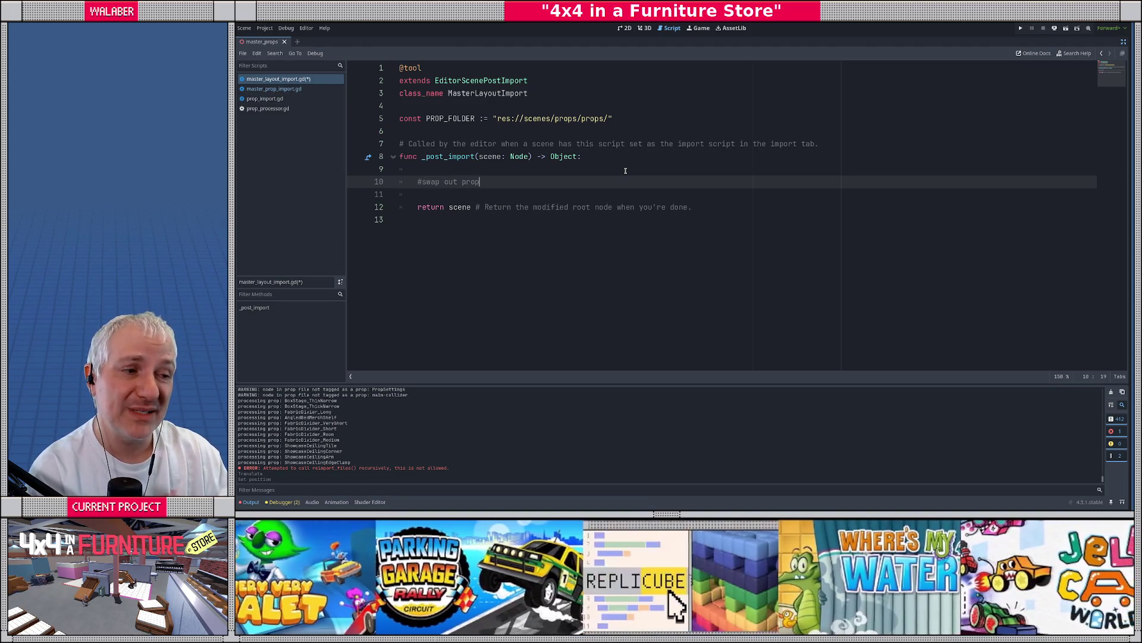
text( instances with)
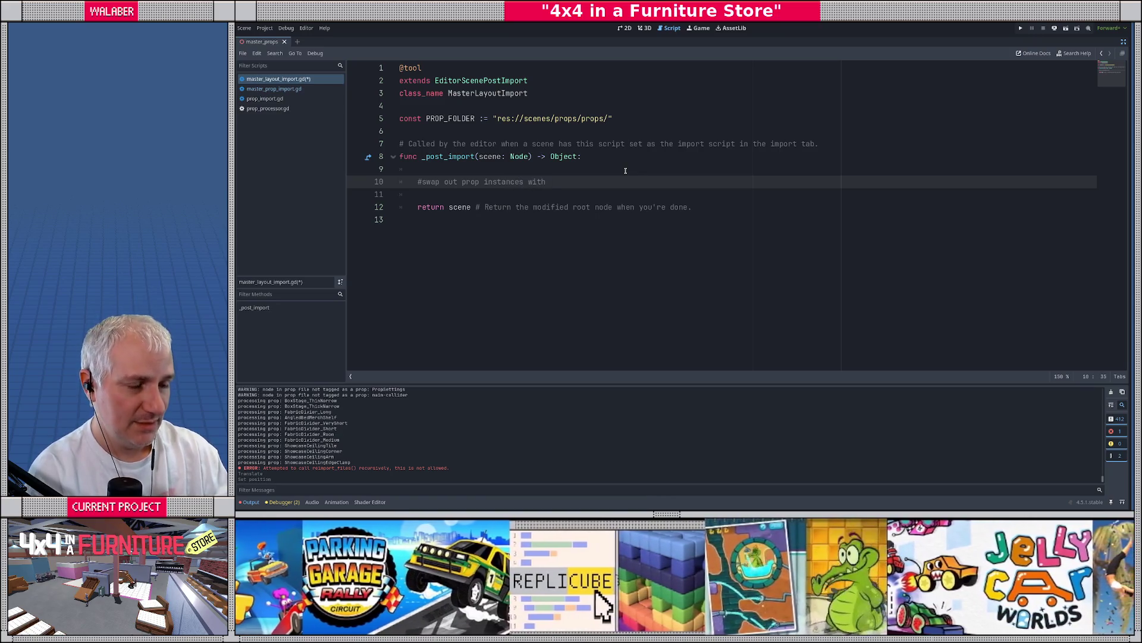
key(BackSpace)
text(, you kn)
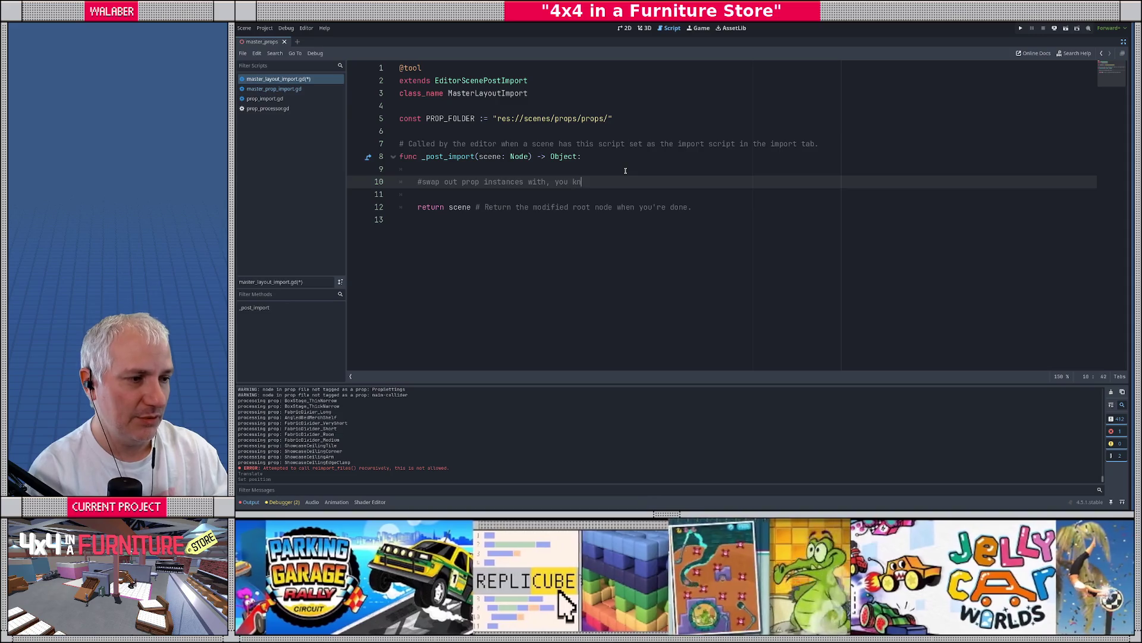
text(ow, different instance)
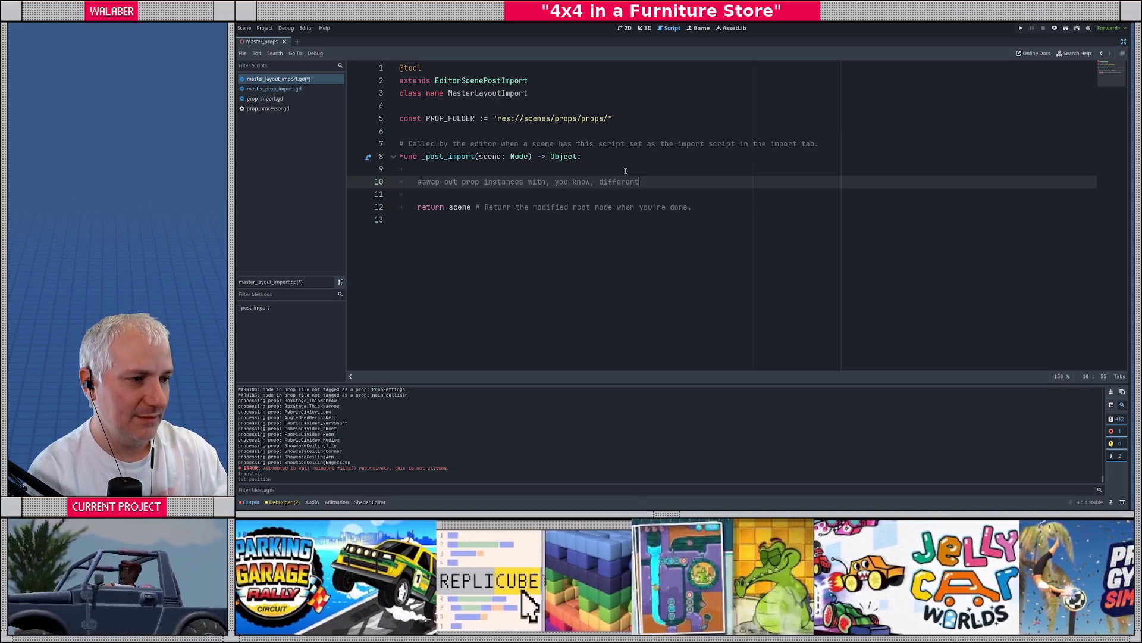
key(BackSpace)
text(s )
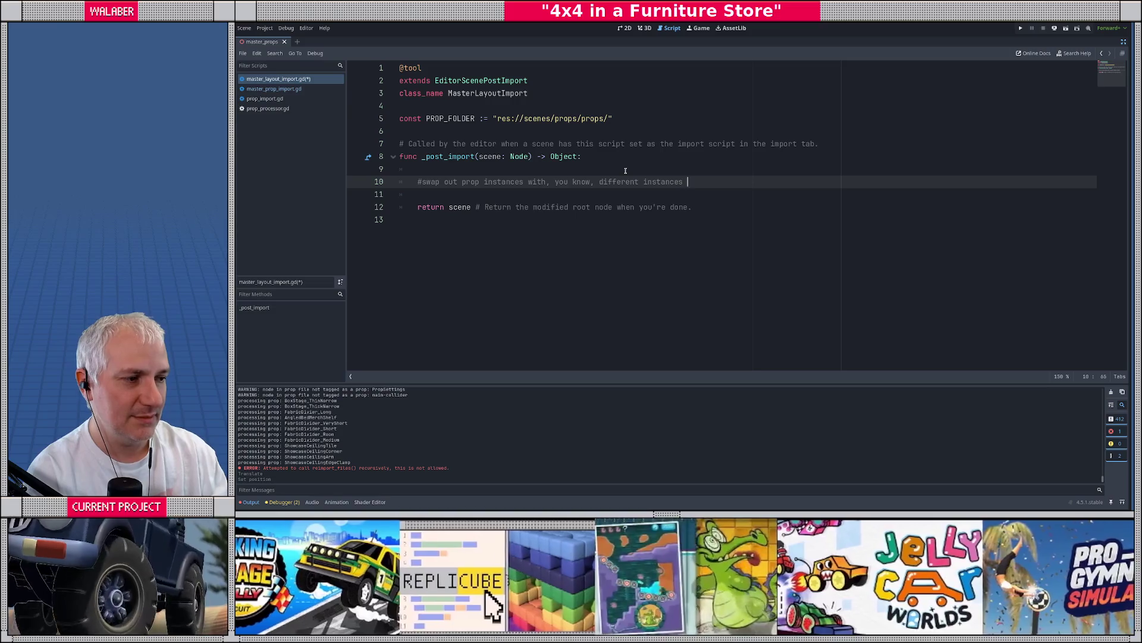
text(lol)
key(Return)
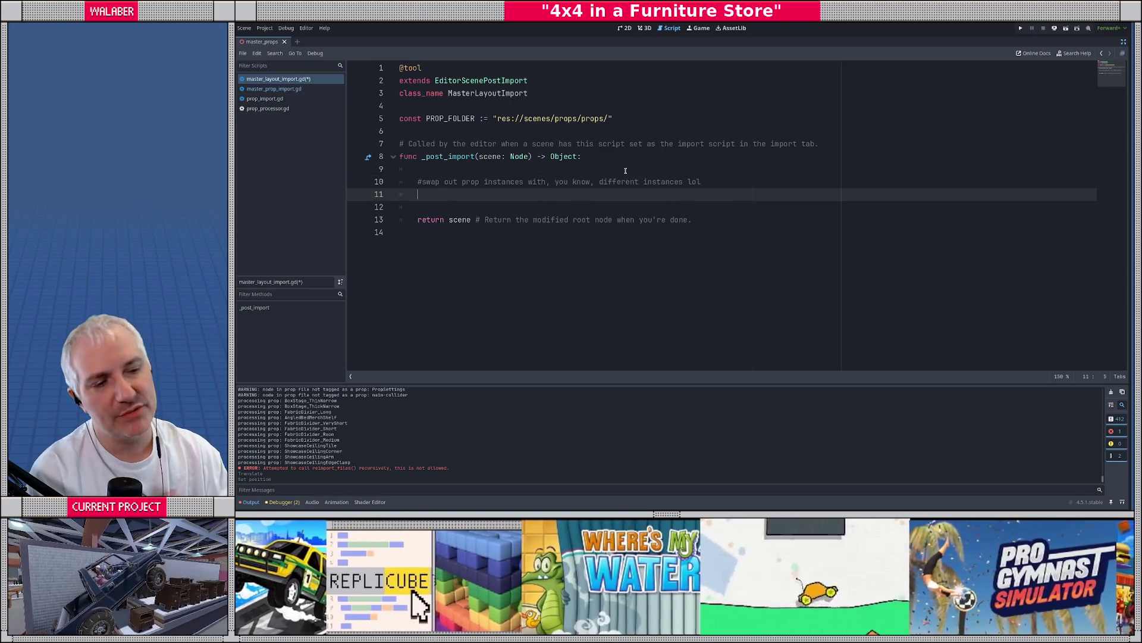
Add a for loop over range(scene.get_child_count())
text(for i in rang)
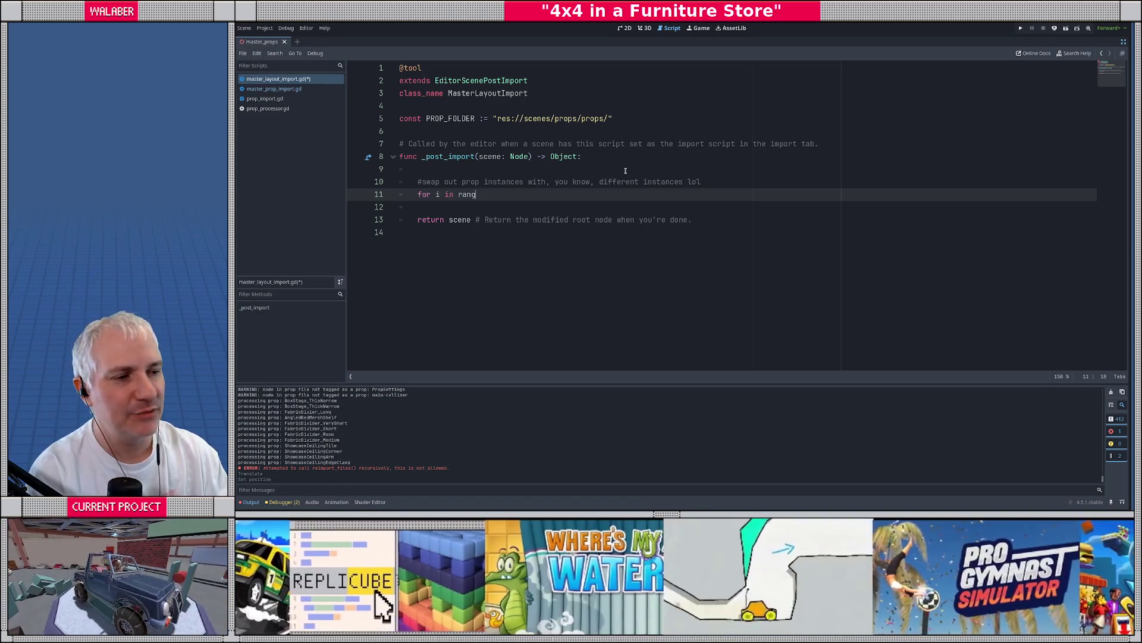
text(e(scene.get_child_)
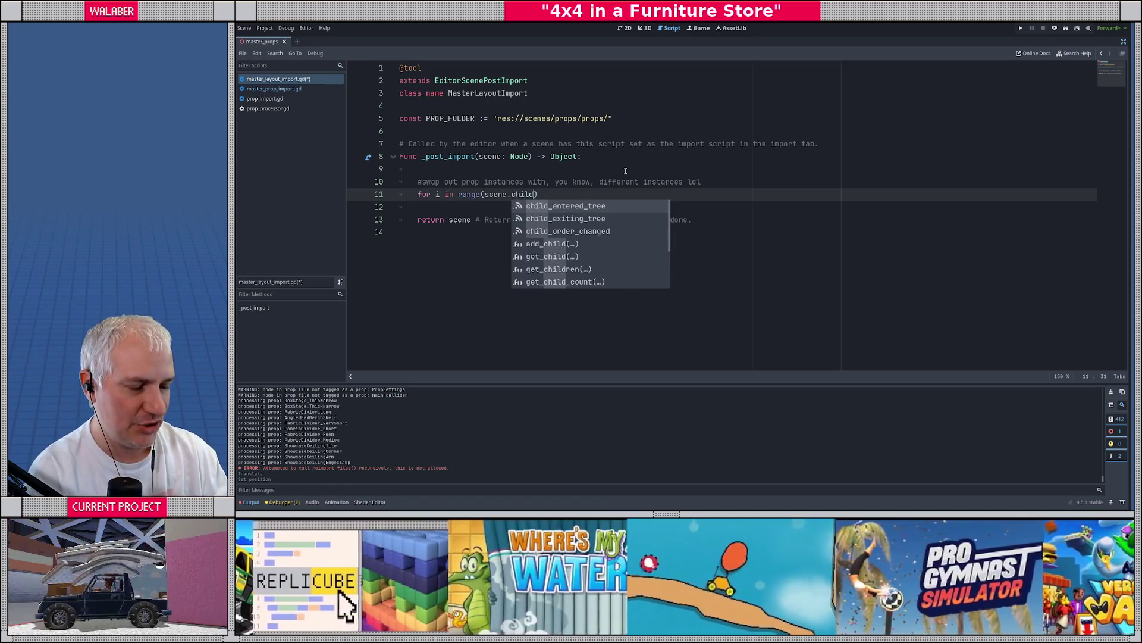
text(cou)
key(Return)
text()):)
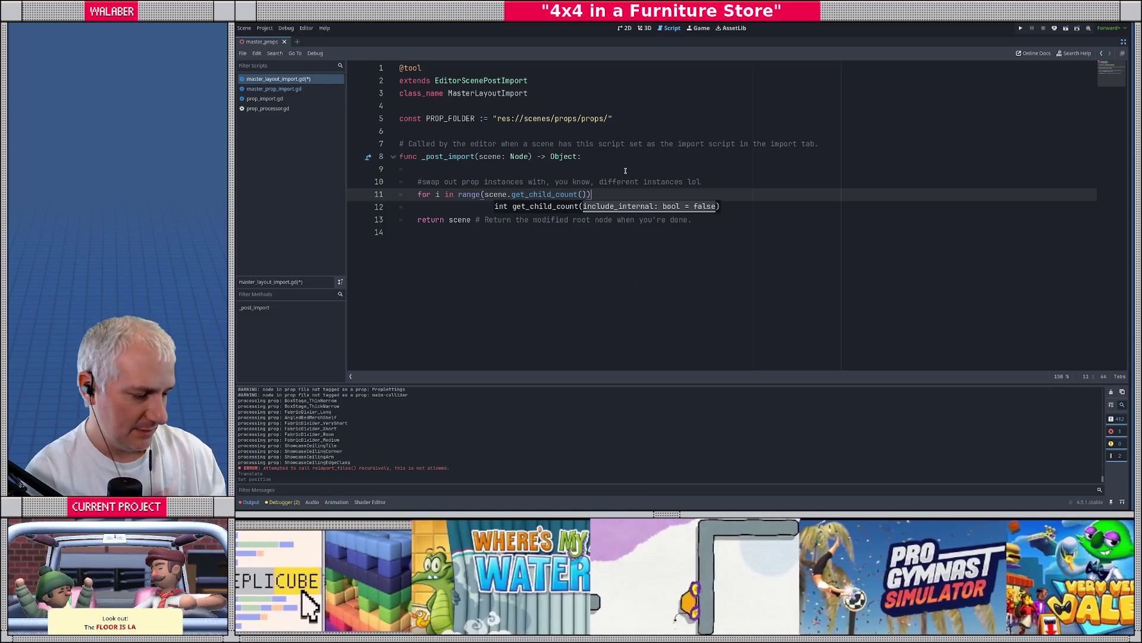
key(Return)
Inside the loop, declare var kid : Node = scene.get_child(i) and begin var kid3d := kid as Node3D
text(var kid)
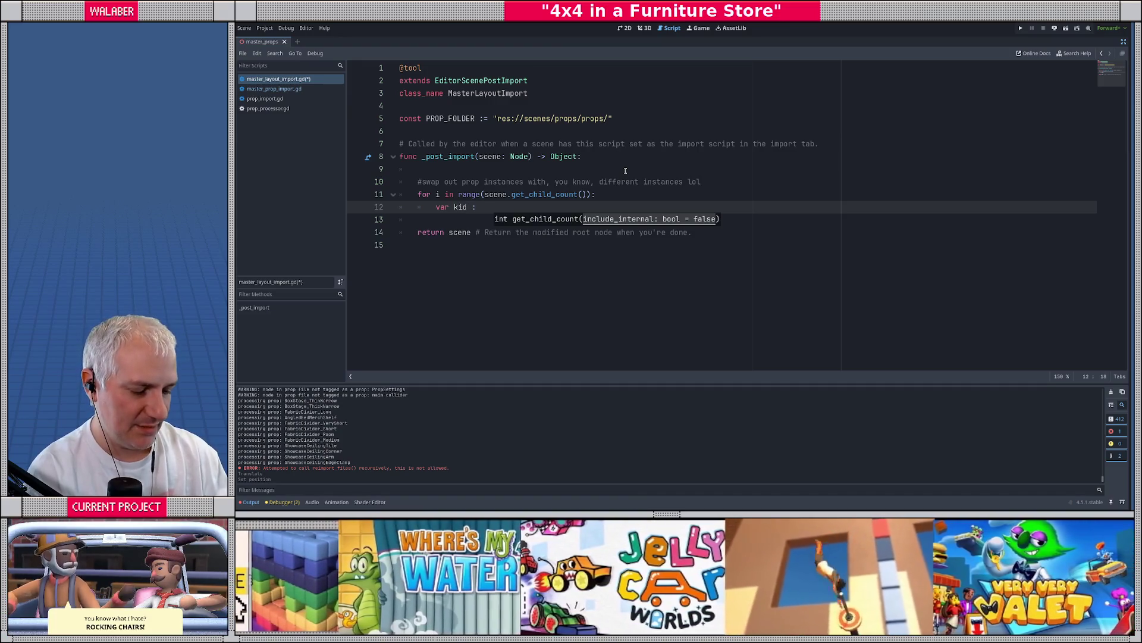
text( : Node)
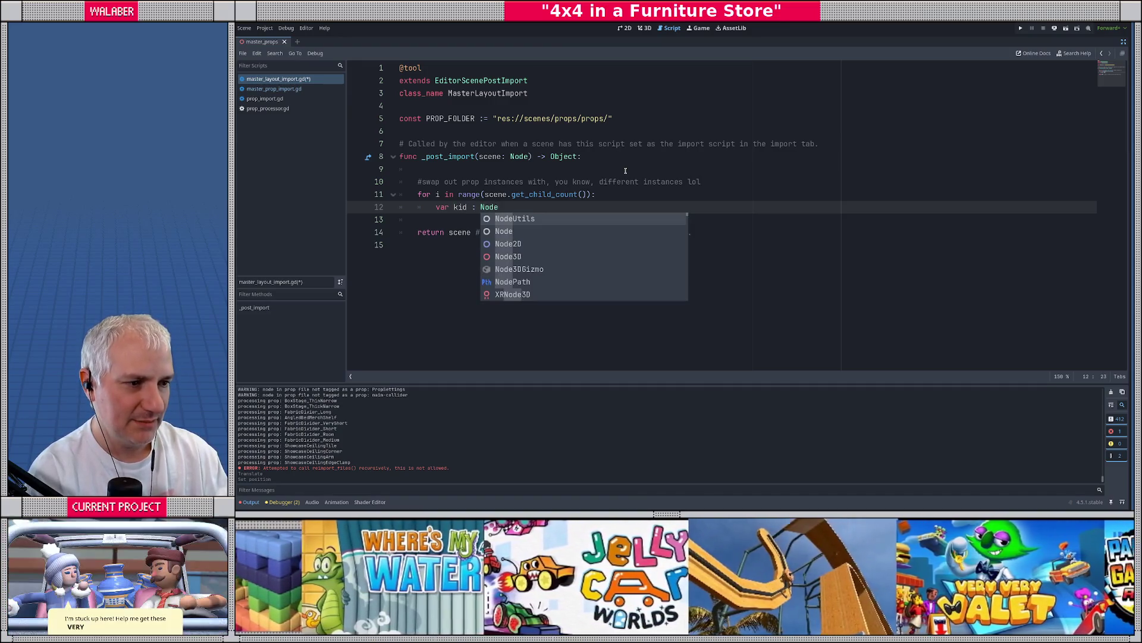
key(Escape)
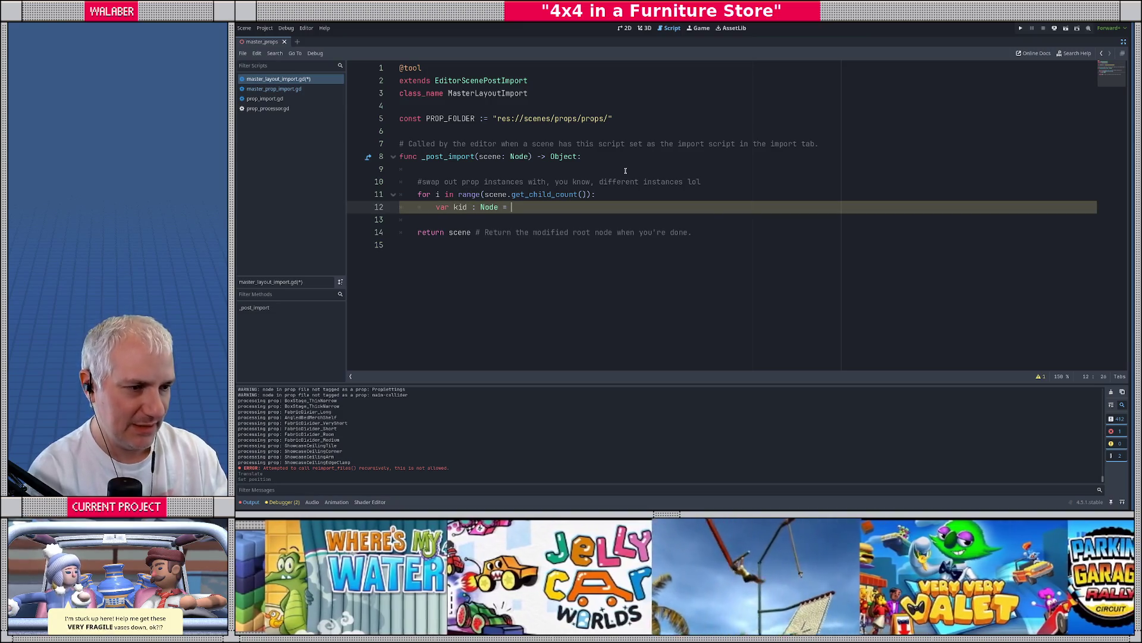
text(scene.get_sh)
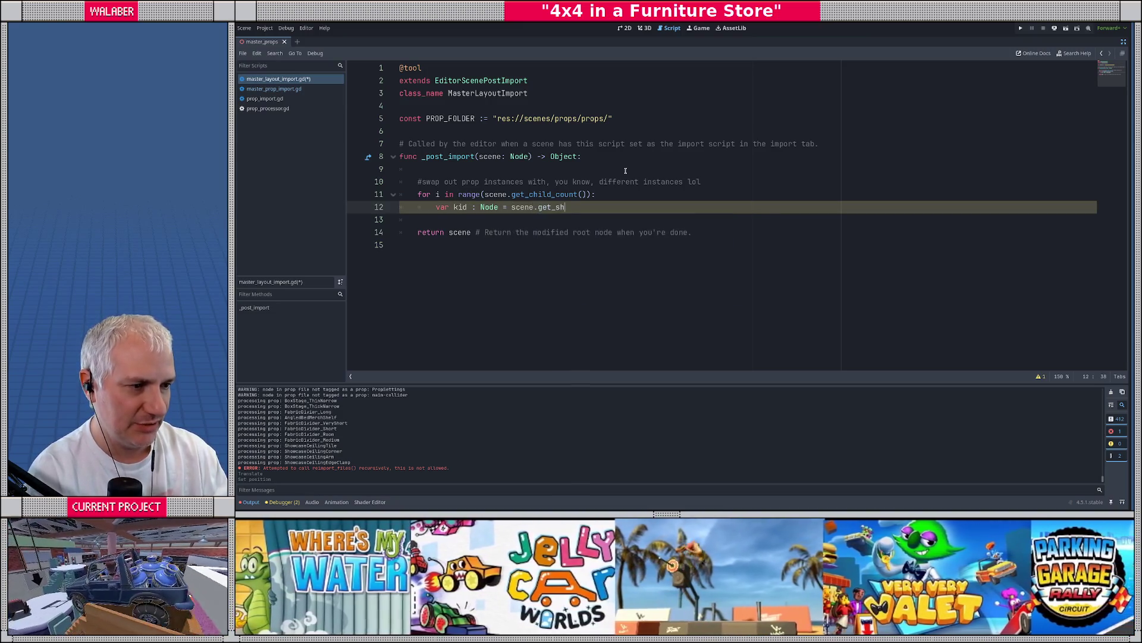
key(BackSpace)
key(BackSpace)
text(ch)
key(Return)
text(ild(i)
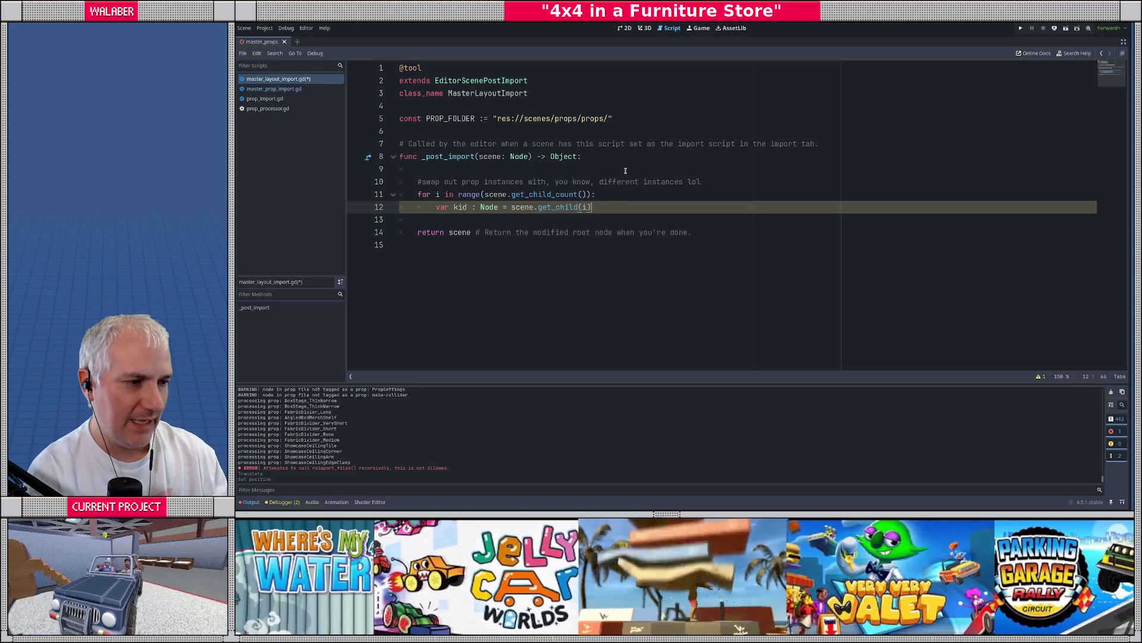
key(Return)
text(var )
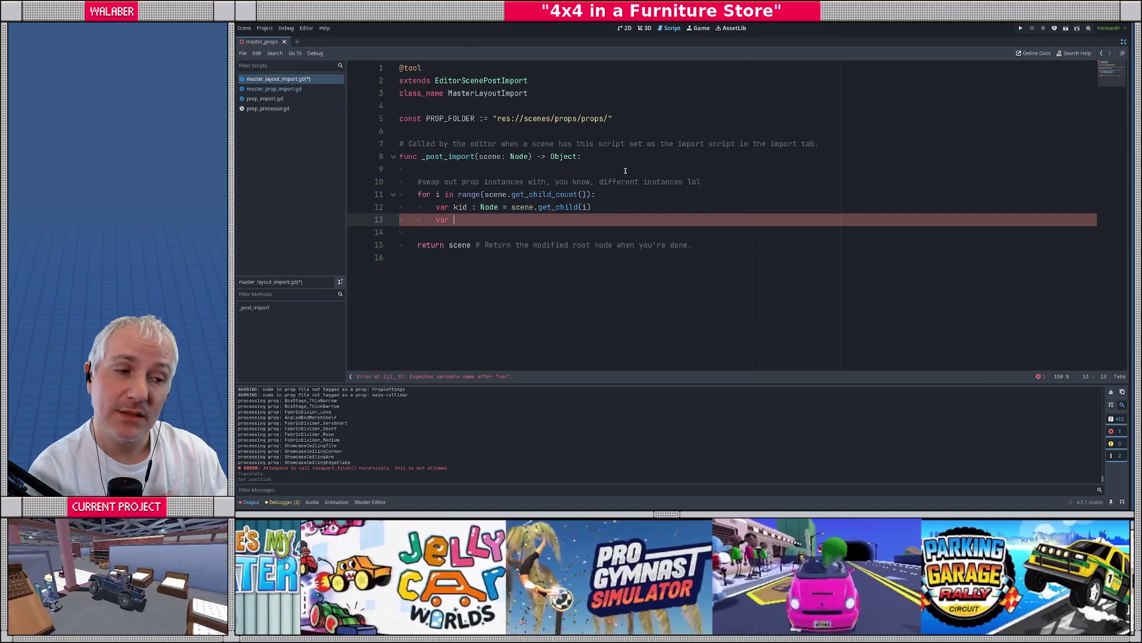
text(kid3d := )
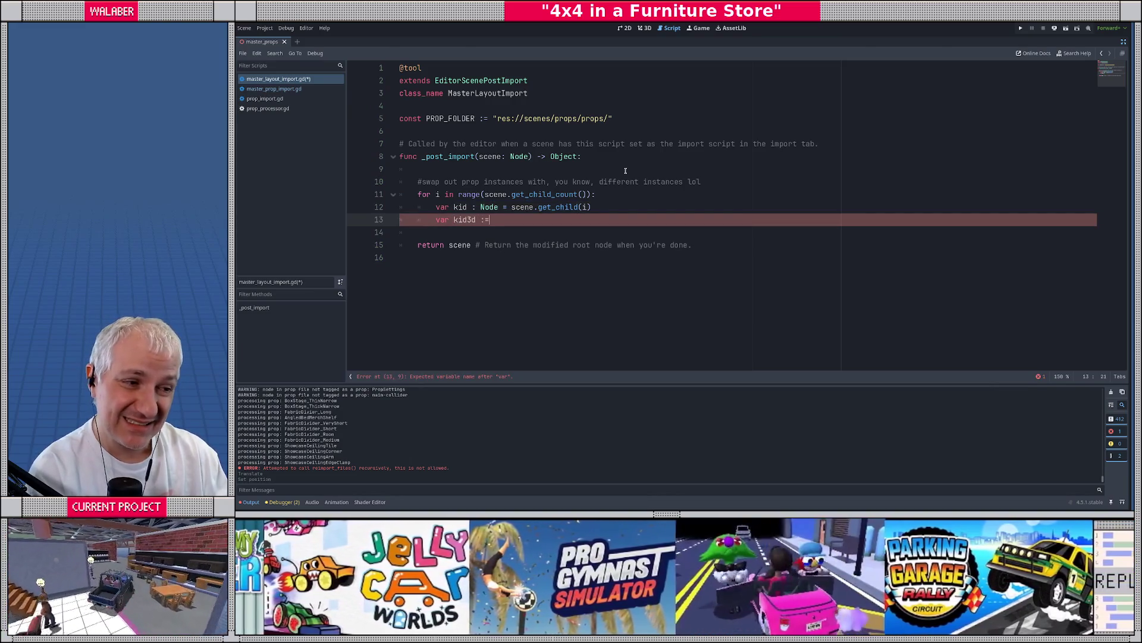
text(kid as )
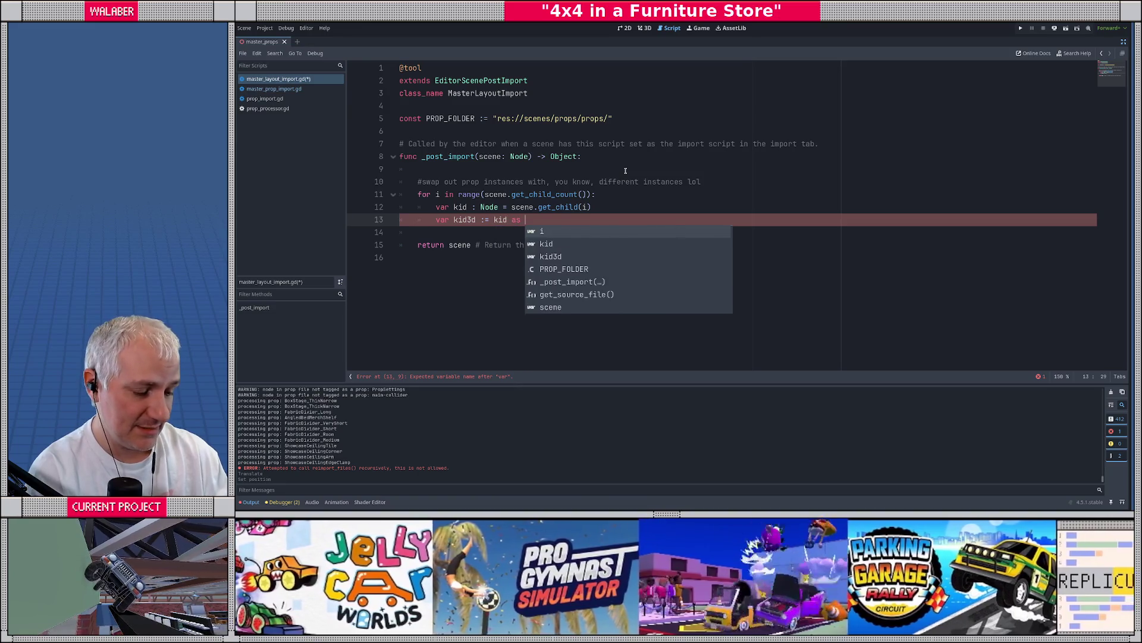
text(Node3D)
Complete the kid3d cast and add an if kid3d: block with the comment '# is this a Prop?!?!?!'
key(Return)
key(Return)
text(i)
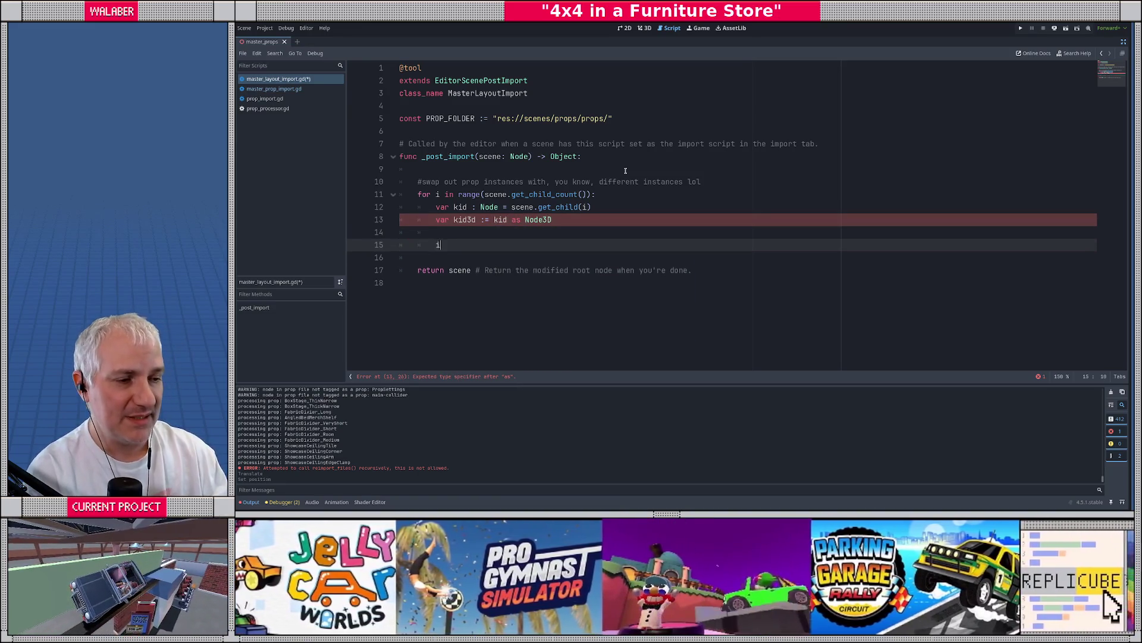
text(f kid3d)
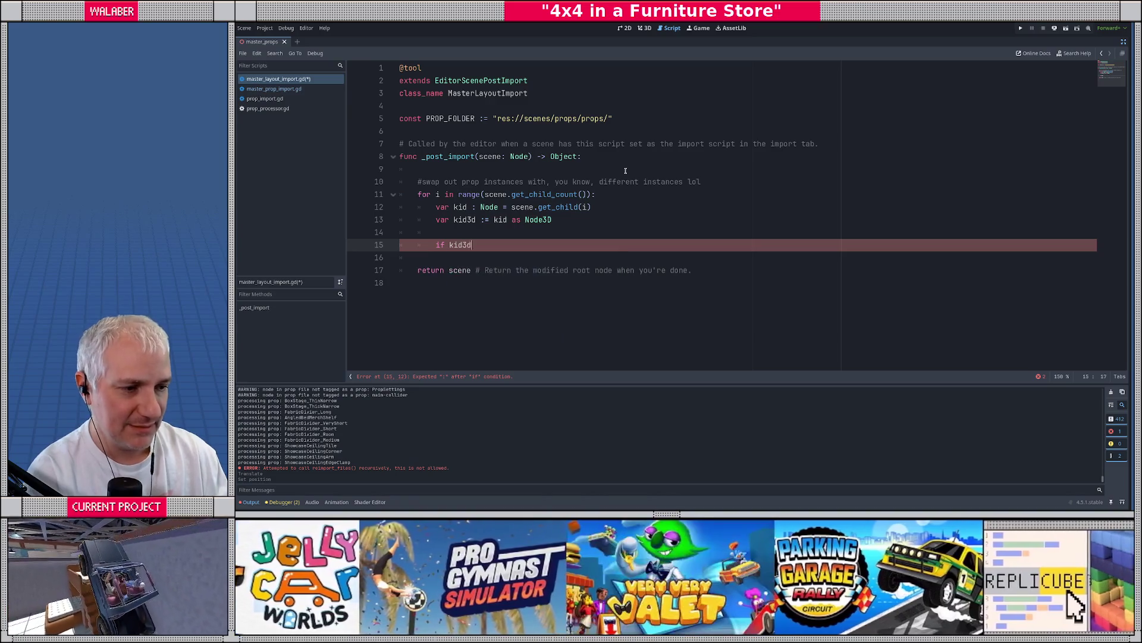
text(:)
key(Return)
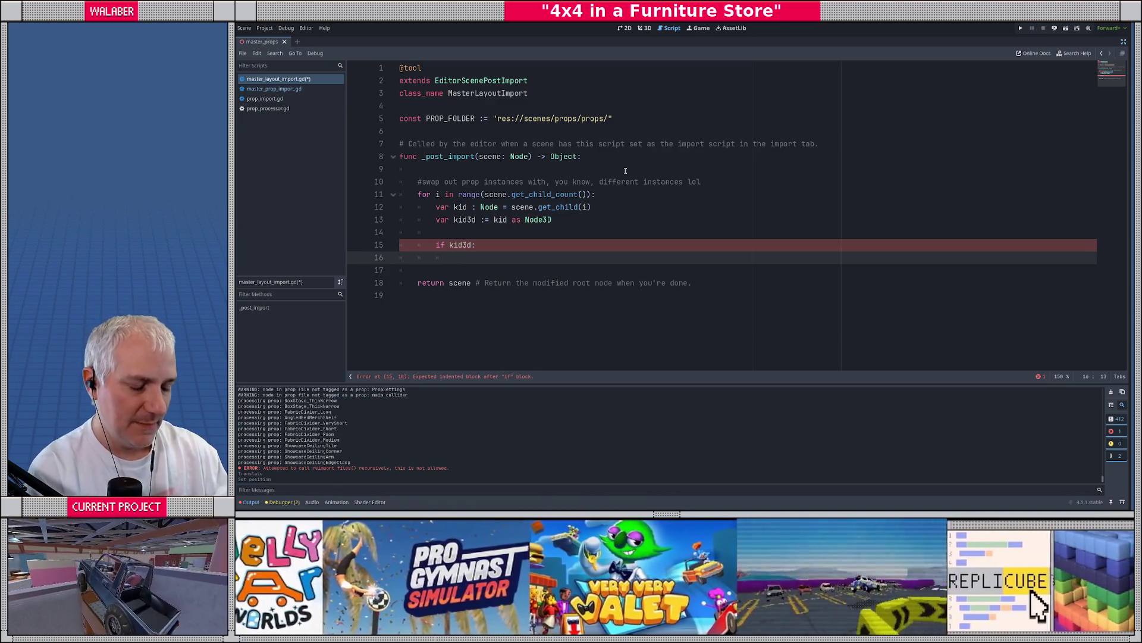
text(# is this a)
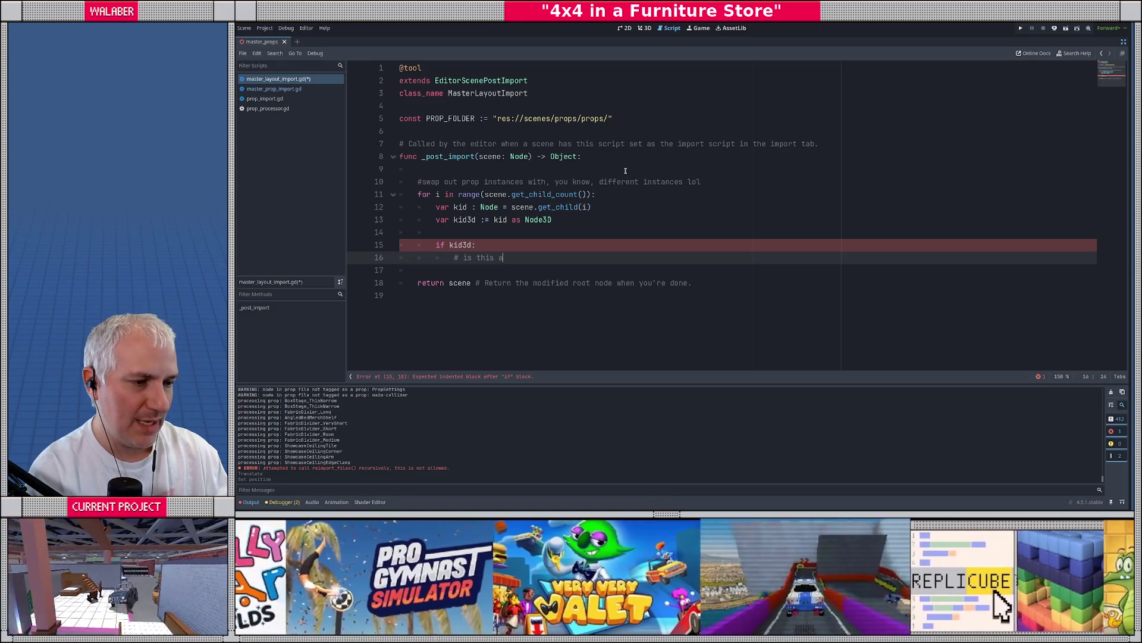
text( Prop?!?!?!)
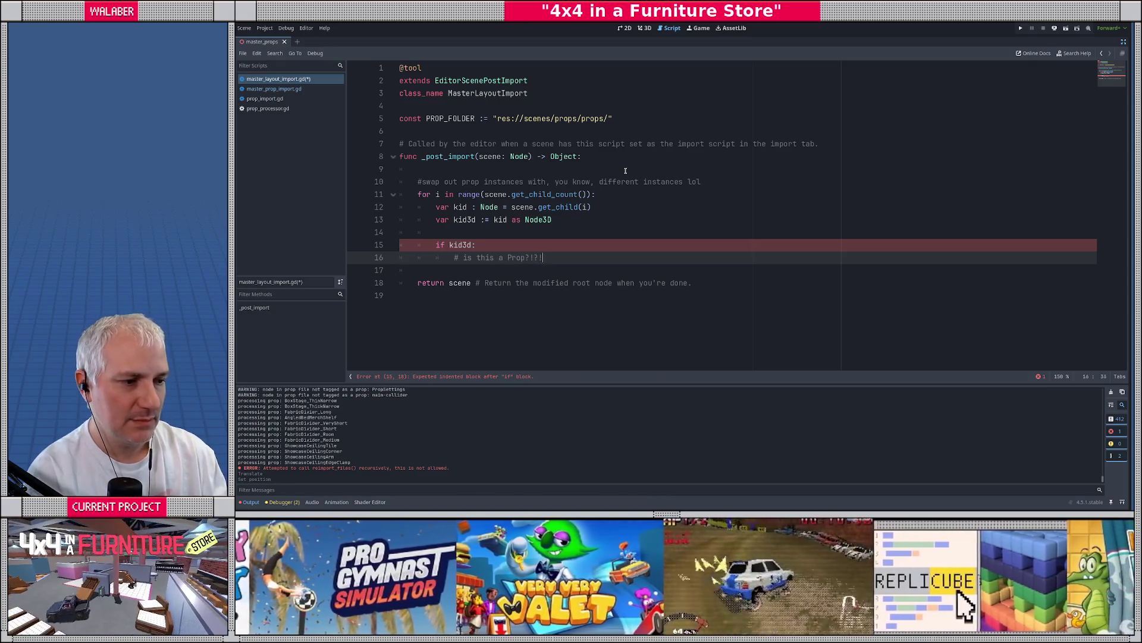
key(Return)
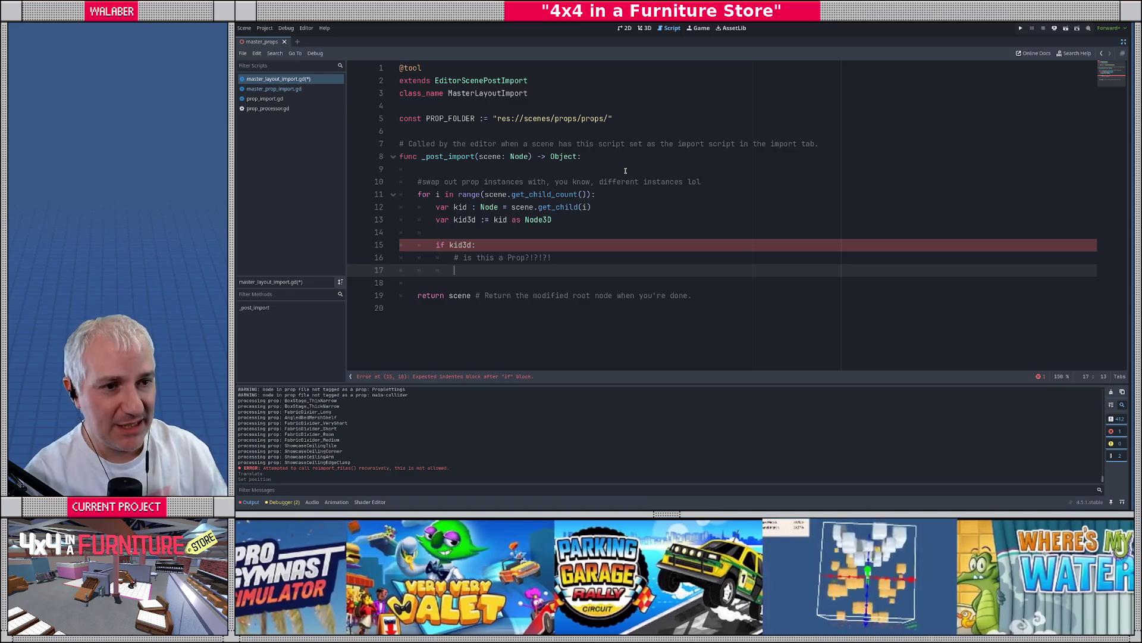
Leave distraction-free mode, create a New Inherited Scene from layout.glb and start saving it
click(1124, 41)
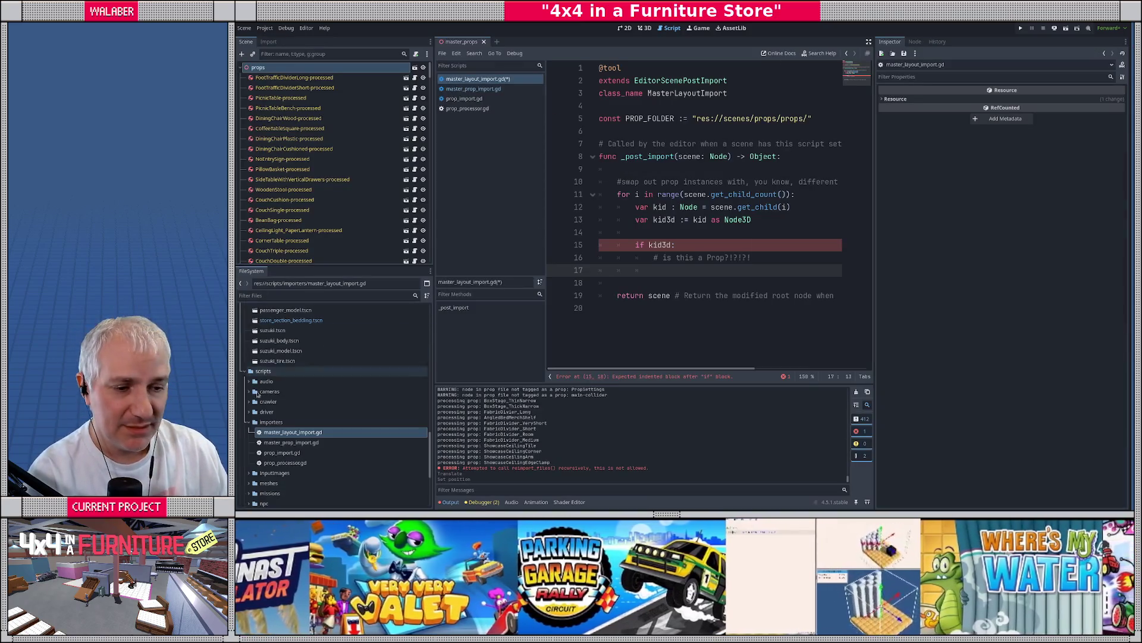
scroll(343, 349, up, 10)
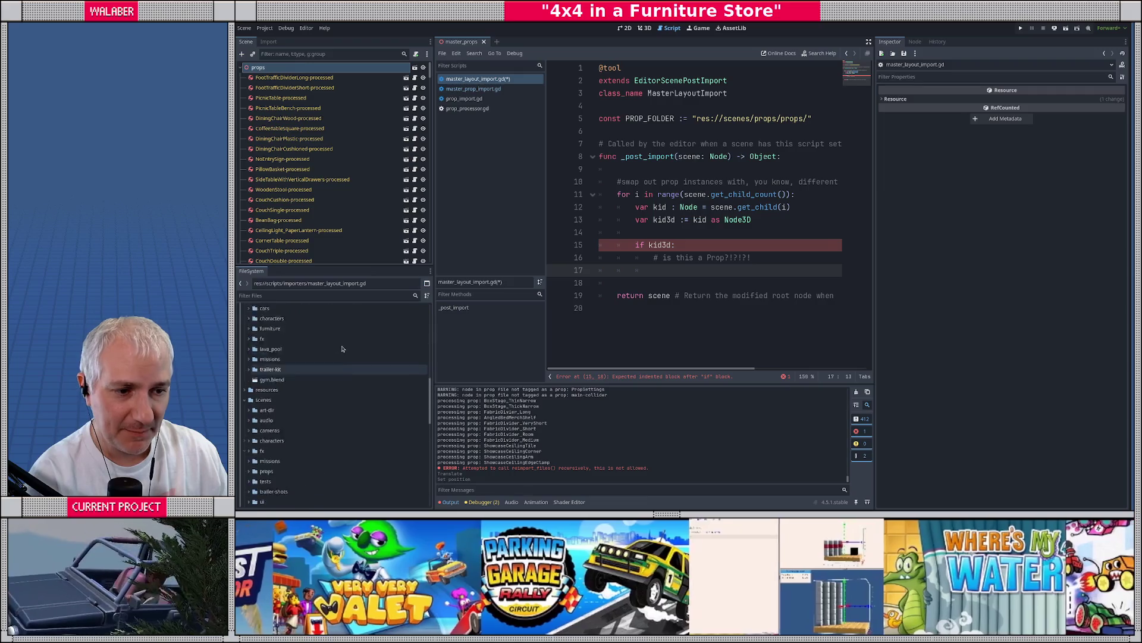
scroll(342, 349, up, 10)
right_click(280, 373)
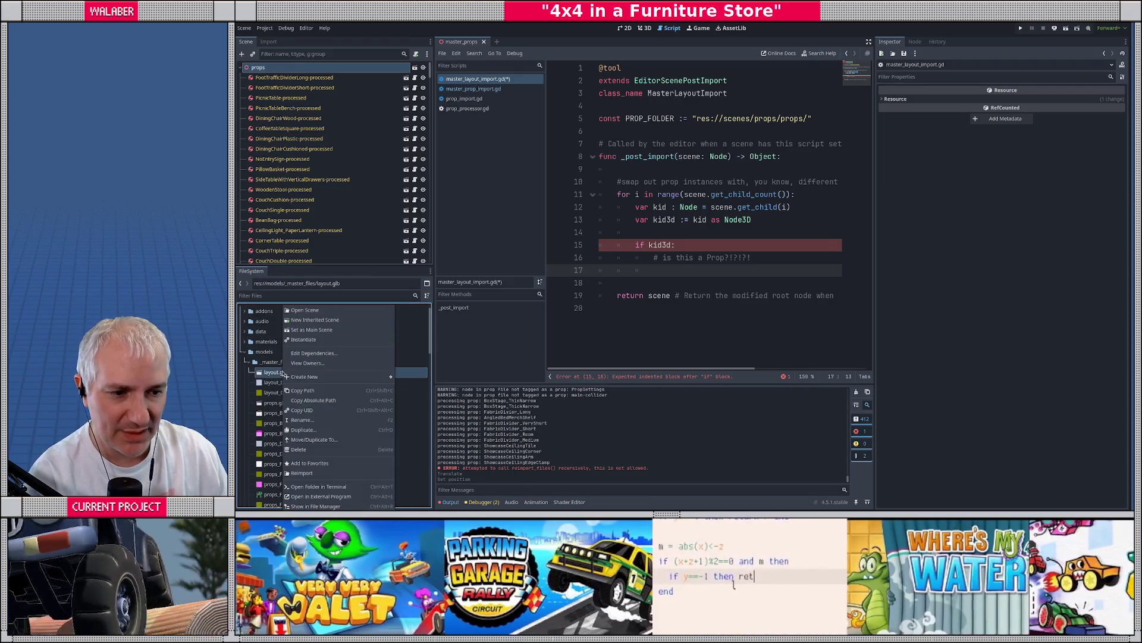
key(Return)
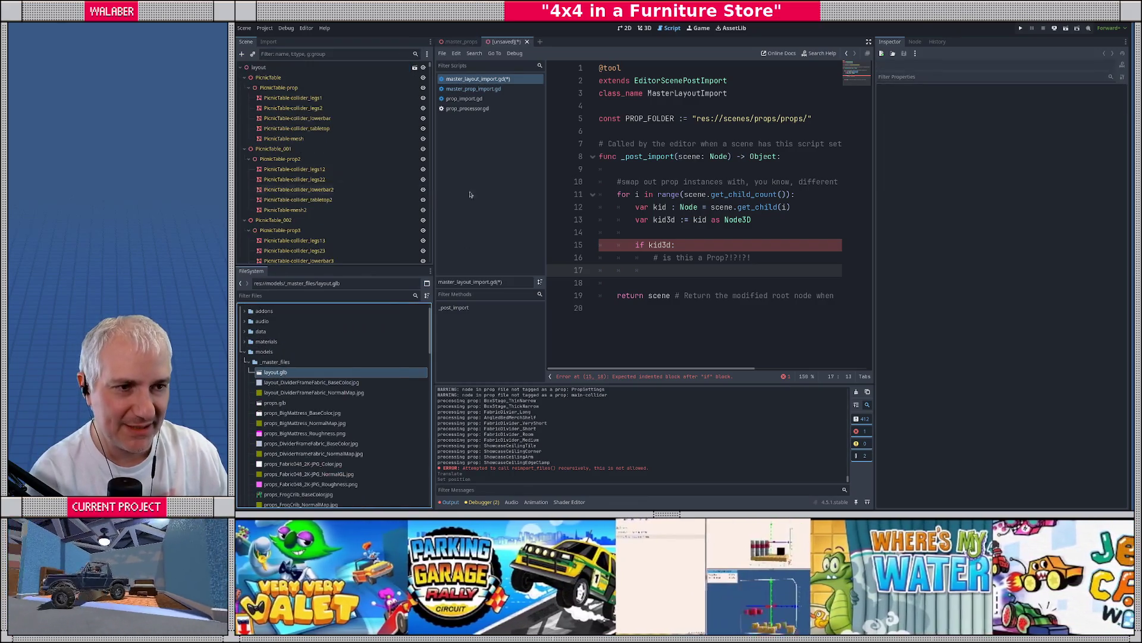
key(ctrl+s)
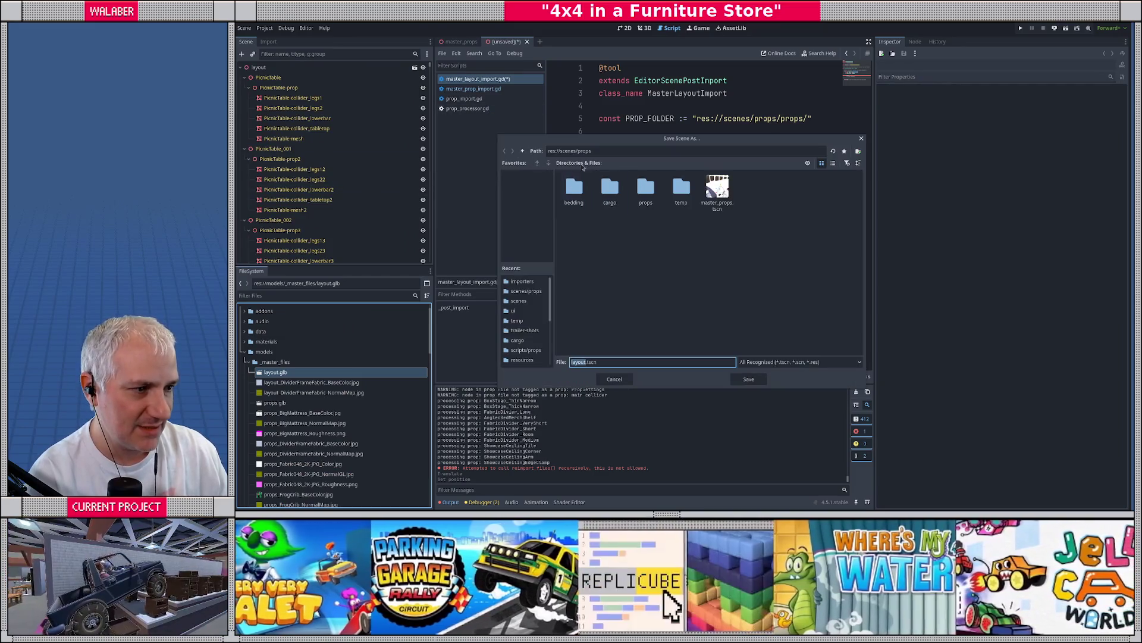
Point the save dialog to res://scenes and rename the file to store_layout.tscn
click(522, 150)
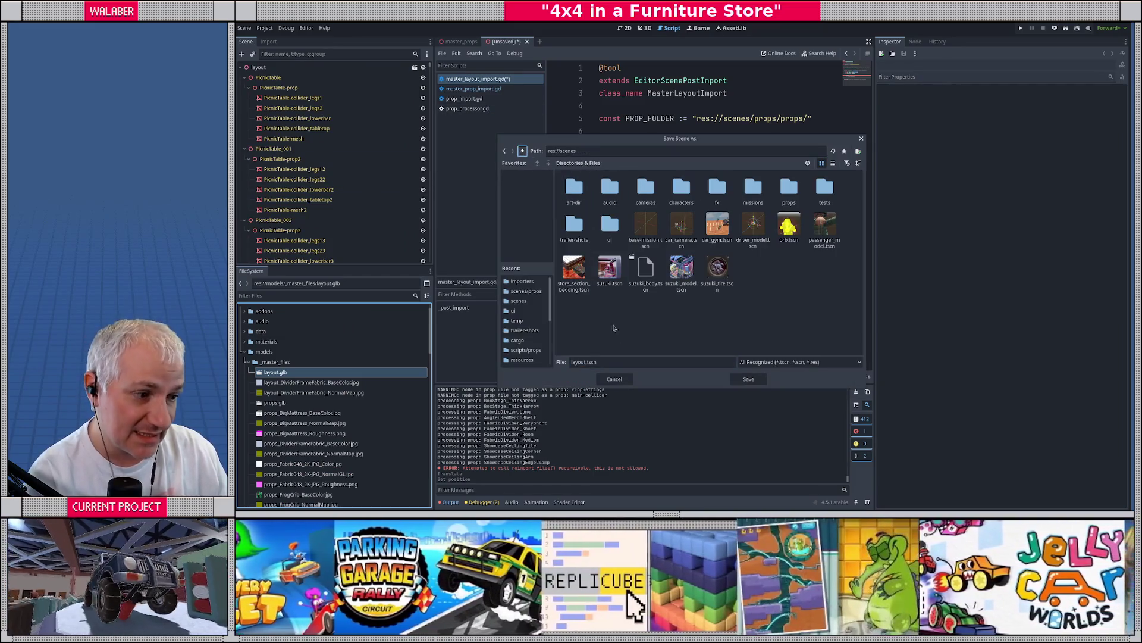
click(608, 361)
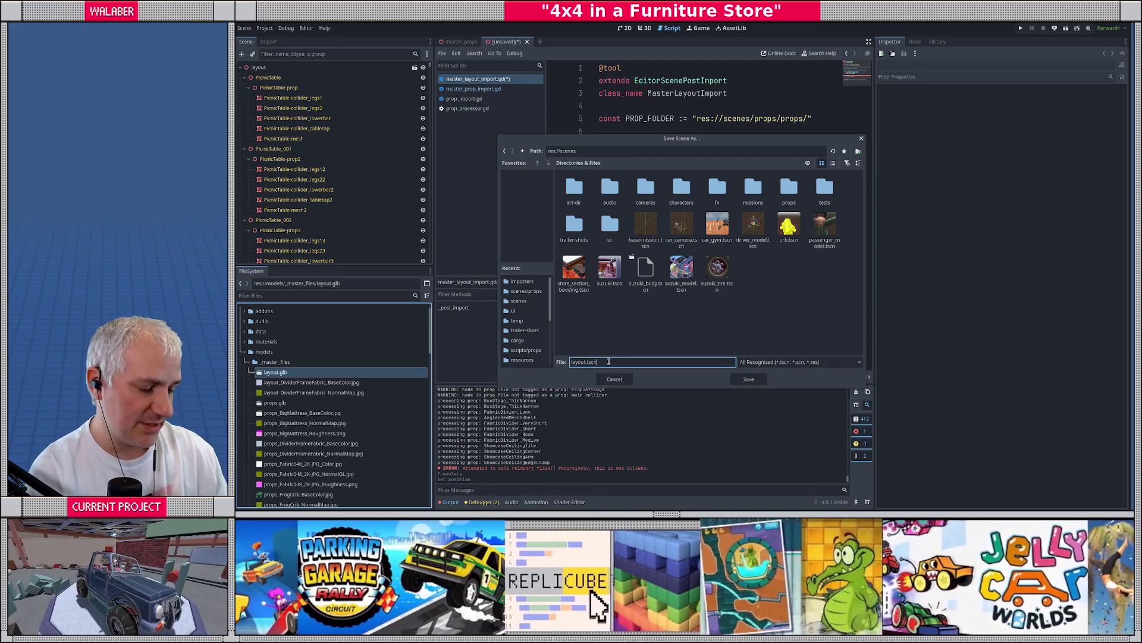
key(Home)
text(store_)
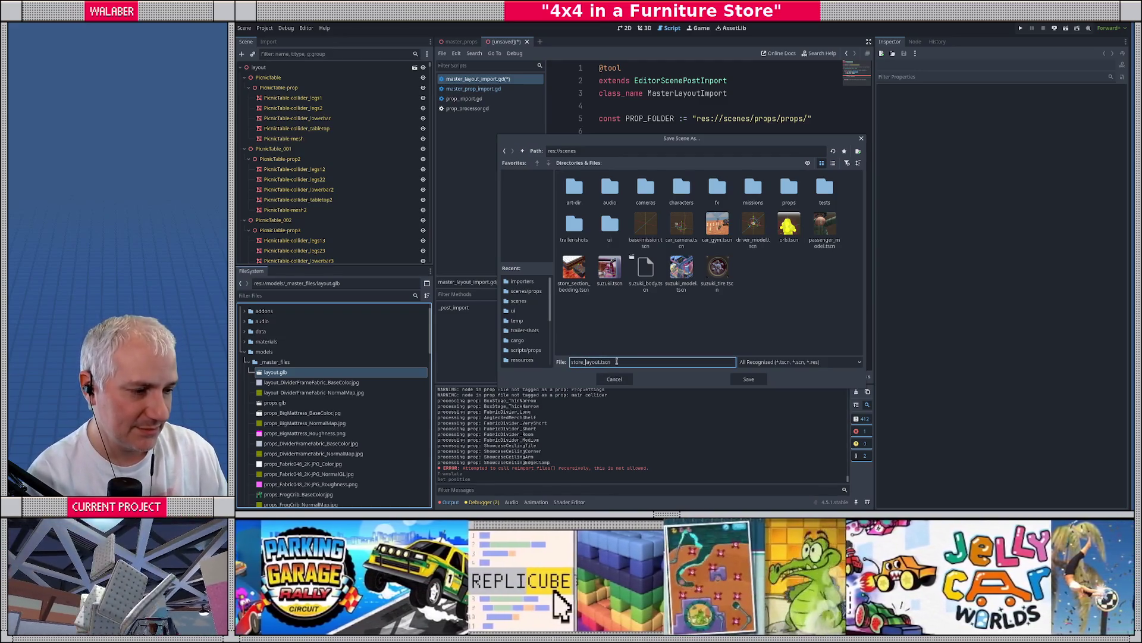
Save the scene as store_layout.tscn, look it over in the 3D view, then close its tab
click(744, 379)
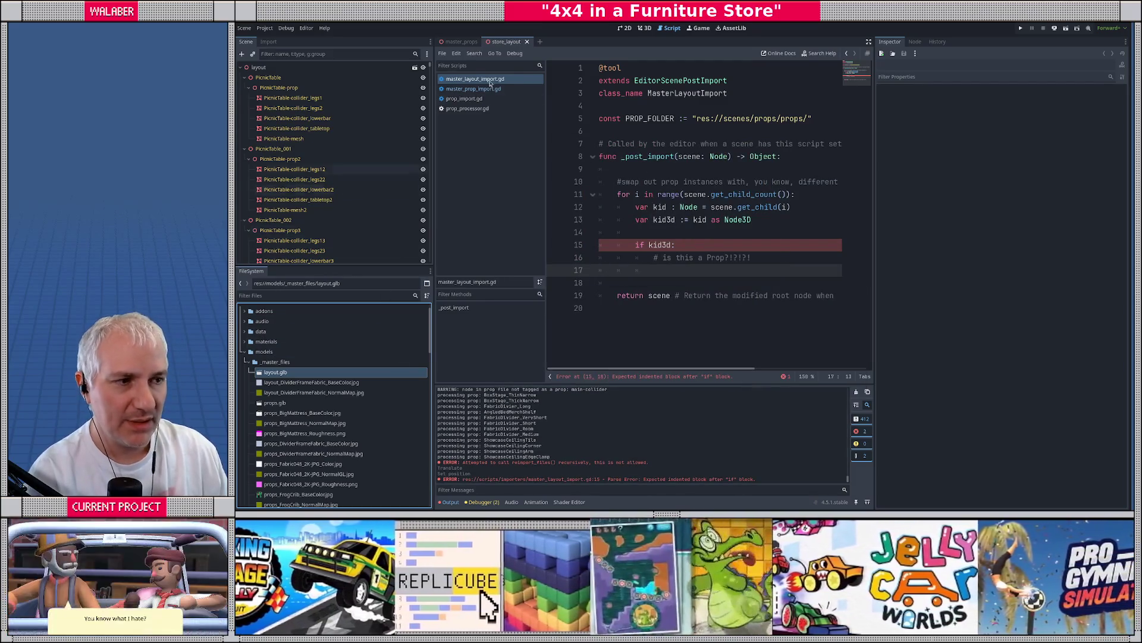
click(645, 28)
scroll(620, 239, down, 15)
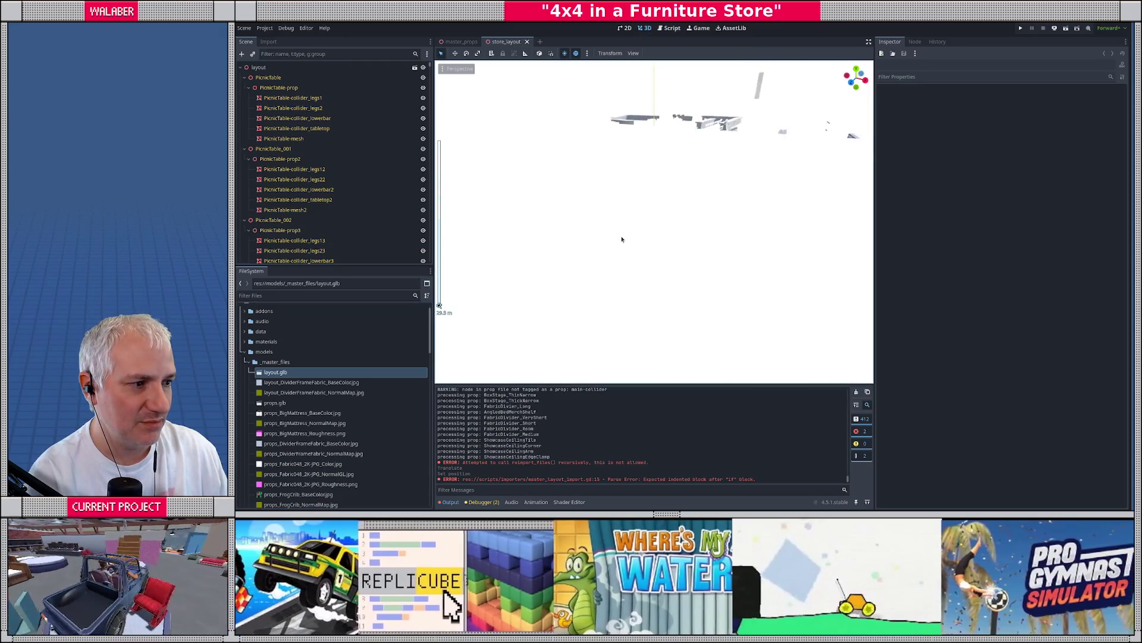
scroll(647, 220, up, 8)
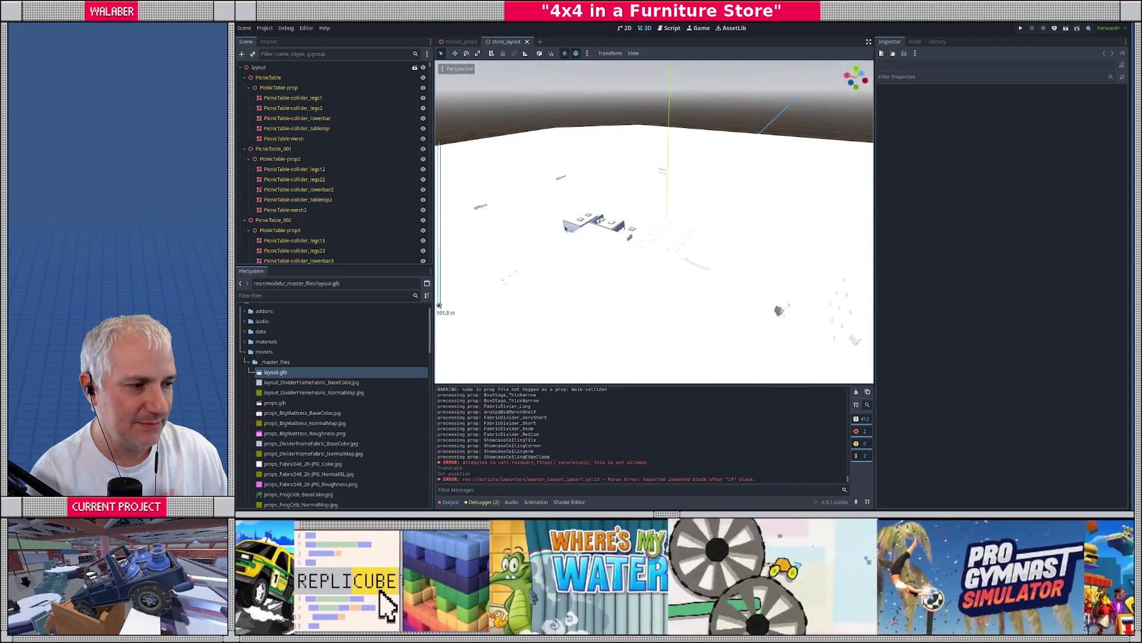
scroll(565, 228, up, 3)
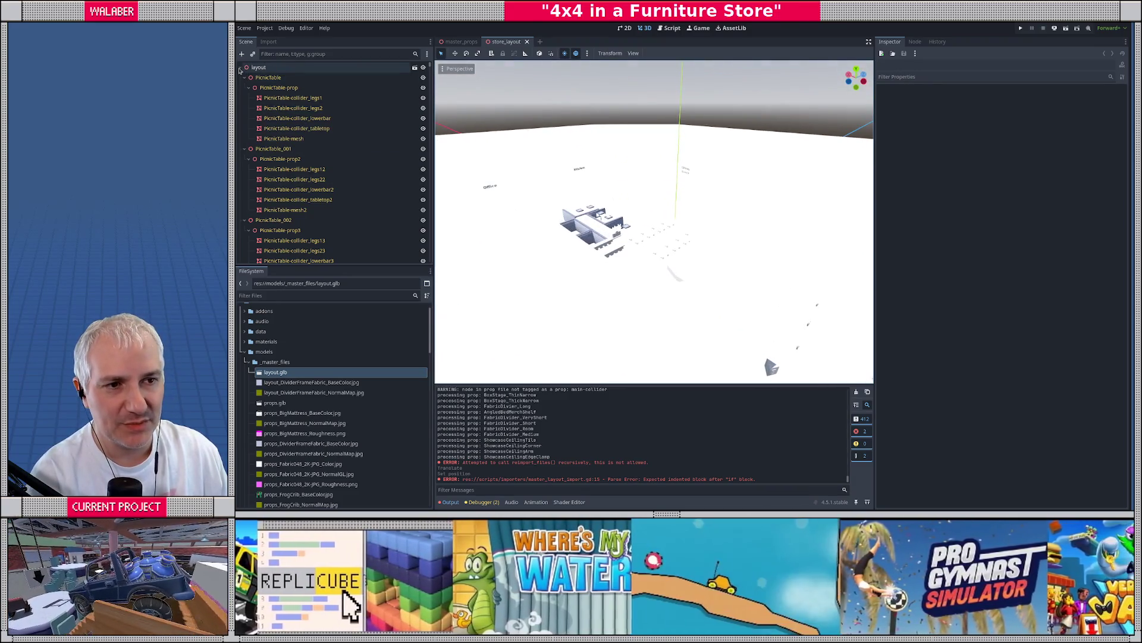
click(240, 70)
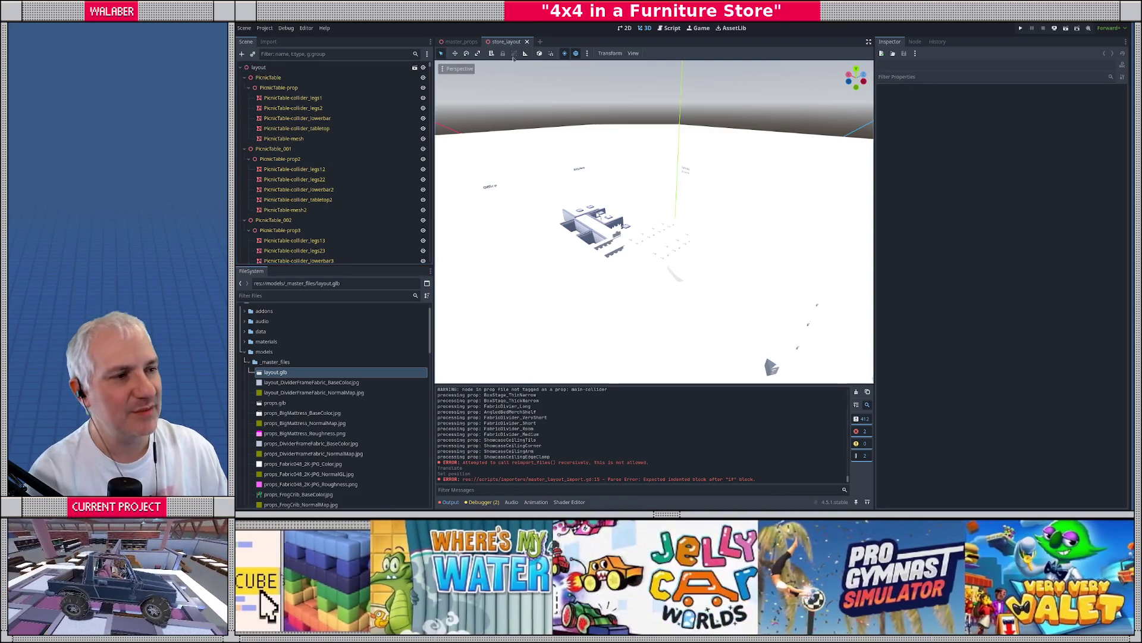
click(527, 42)
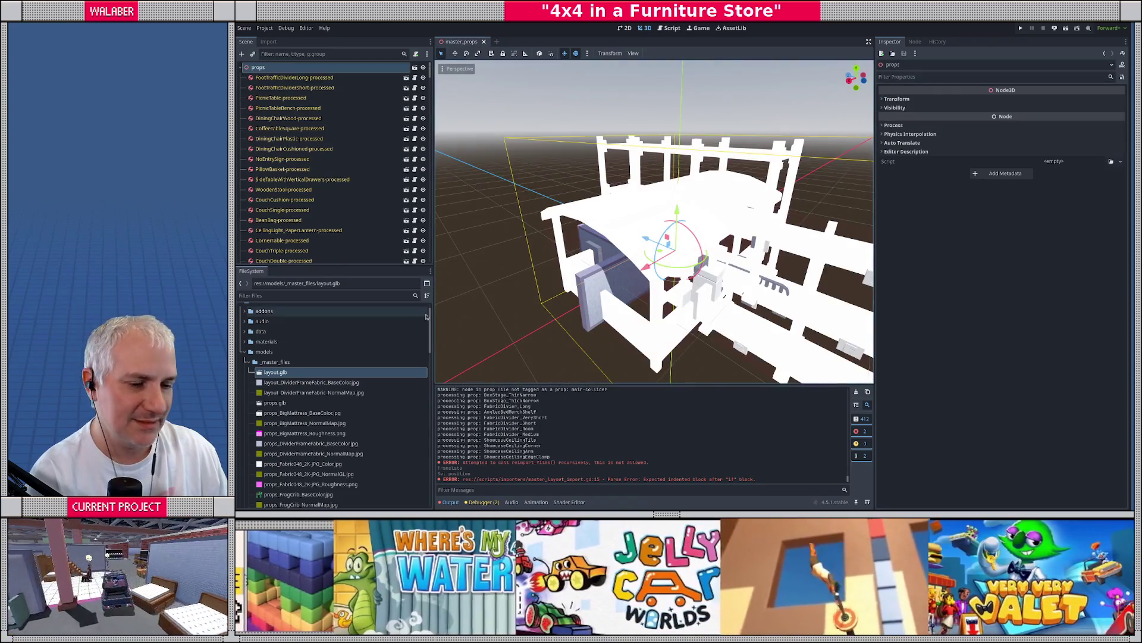
Delete store_layout.tscn from res://scenes in the FileSystem dock
scroll(268, 382, down, 10)
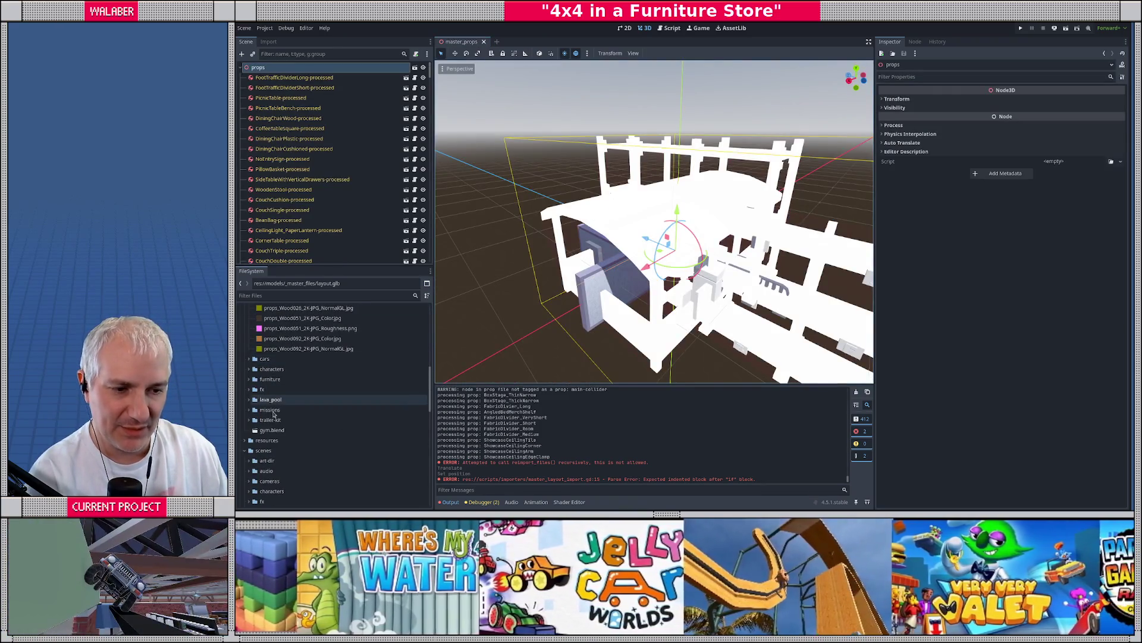
scroll(280, 395, up, 10)
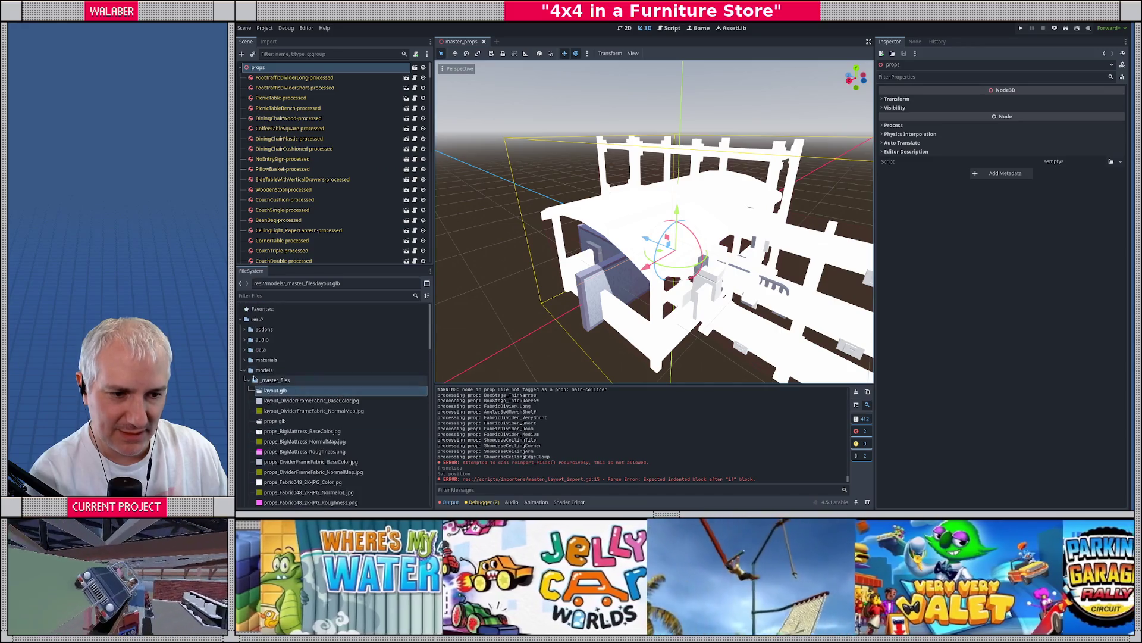
scroll(246, 405, down, 8)
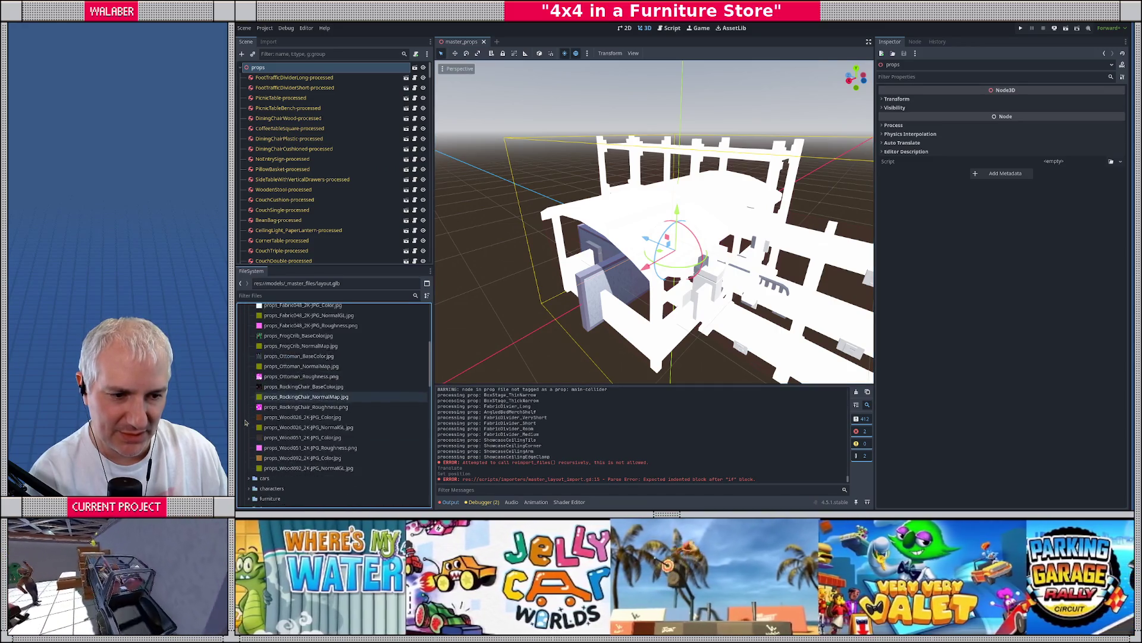
scroll(280, 434, down, 4)
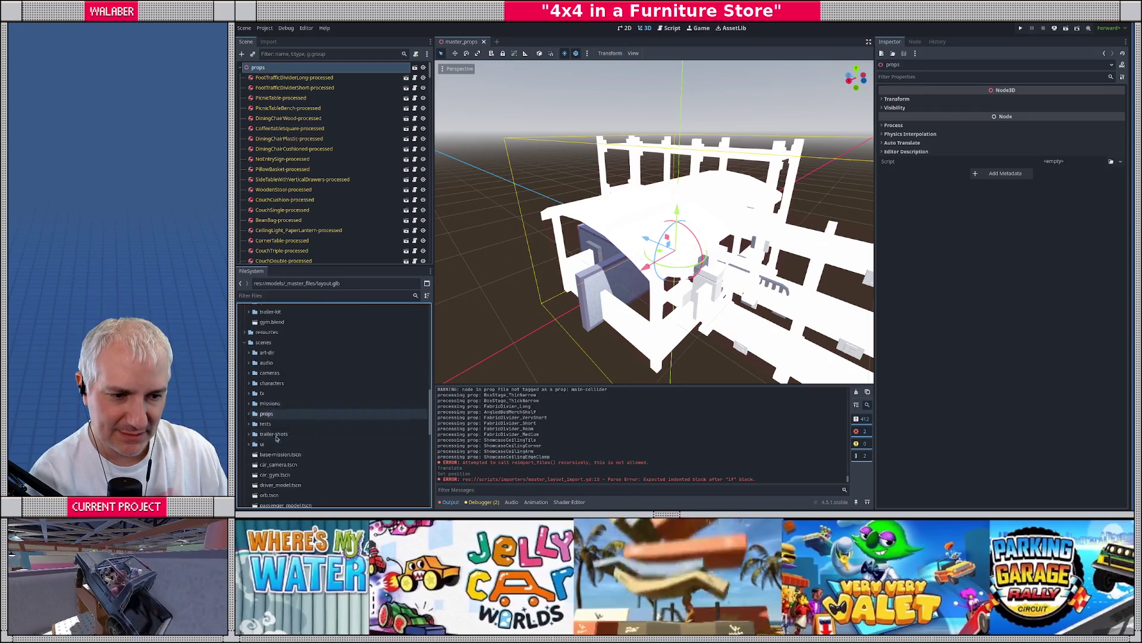
scroll(285, 441, down, 3)
click(278, 390)
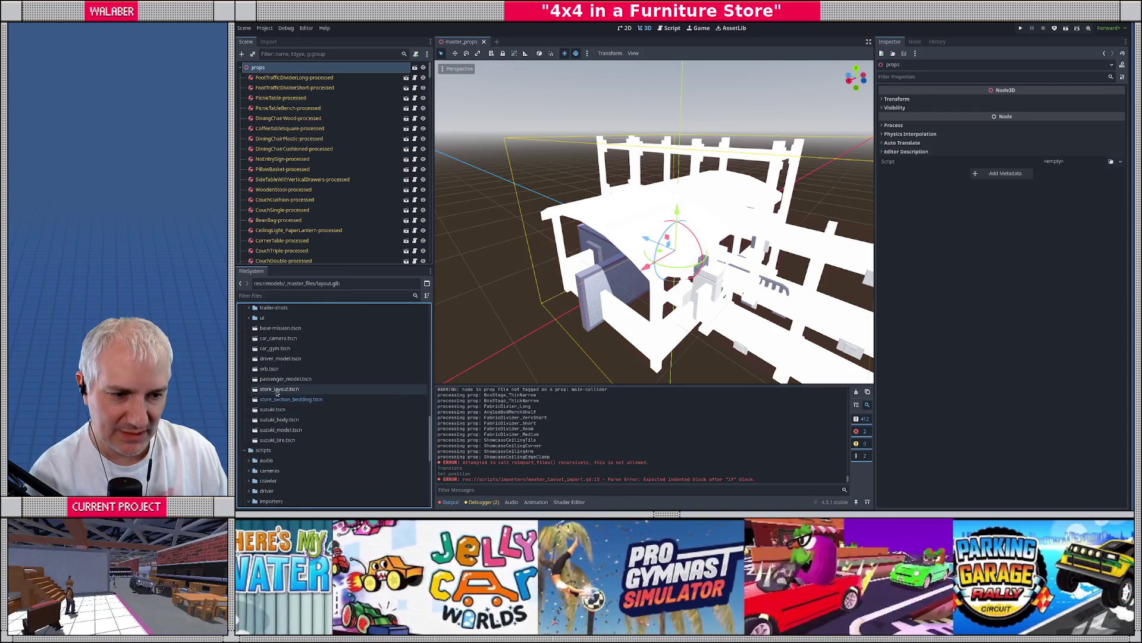
key(Delete)
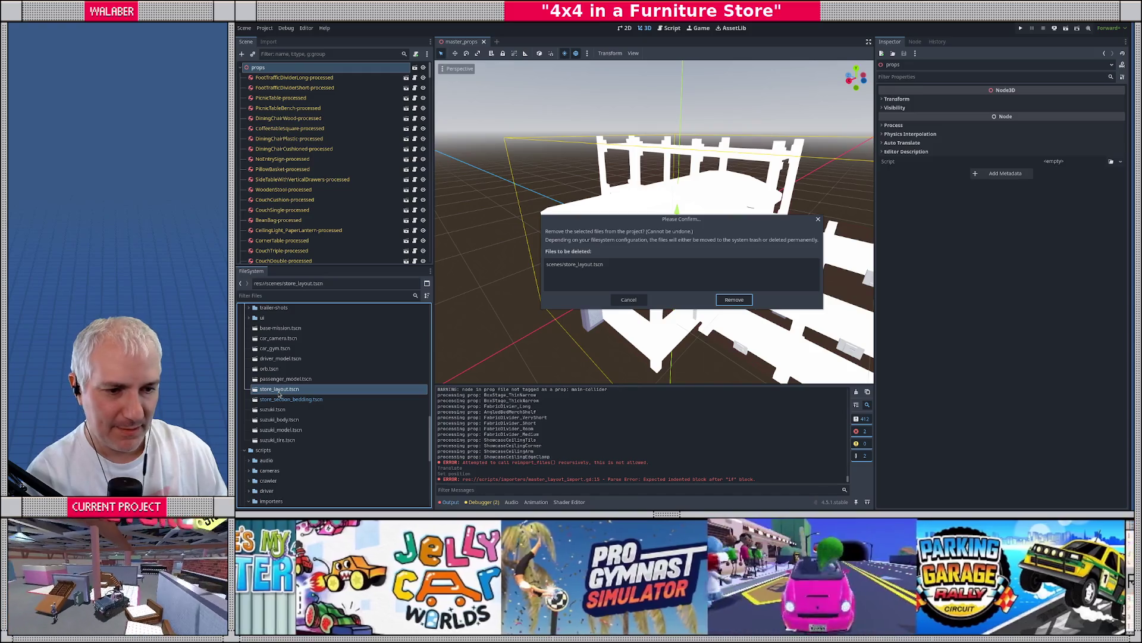
key(Return)
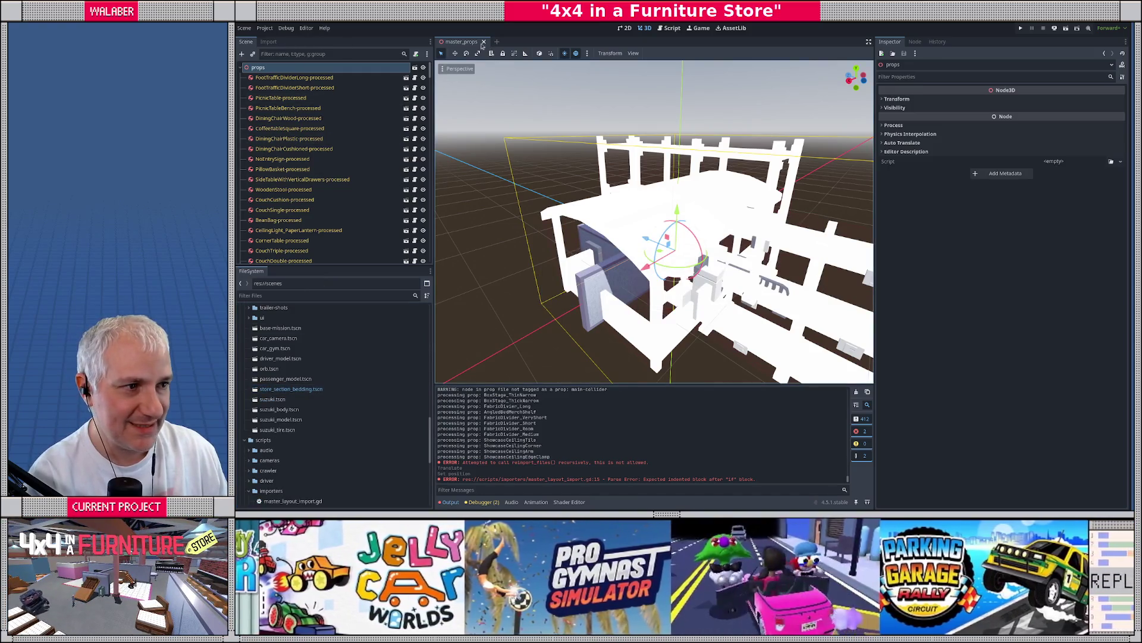
Create a new scene with a 3D Scene root node renamed to the_store
click(497, 41)
click(316, 91)
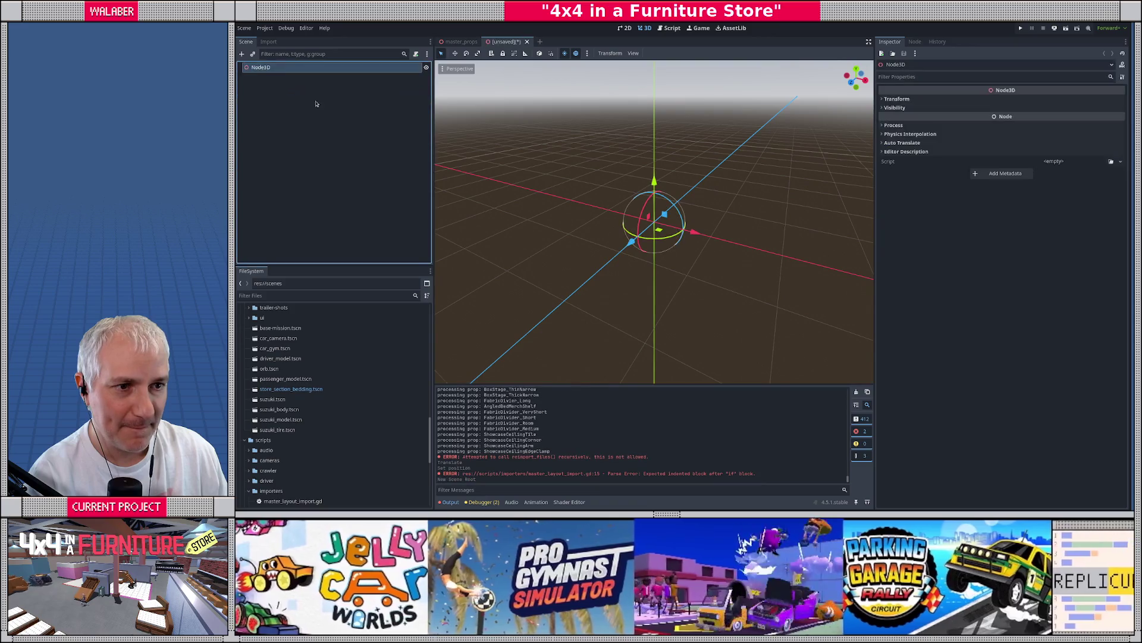
double_click(269, 67)
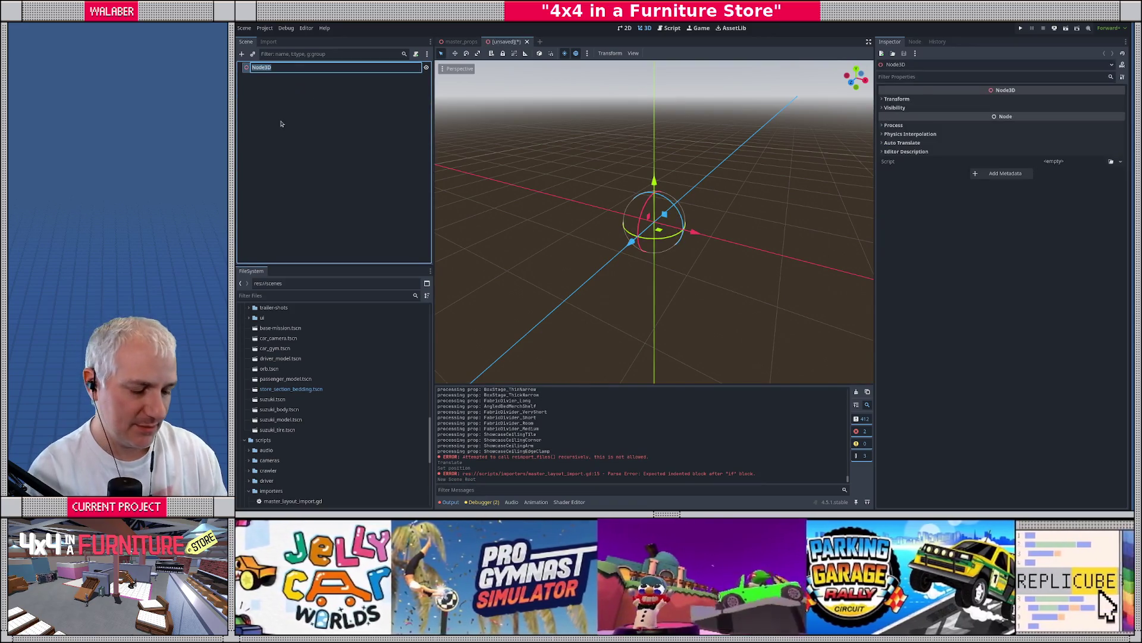
text(s)
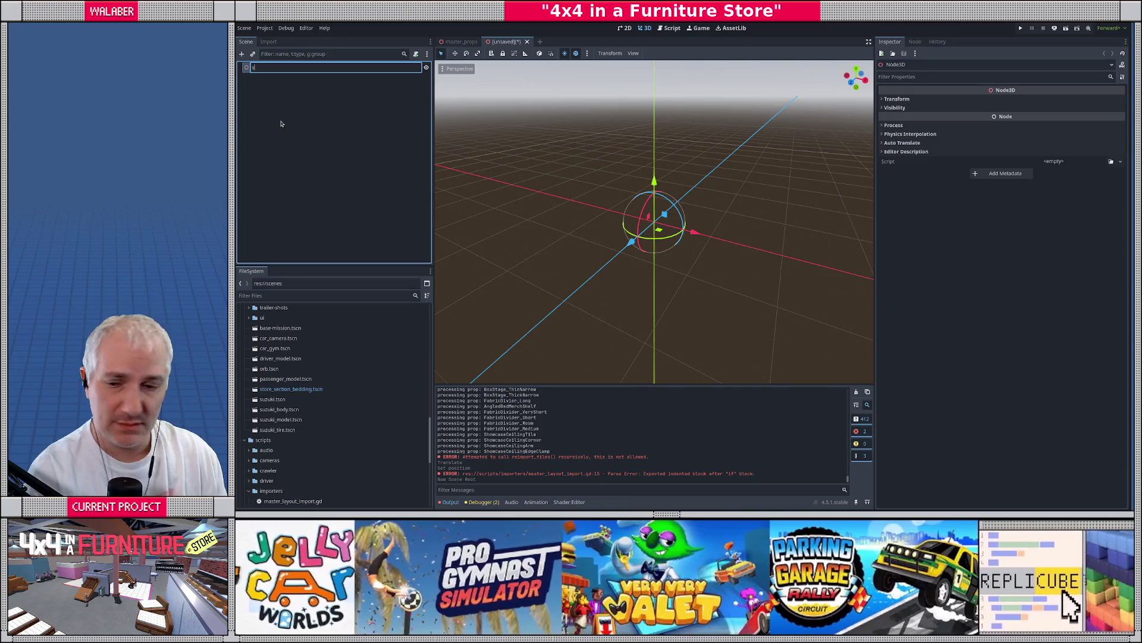
text(the_store)
key(Return)
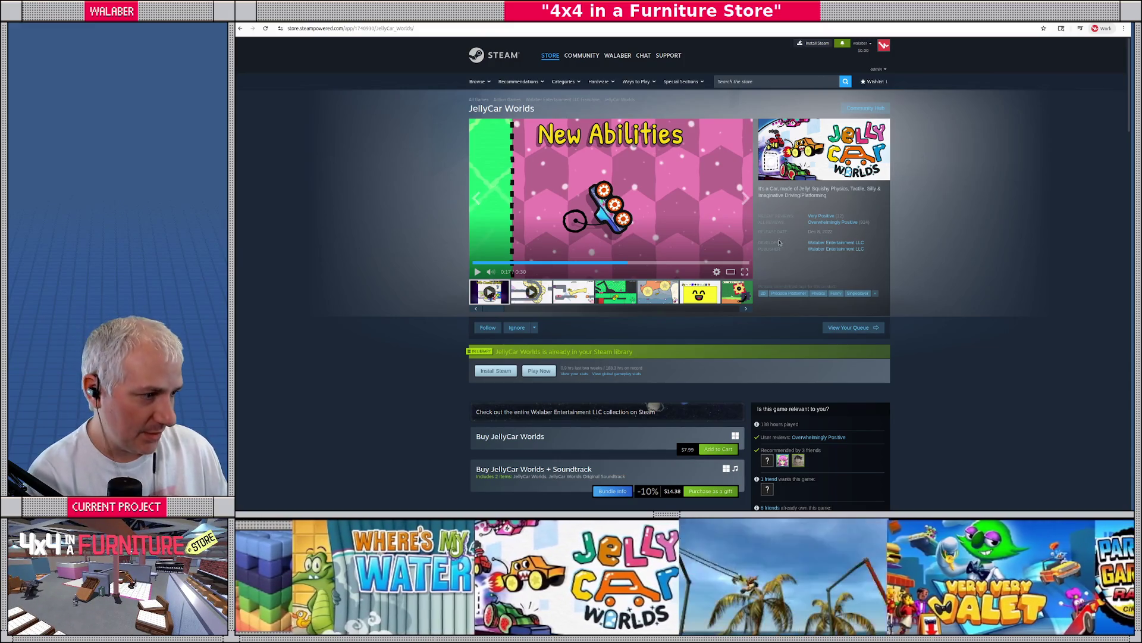
Open the JellyCar Worlds achievements page from its store page, reloading and retrying after the error
scroll(779, 242, down, 3)
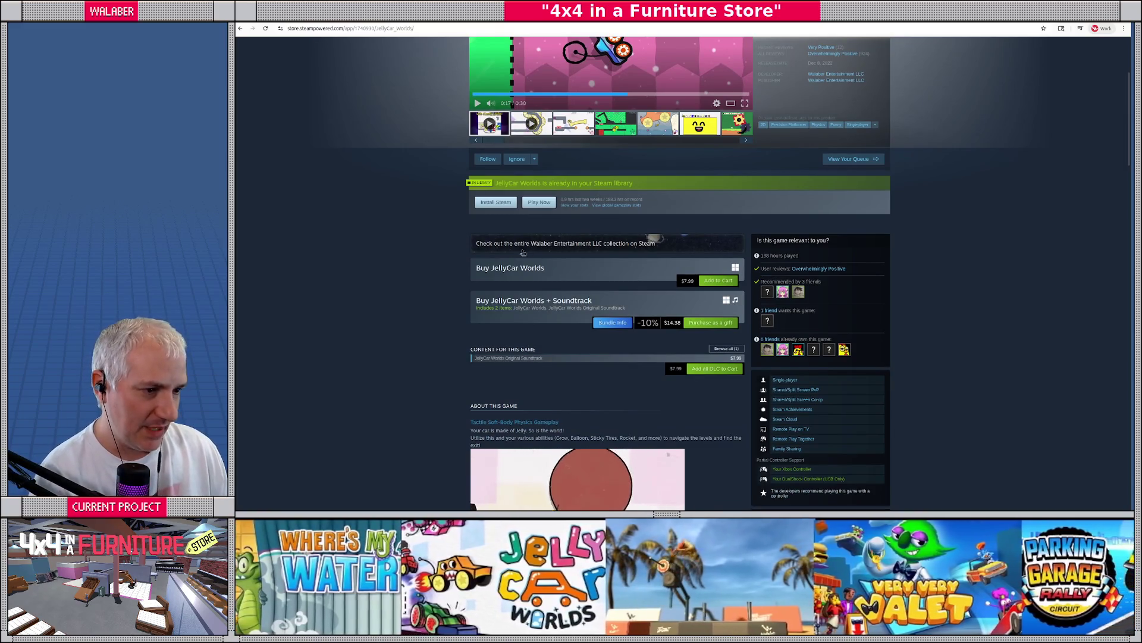
scroll(523, 253, down, 3)
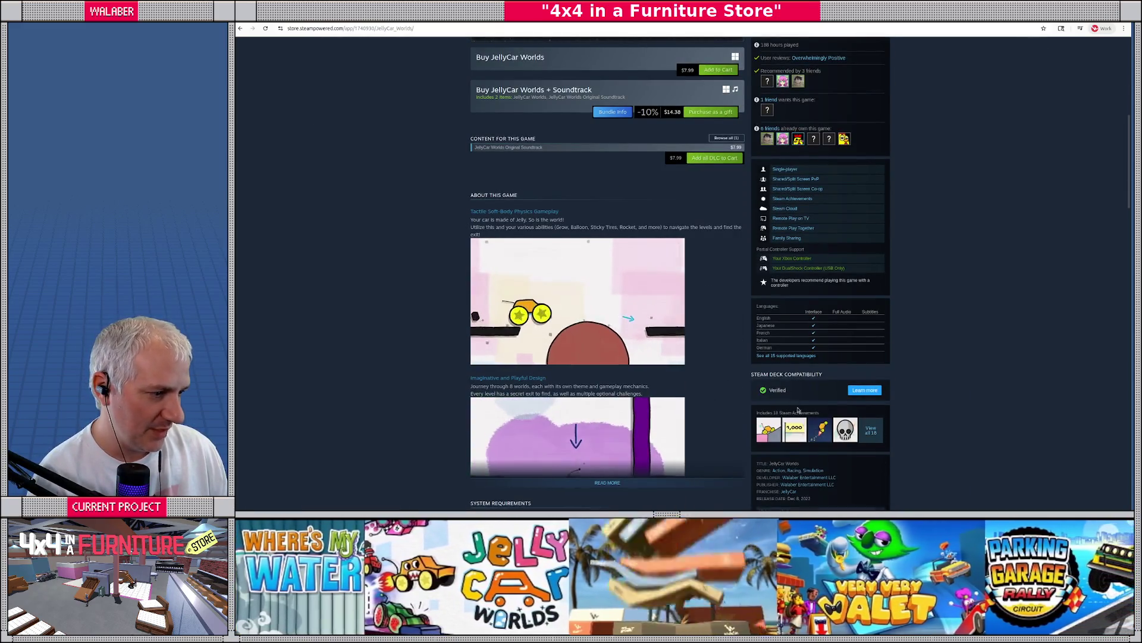
click(798, 412)
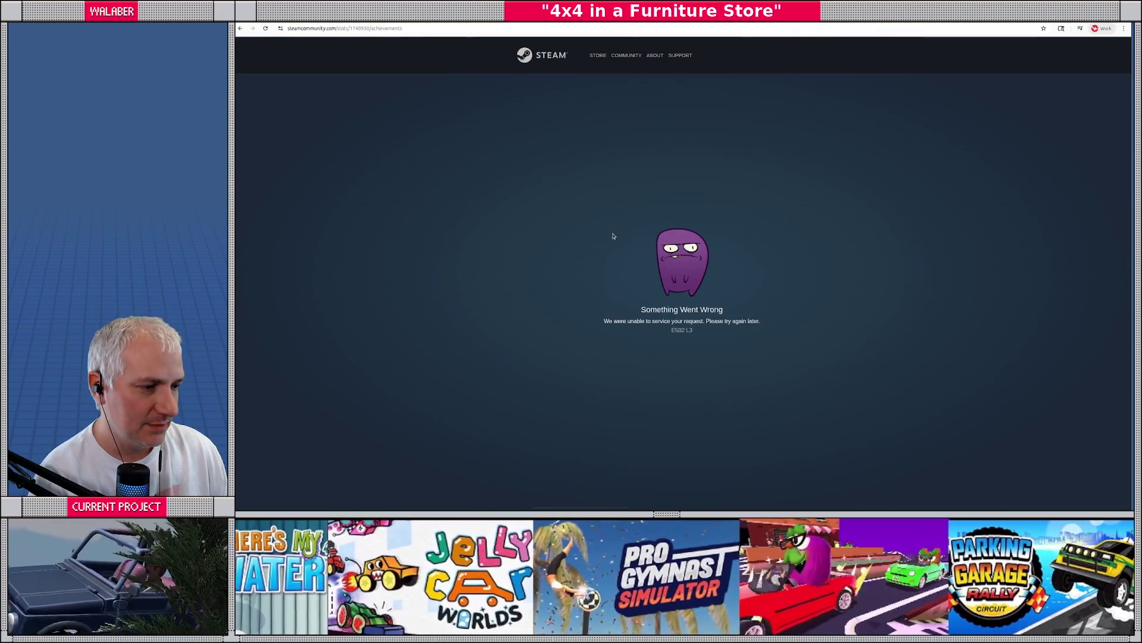
click(412, 34)
key(Return)
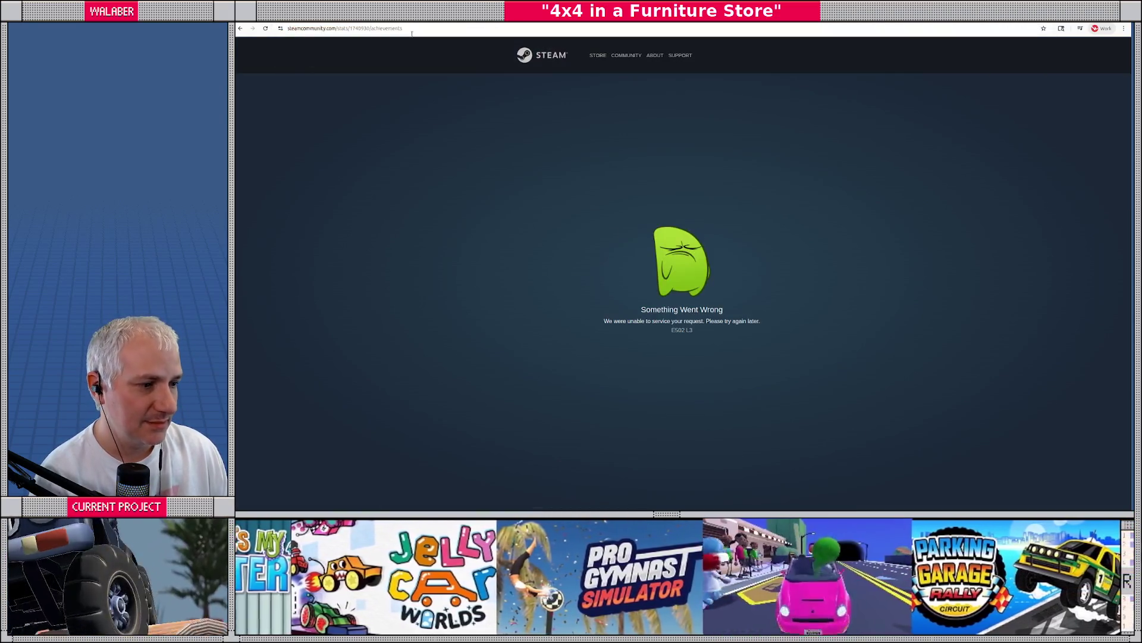
click(240, 28)
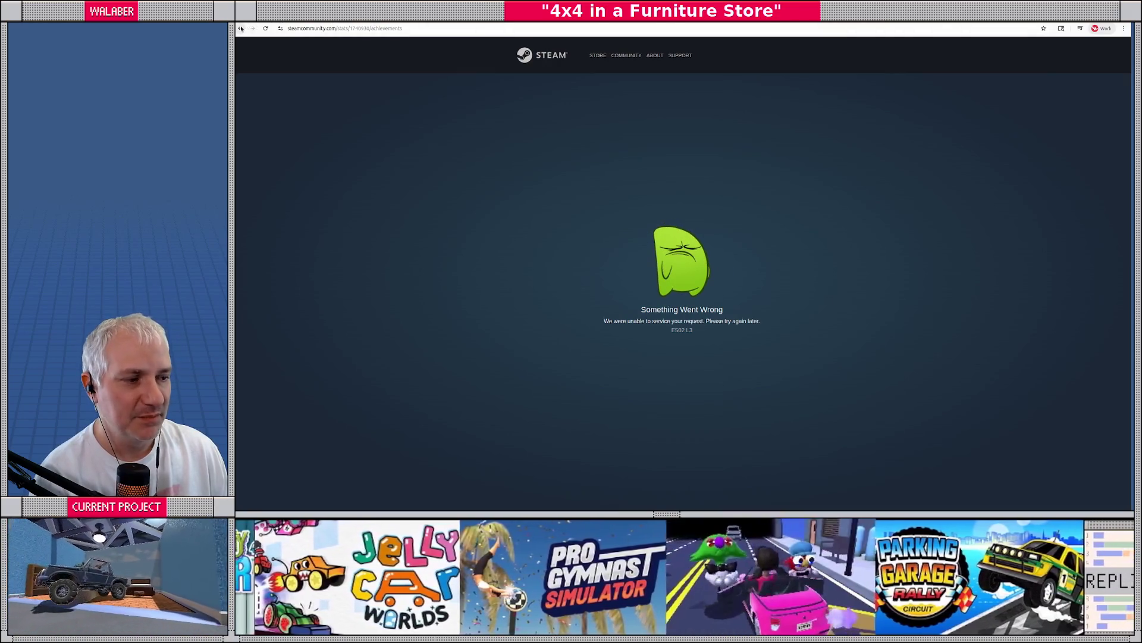
scroll(690, 308, down, 3)
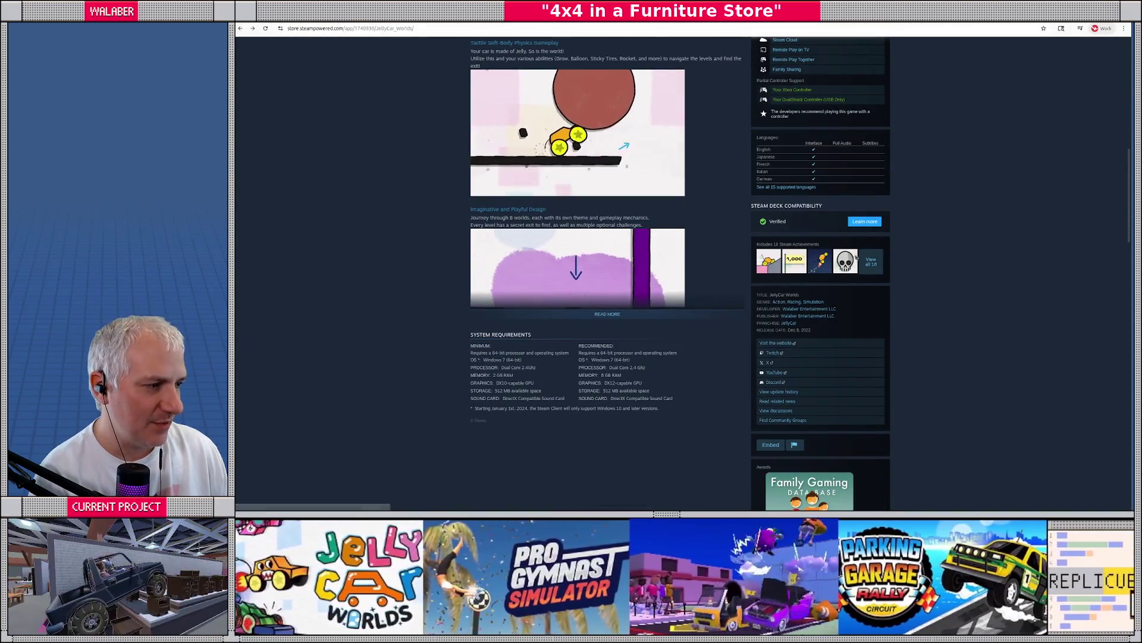
click(871, 262)
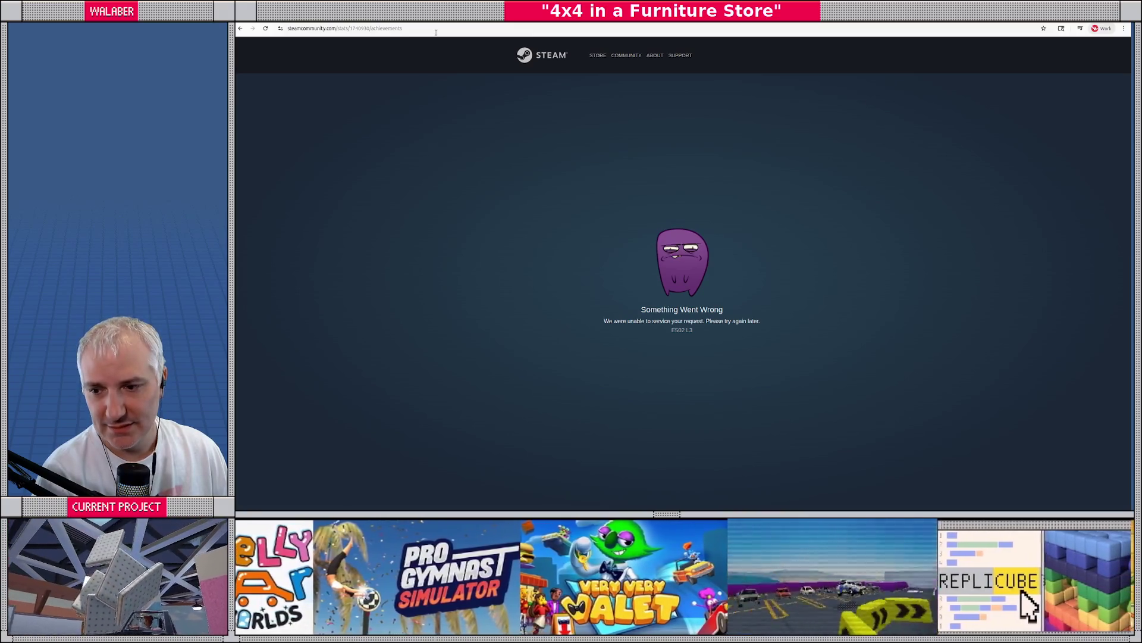
Reload the JellyCar Worlds achievements page and scroll the list down to Octo Skull at 1.2%
click(266, 29)
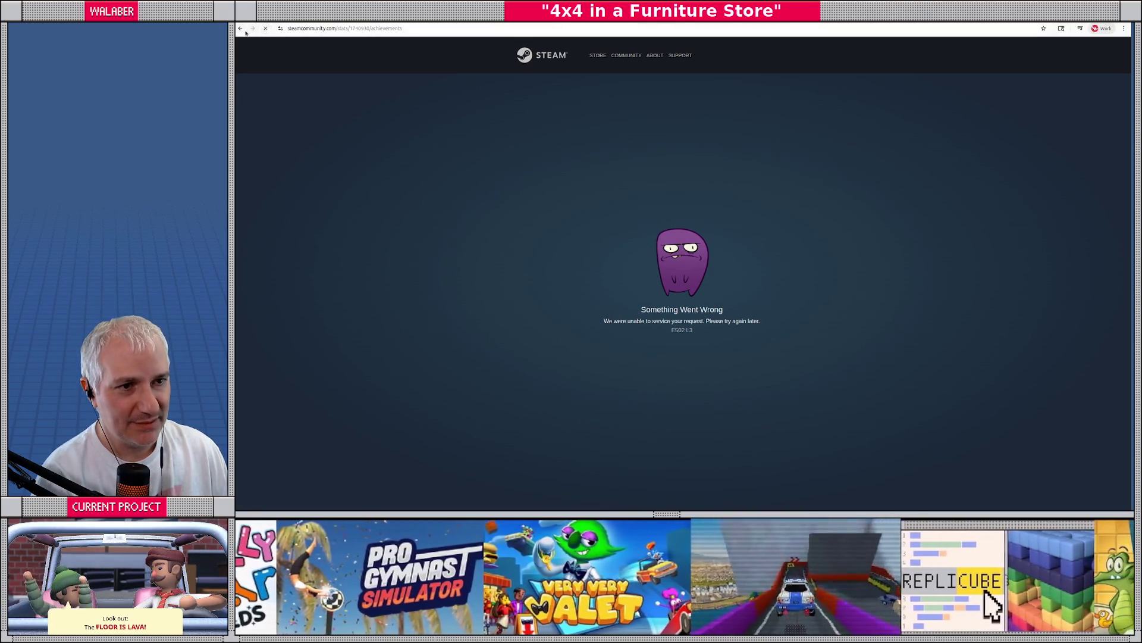
scroll(376, 112, down, 2)
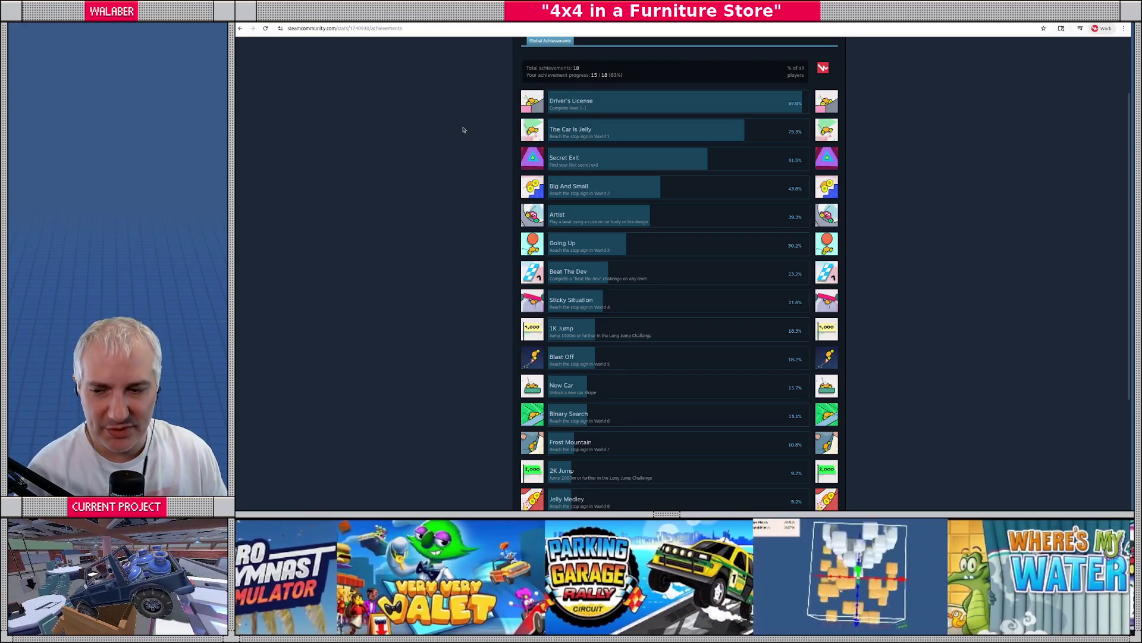
scroll(470, 128, down, 1)
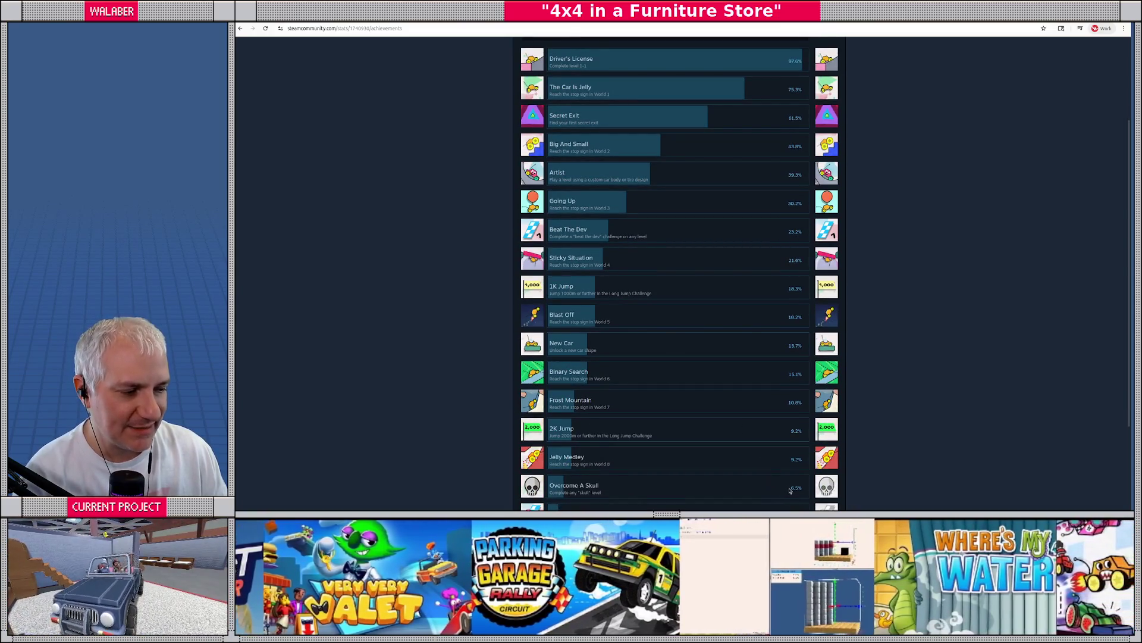
scroll(787, 491, down, 2)
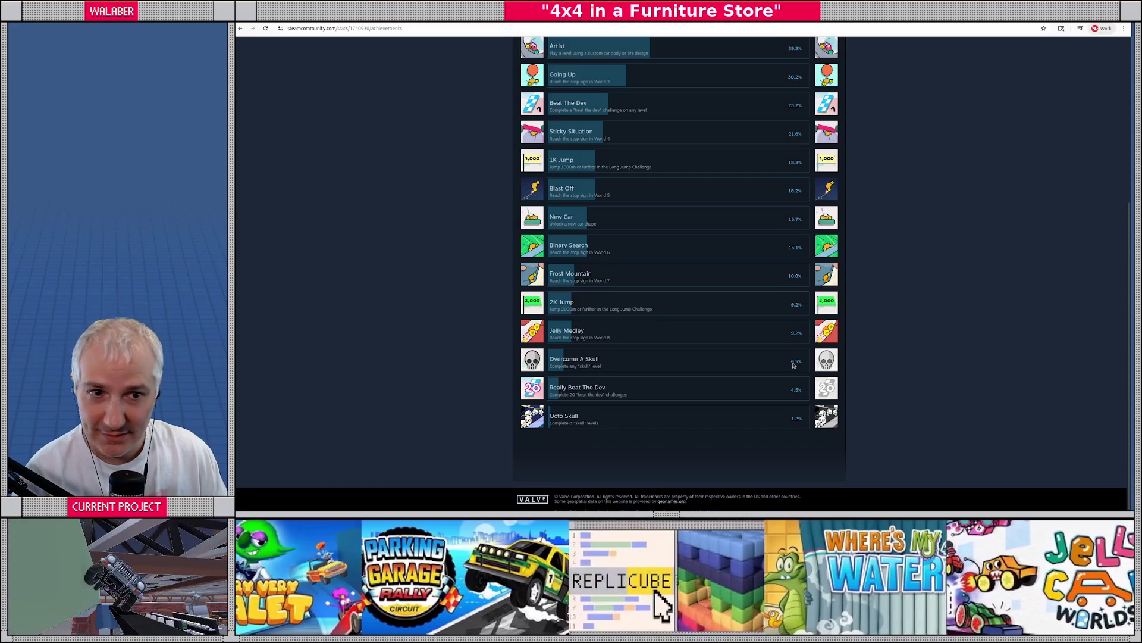
scroll(783, 426, up, 5)
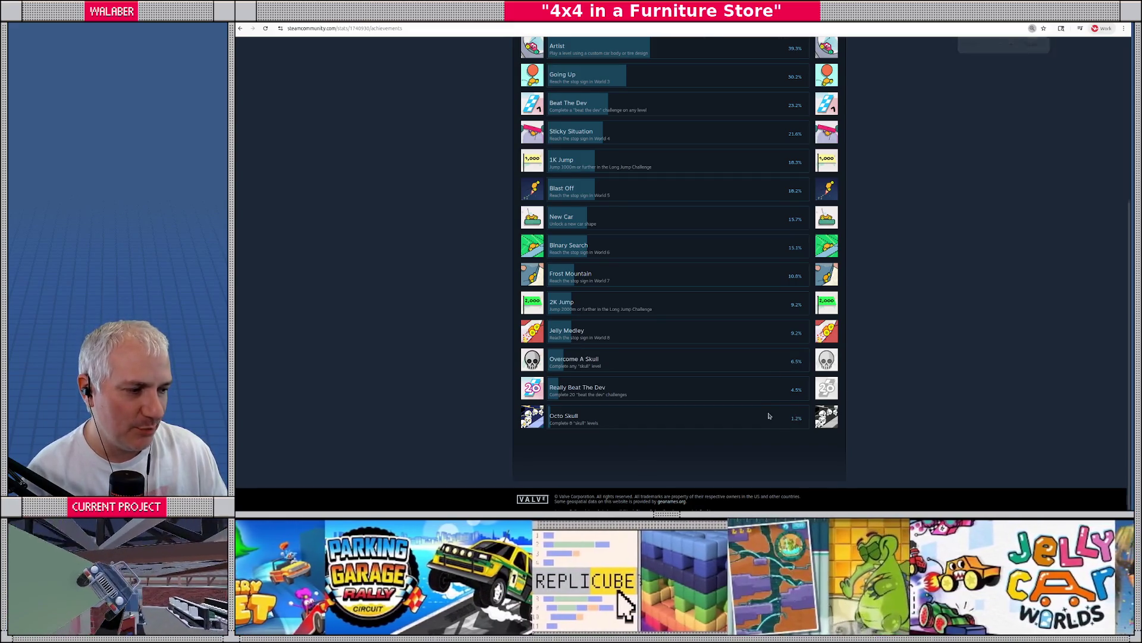
scroll(766, 411, down, 3)
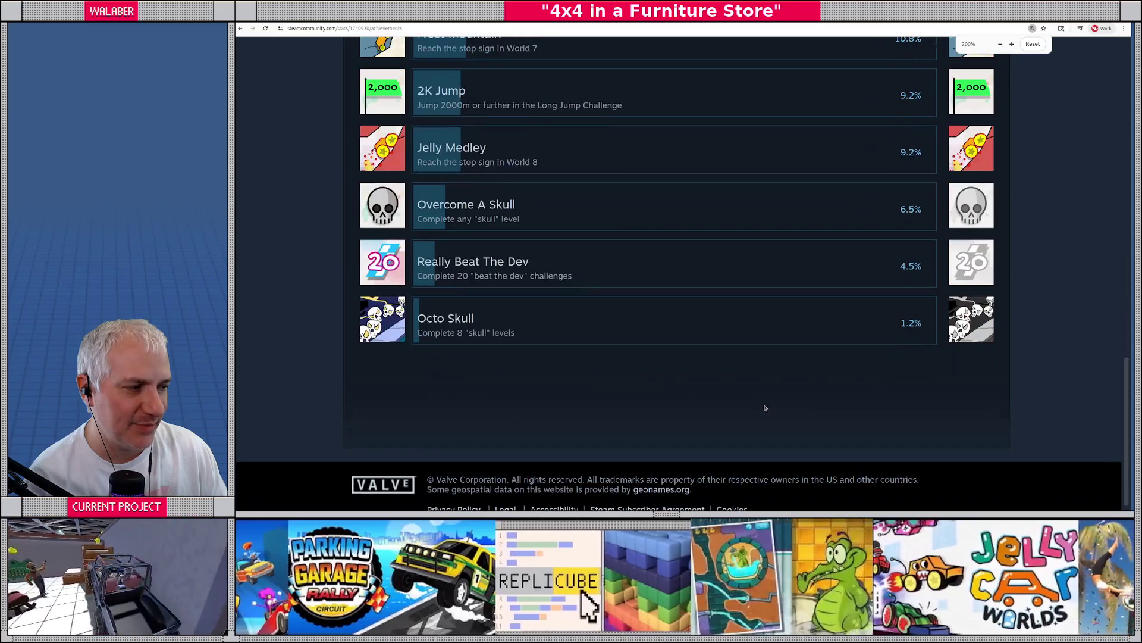
scroll(757, 362, up, 1)
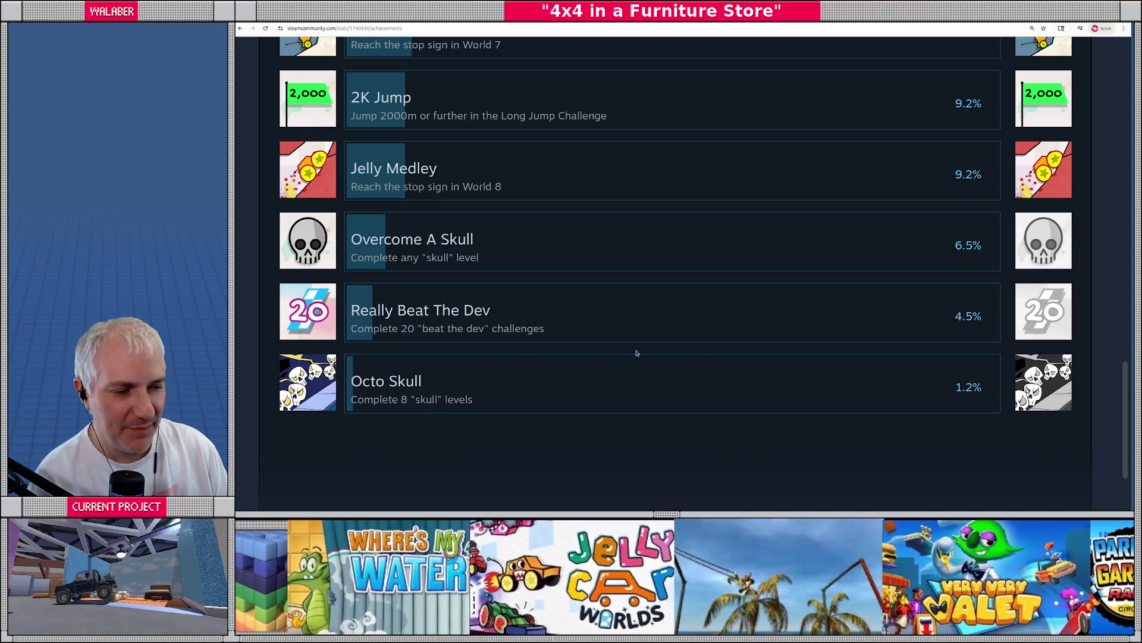
key(ctrl+minus)
key(ctrl+minus)
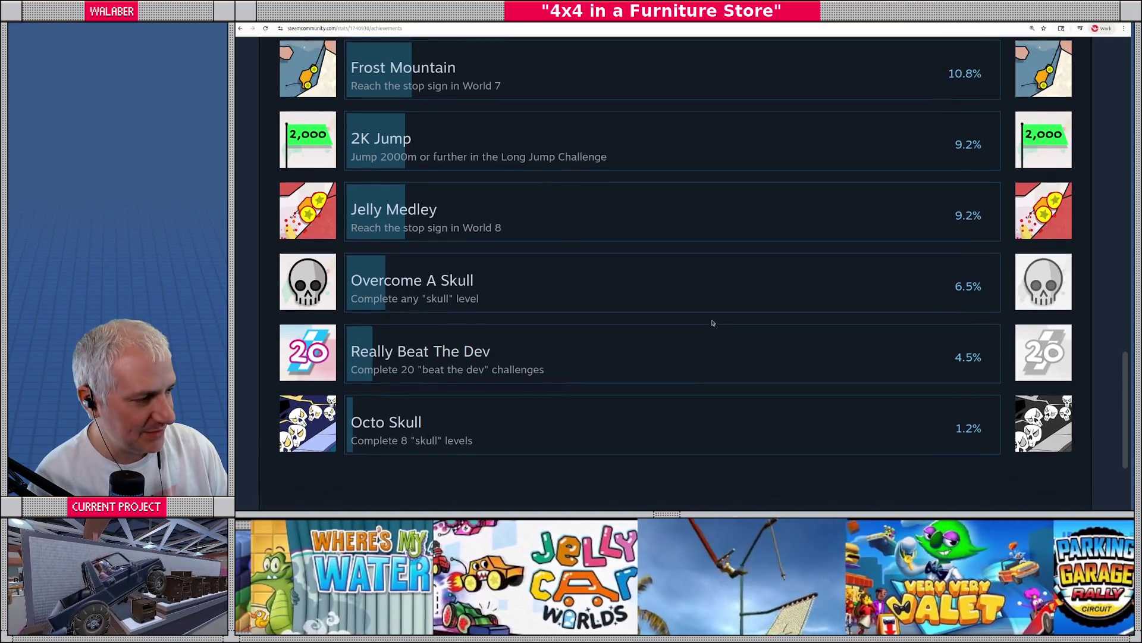
key(ctrl+minus)
key(ctrl+minus)
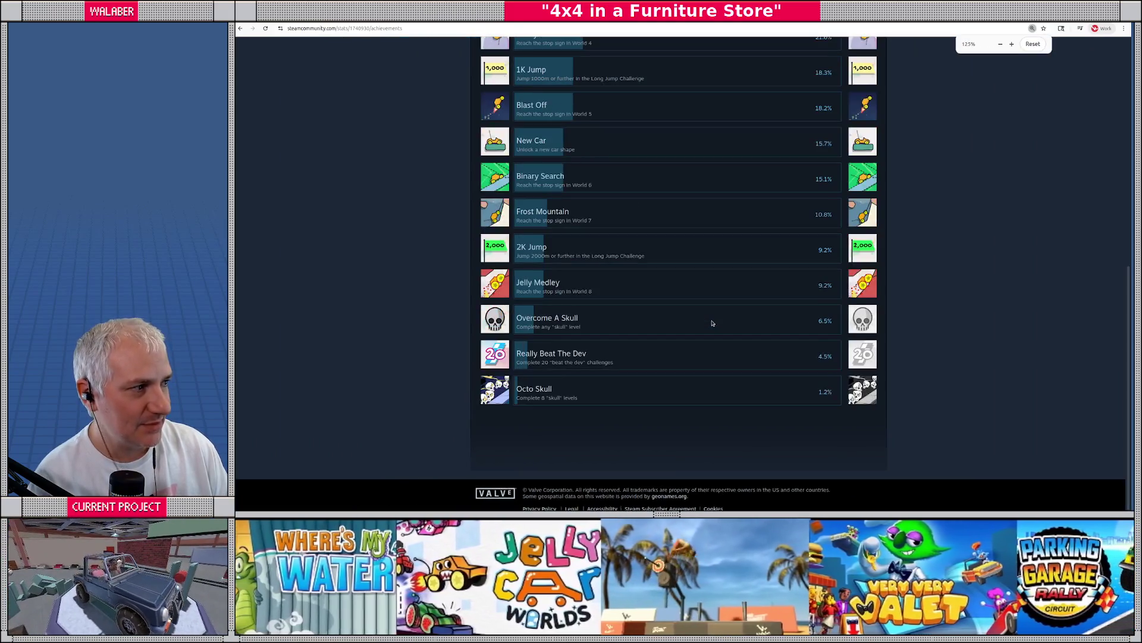
key(ctrl+minus)
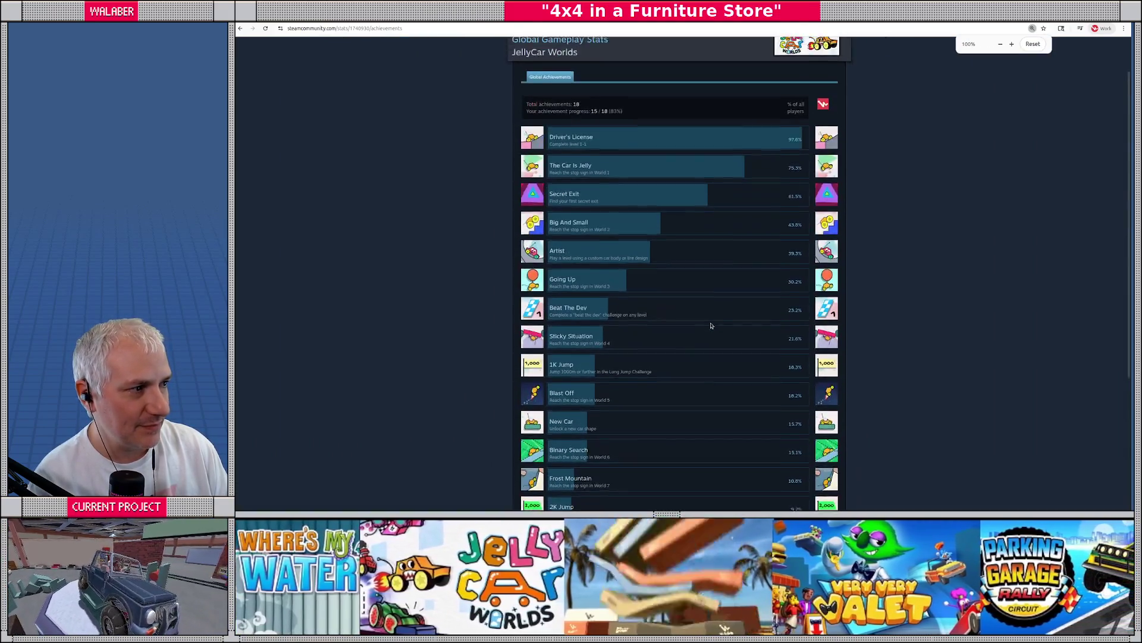
key(ctrl+0)
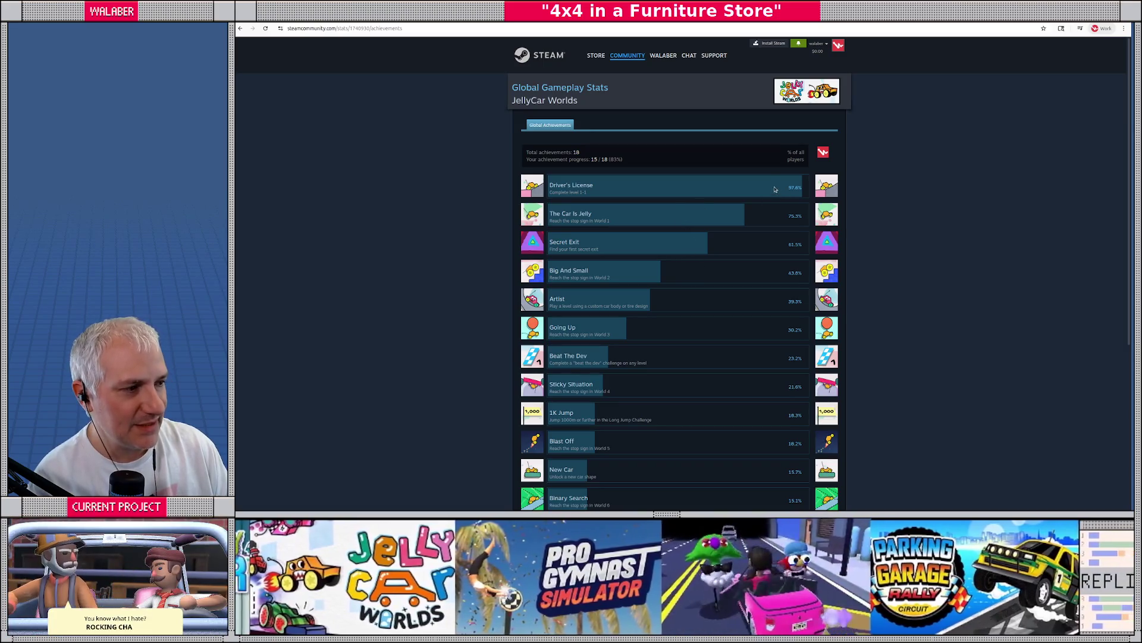
key(ctrl+plus)
key(ctrl+plus)
key(ctrl+plus)
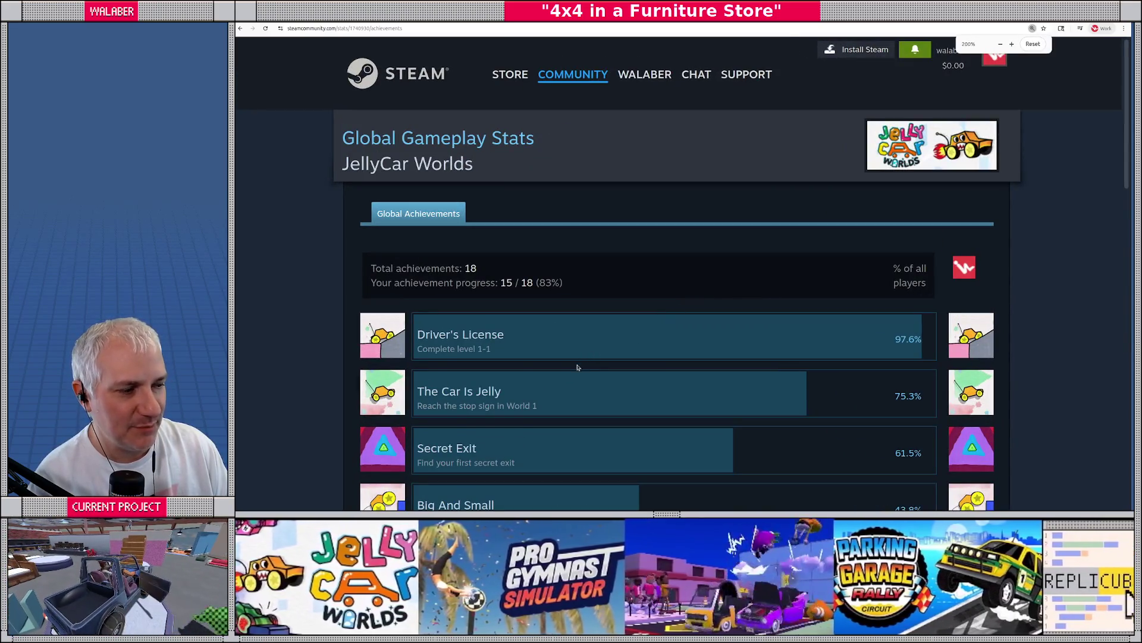
drag(476, 349, 493, 354)
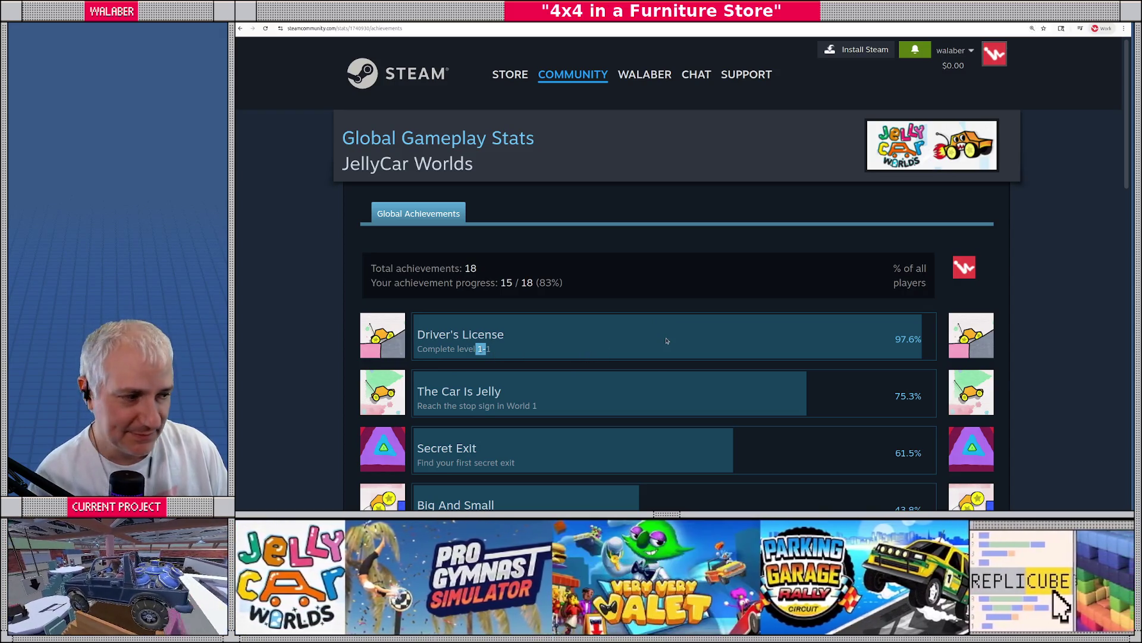
scroll(771, 322, down, 2)
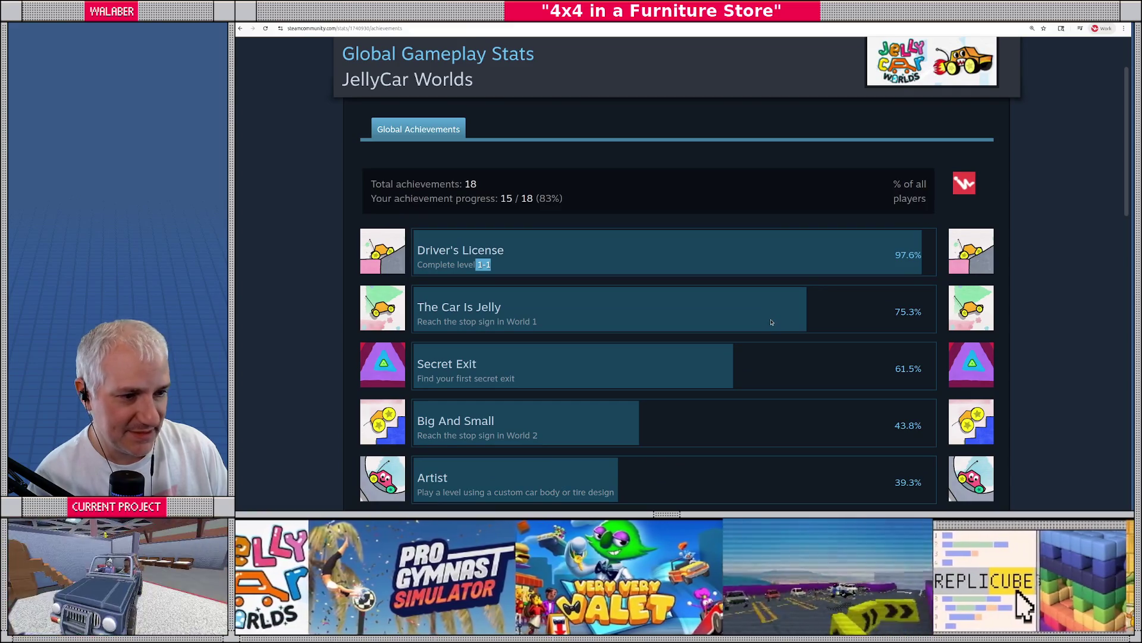
scroll(772, 322, down, 3)
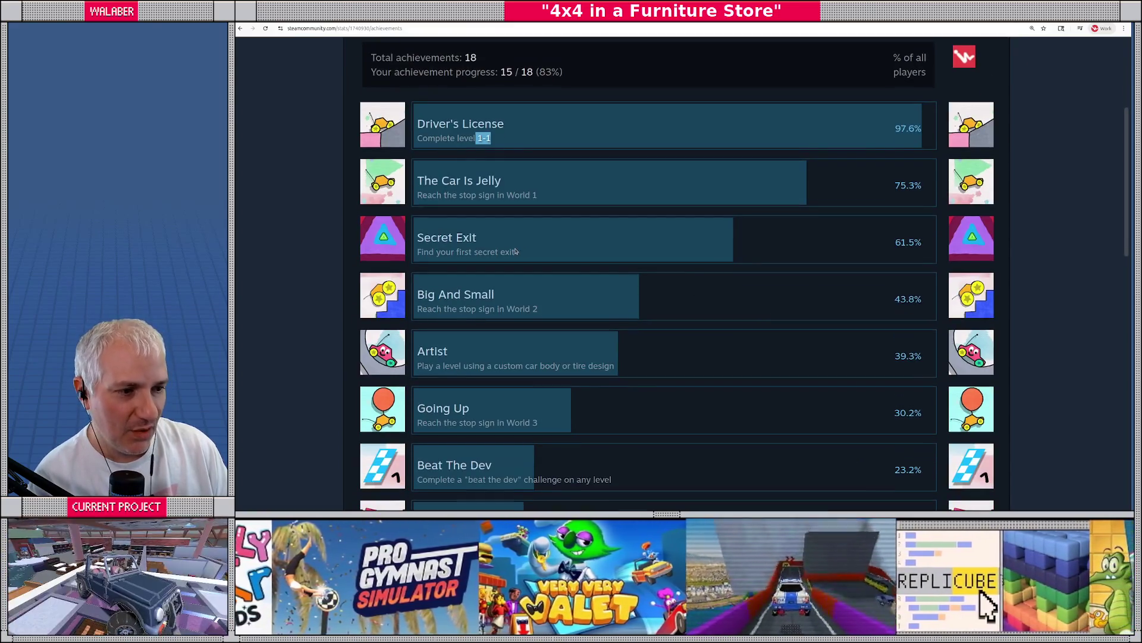
click(873, 247)
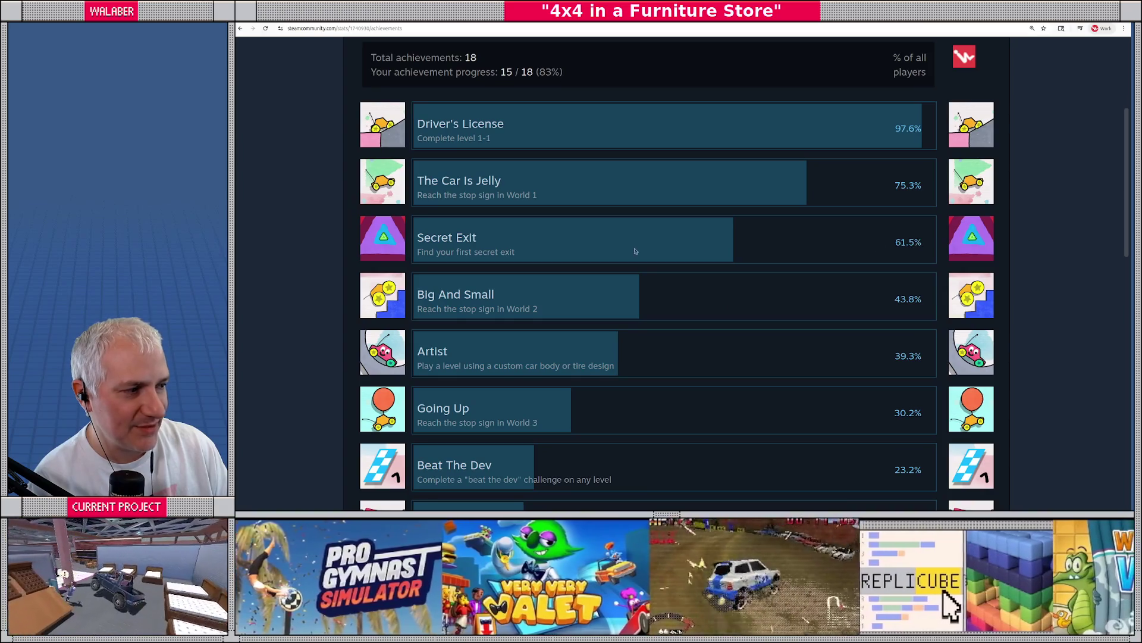
drag(418, 238, 529, 257)
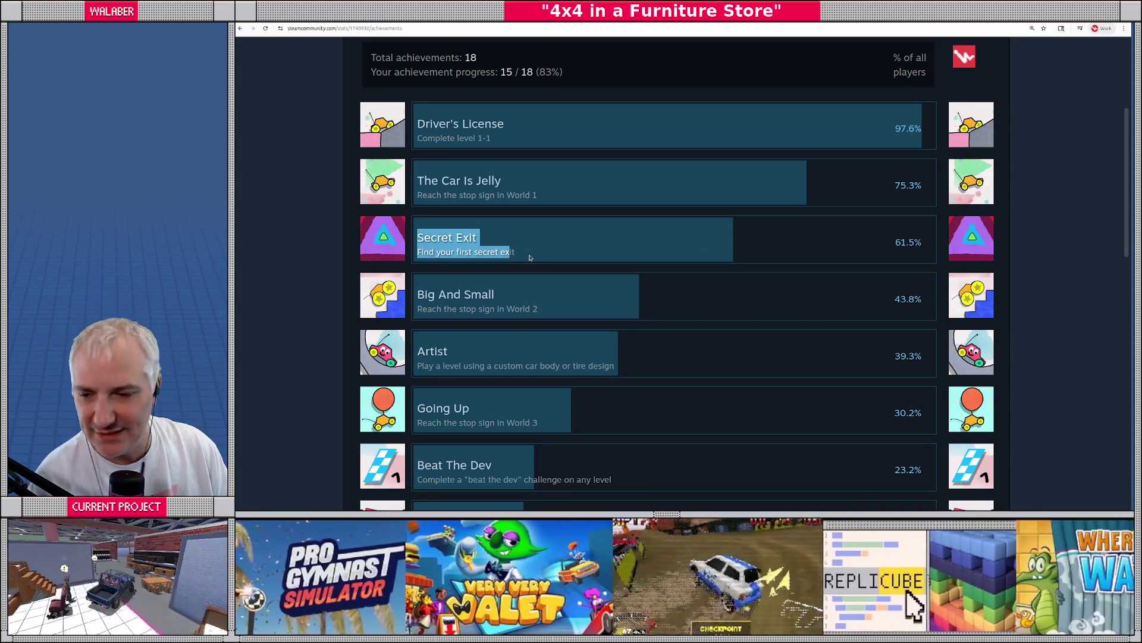
click(548, 240)
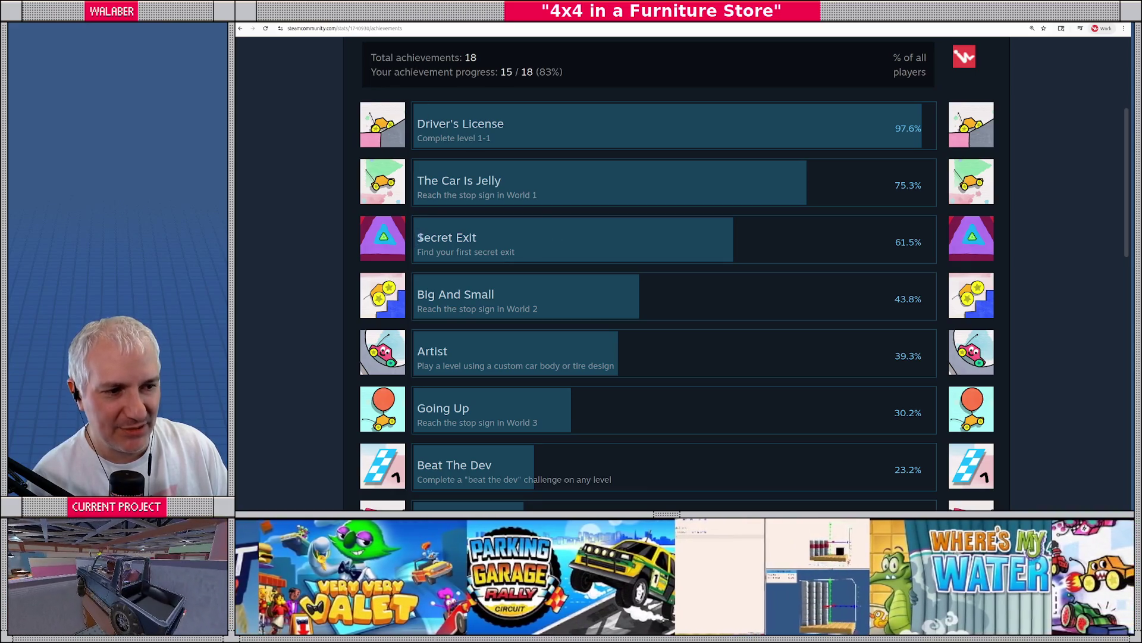
drag(417, 238, 513, 253)
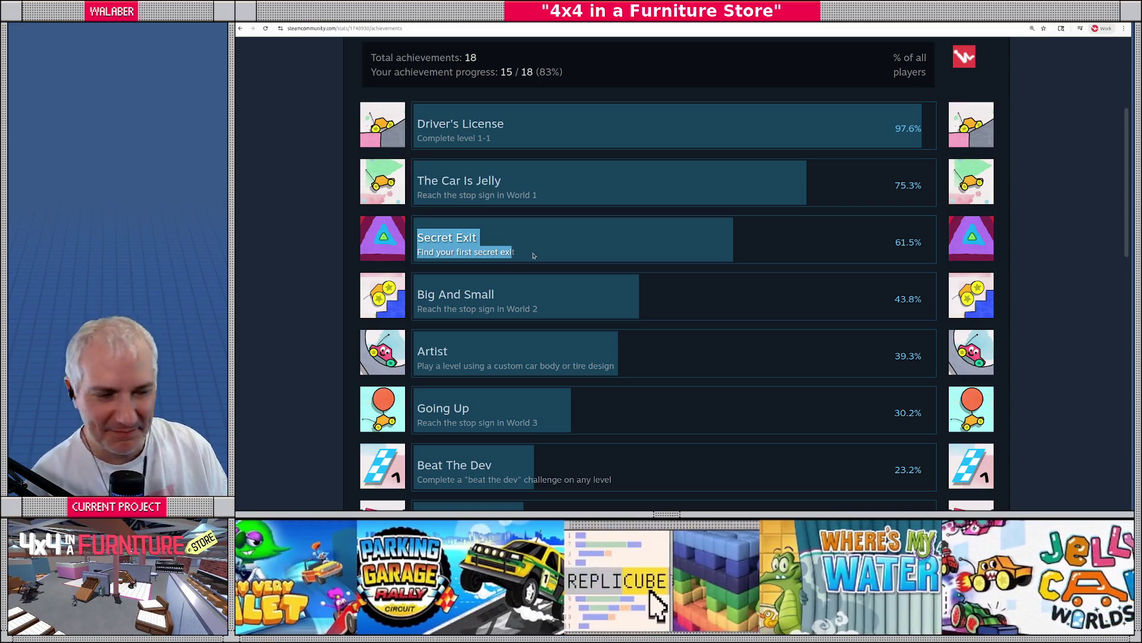
click(567, 242)
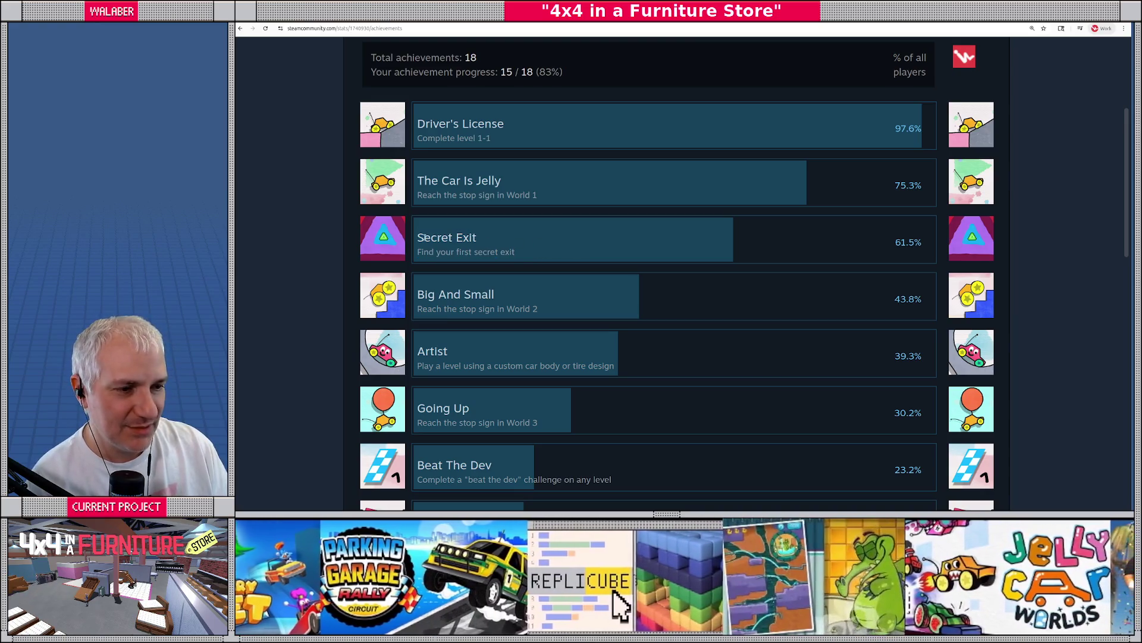
drag(418, 238, 517, 255)
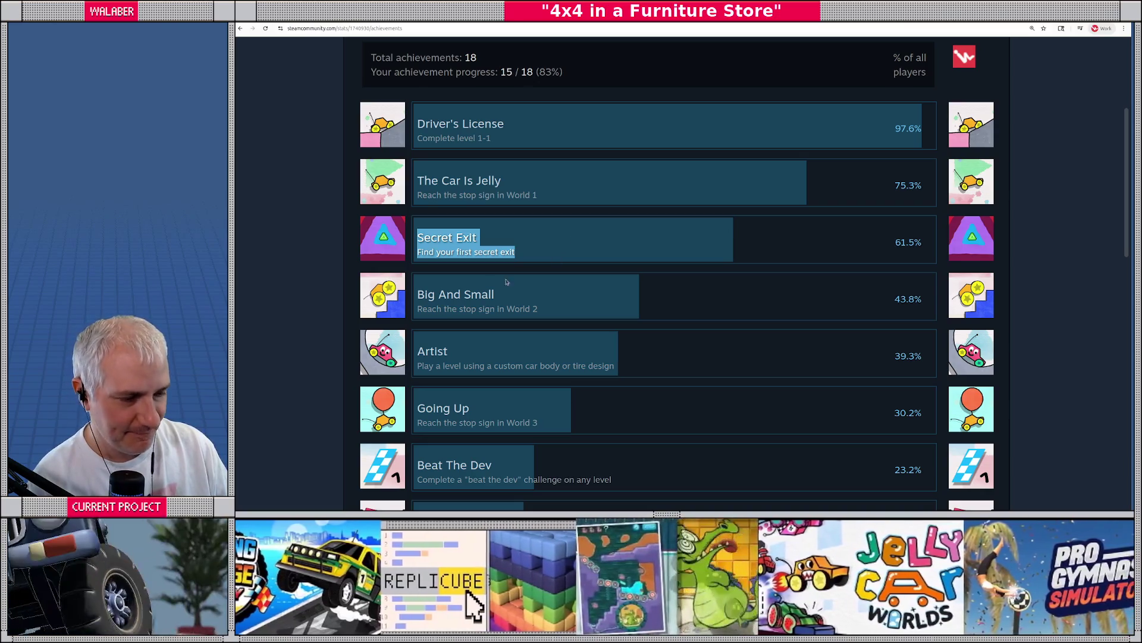
drag(420, 295, 541, 311)
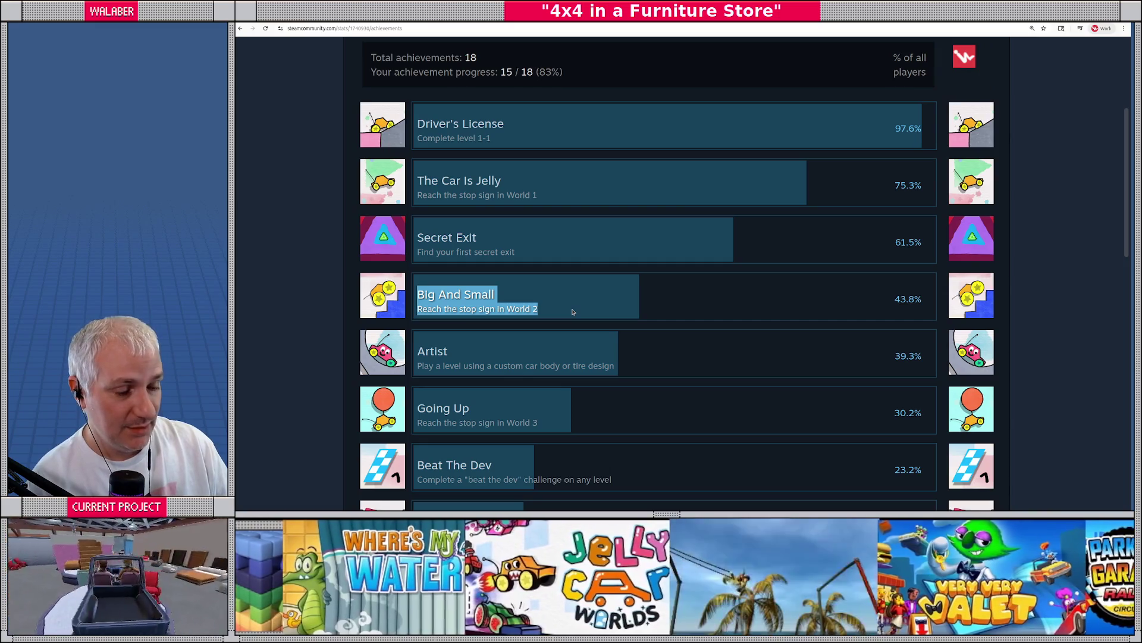
scroll(573, 312, down, 5)
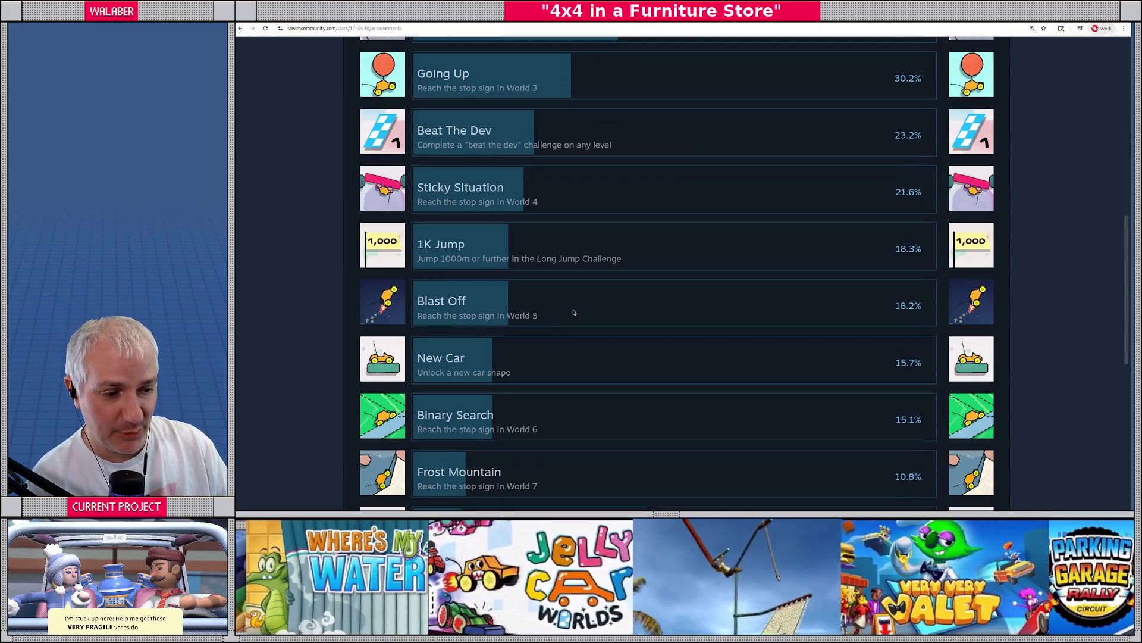
scroll(573, 313, down, 4)
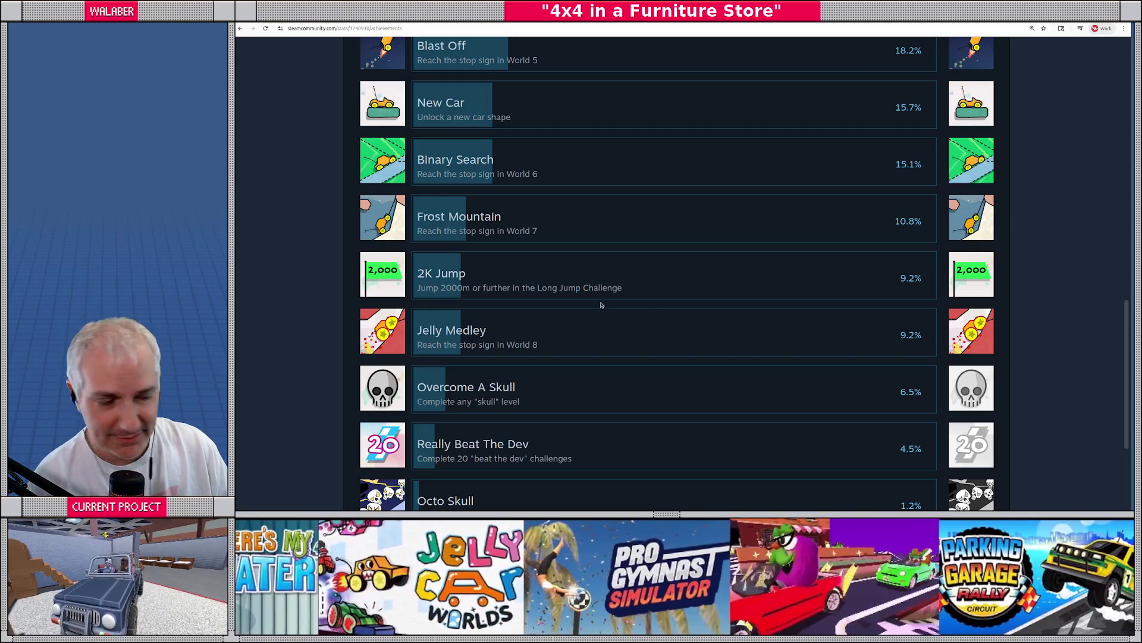
scroll(597, 316, down, 1)
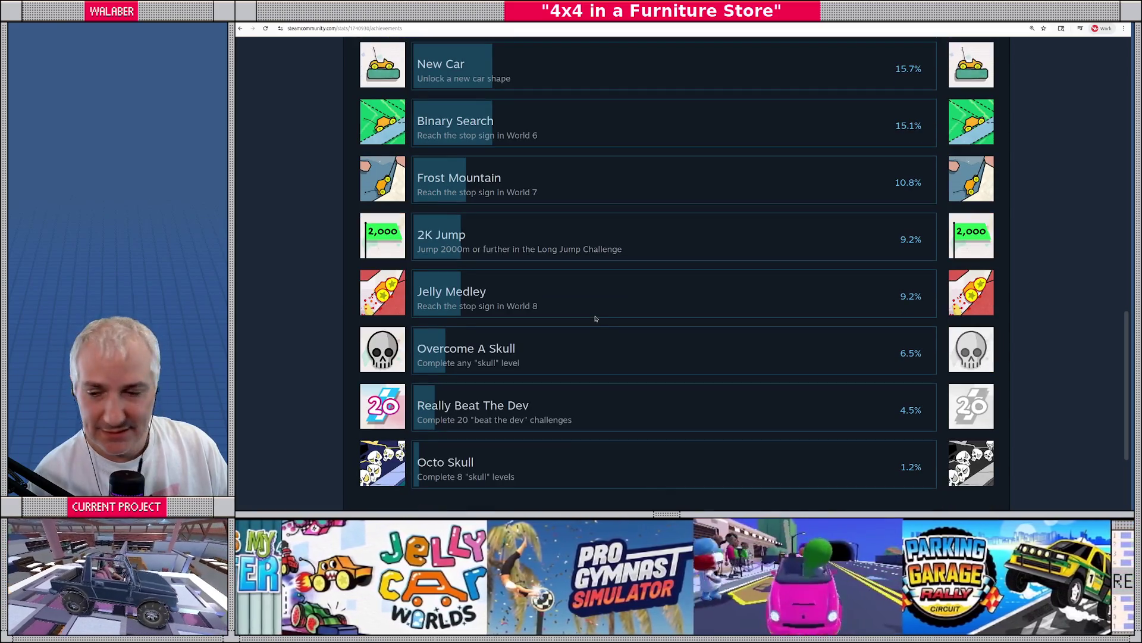
scroll(595, 319, up, 20)
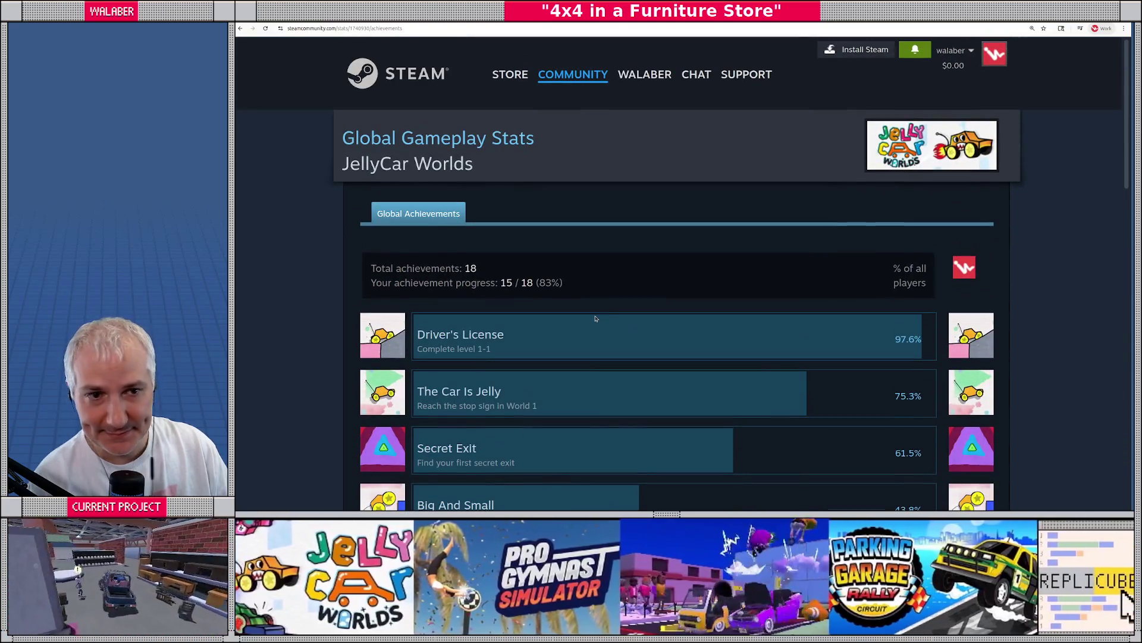
scroll(600, 302, down, 10)
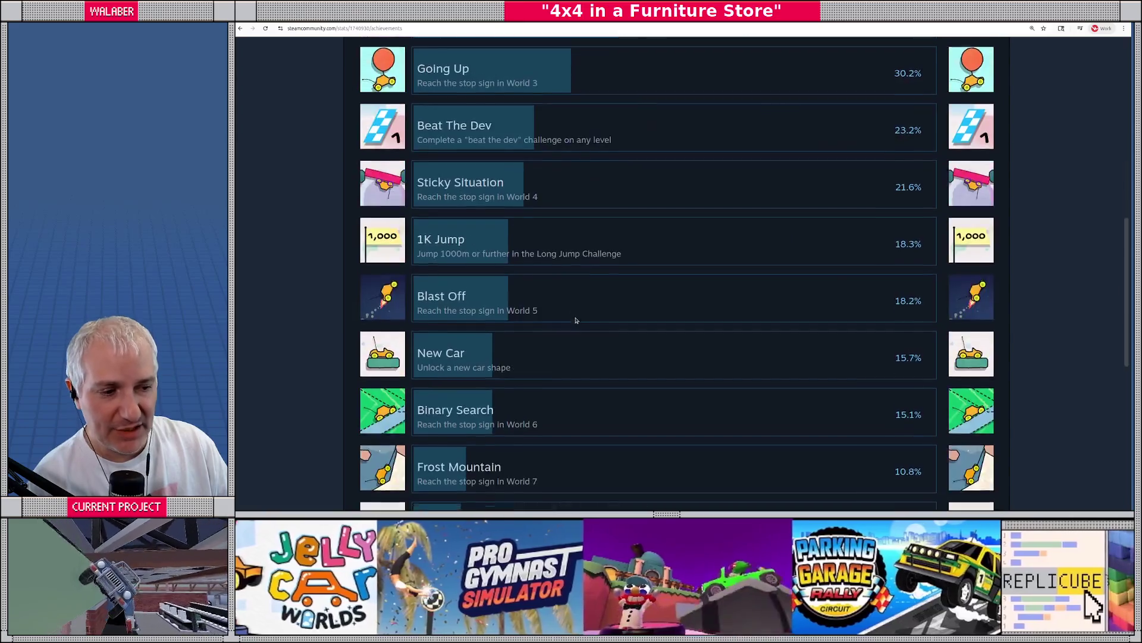
scroll(569, 324, down, 1)
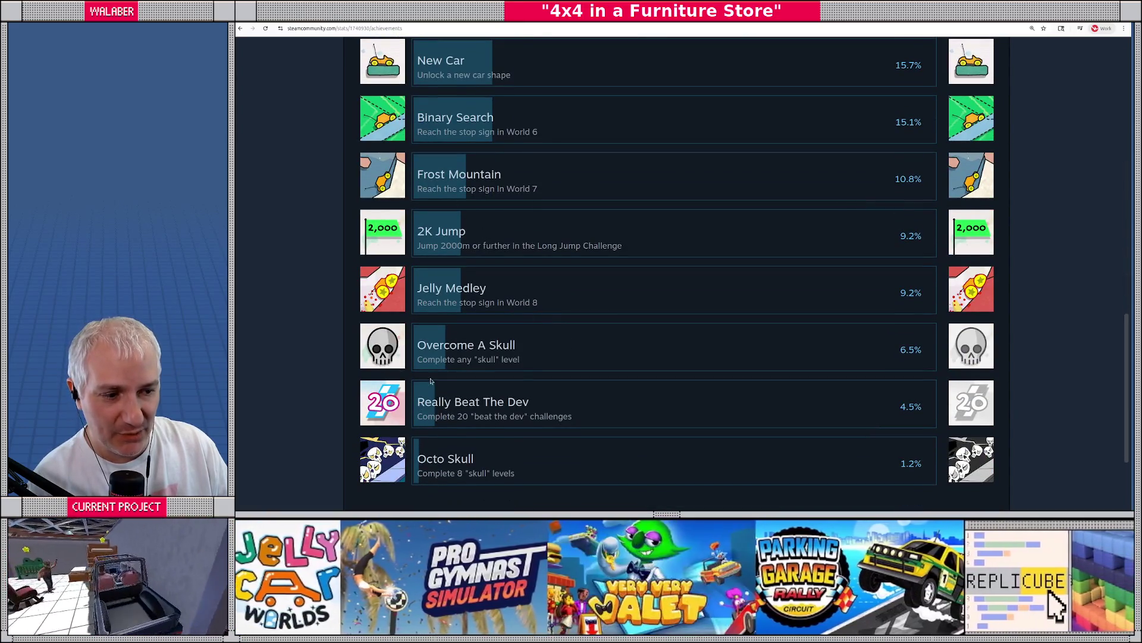
scroll(431, 297, up, 9)
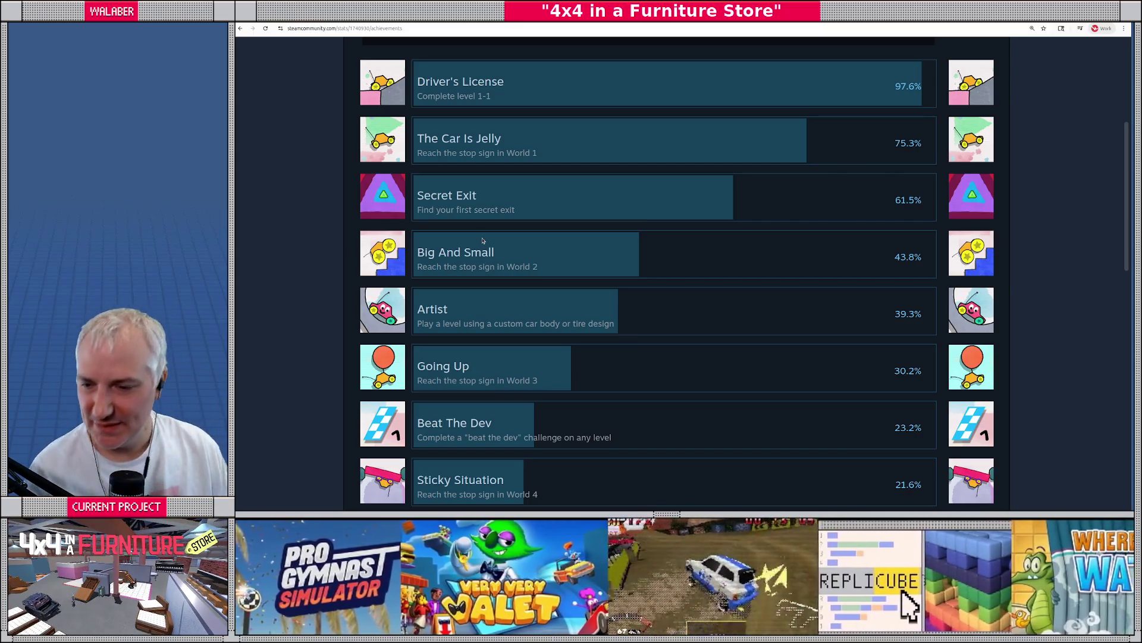
scroll(607, 121, up, 4)
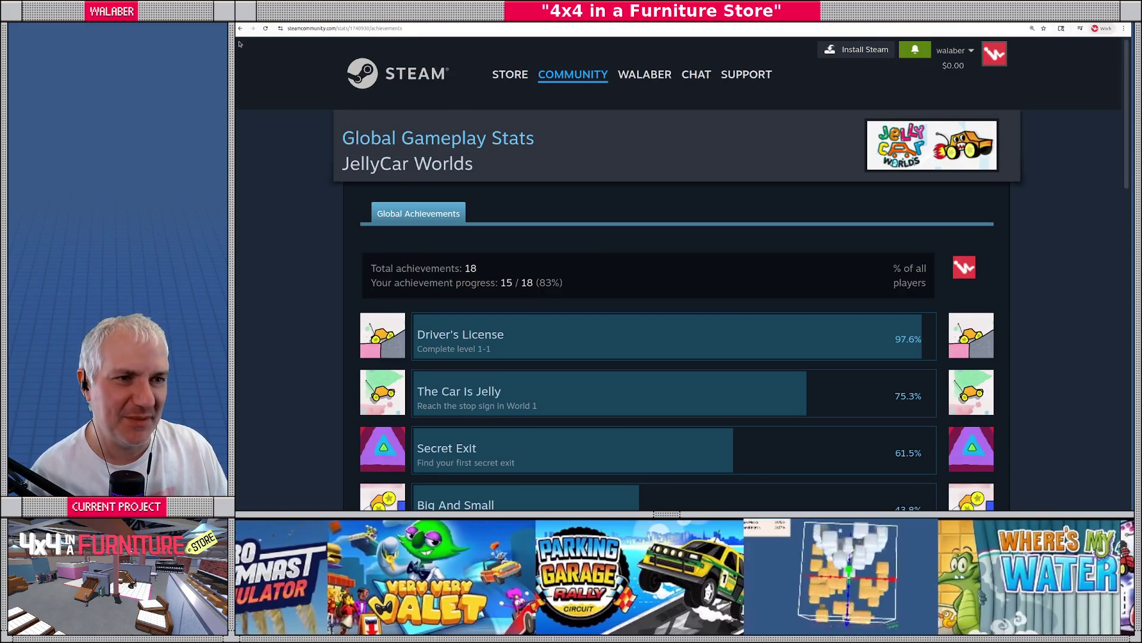
Return to JellyCar Worlds and reach Parking Garage Rally Circuit via the Walaber Entertainment developer page
key(ctrl+minus)
key(ctrl+minus)
key(ctrl+minus)
key(ctrl+minus)
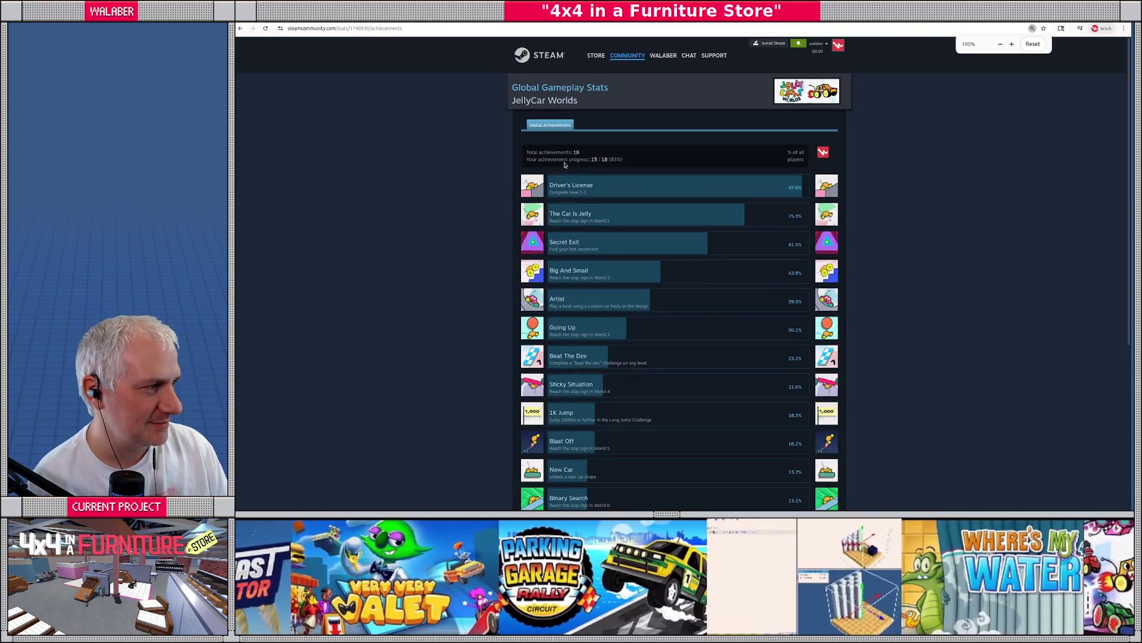
click(240, 28)
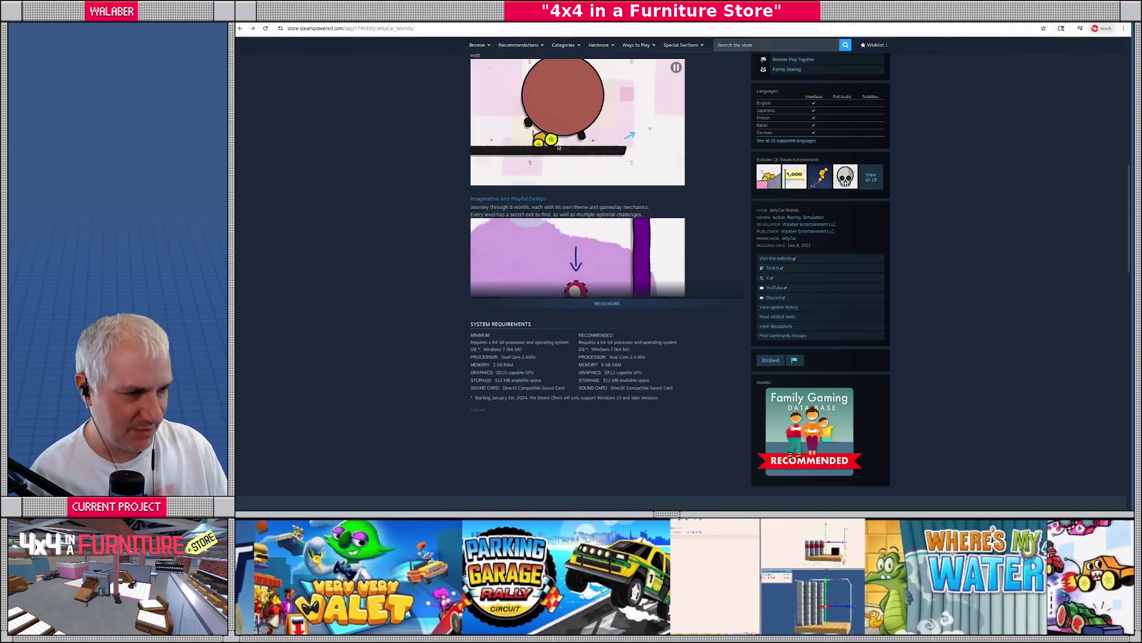
scroll(863, 242, up, 10)
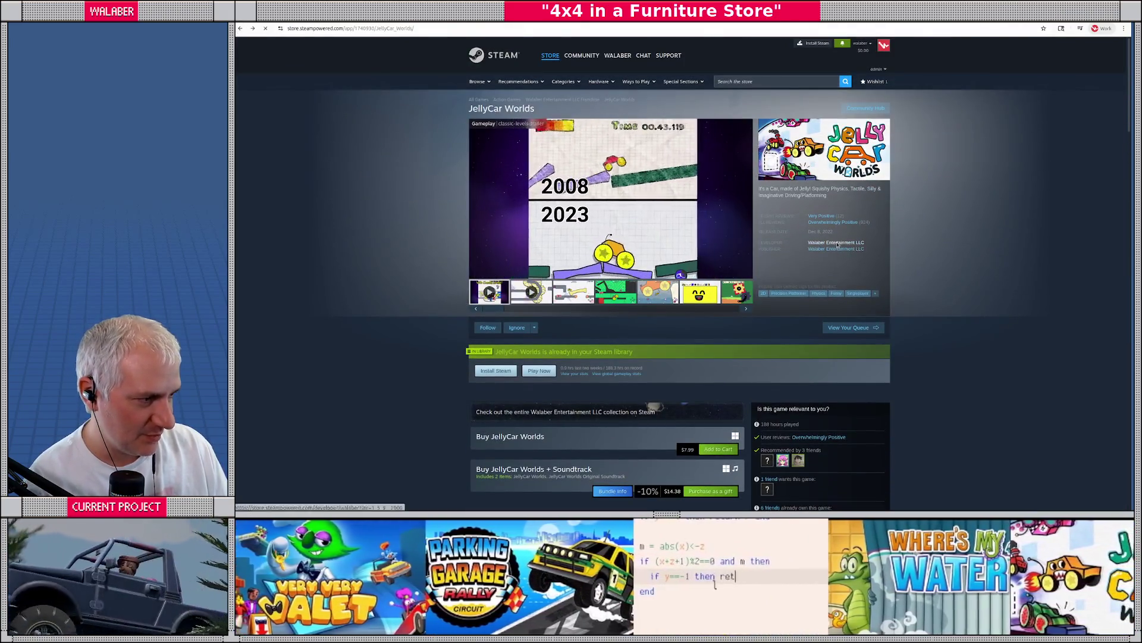
click(833, 243)
click(564, 250)
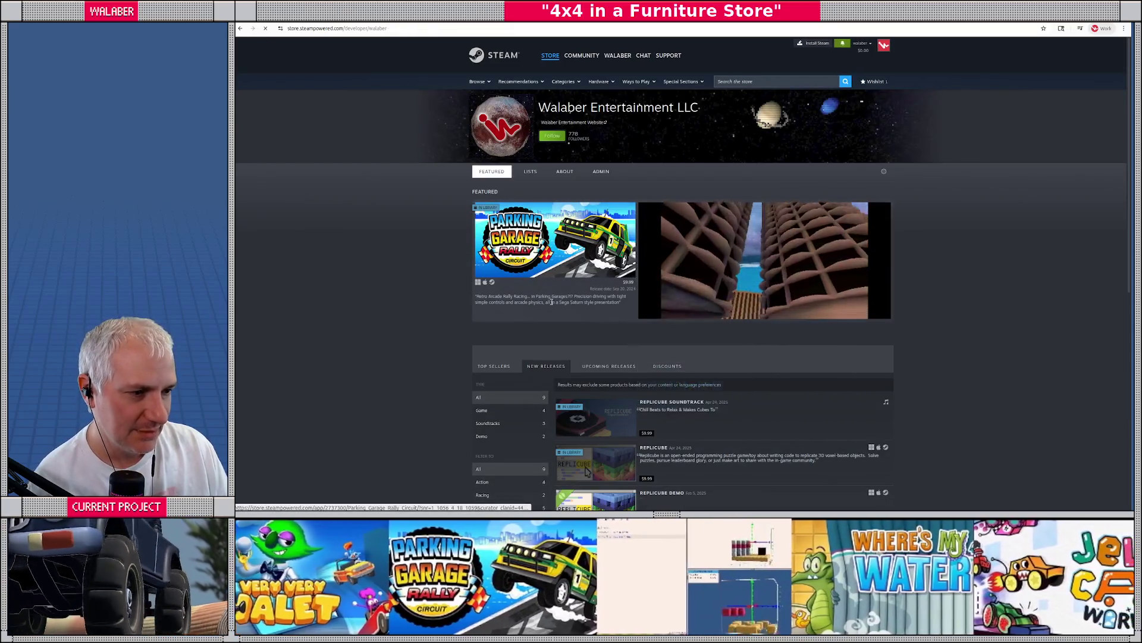
Open Parking Garage Rally Circuit's full list of 15 achievements and enlarge the page
scroll(751, 310, down, 5)
scroll(751, 310, down, 2)
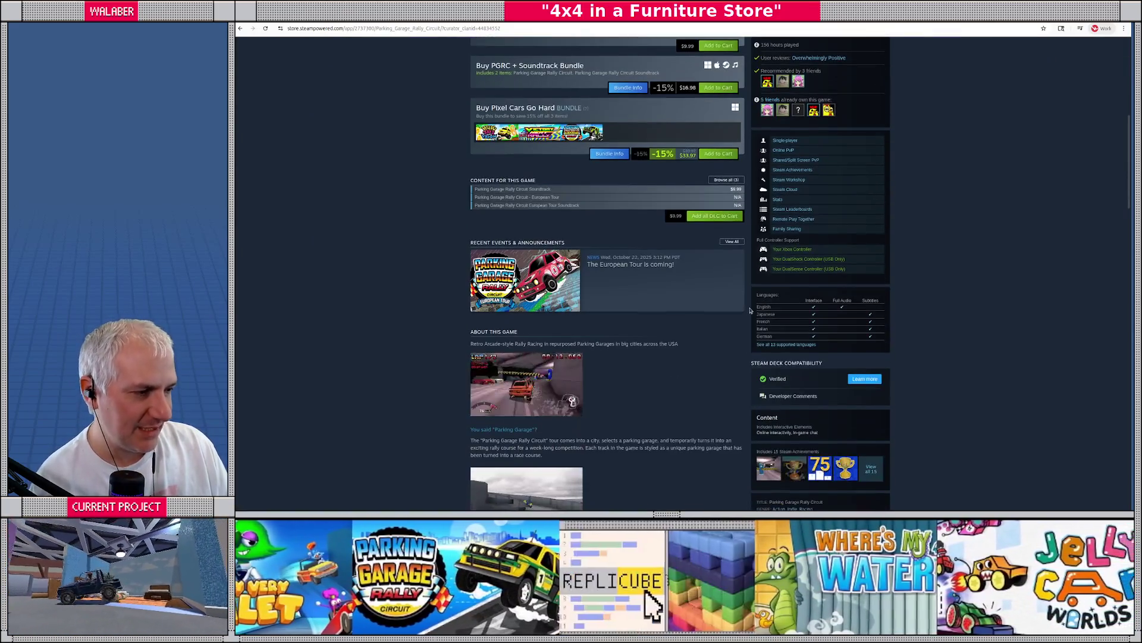
scroll(751, 310, down, 1)
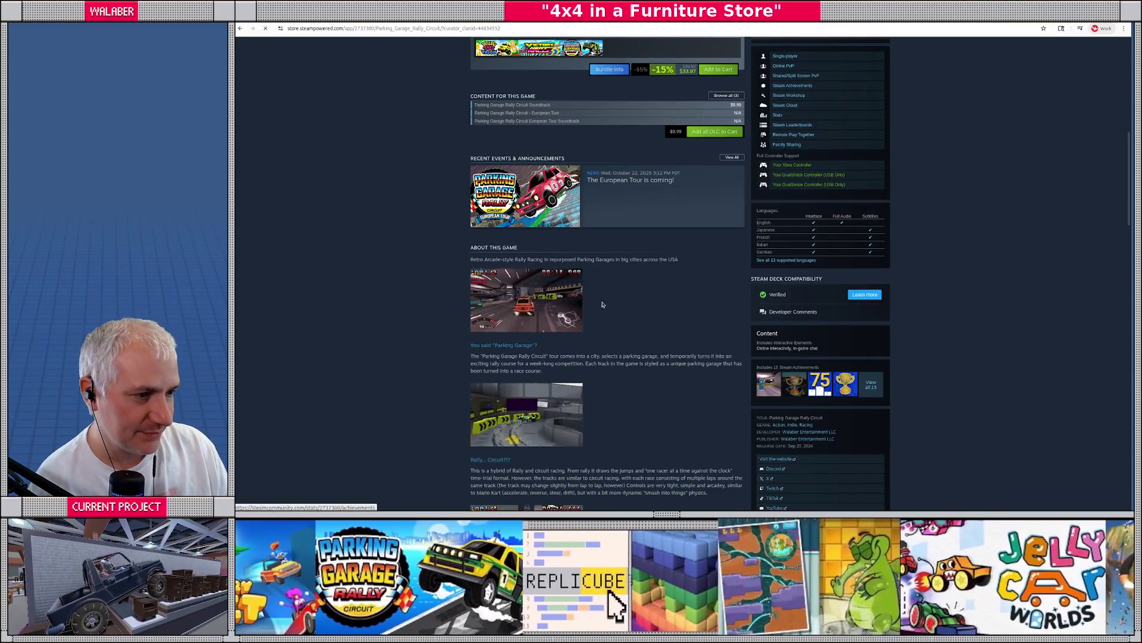
click(872, 389)
key(ctrl+plus)
key(ctrl+plus)
key(ctrl+plus)
key(ctrl+plus)
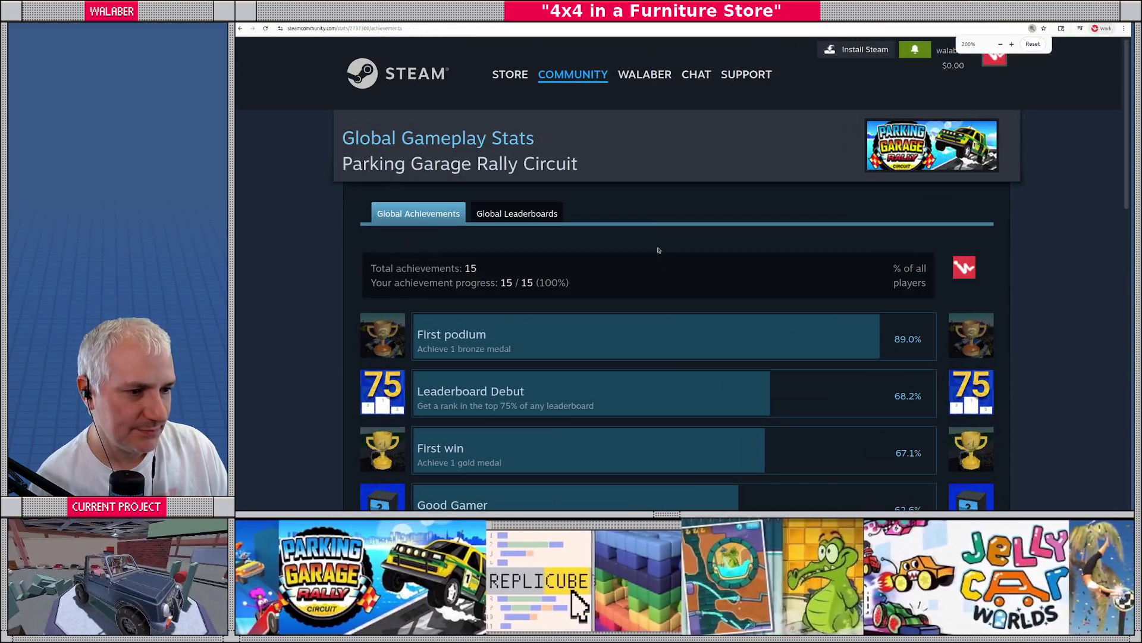
scroll(651, 266, down, 4)
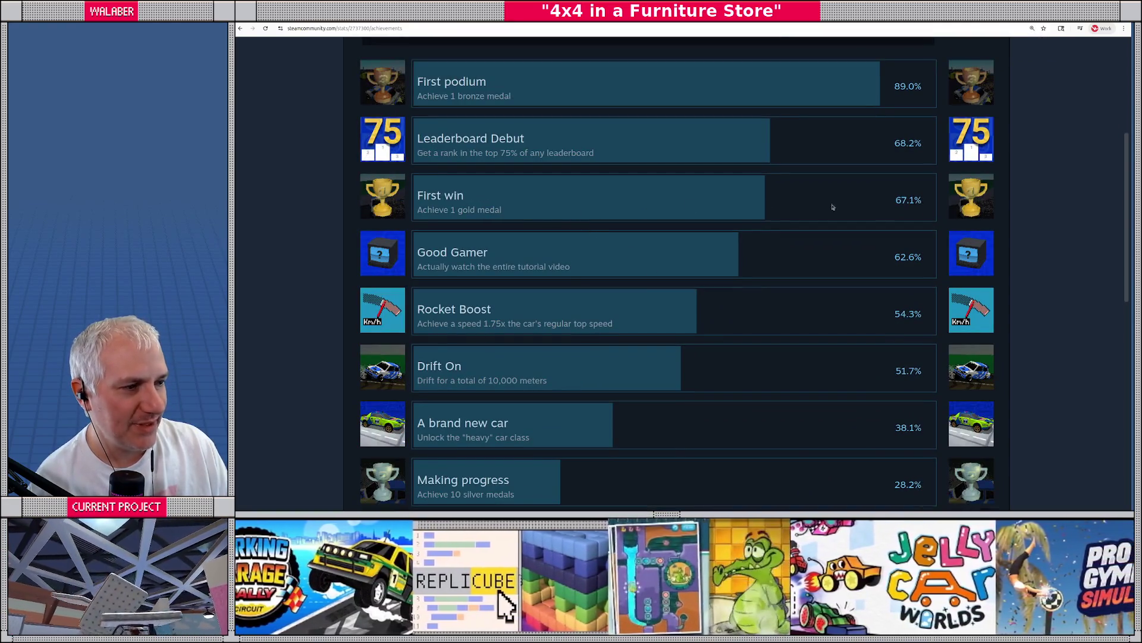
drag(419, 198, 522, 211)
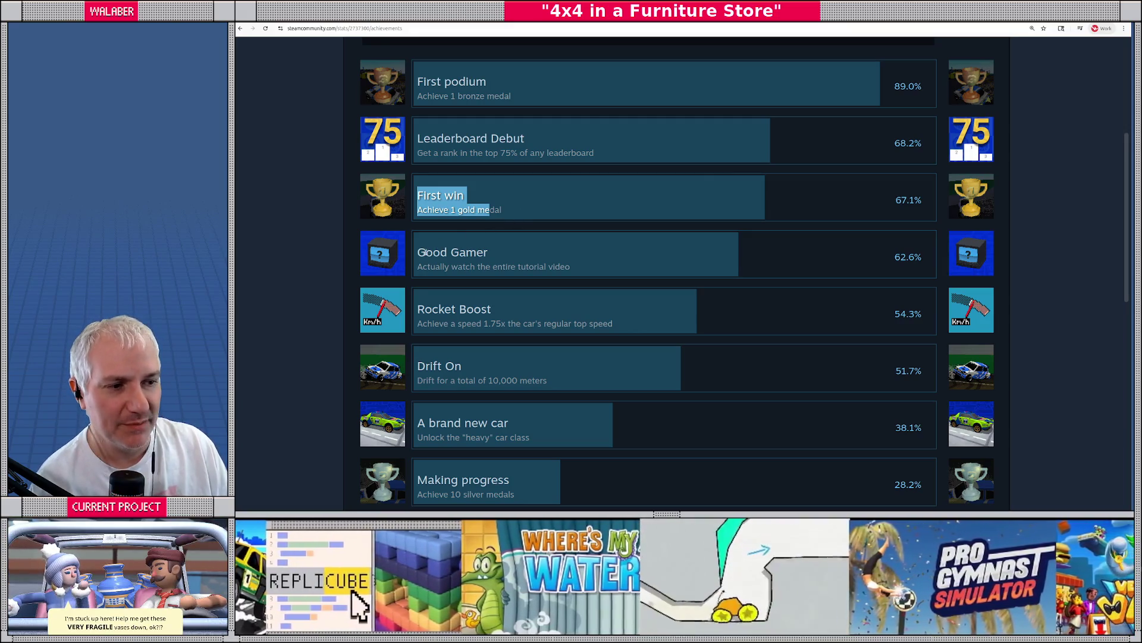
drag(425, 253, 564, 263)
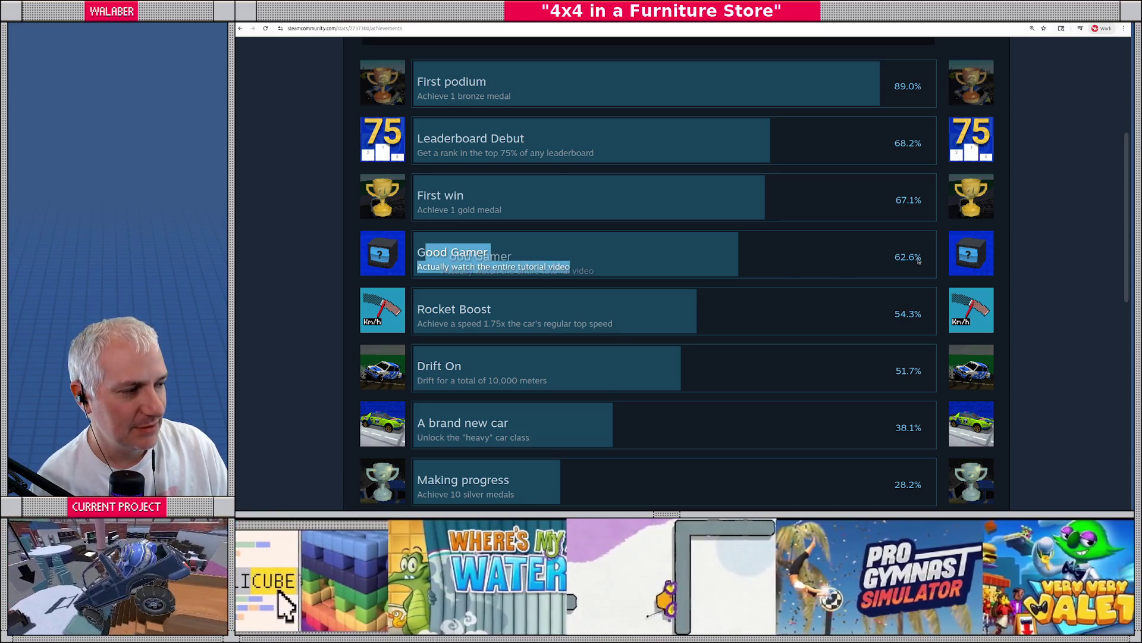
click(897, 259)
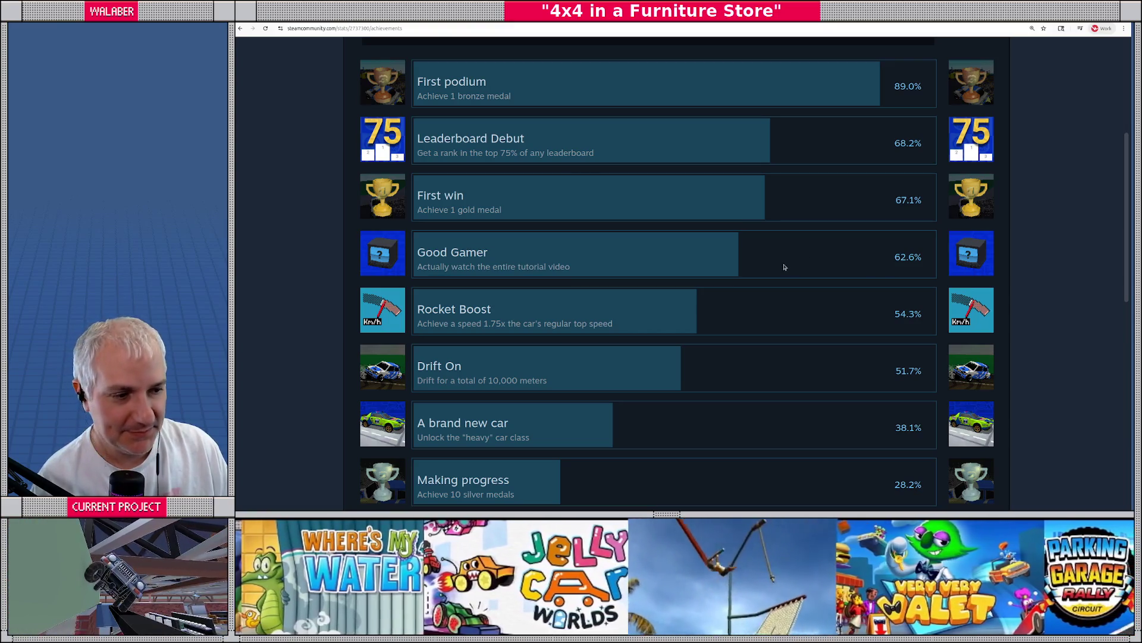
scroll(784, 268, down, 2)
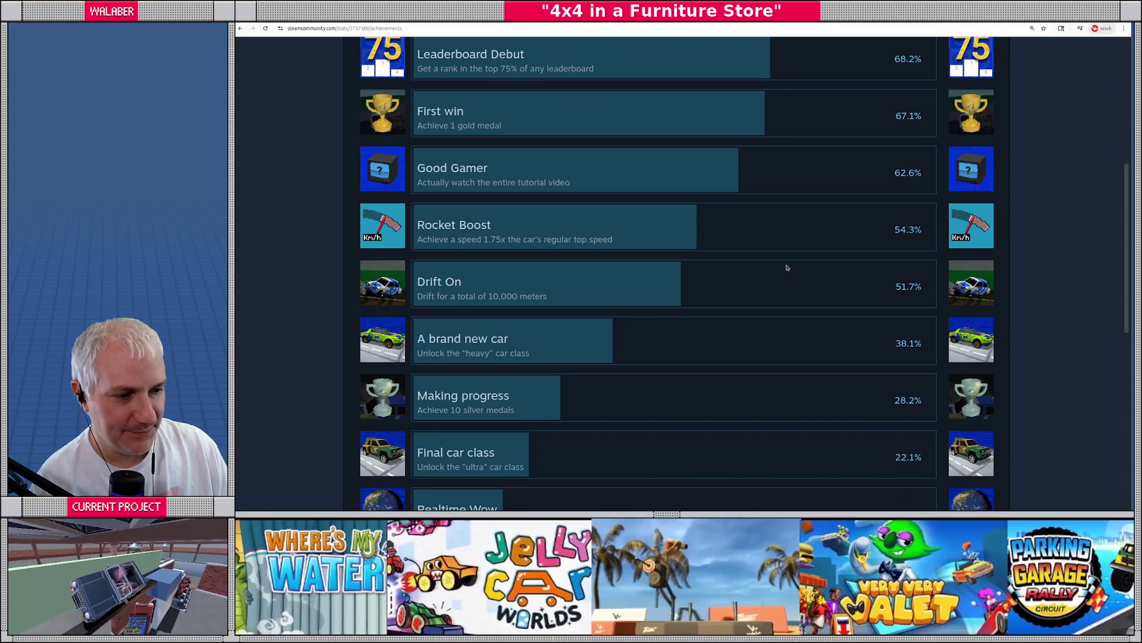
scroll(786, 267, down, 1)
scroll(787, 271, down, 1)
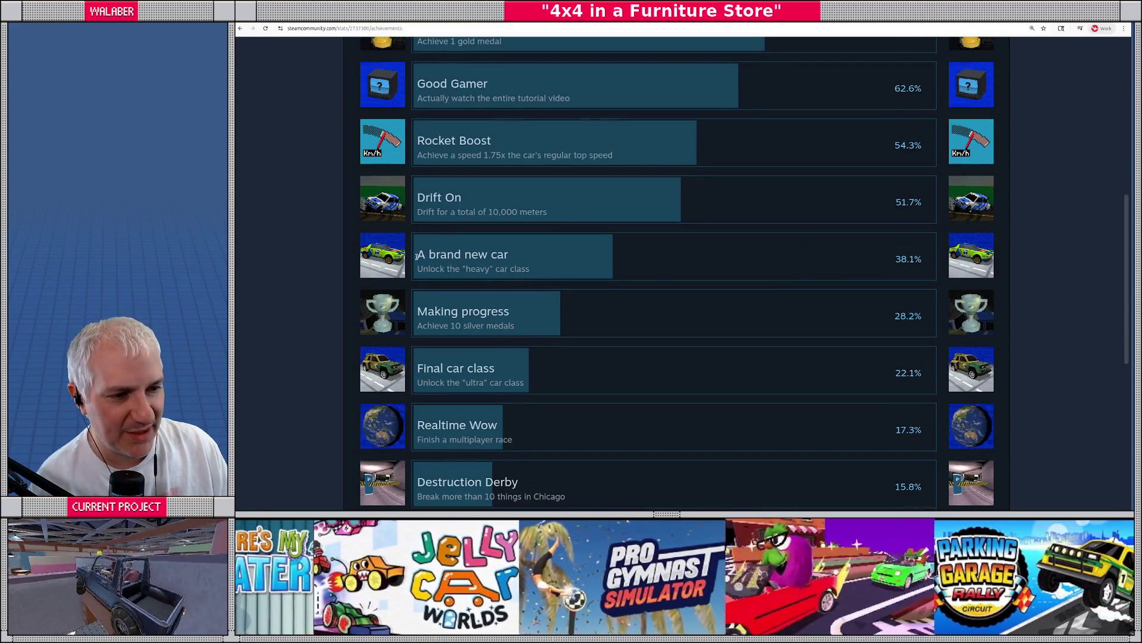
drag(417, 256, 534, 270)
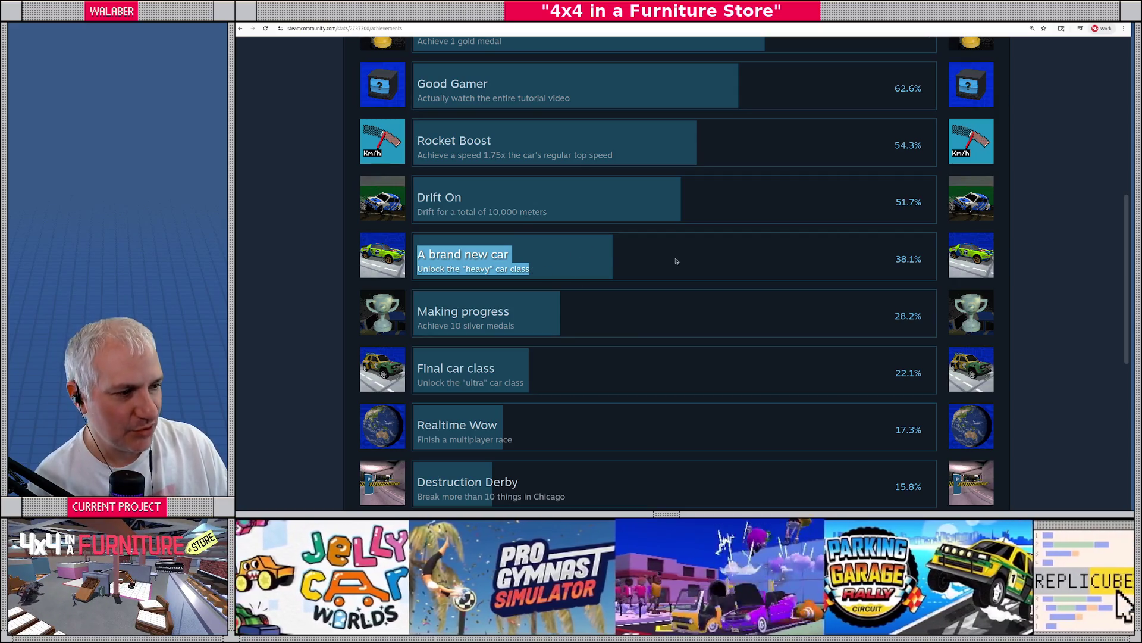
click(676, 261)
drag(424, 369, 522, 383)
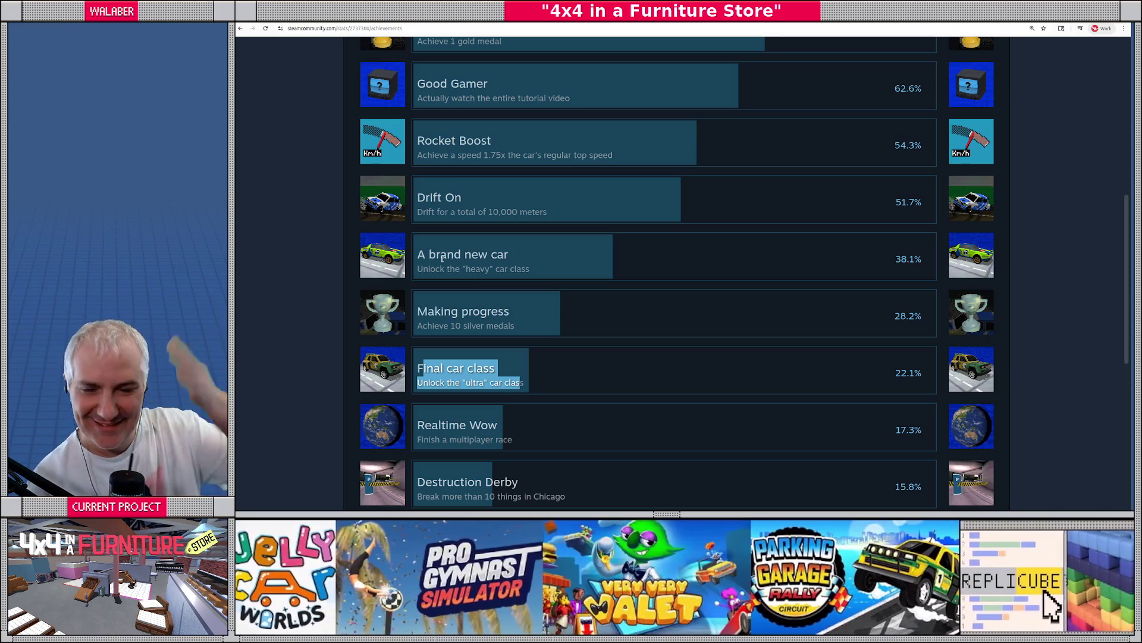
drag(419, 253, 532, 271)
click(556, 267)
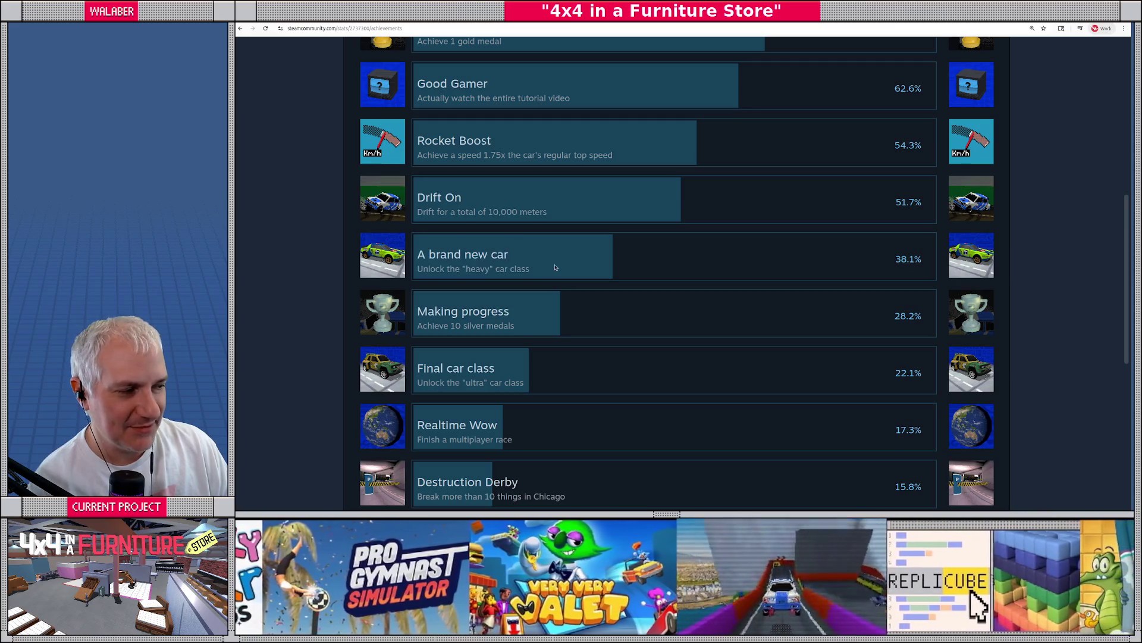
drag(418, 254, 537, 268)
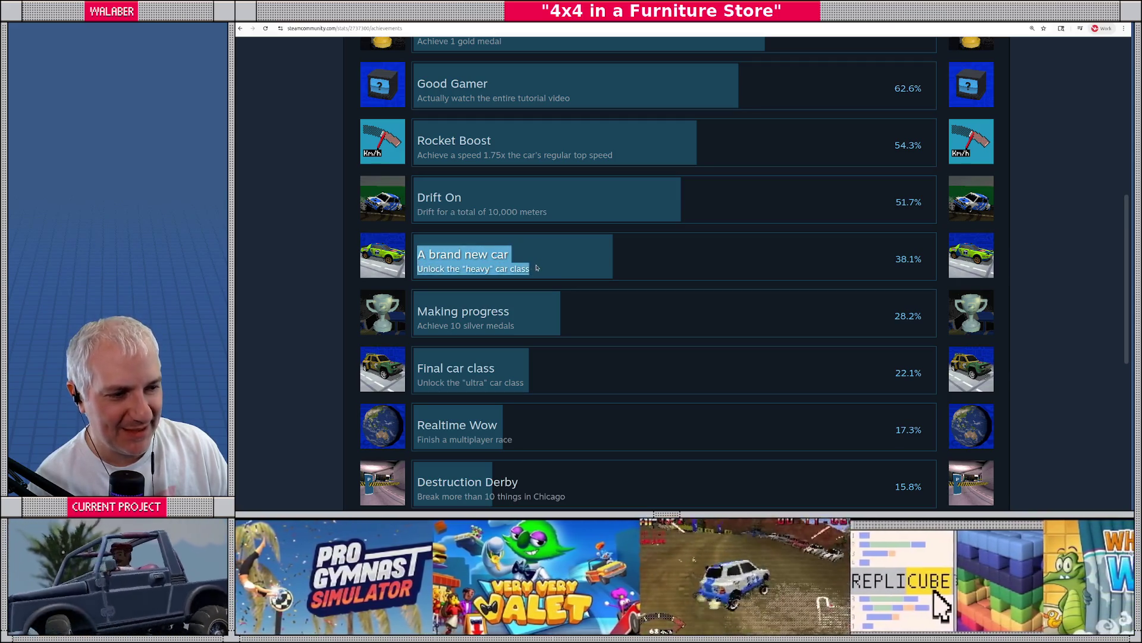
drag(418, 368, 528, 385)
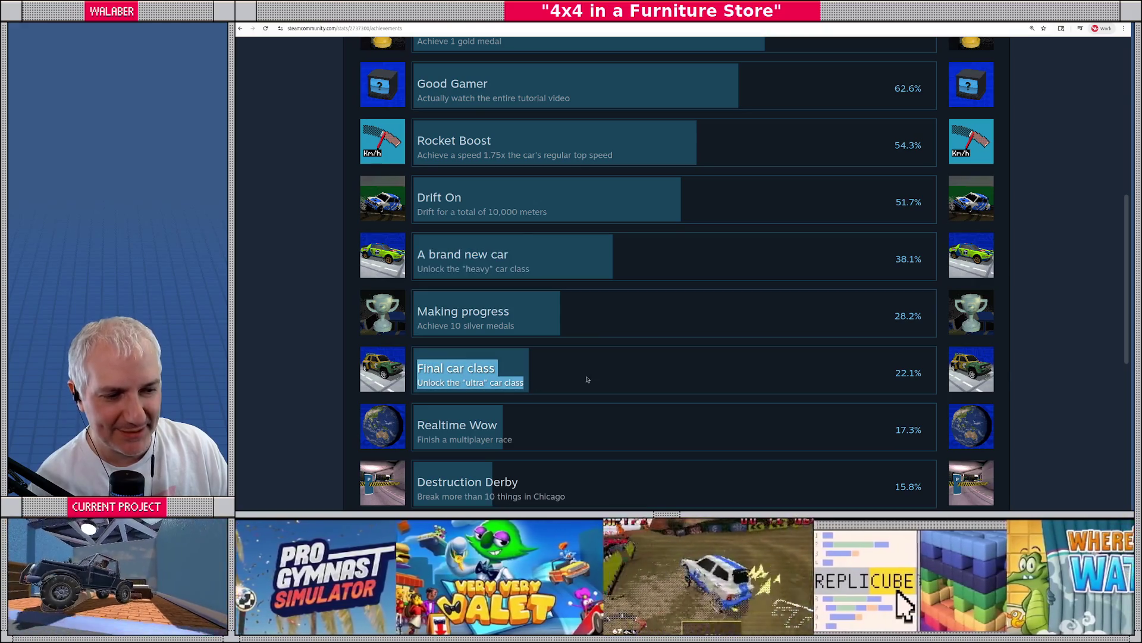
scroll(677, 345, down, 5)
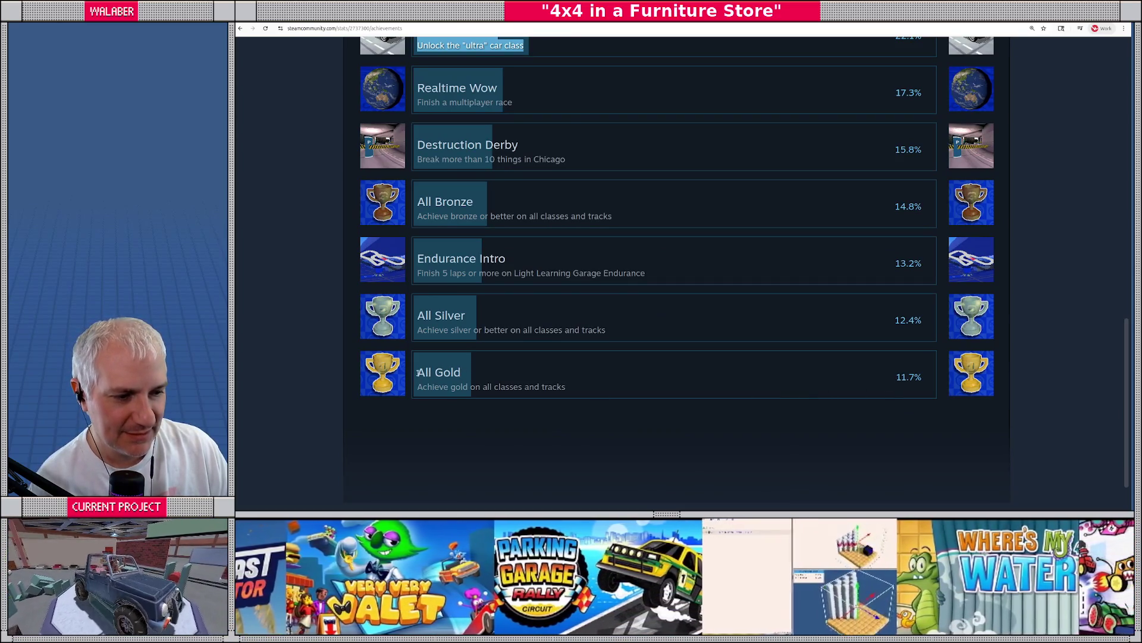
drag(418, 372, 566, 388)
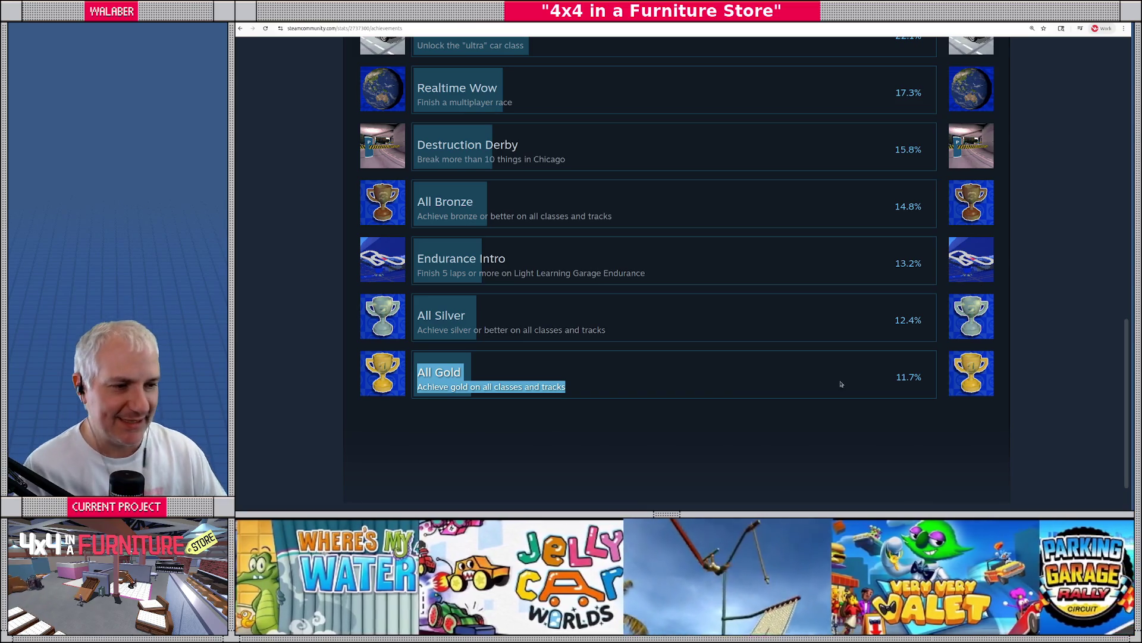
Return to the game's store page and reach the Replicube Demo page via the publisher's page
scroll(672, 279, up, 15)
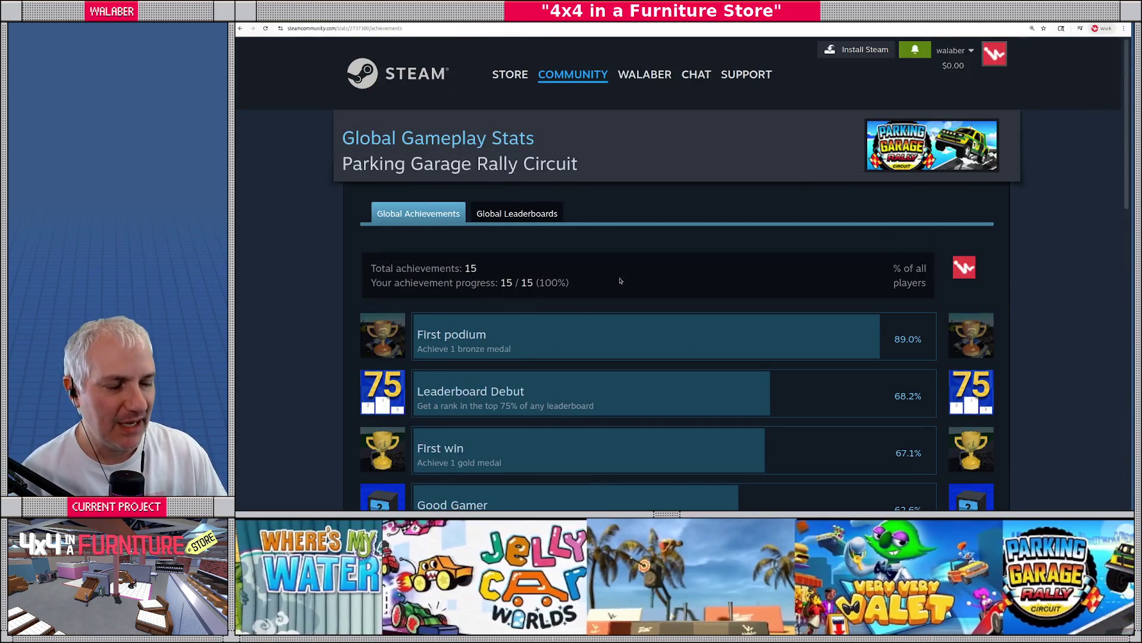
scroll(537, 261, down, 4)
scroll(537, 261, up, 4)
key(alt+Left)
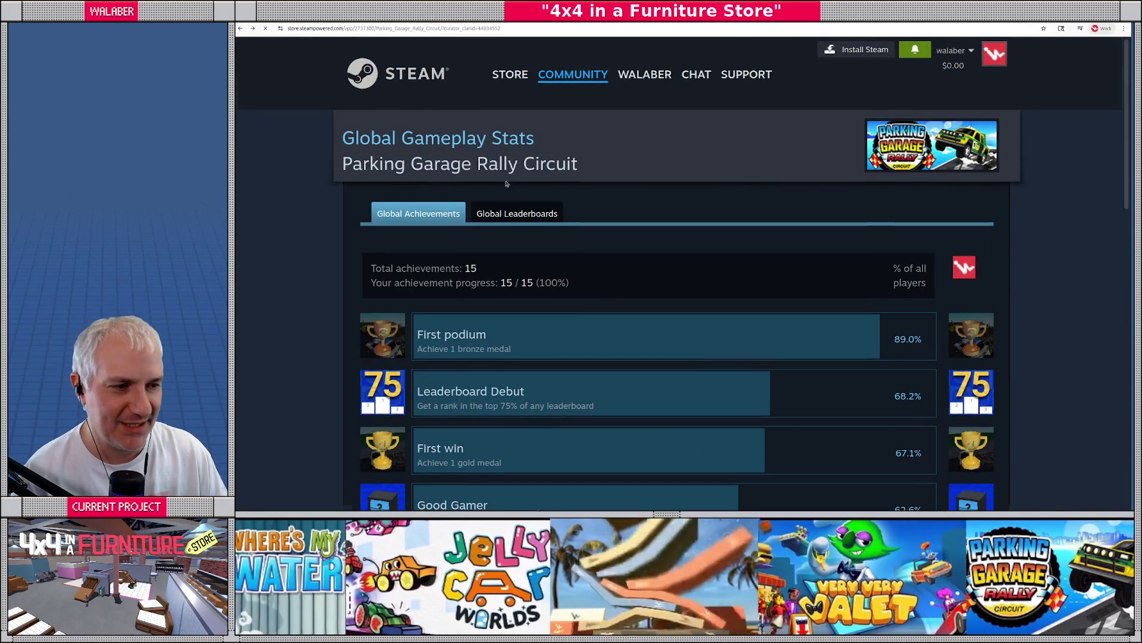
scroll(565, 193, up, 15)
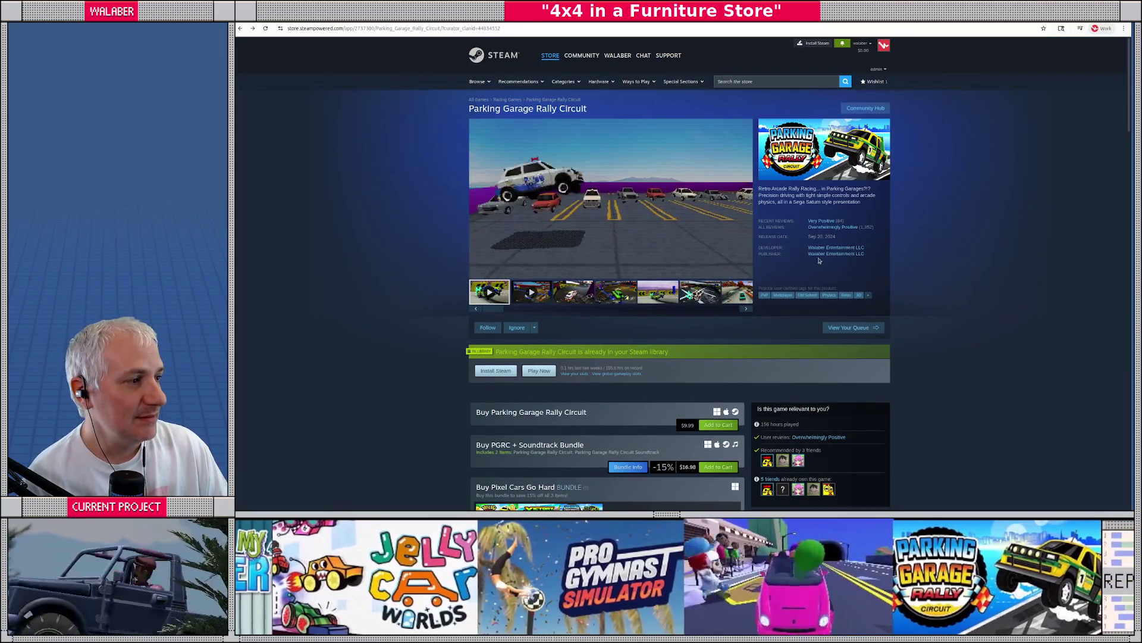
click(829, 253)
scroll(599, 381, down, 4)
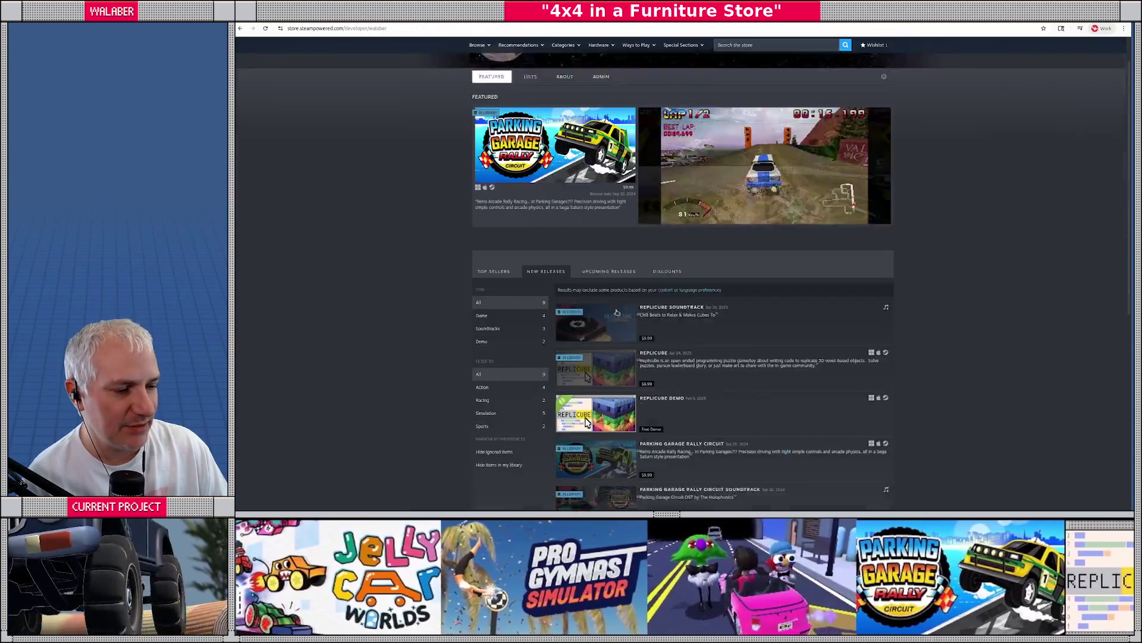
click(598, 381)
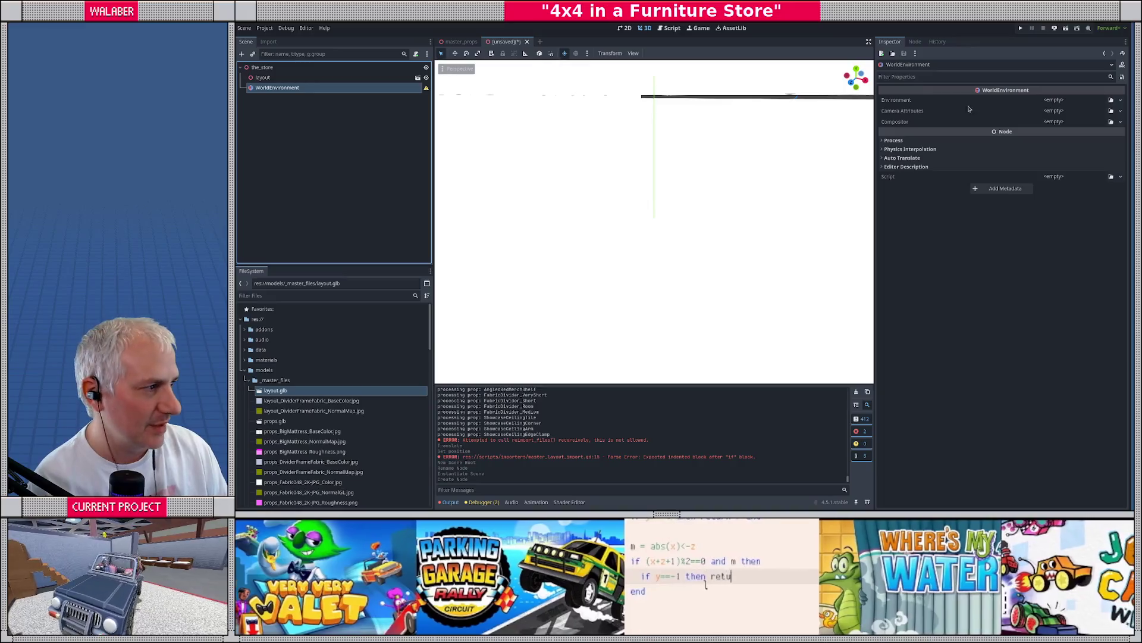
Load default_world.tres as the WorldEnvironment's Environment, then select the layout node
click(1110, 100)
double_click(609, 179)
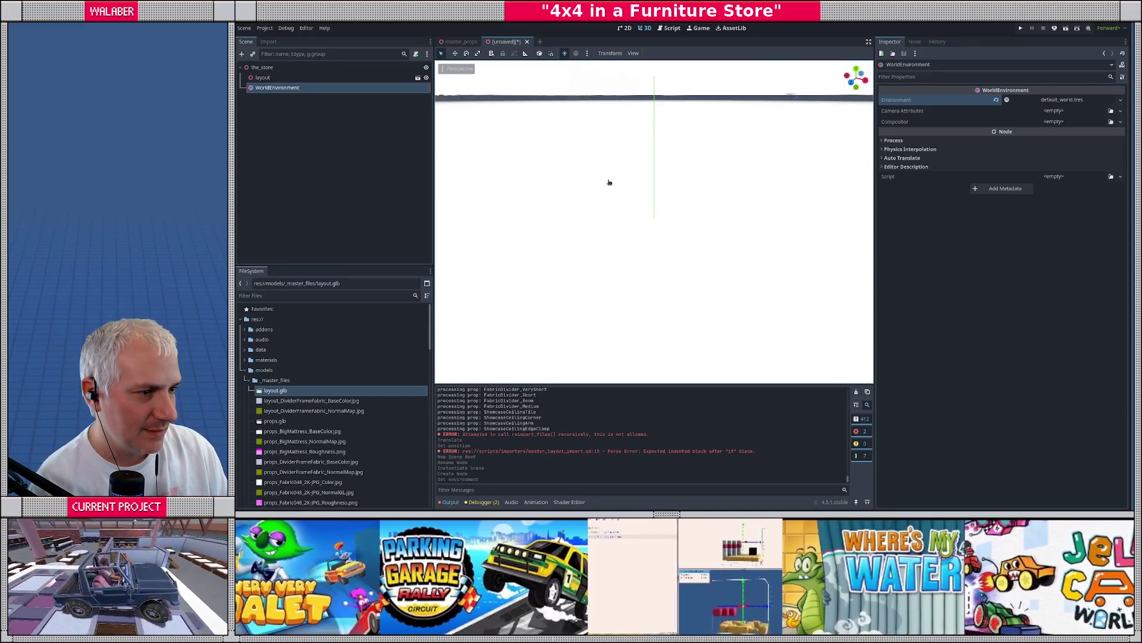
click(615, 182)
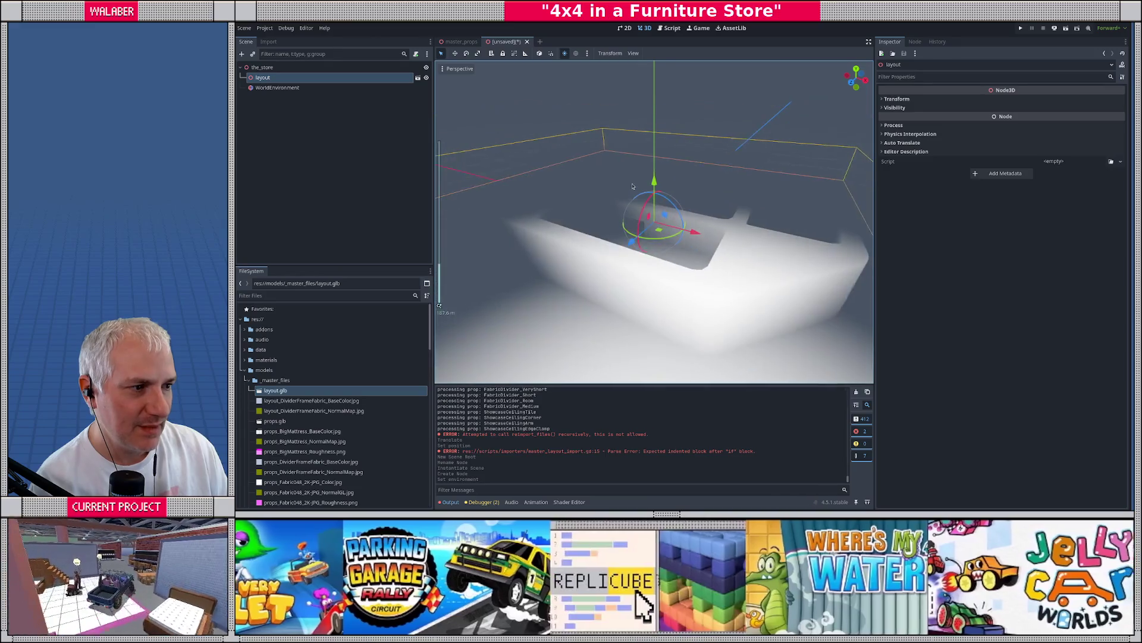
scroll(605, 197, down, 5)
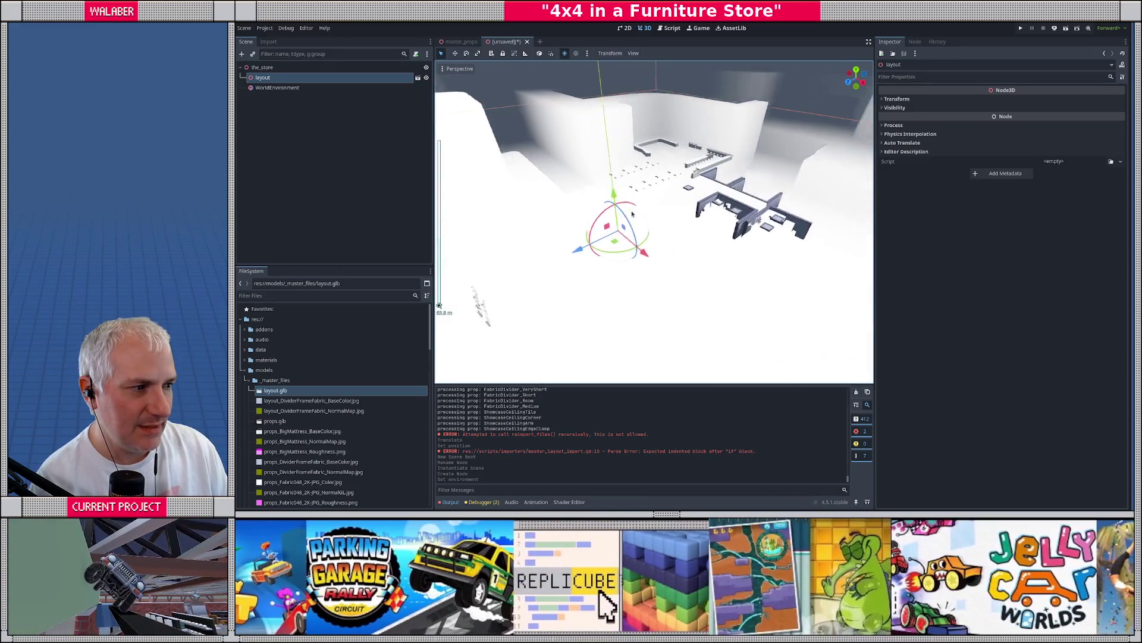
scroll(646, 208, up, 2)
Add a DirectionalLight3D child node under the_store
right_click(286, 67)
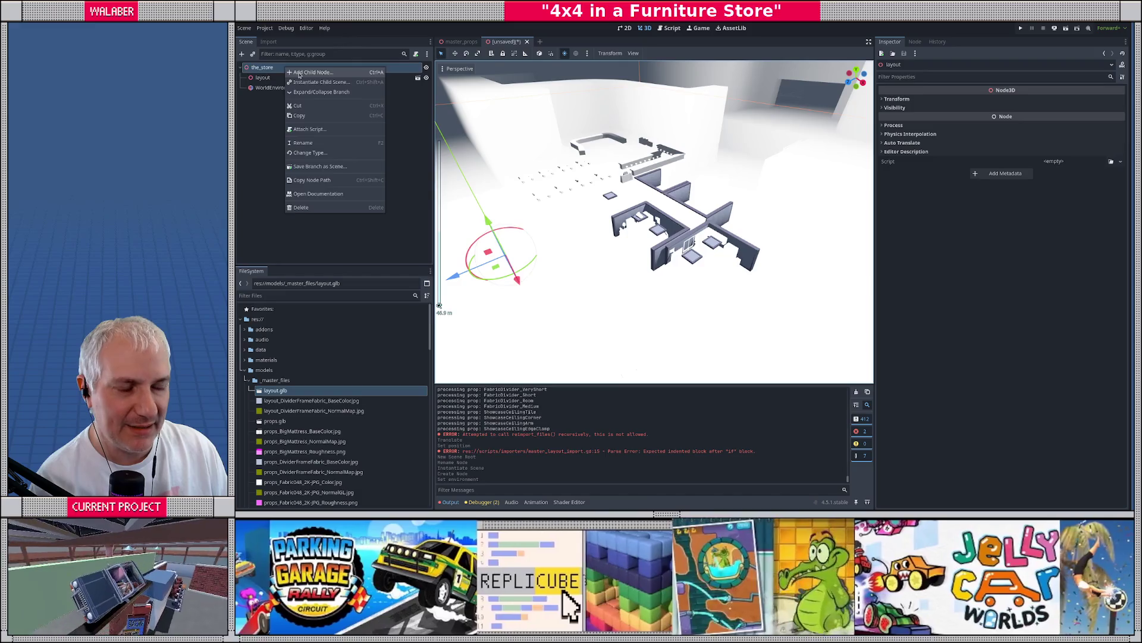
click(299, 72)
text(dire)
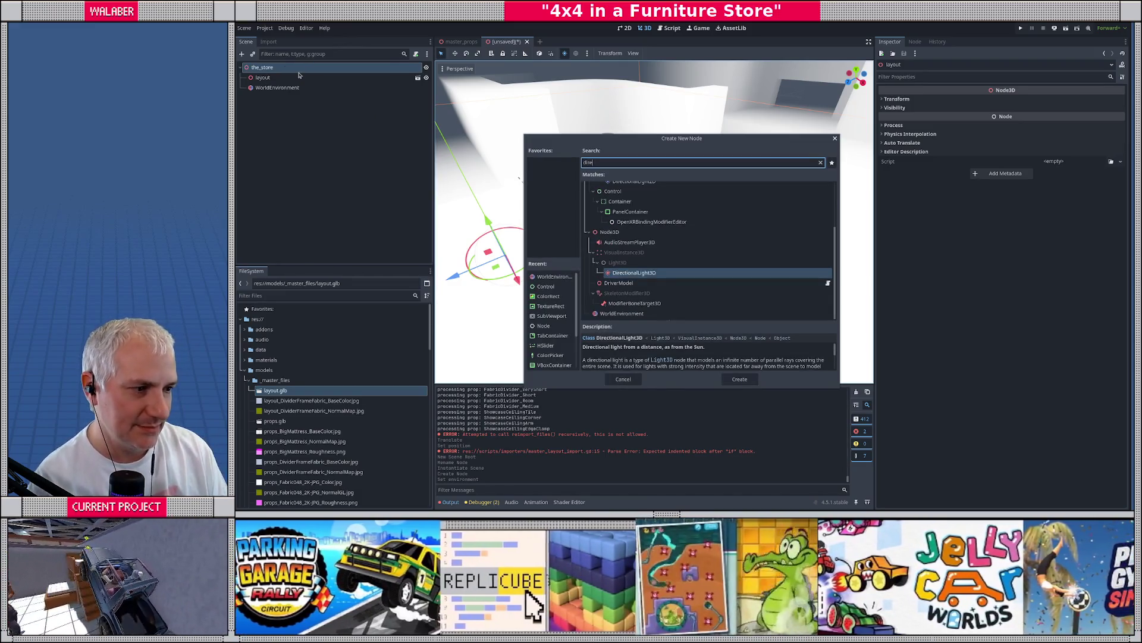
key(Return)
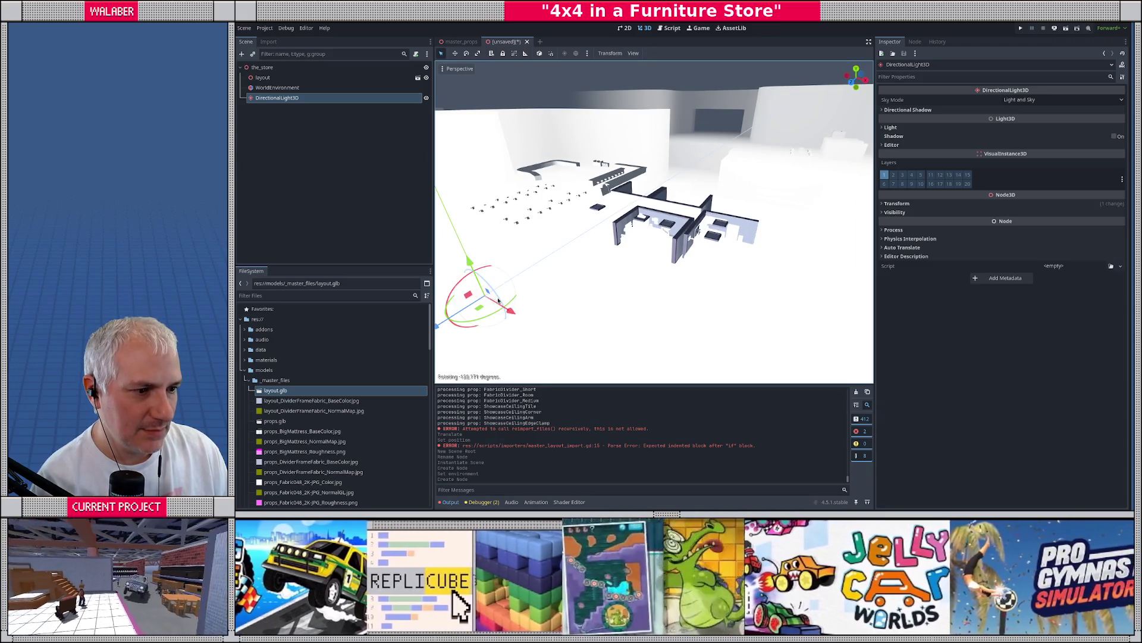
Tilt the DirectionalLight3D to a new angle and move it to the top of the_store's children
mouse_move(486, 284)
mouse_down()
mouse_move(514, 286)
mouse_move(673, 218)
mouse_move(613, 197)
mouse_move(714, 179)
mouse_move(737, 181)
mouse_move(736, 210)
mouse_up()
key(f)
scroll(635, 231, up, 3)
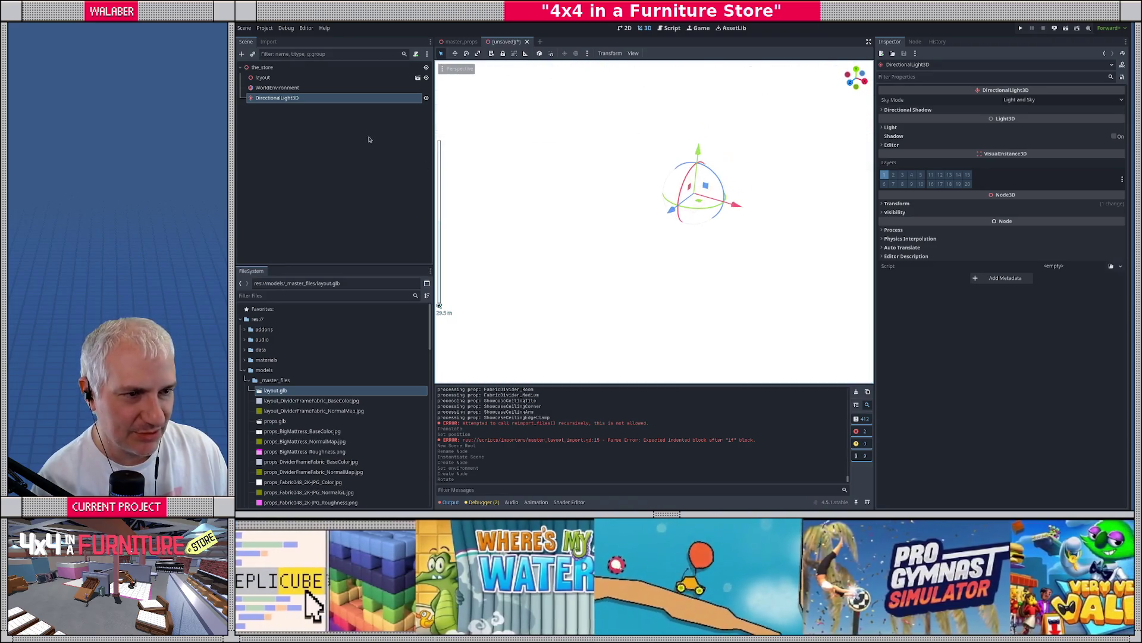
mouse_move(280, 102)
mouse_down()
mouse_move(274, 74)
mouse_move(273, 102)
mouse_up()
Zoom the viewport in and out around the lit store layout
scroll(654, 220, down, 5)
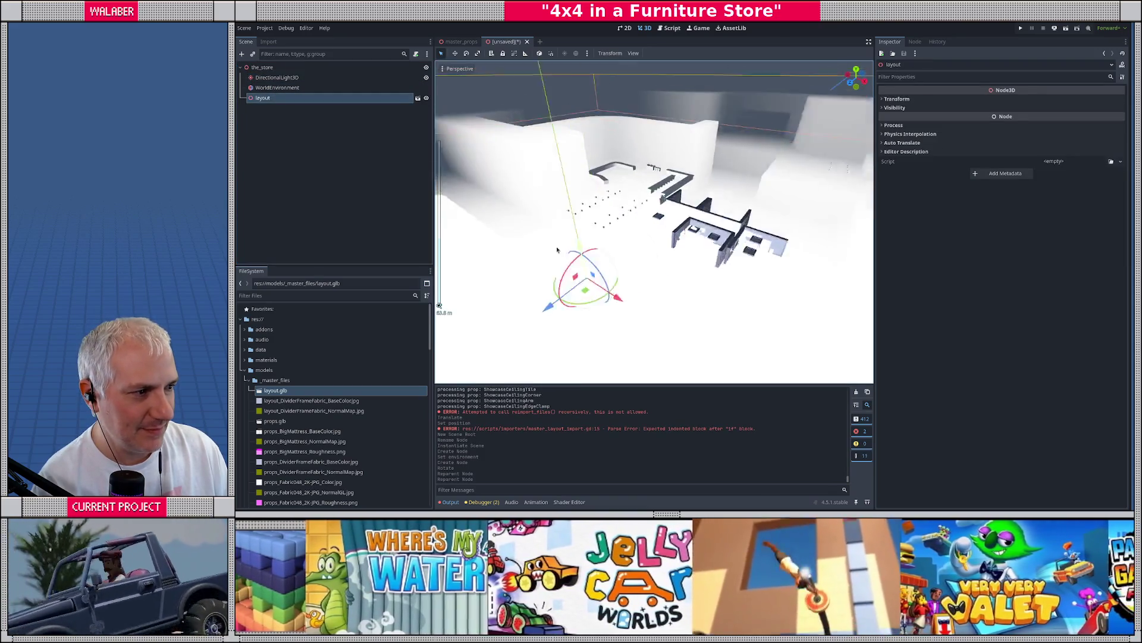
scroll(666, 246, up, 4)
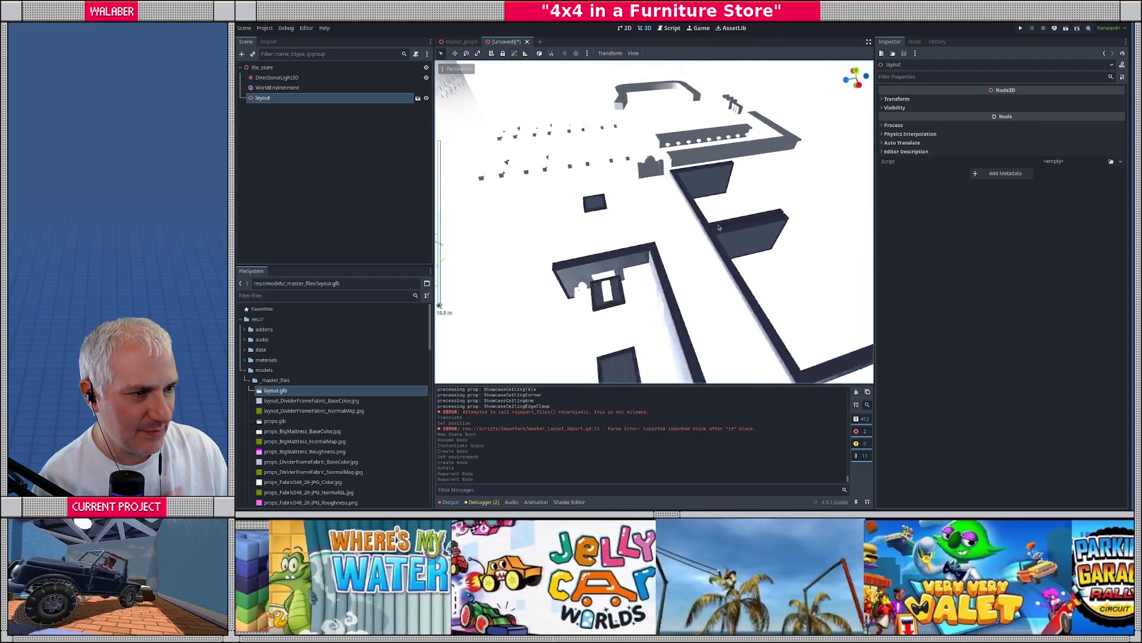
scroll(770, 170, down, 3)
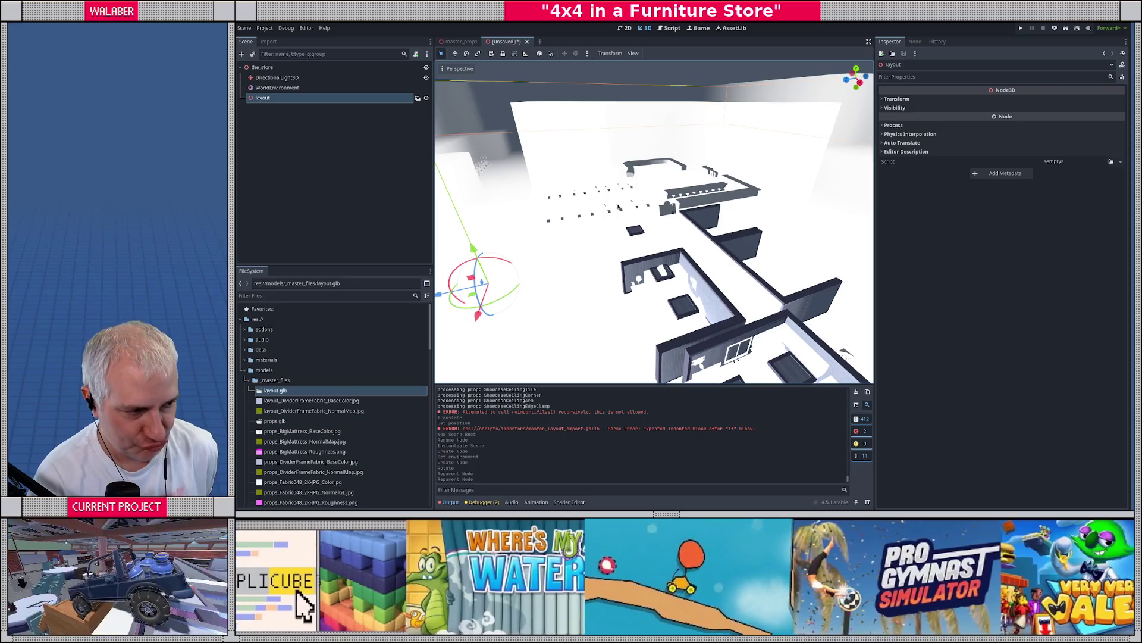
Make layout's children editable and save the scene as the_store.tscn in res://scenes
right_click(301, 110)
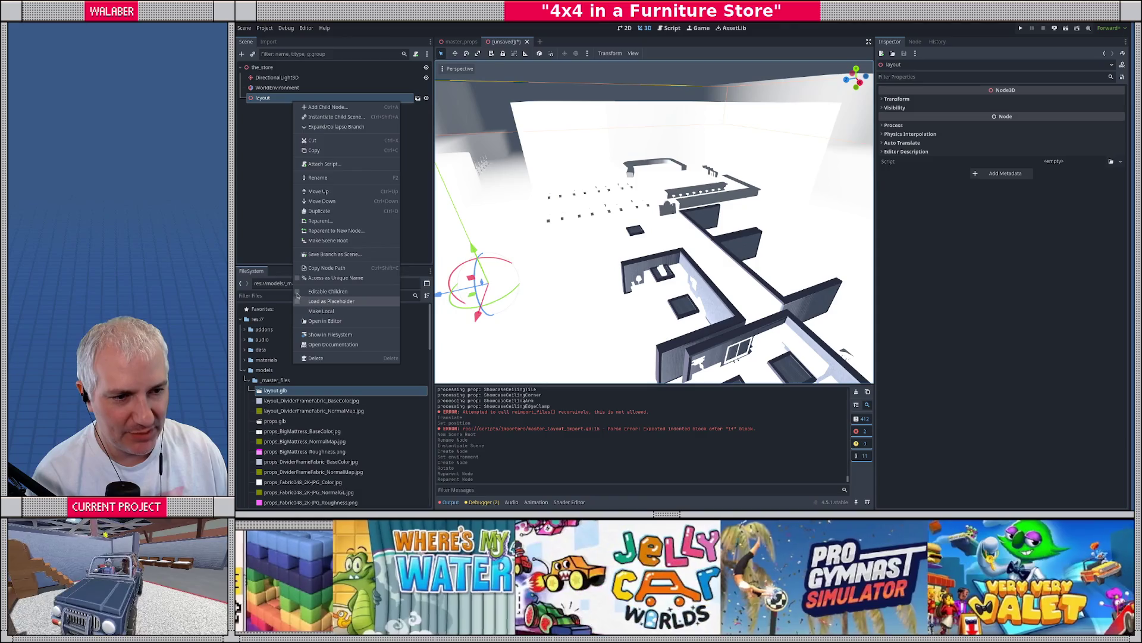
click(299, 291)
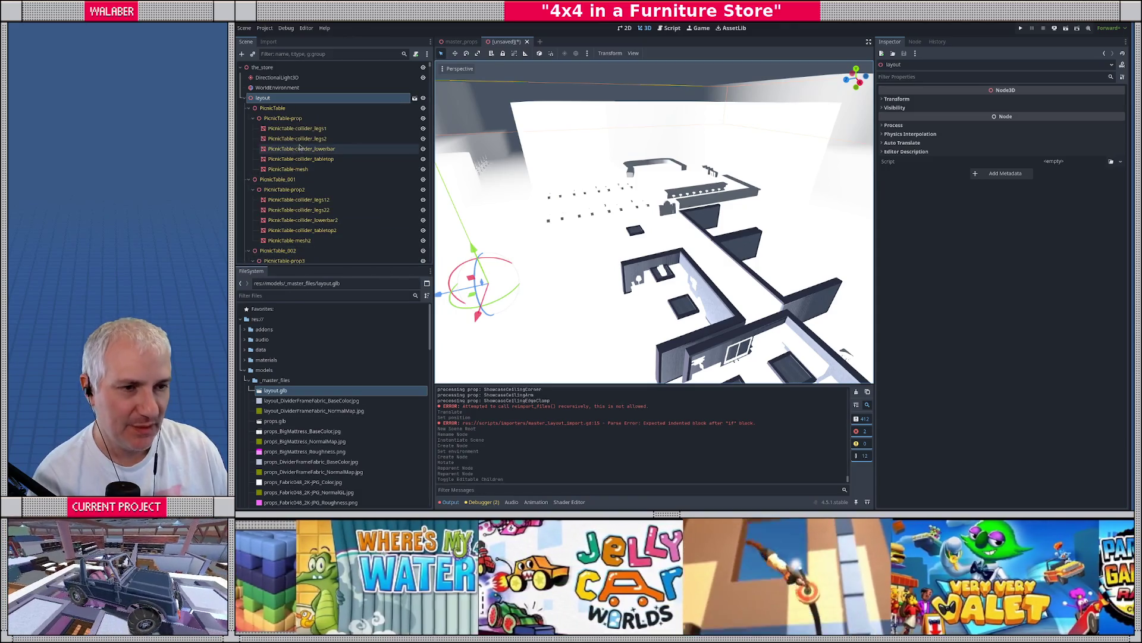
key(ctrl+s)
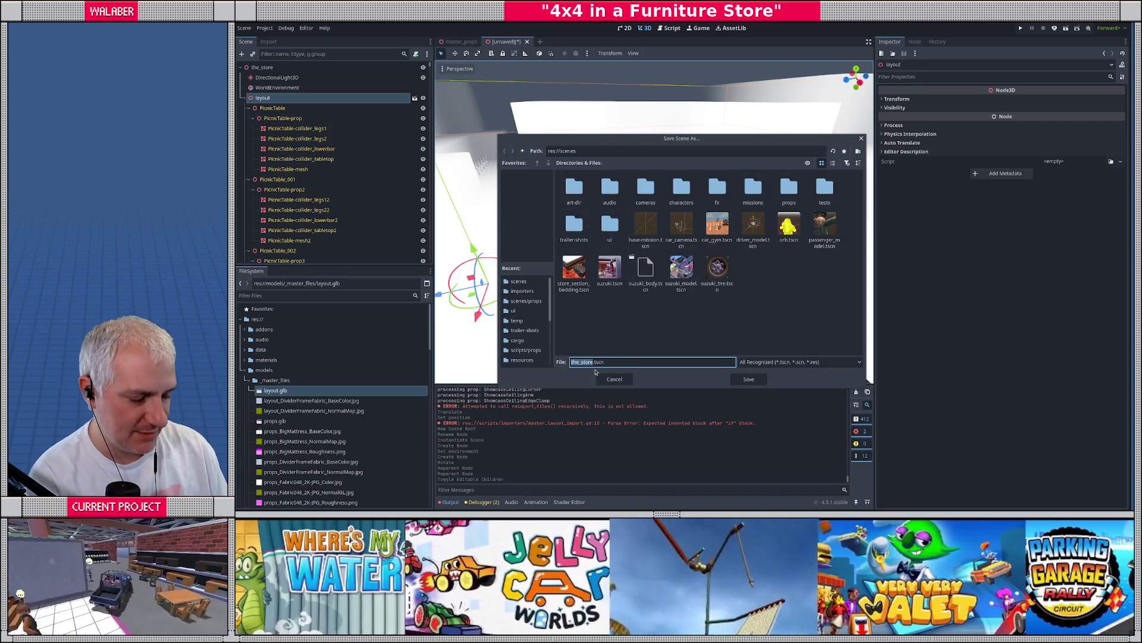
click(749, 379)
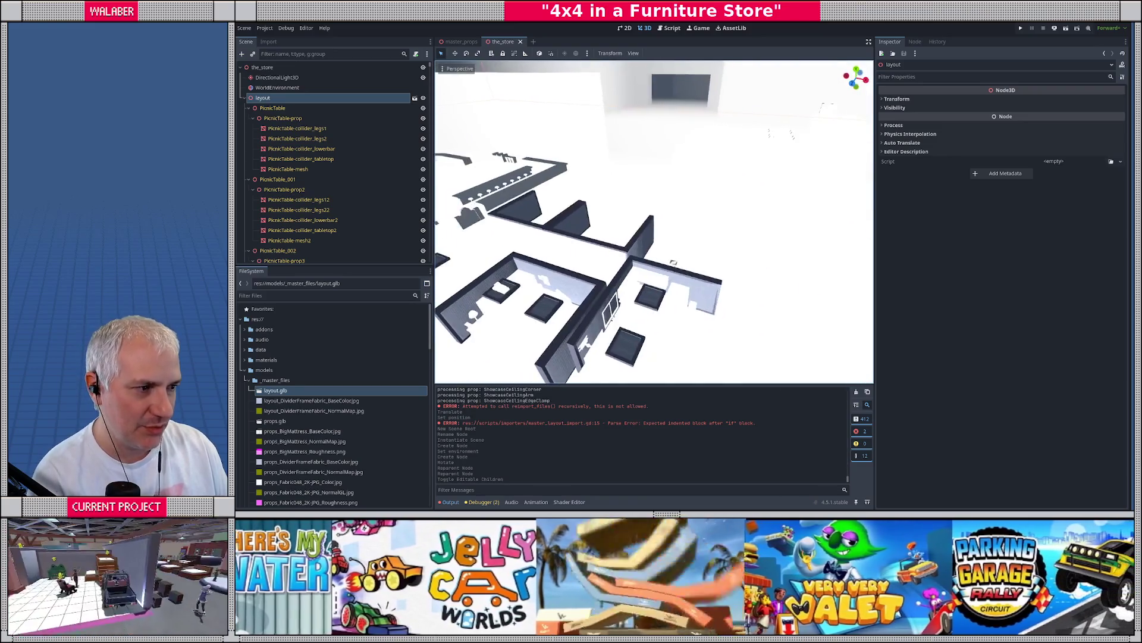
key(w)
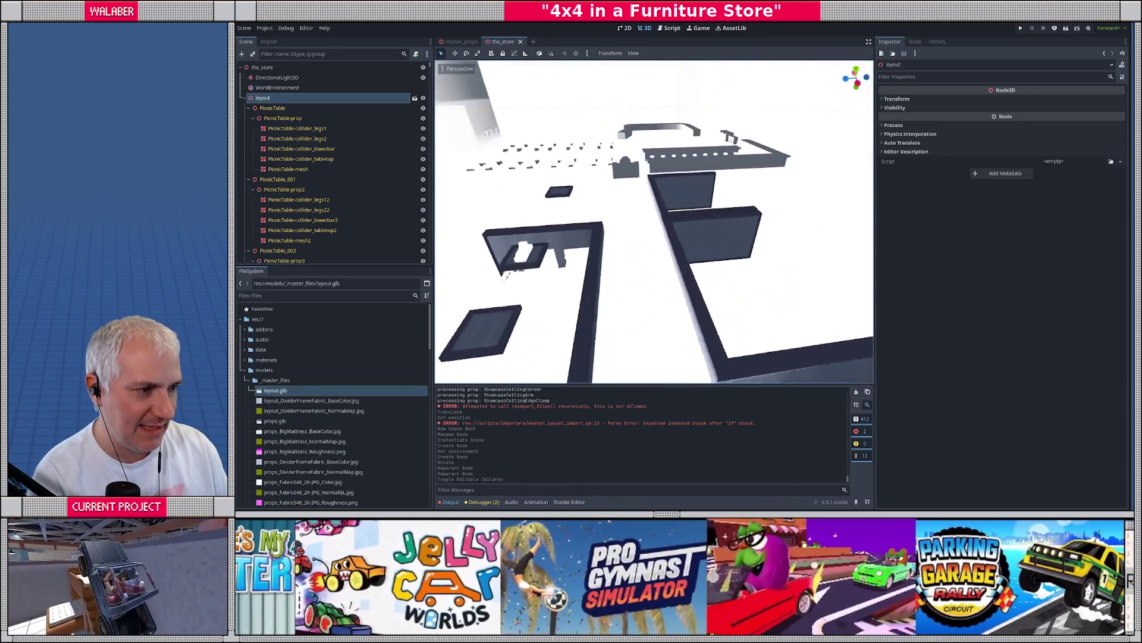
key(w)
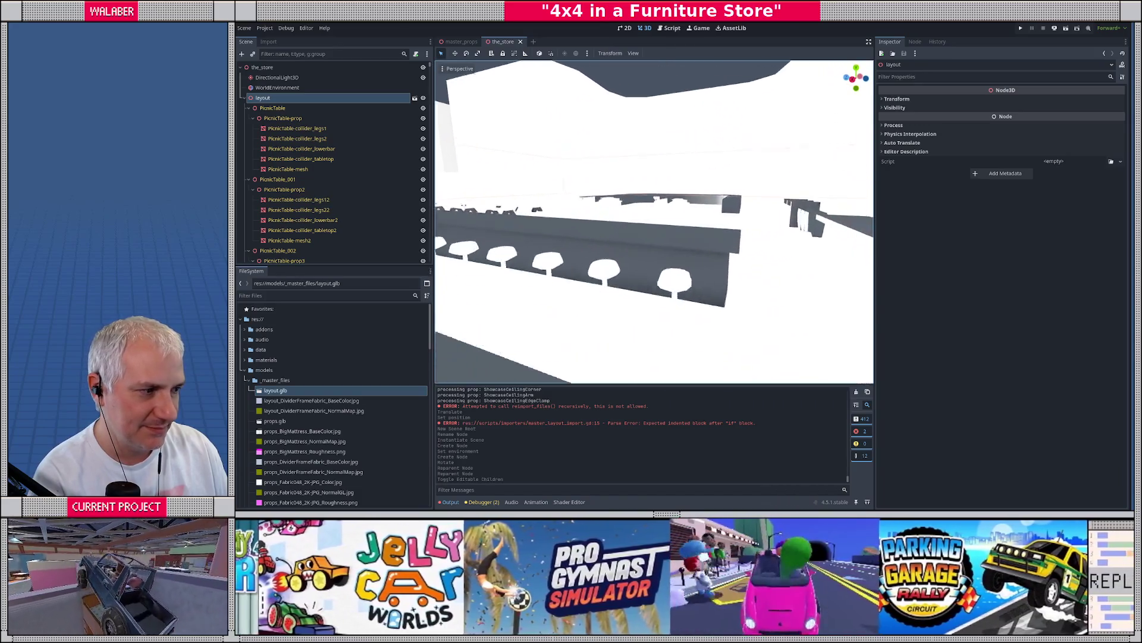
key(w)
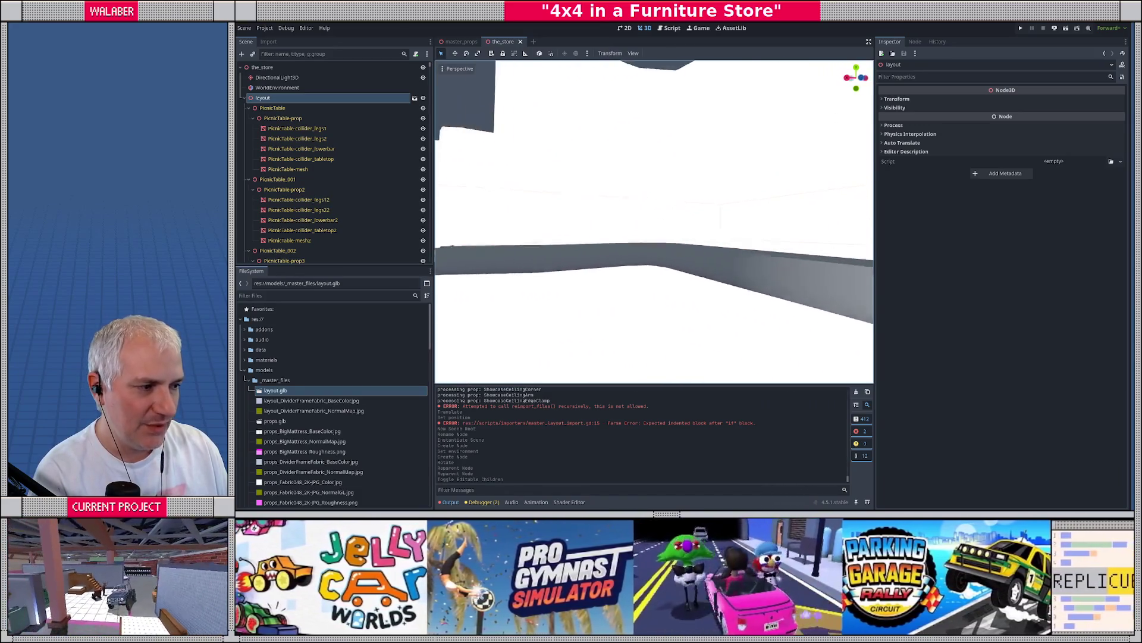
key(w)
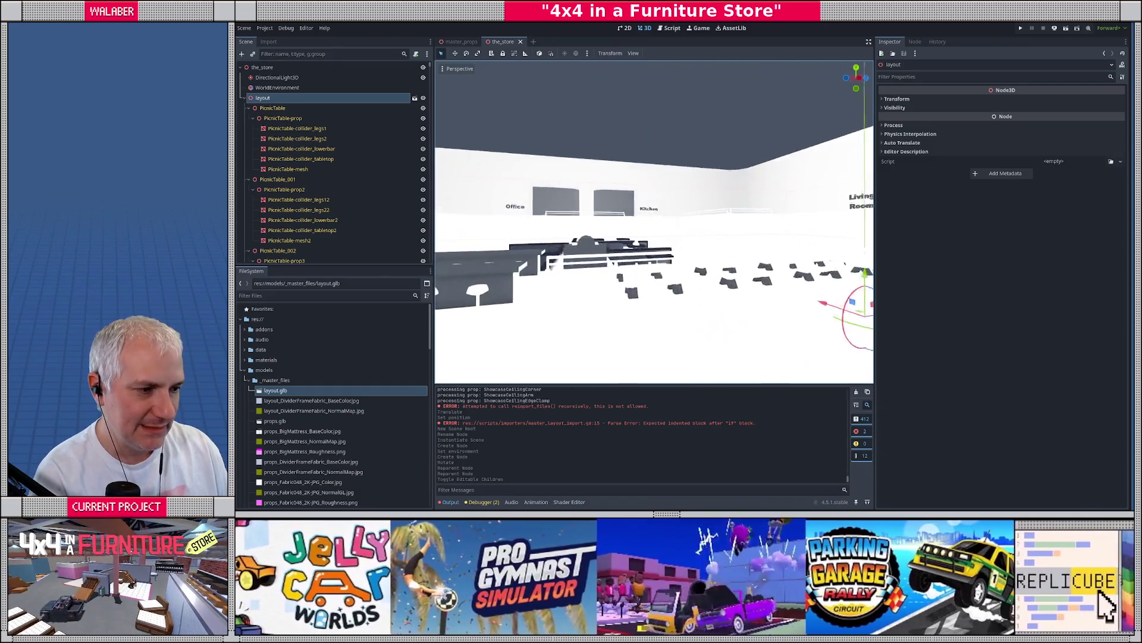
key(w)
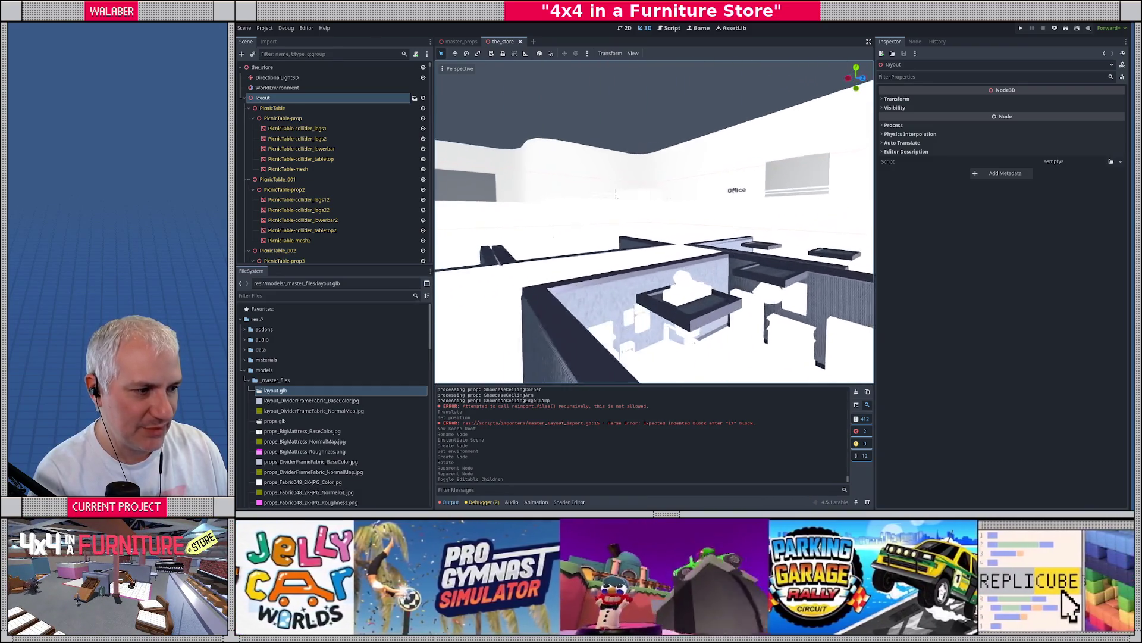
key(w)
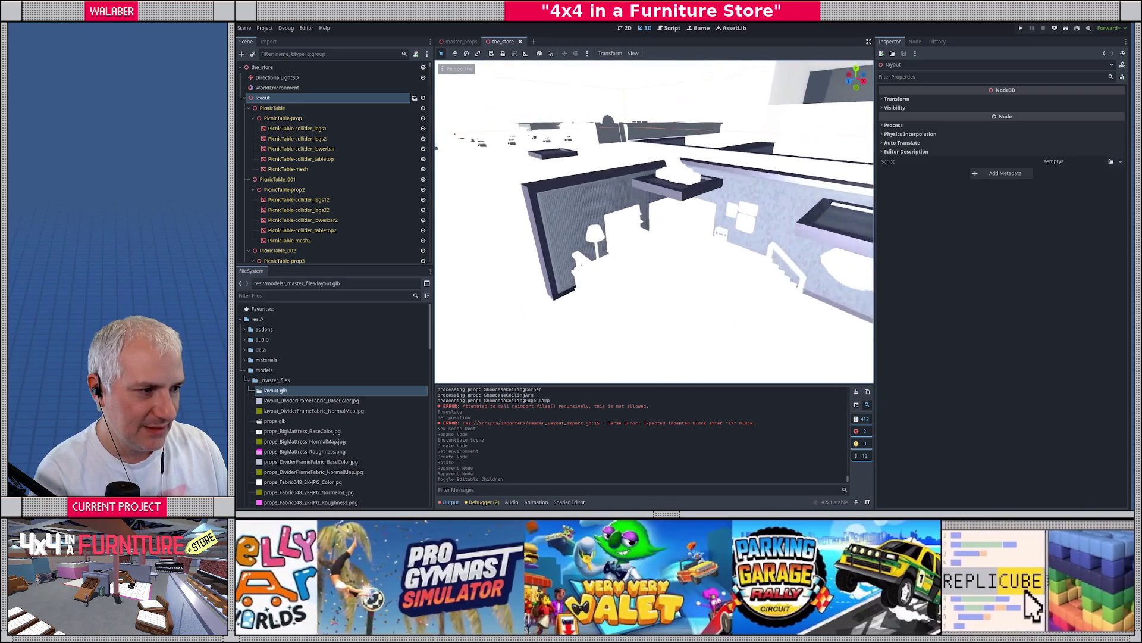
key(w)
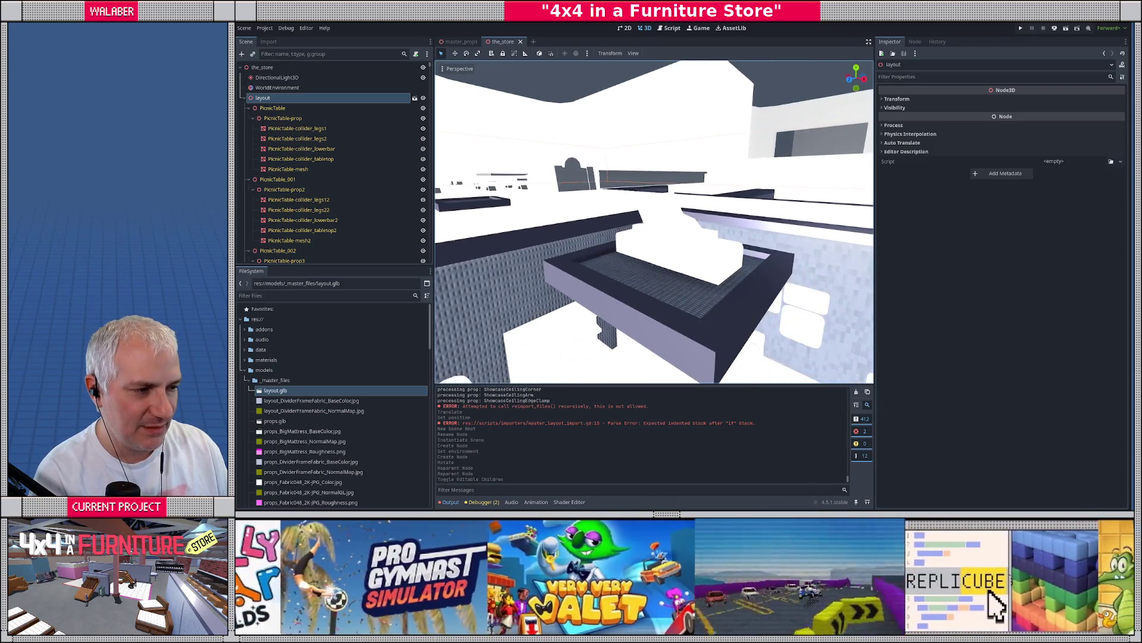
key(s)
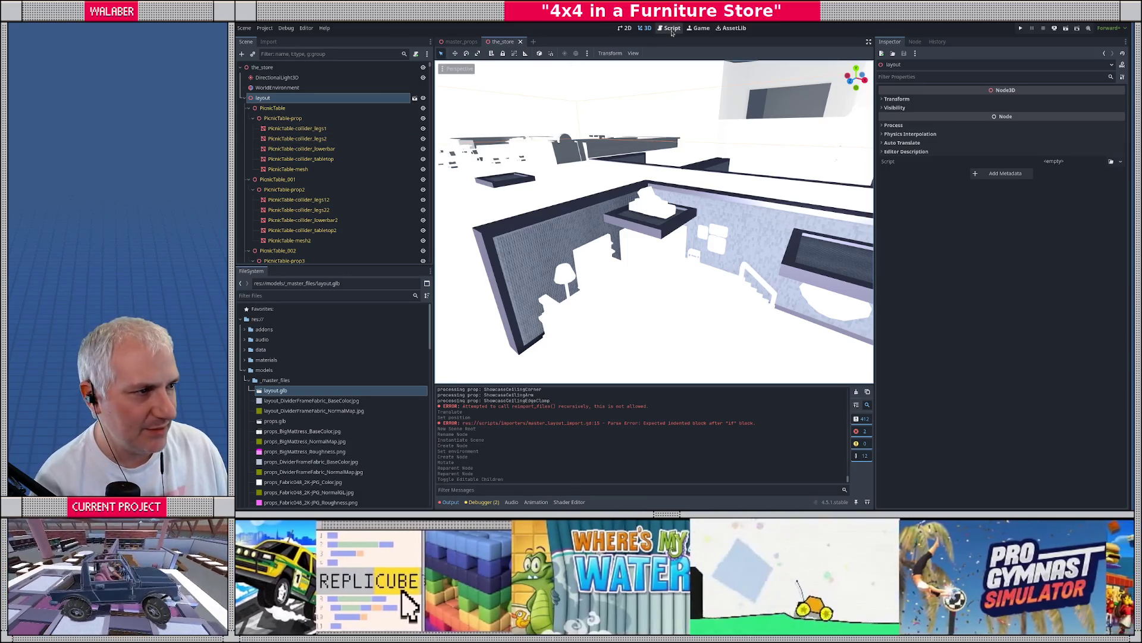
Show master_layout_import.gd in the Script editor with the scene, files and inspector panels restored
click(670, 28)
click(869, 42)
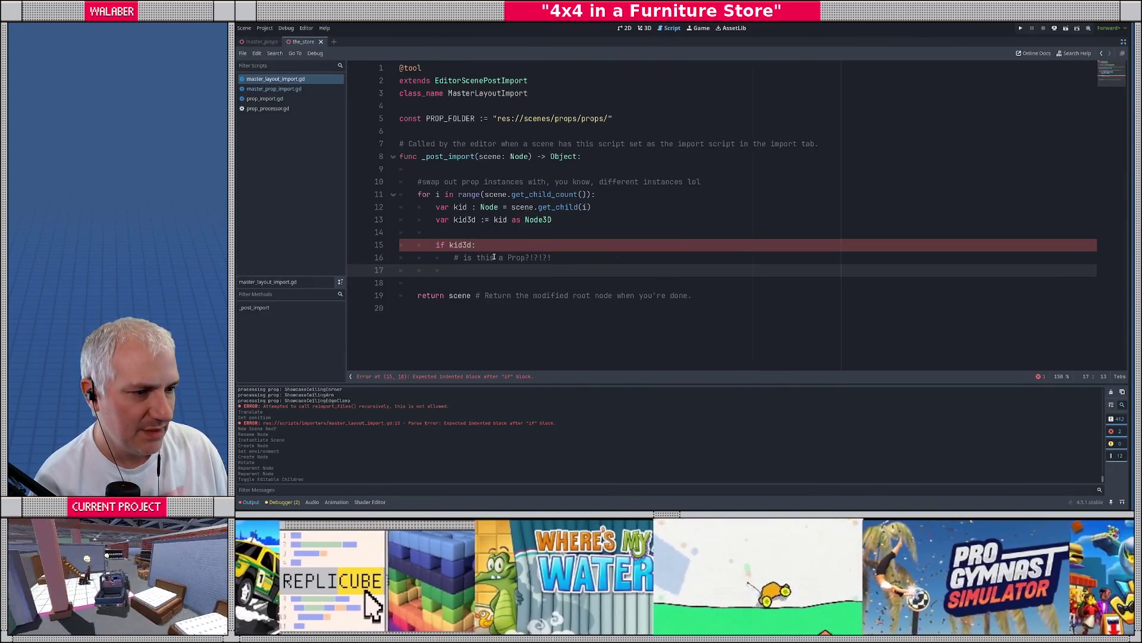
key(ctrl+shift+F11)
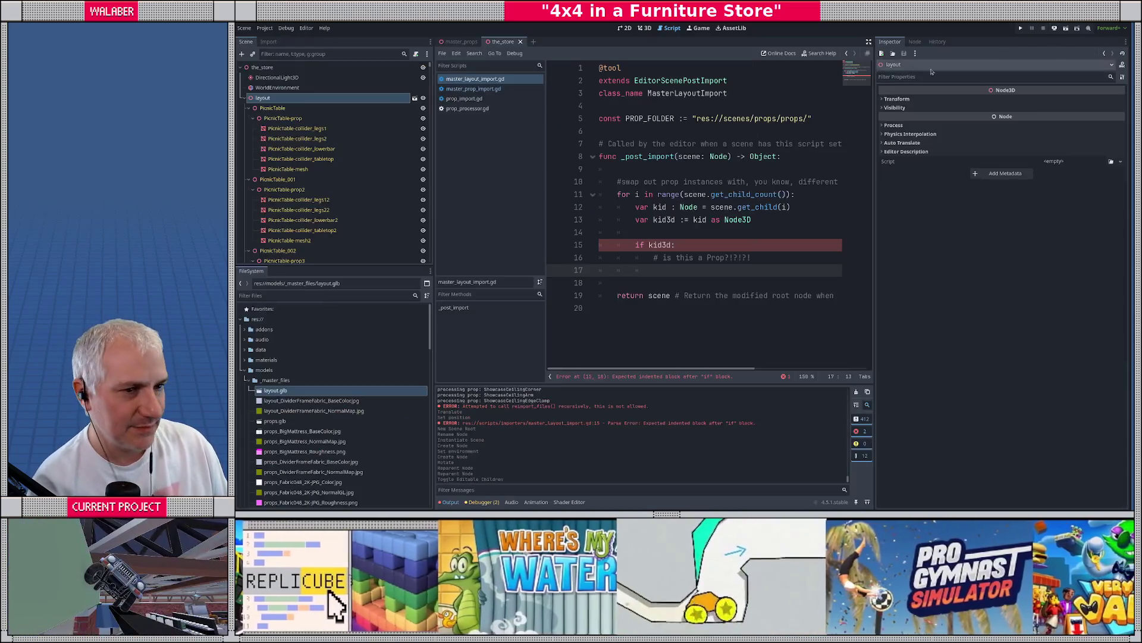
Collapse the PicnicTable, PicnicTable_001 and PicnicTable_002 nodes and inspect PicnicTable
click(253, 118)
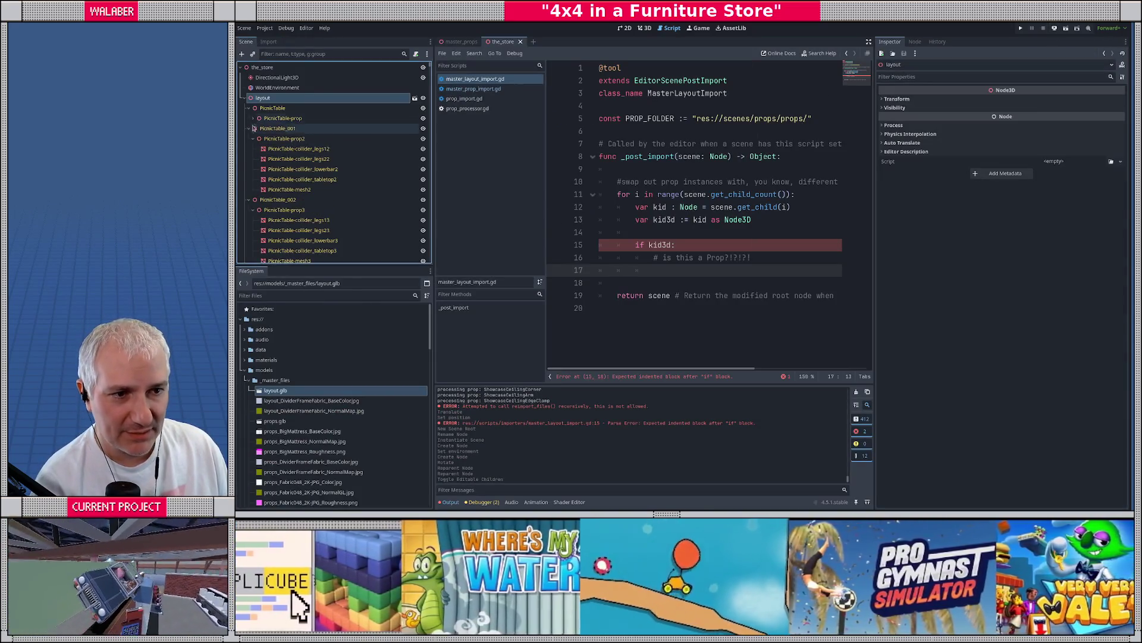
click(249, 128)
click(249, 107)
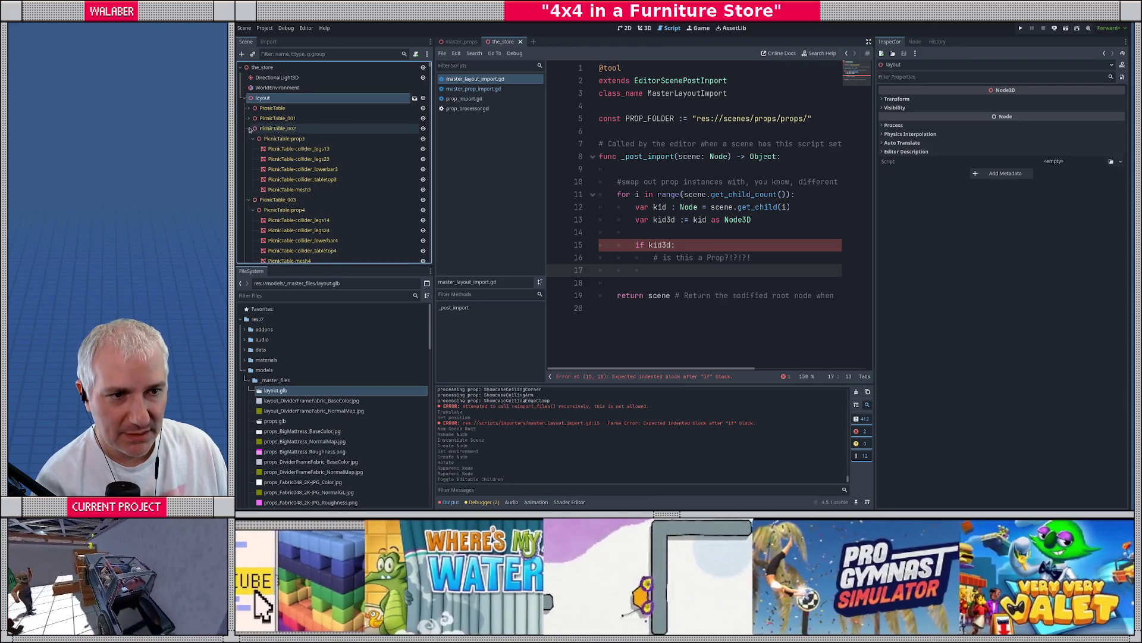
click(249, 128)
click(266, 108)
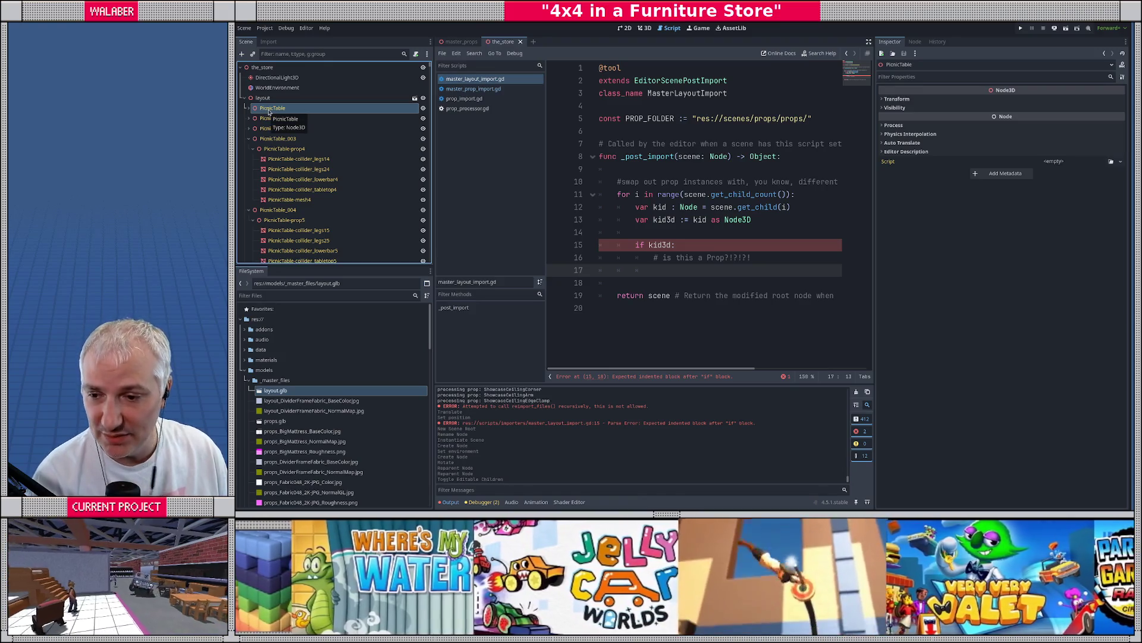
Expand the res://scenes/props folder and select PicnicTable.tscn
scroll(300, 440, down, 10)
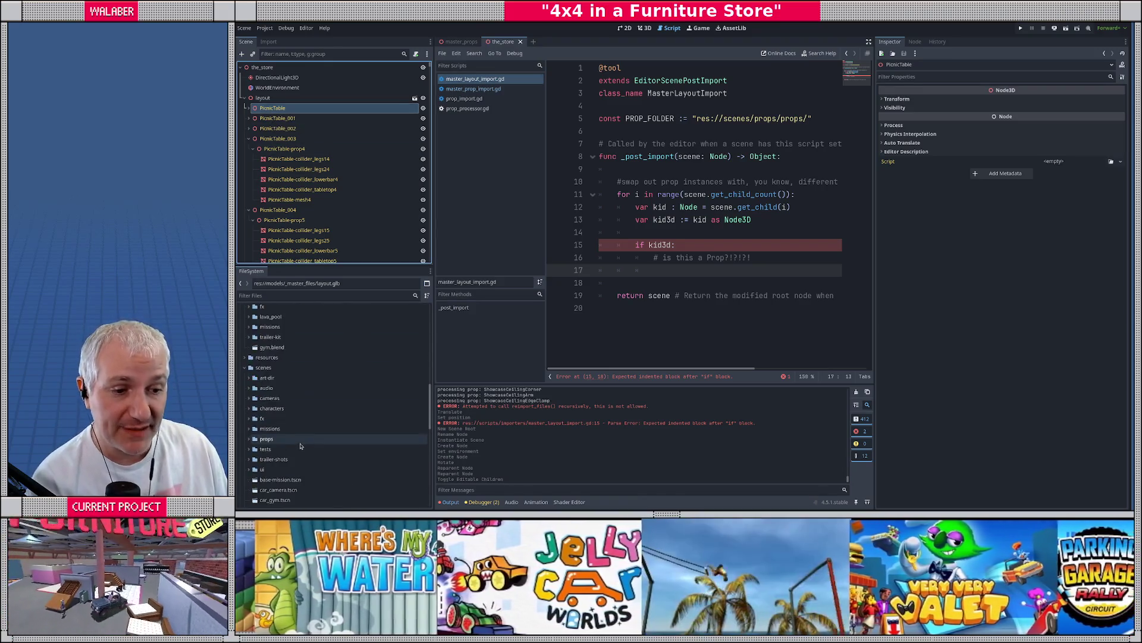
click(249, 439)
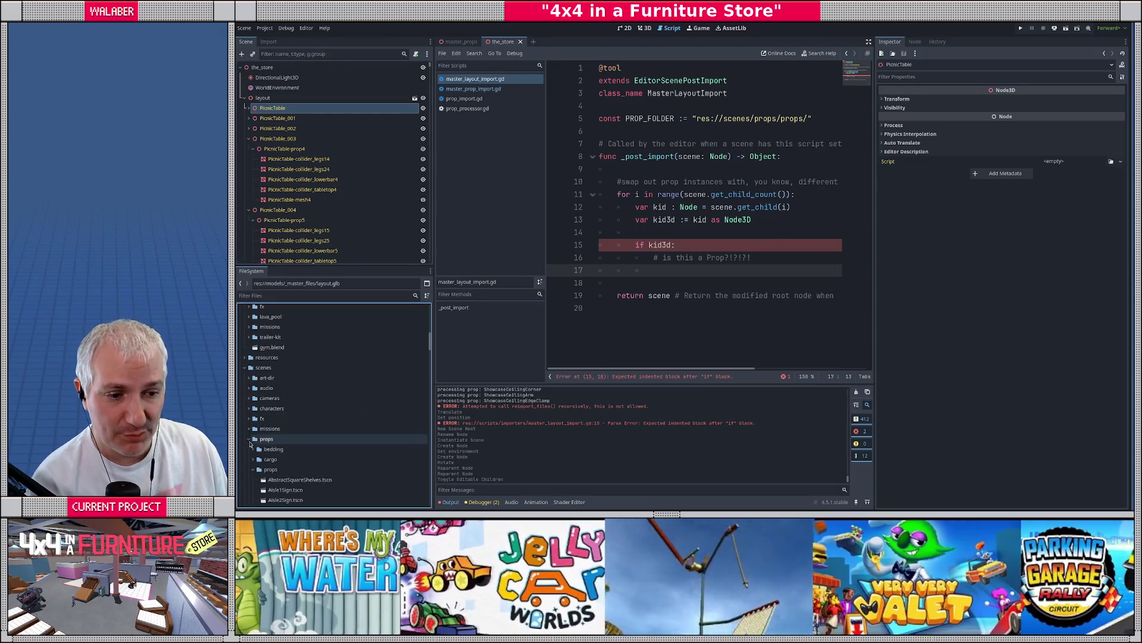
scroll(301, 440, down, 5)
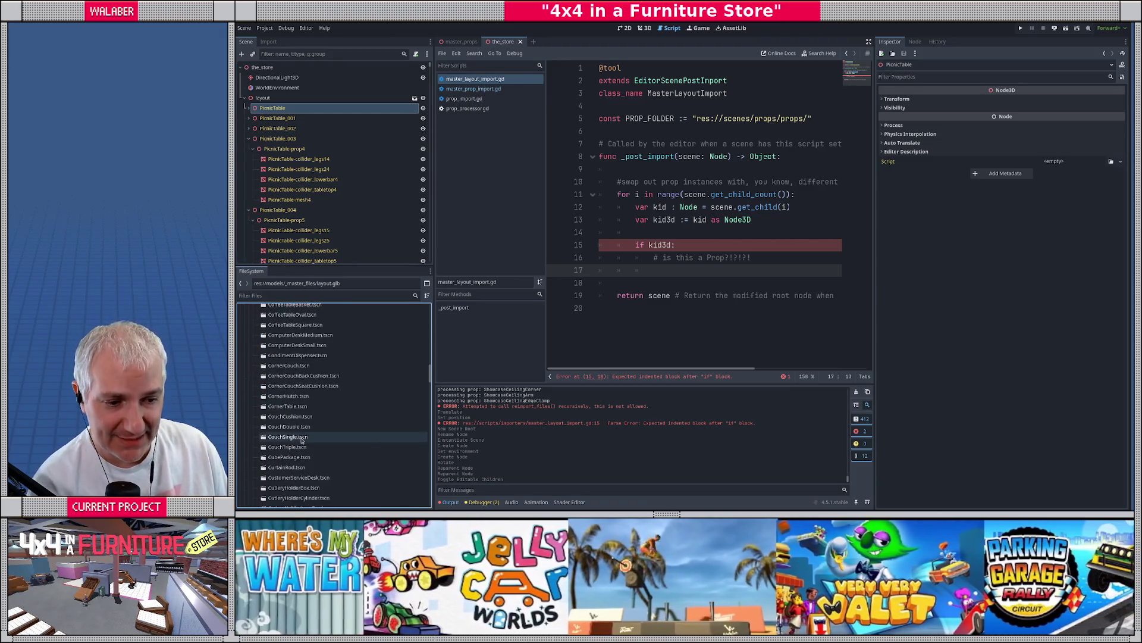
scroll(301, 440, down, 6)
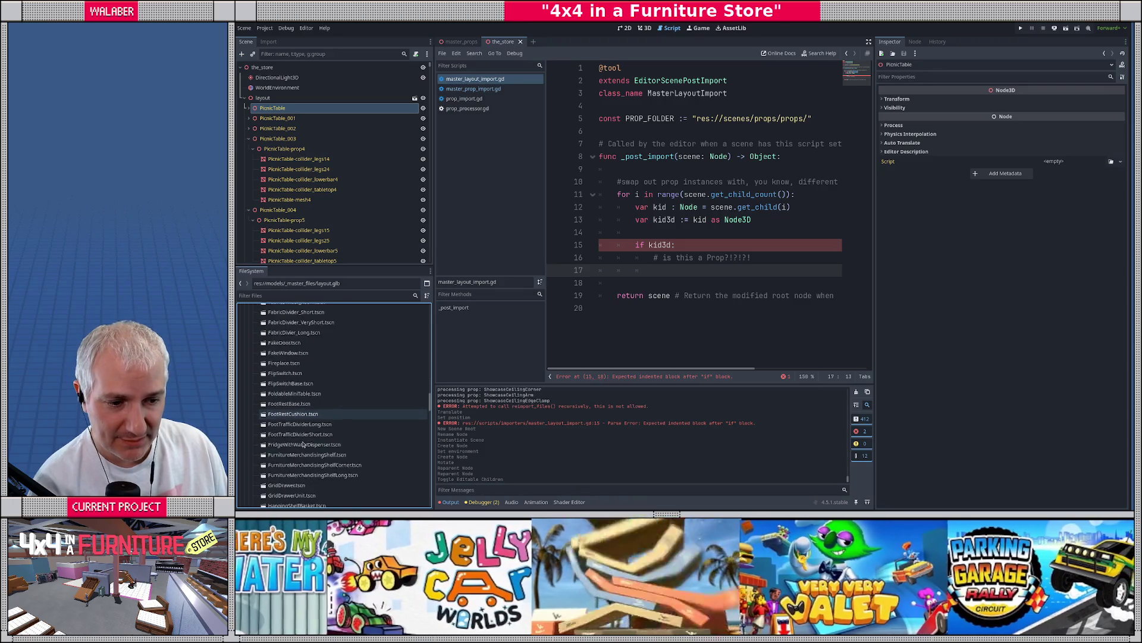
scroll(304, 444, down, 8)
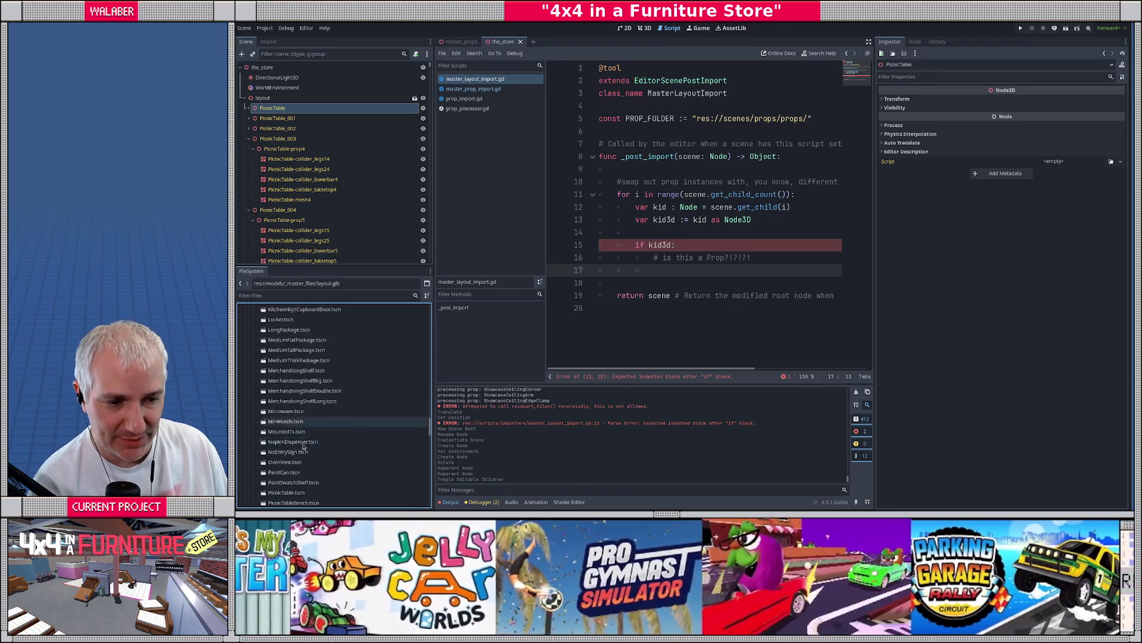
scroll(303, 446, down, 2)
click(290, 469)
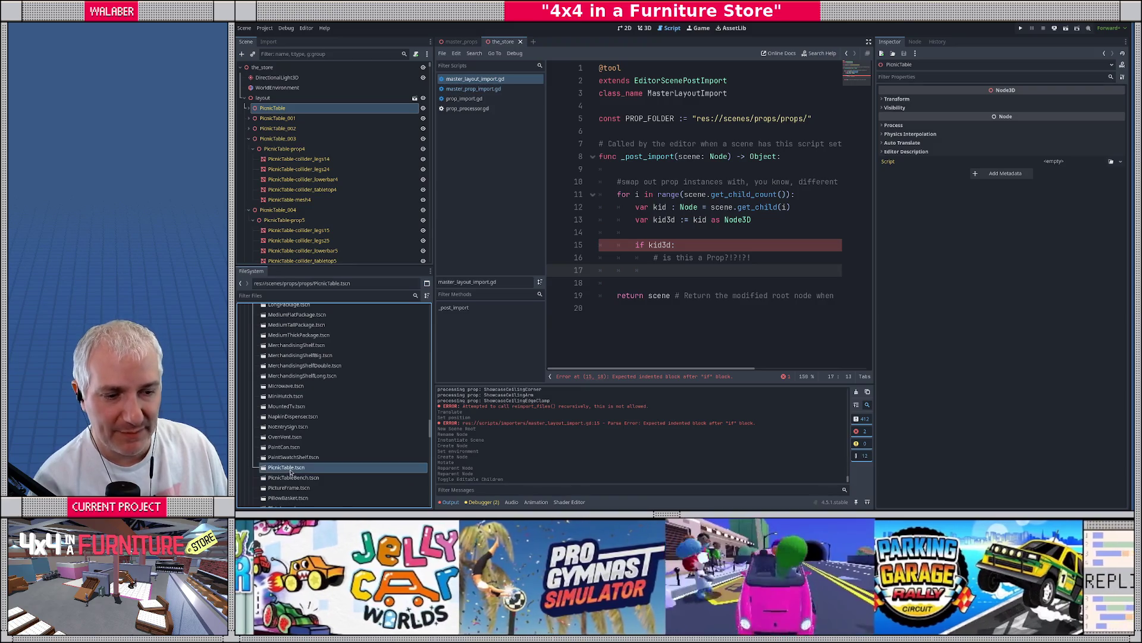
click(282, 121)
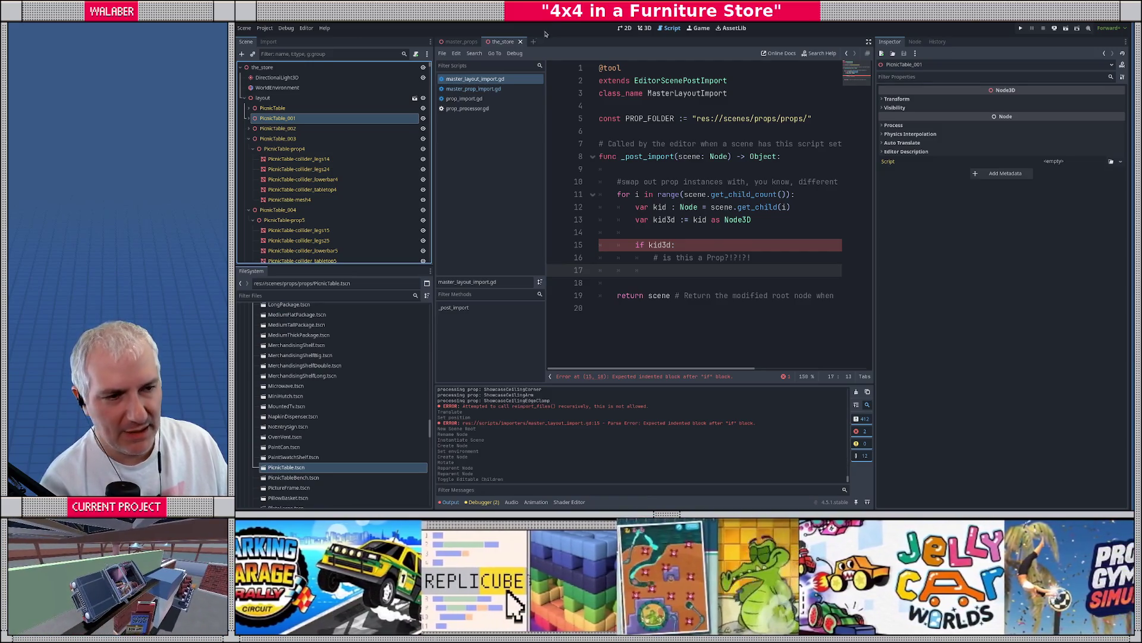
click(276, 129)
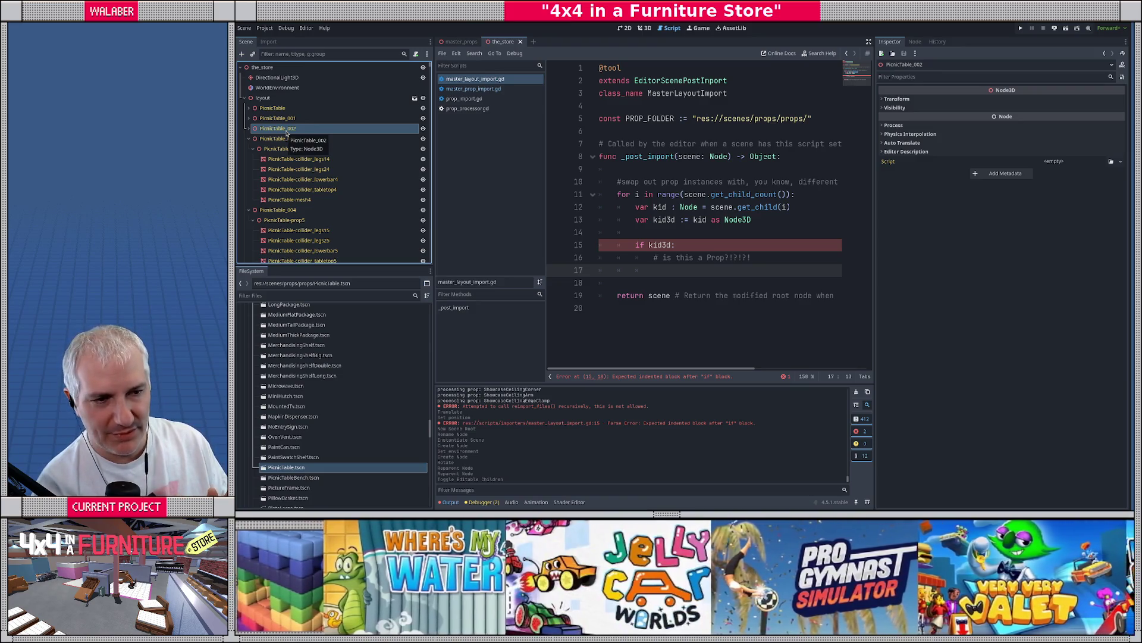
scroll(288, 143, down, 8)
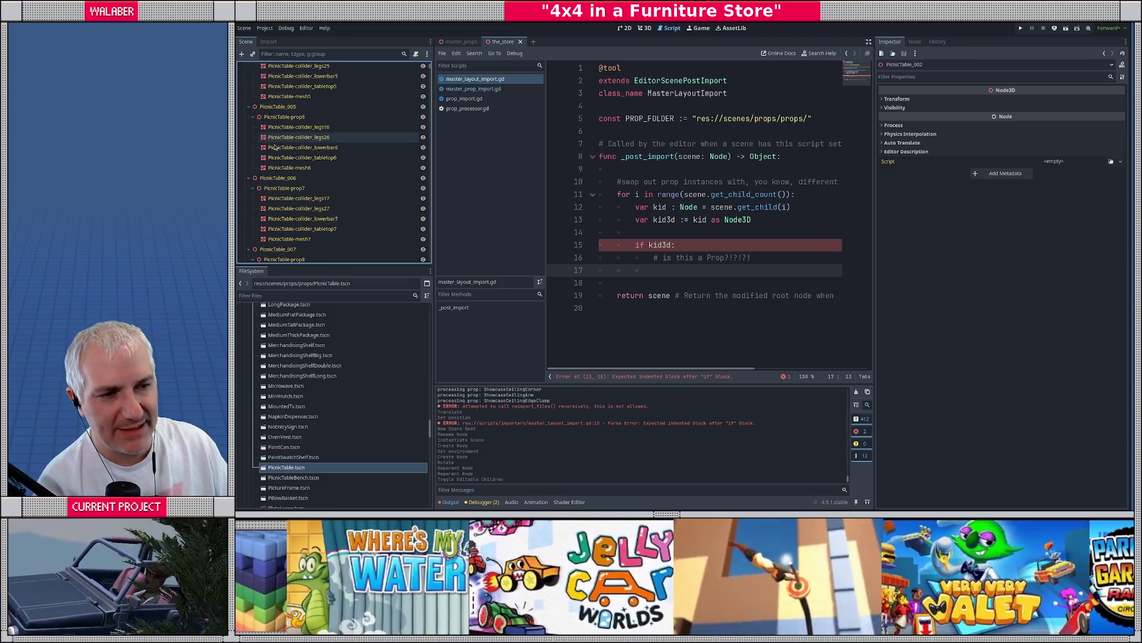
scroll(298, 185, down, 5)
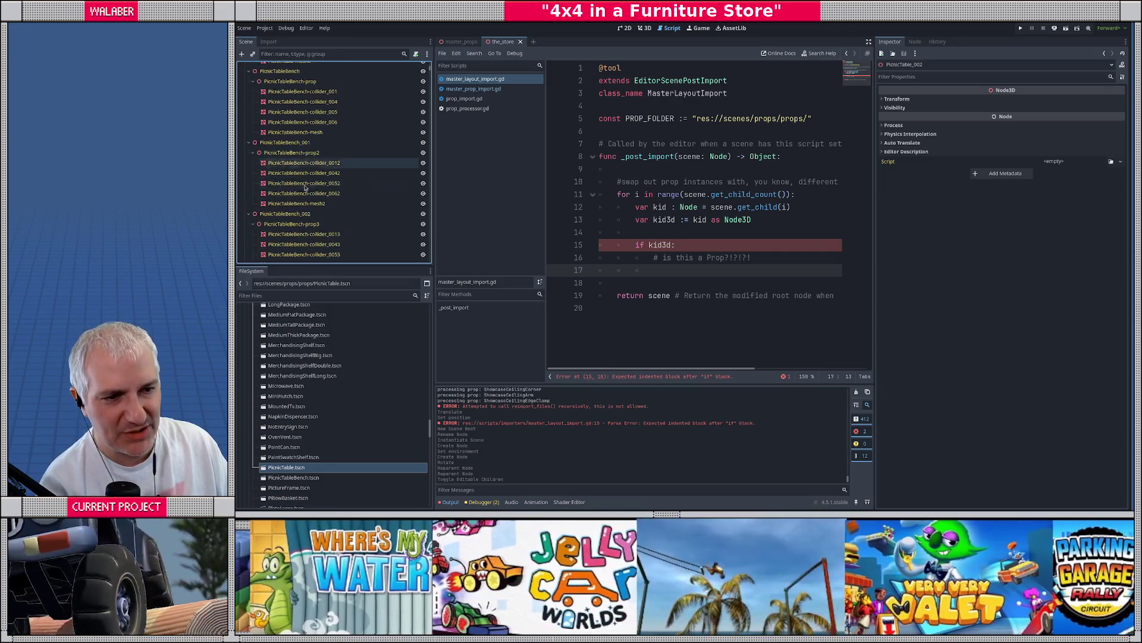
scroll(308, 193, down, 10)
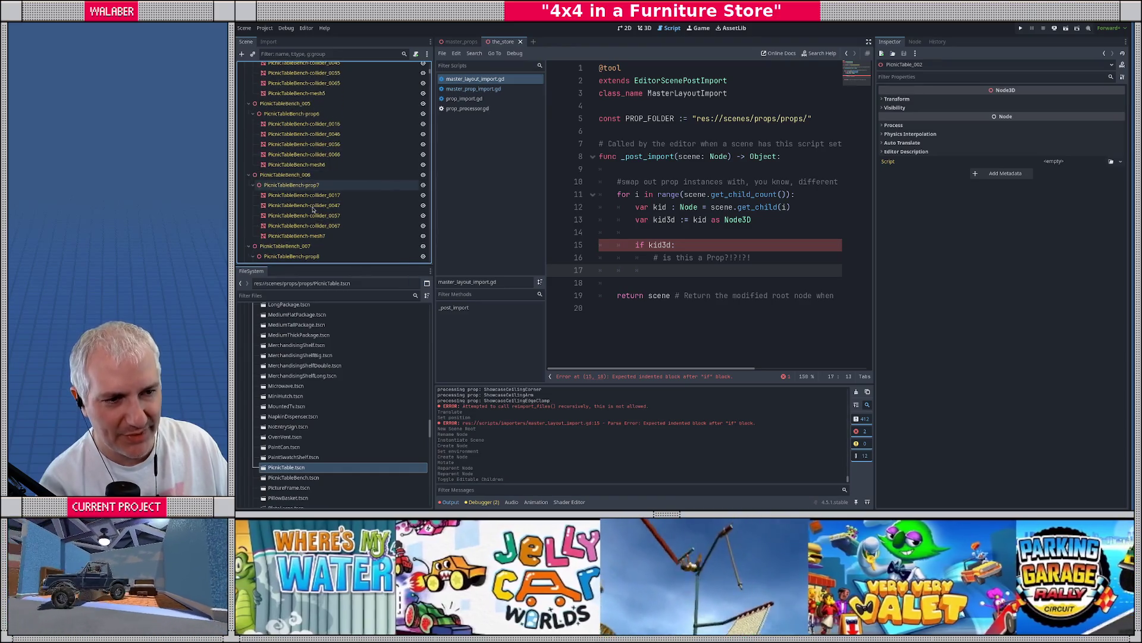
scroll(314, 203, down, 3)
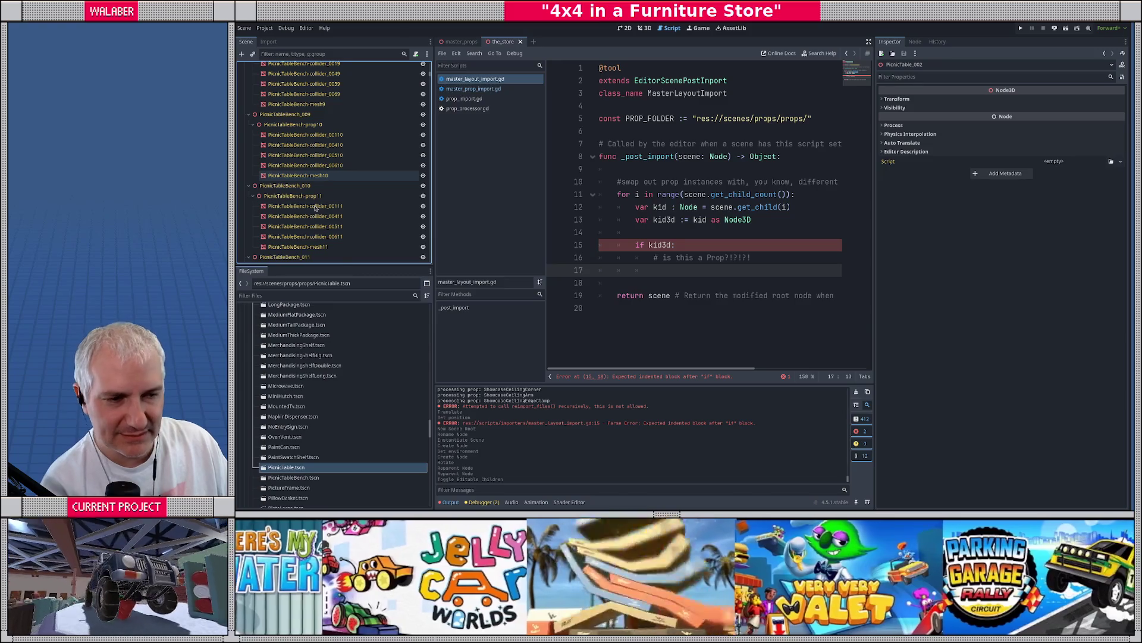
scroll(315, 207, down, 15)
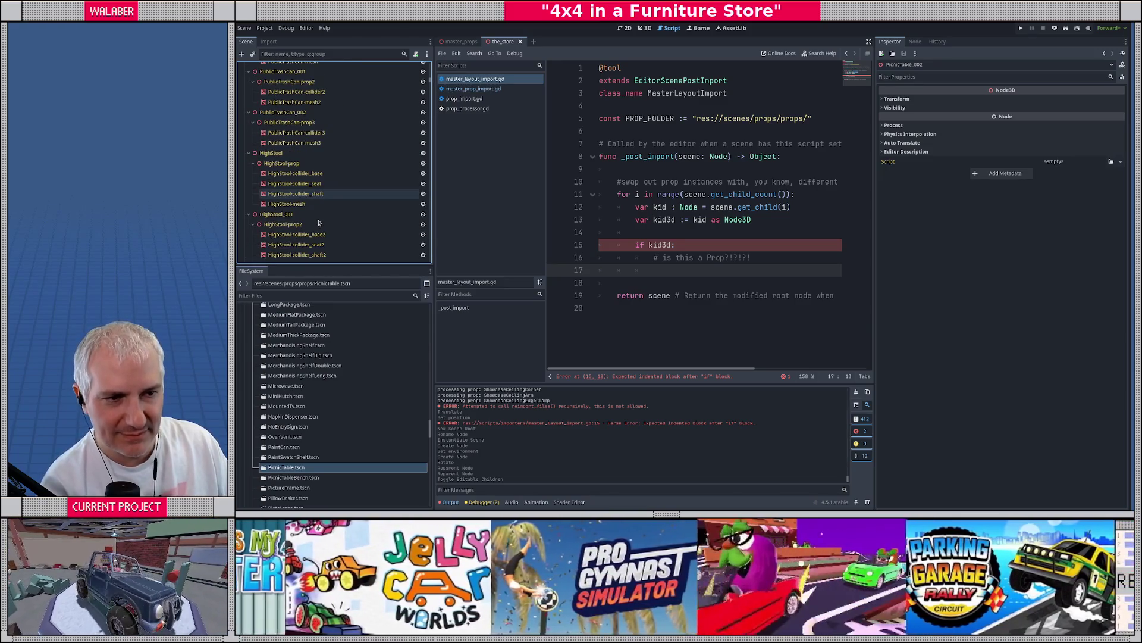
scroll(319, 222, down, 5)
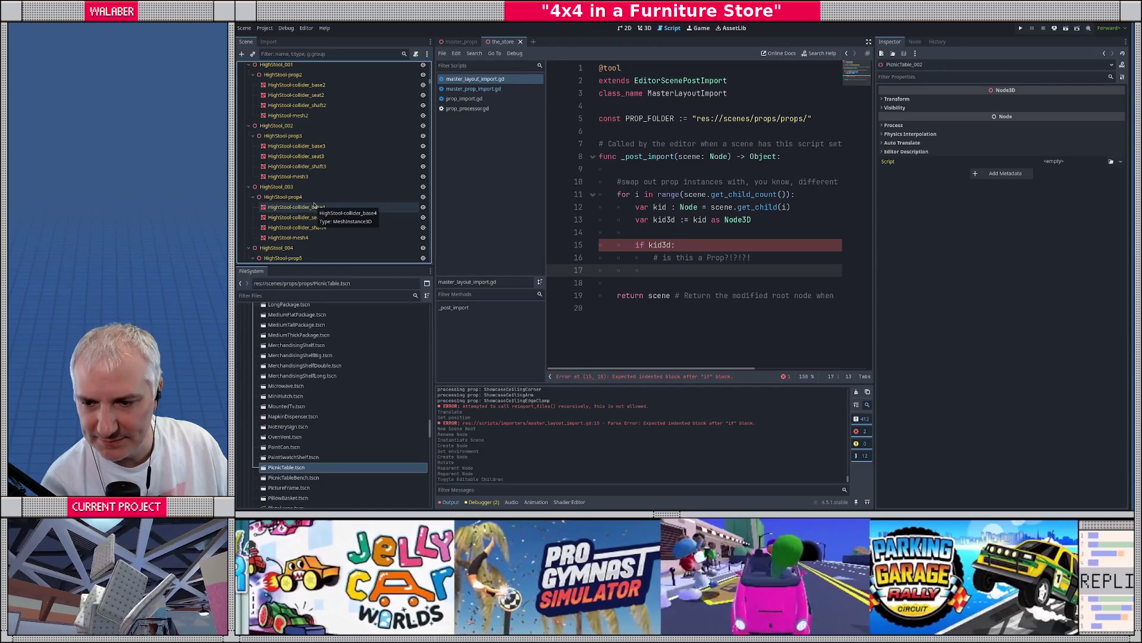
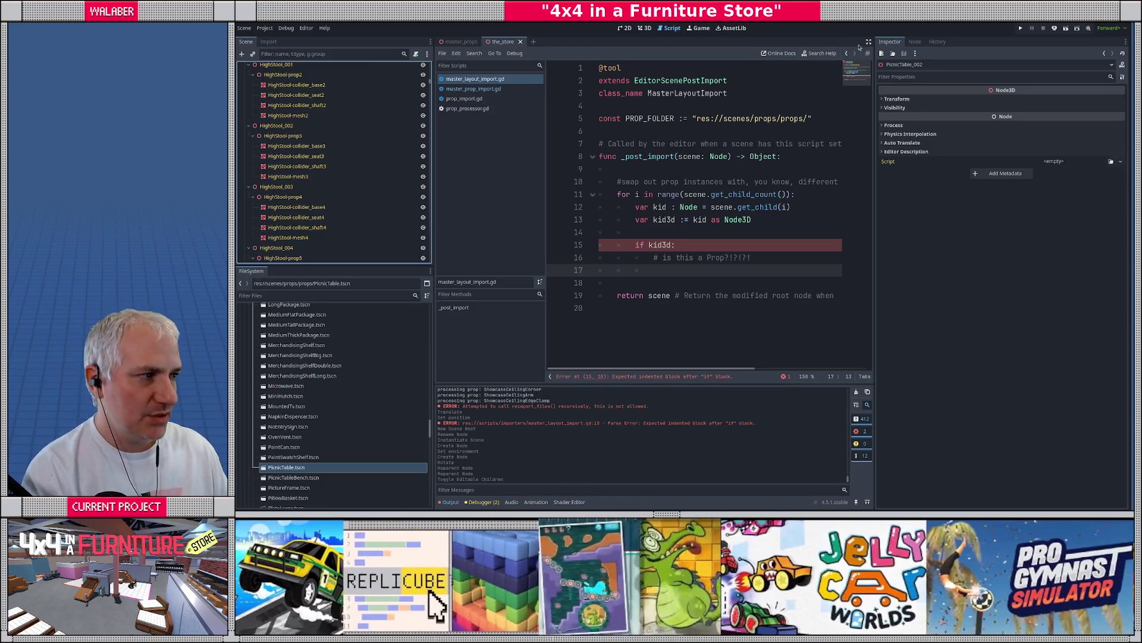
In full-width view, add '# let's get the ideal prop name' and 'var prop_name := kid3d.name' below it
click(869, 41)
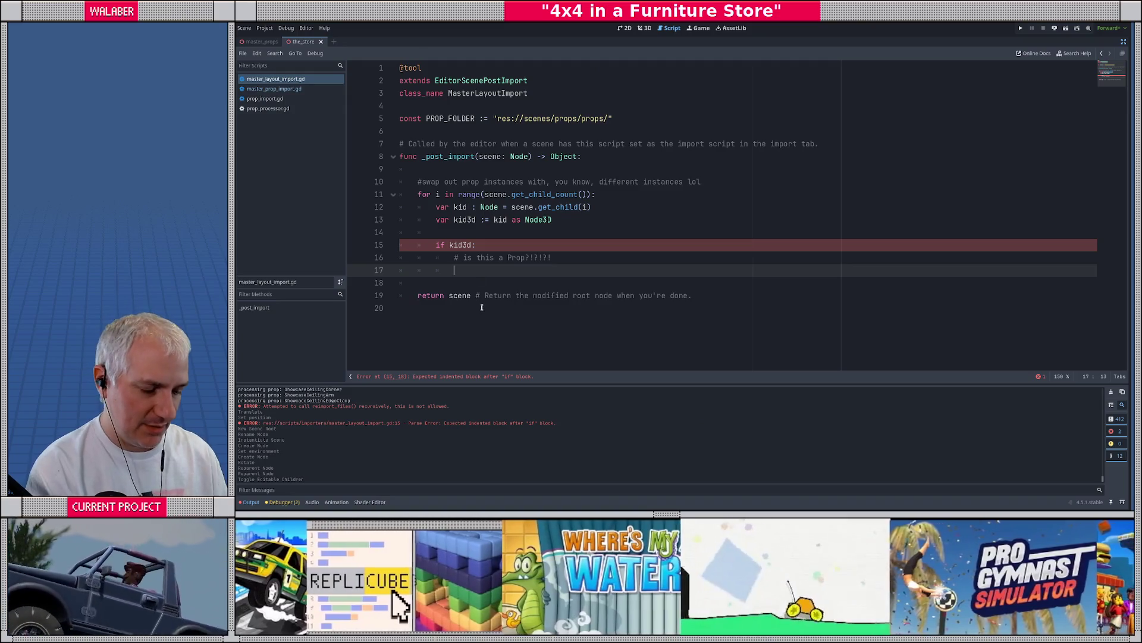
text(# )
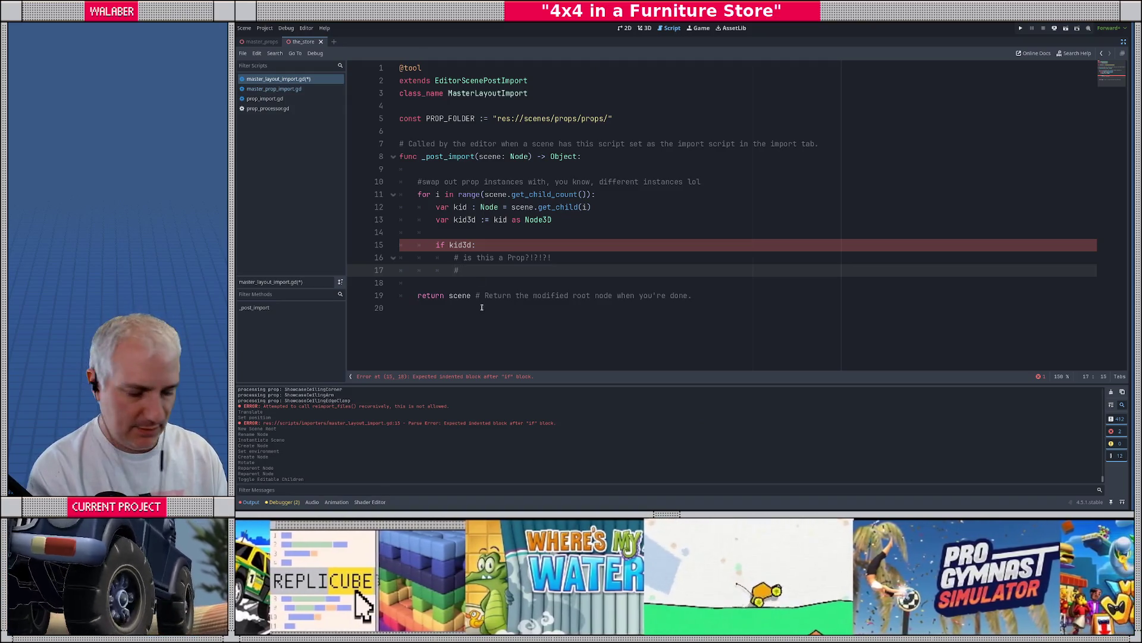
text(let's get the i)
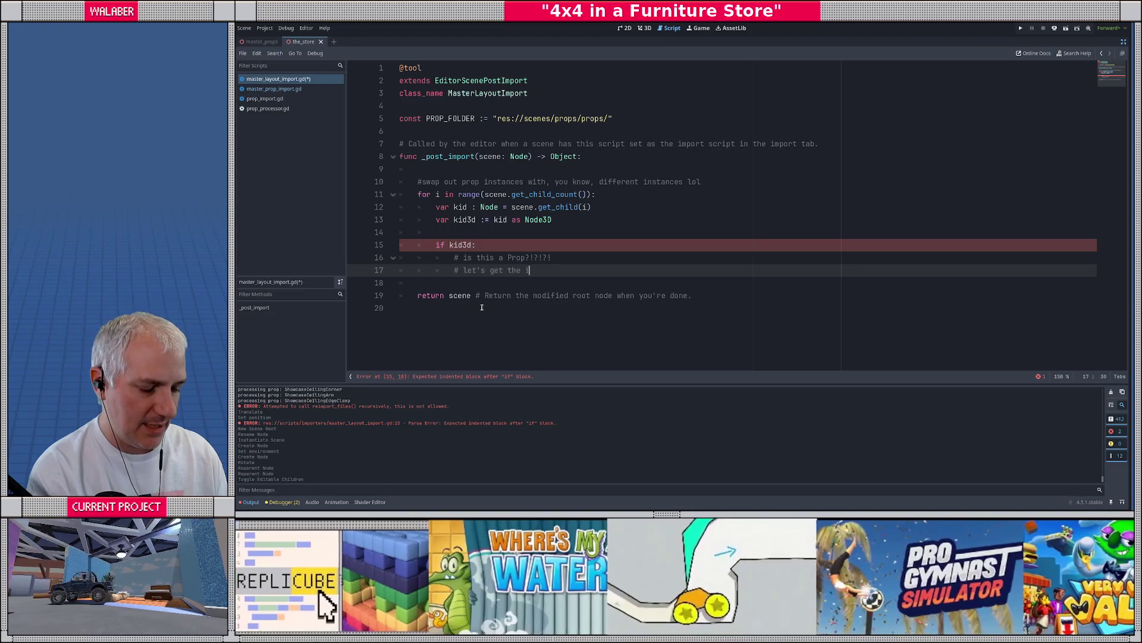
text(deal prop name)
key(Return)
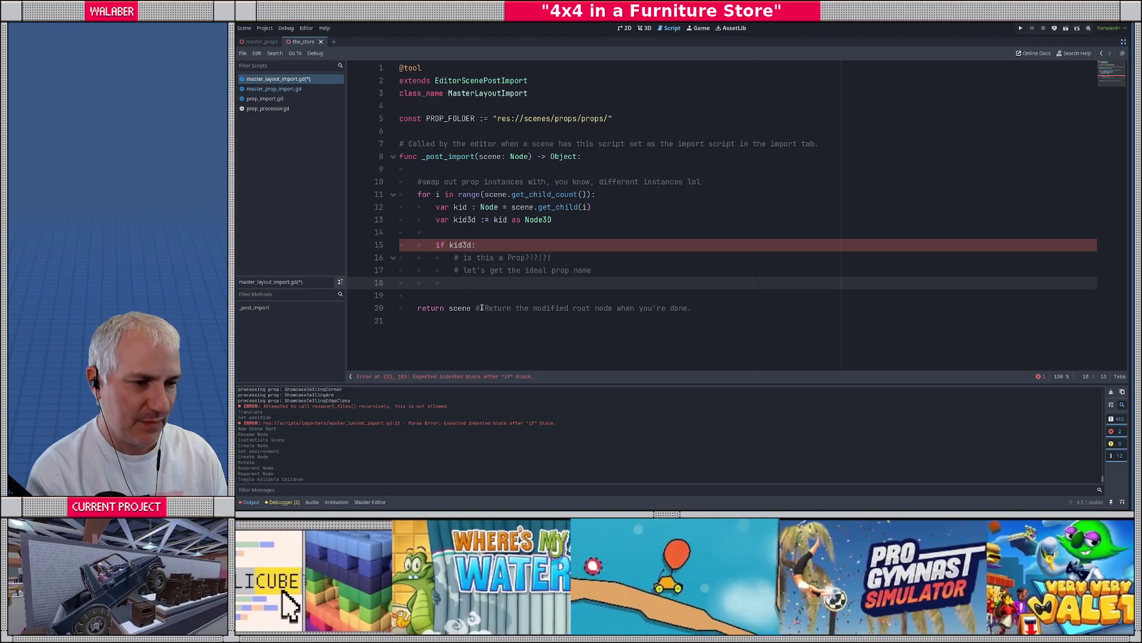
text(var prop_)
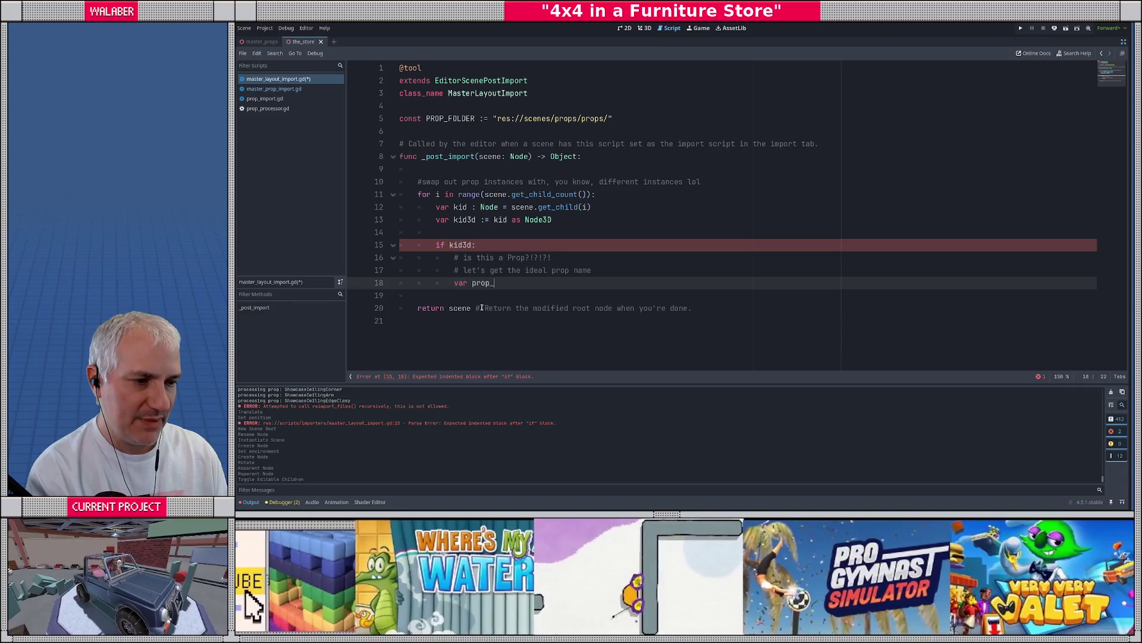
text(name := ki)
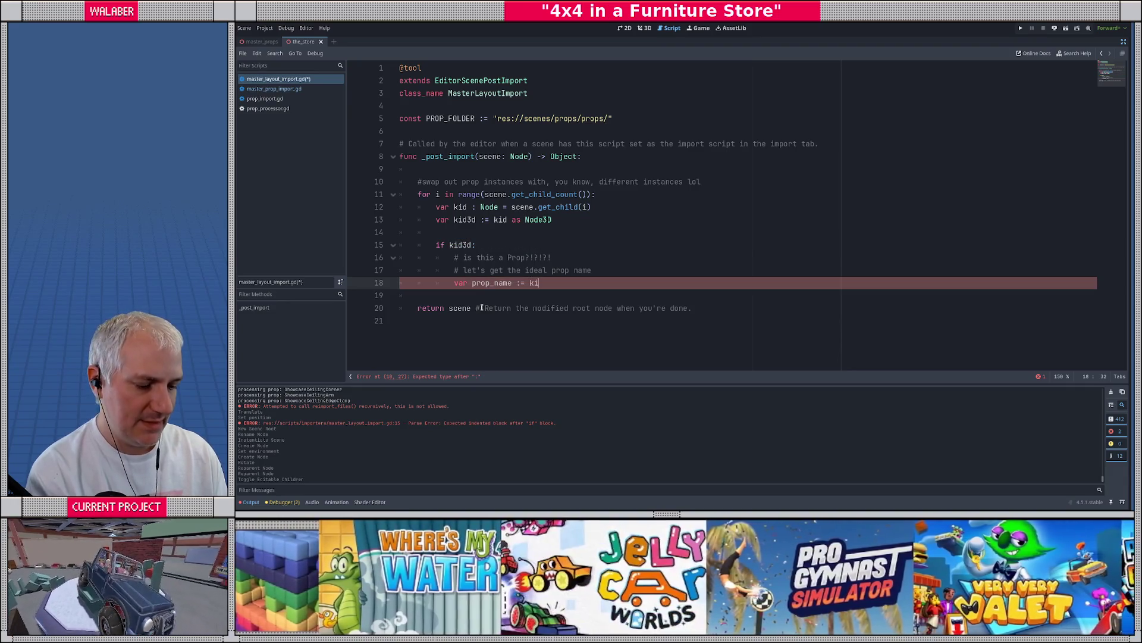
text(d3d.name)
key(Return)
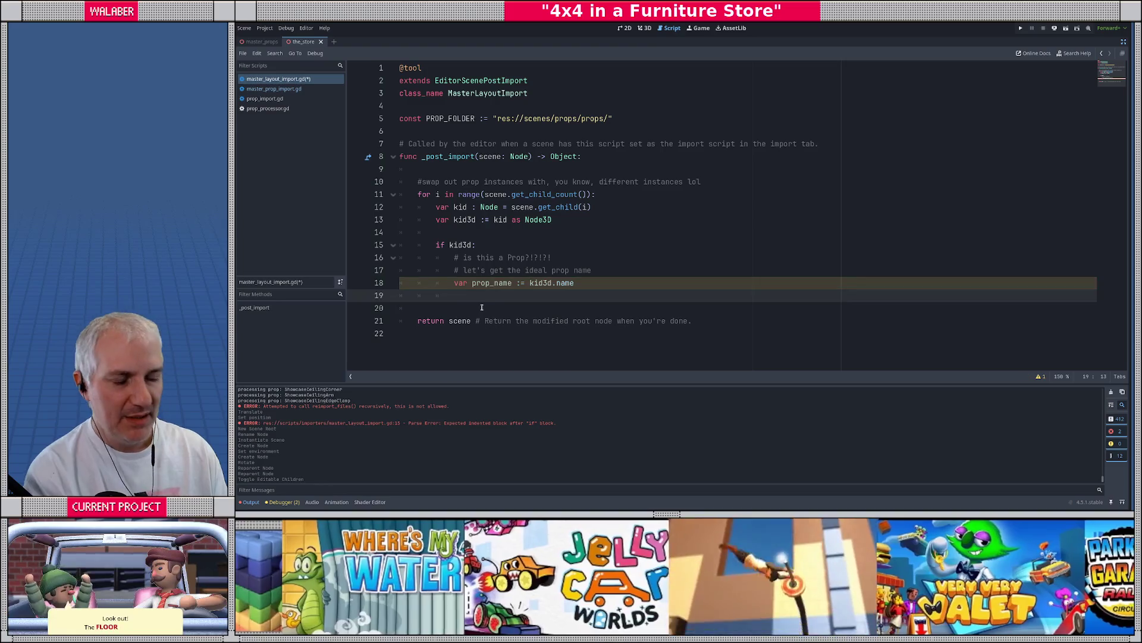
Wrap kid3d.name in _deduce_prop_name() and add blank lines below the post-import function
click(529, 282)
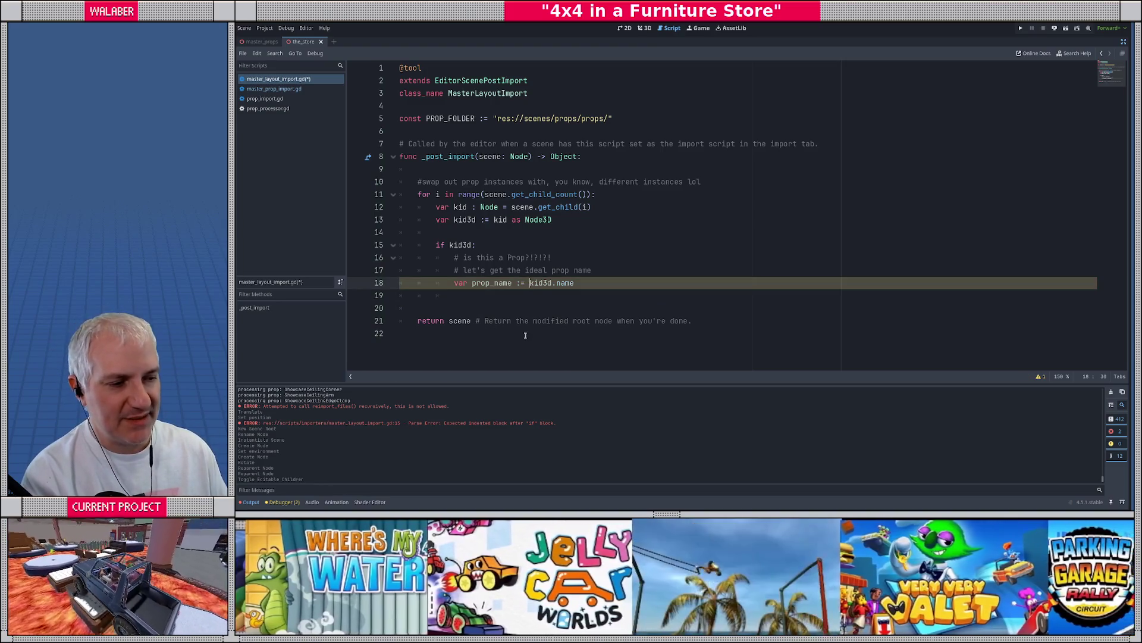
text(_)
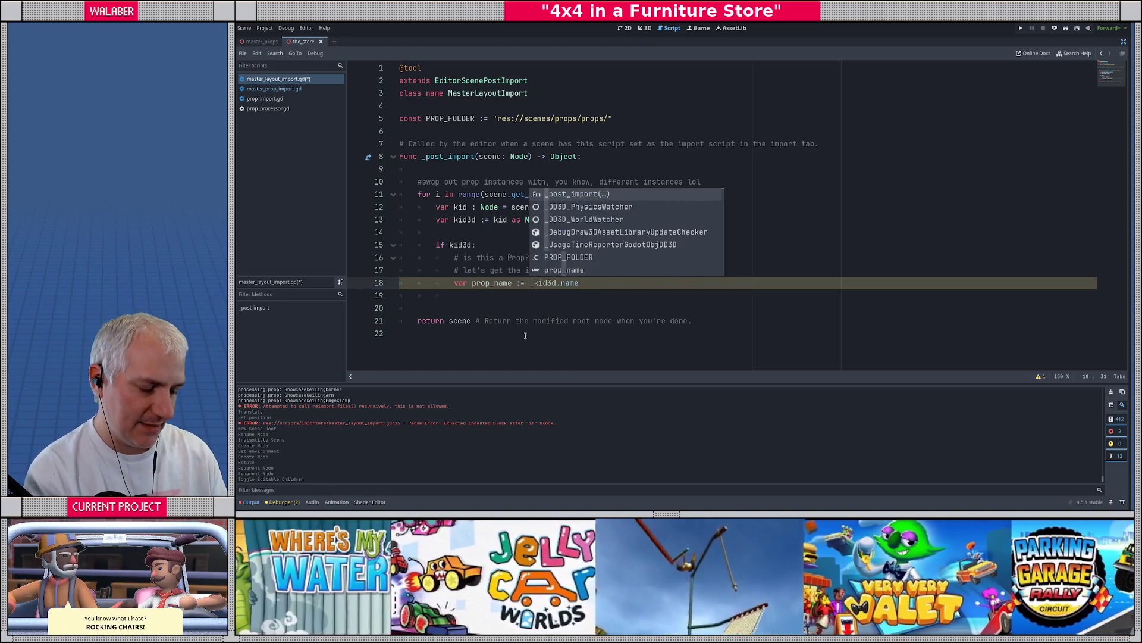
text(deduce_prop_n)
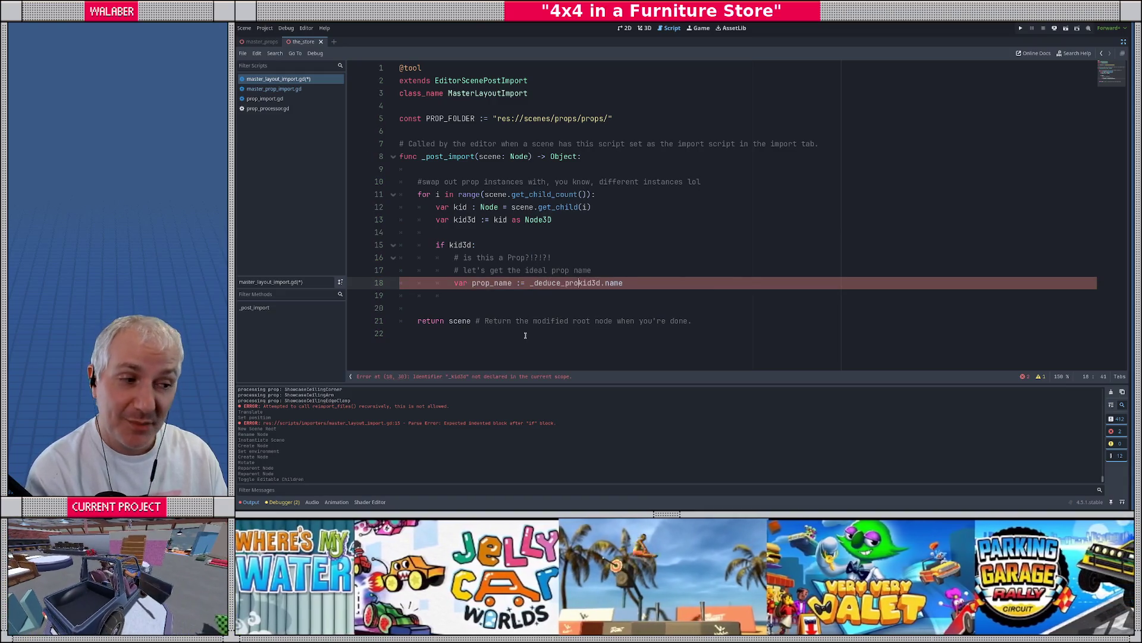
text(am()
key(BackSpace)
text(e()
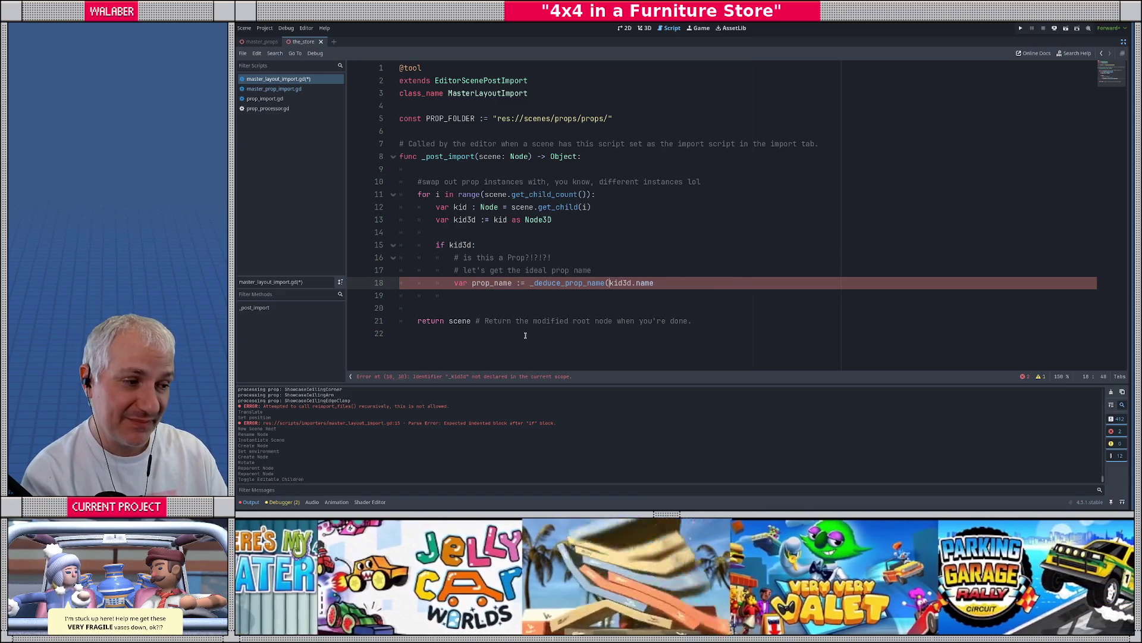
text())
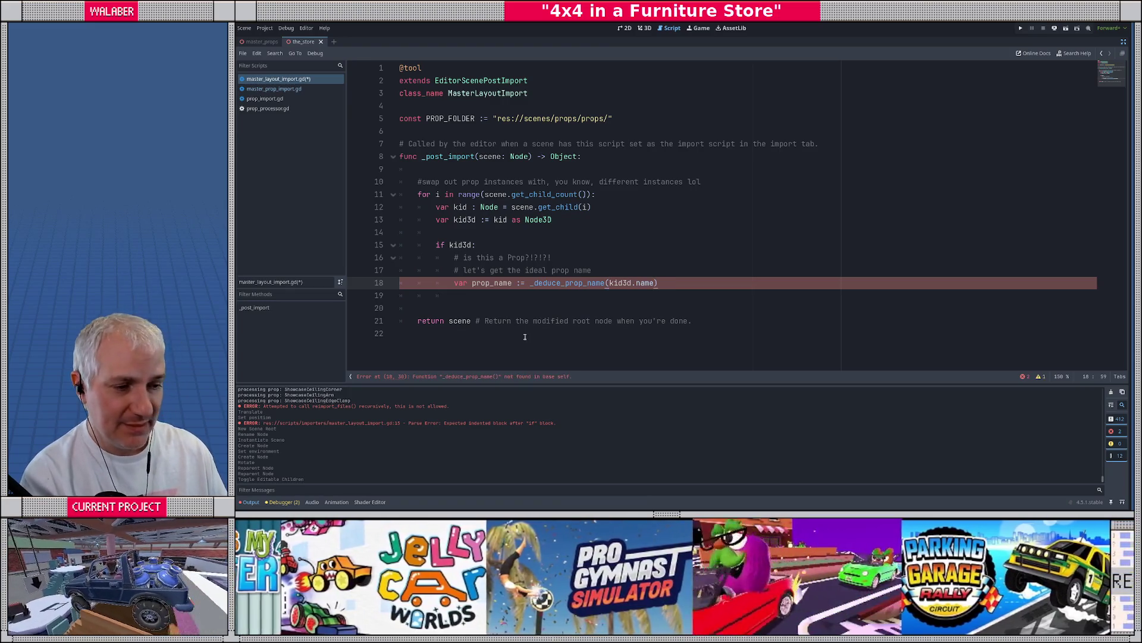
click(413, 341)
key(Return)
key(Return)
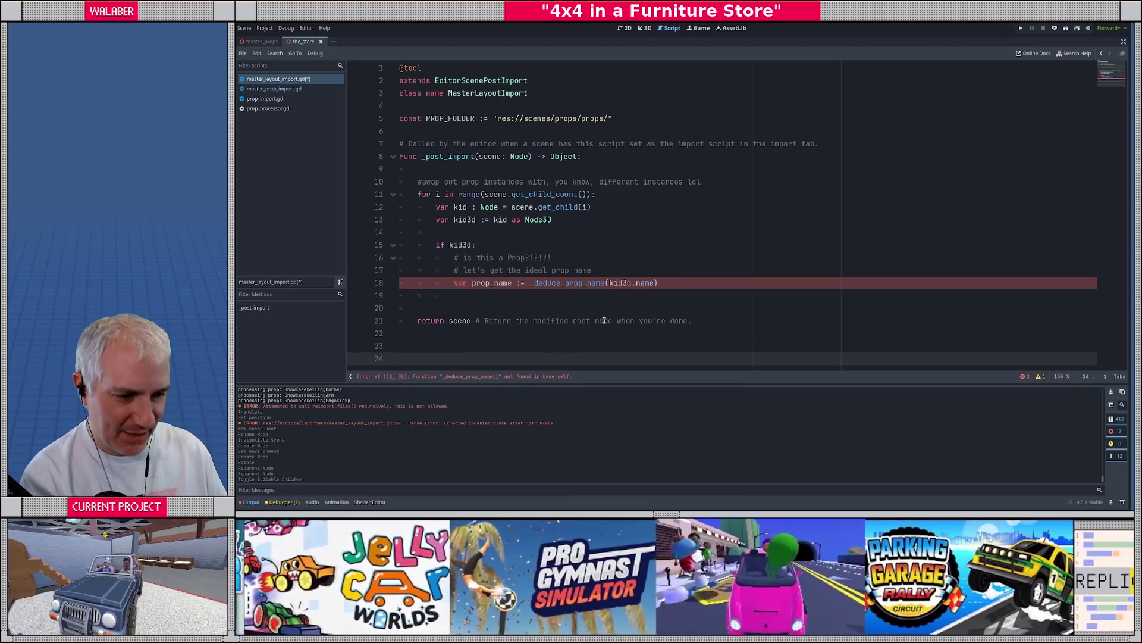
Declare func _deduce_prop_name(orig_name:String) -> String: below the post-import function
scroll(590, 272, down, 1)
key(Return)
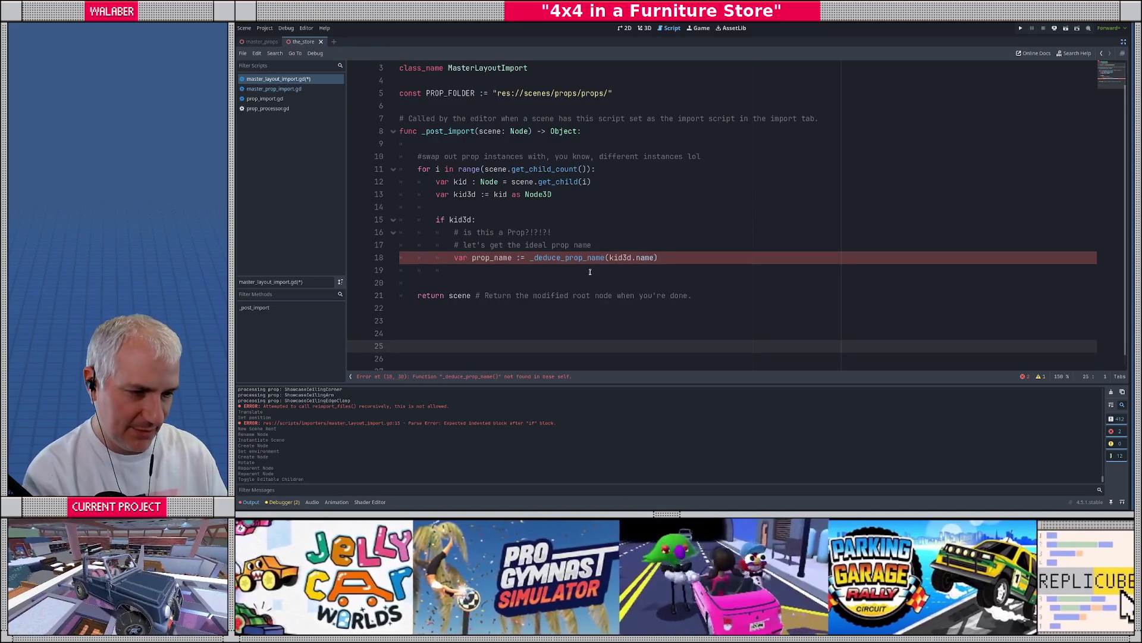
text(func _deduce_prop_name()
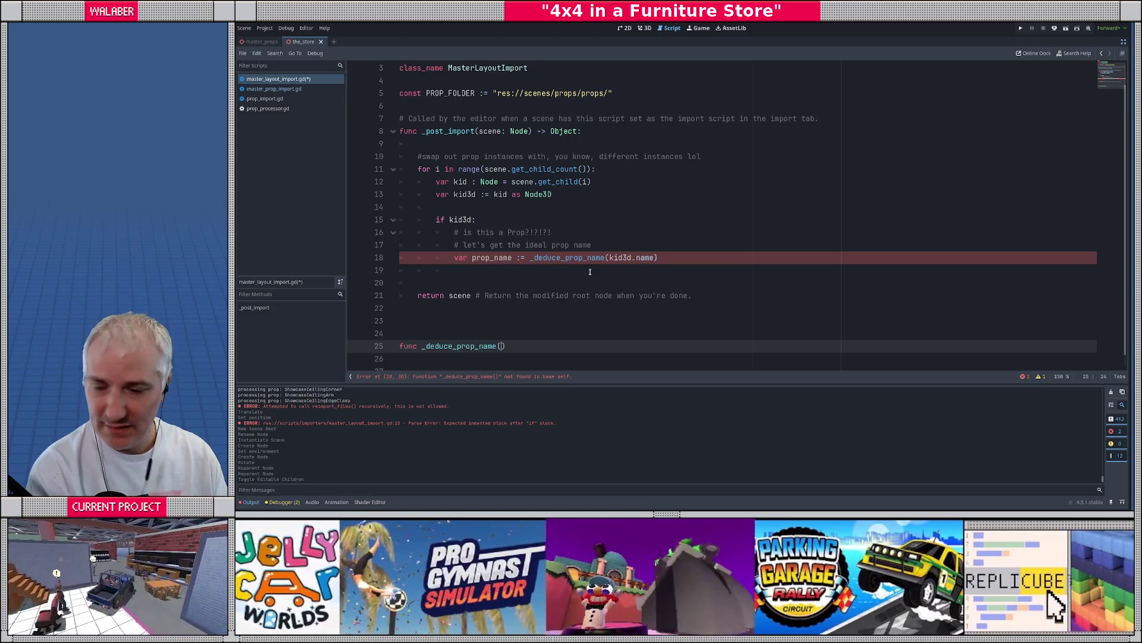
text(n:)
key(BackSpace)
key(BackSpace)
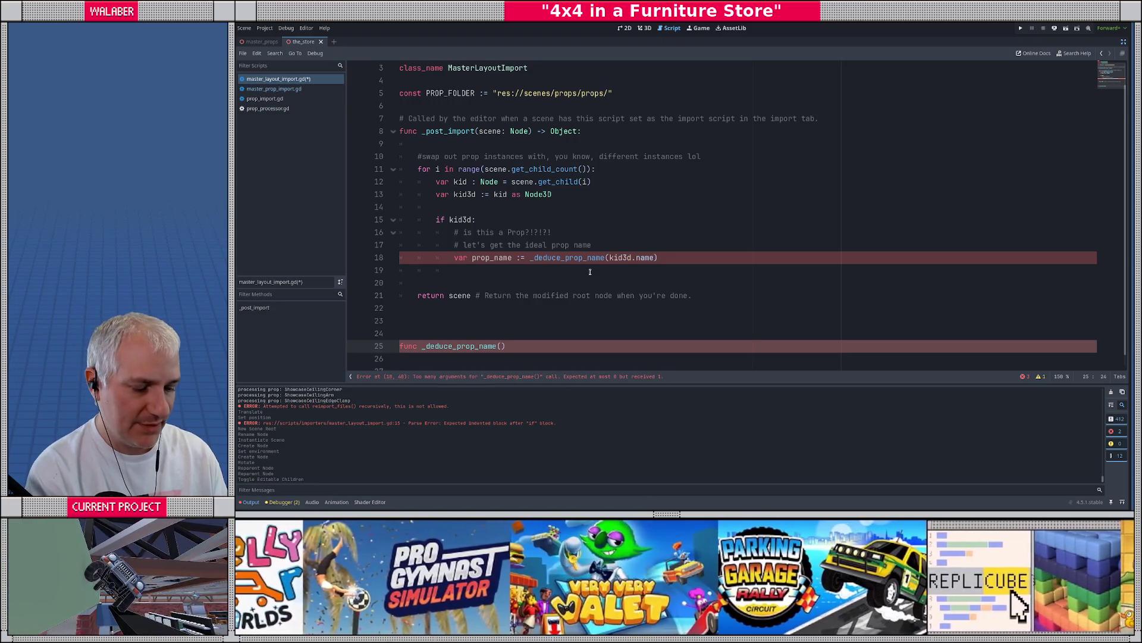
text(orig_name:Str)
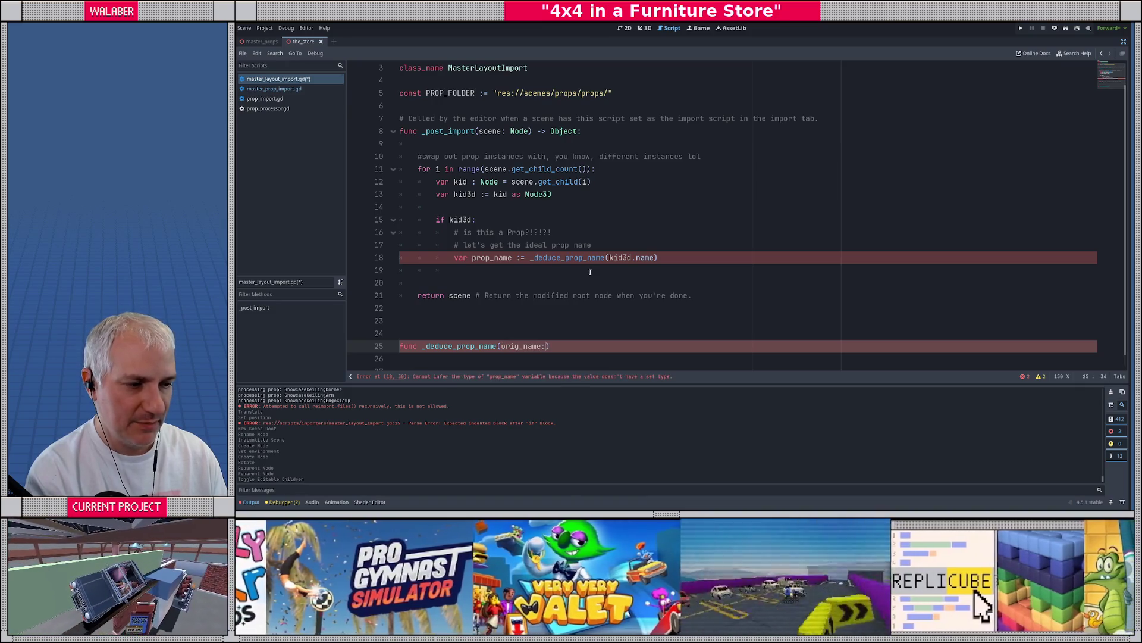
text(ing) ->)
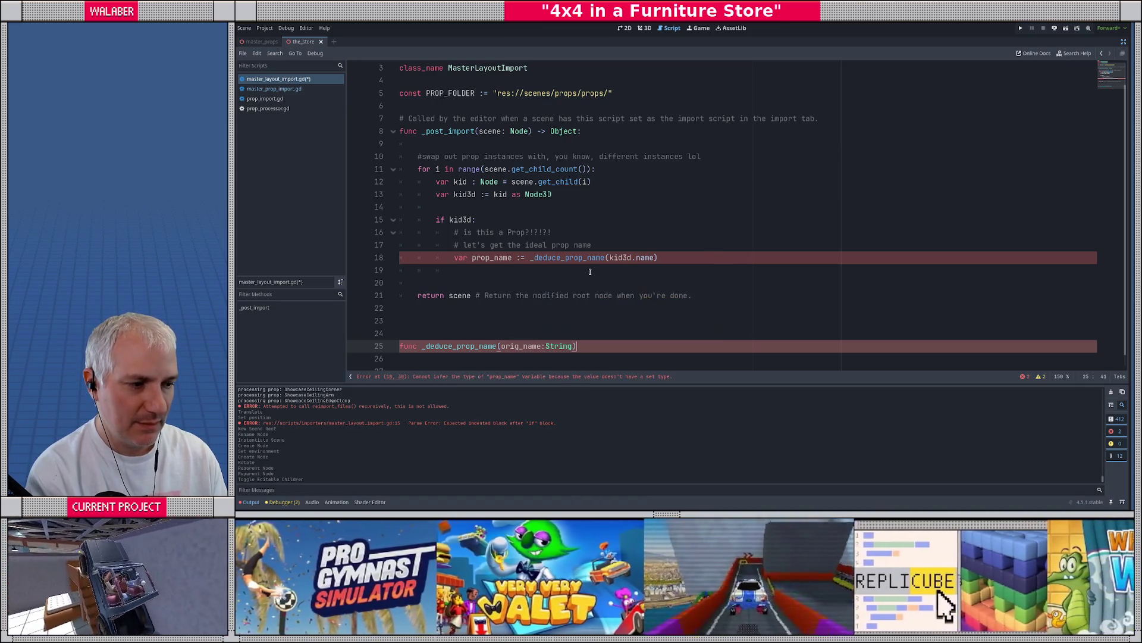
text( String:)
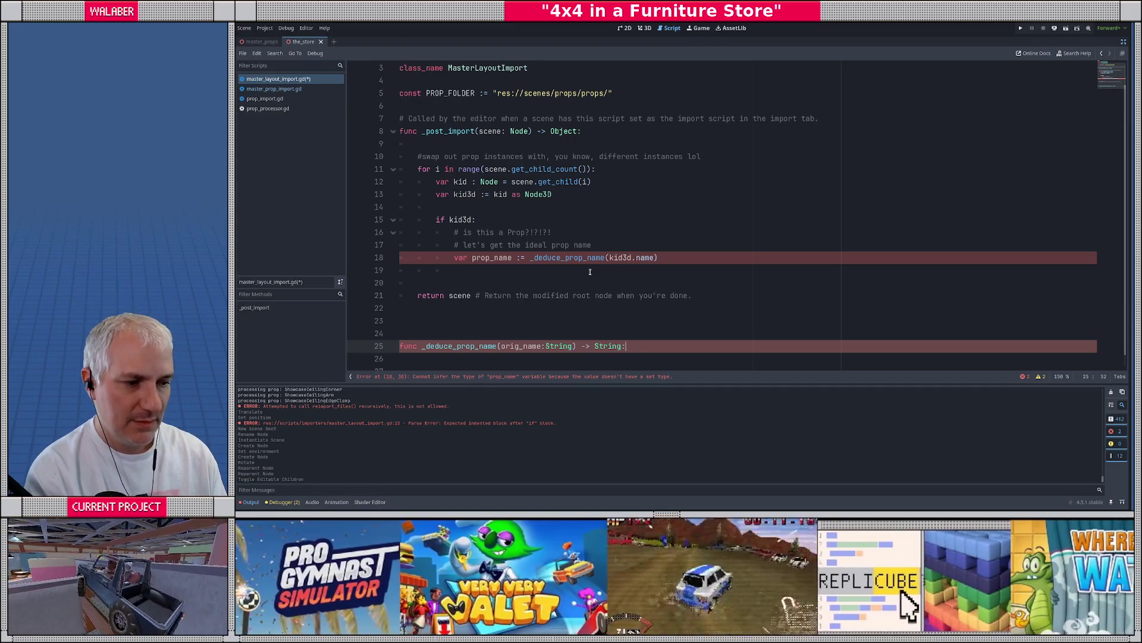
key(Return)
Add the first body line: var last_underscore := orig_name.rfind("_")
text(va)
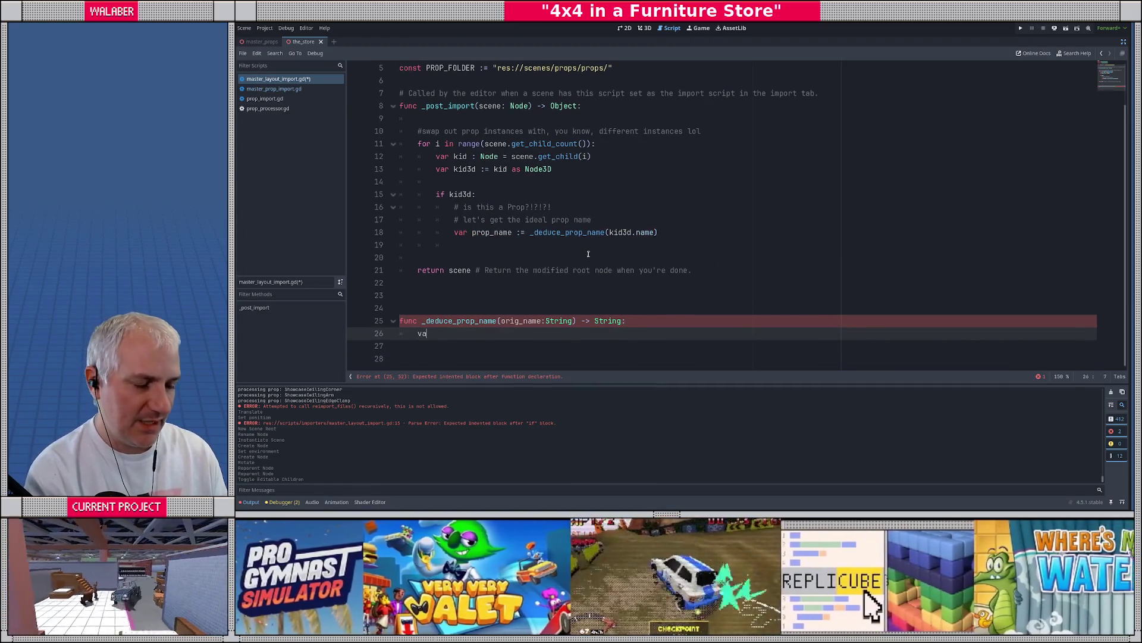
text(r last_unders)
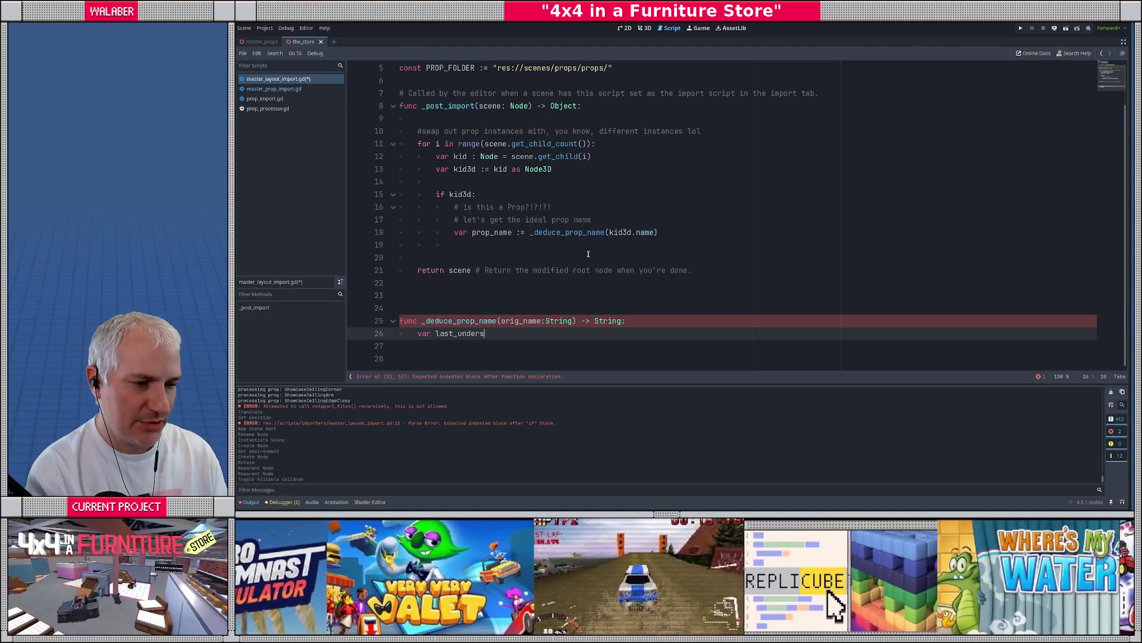
text(core :)
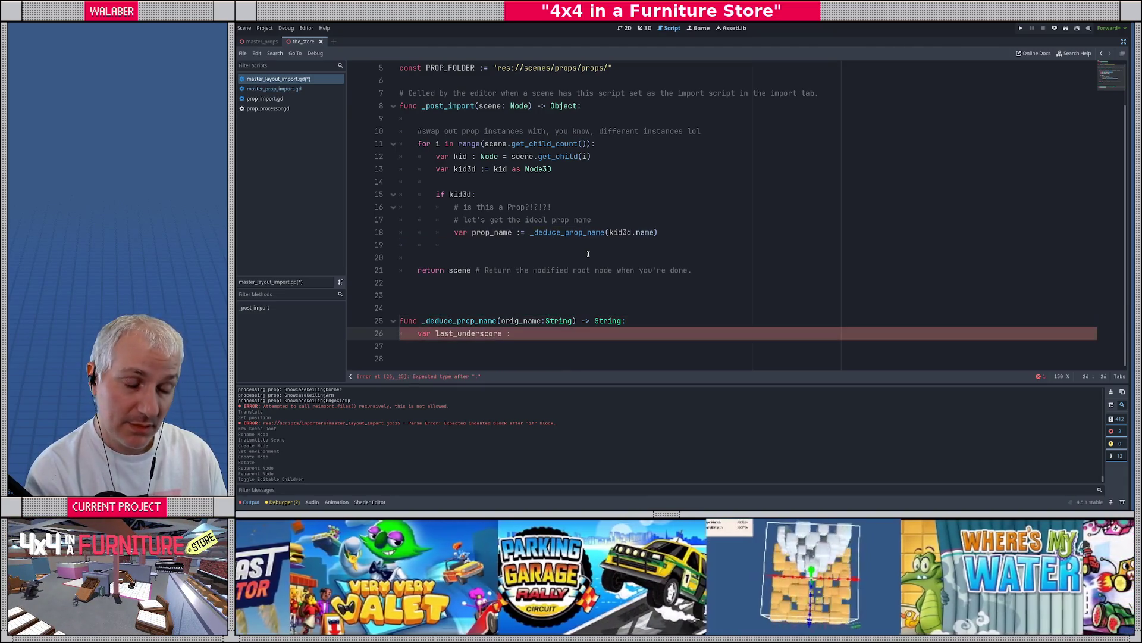
text(= ori)
key(Return)
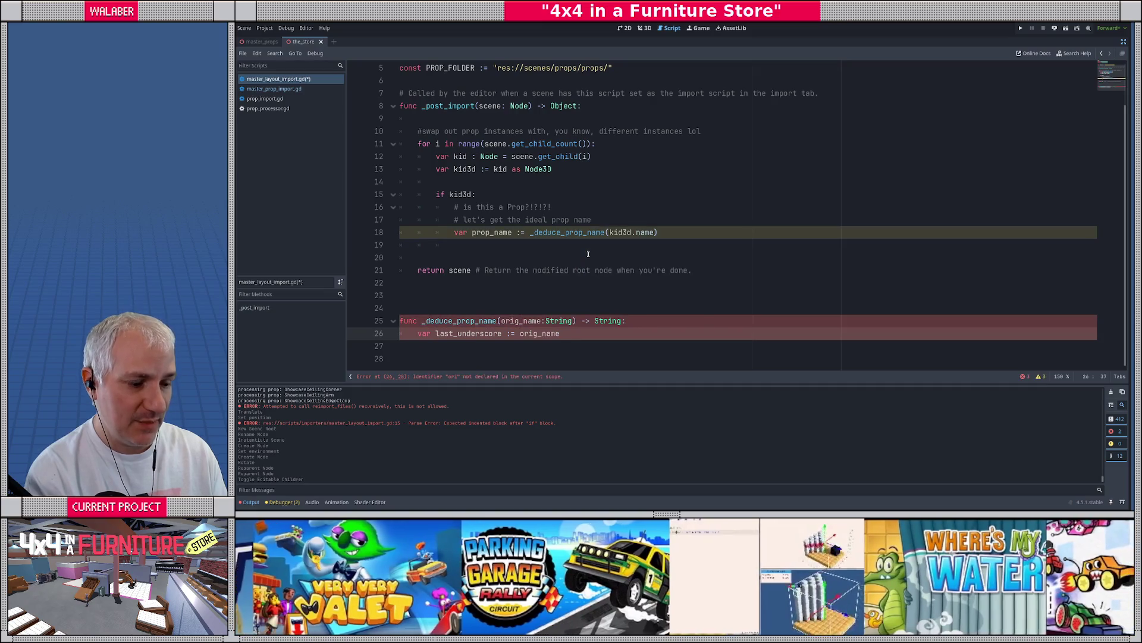
text(.fin)
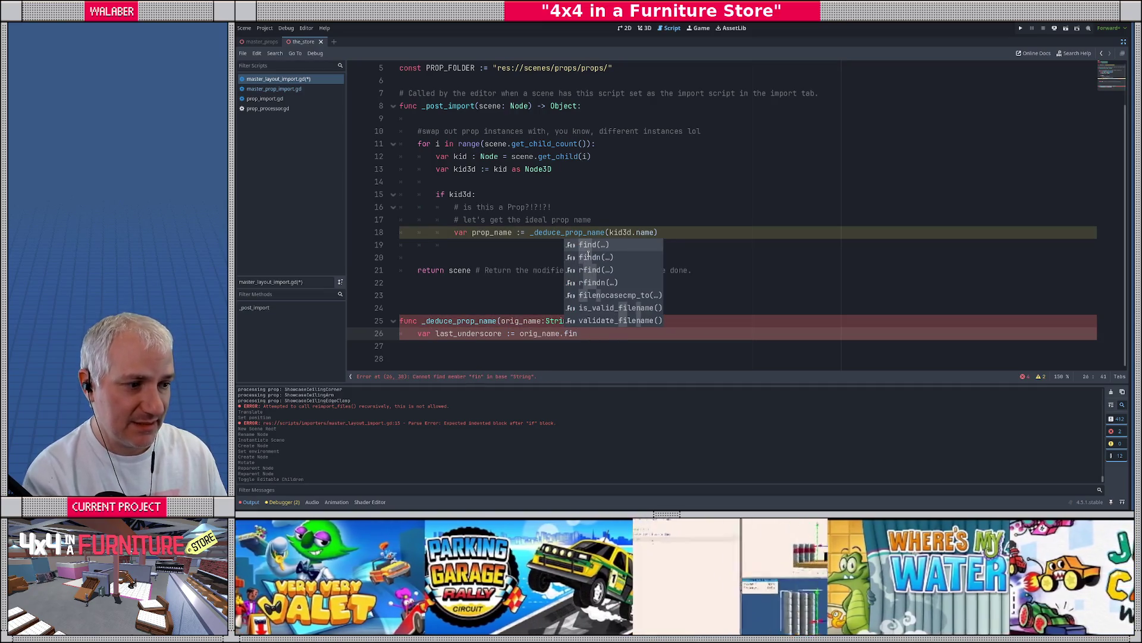
key(Down)
key(Down)
key(Return)
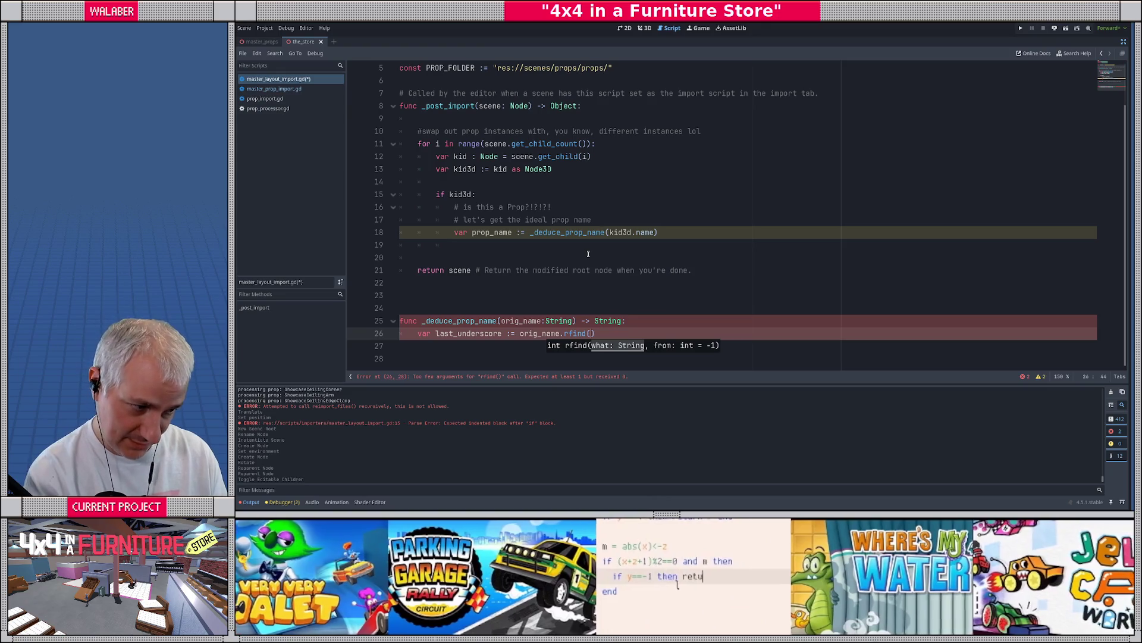
text("_")
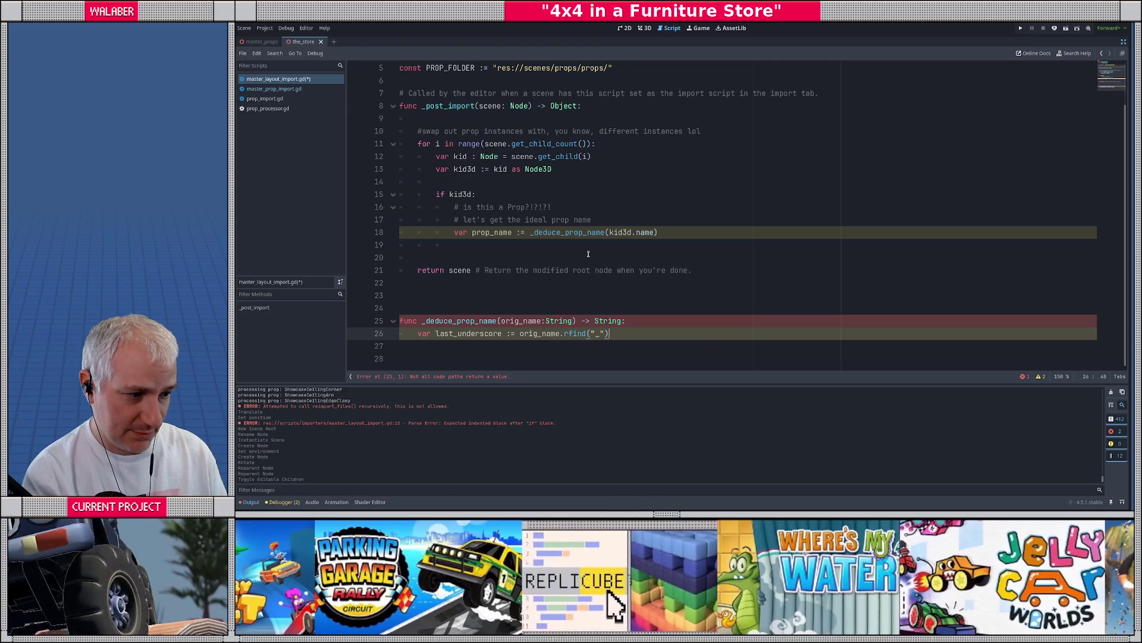
key(Return)
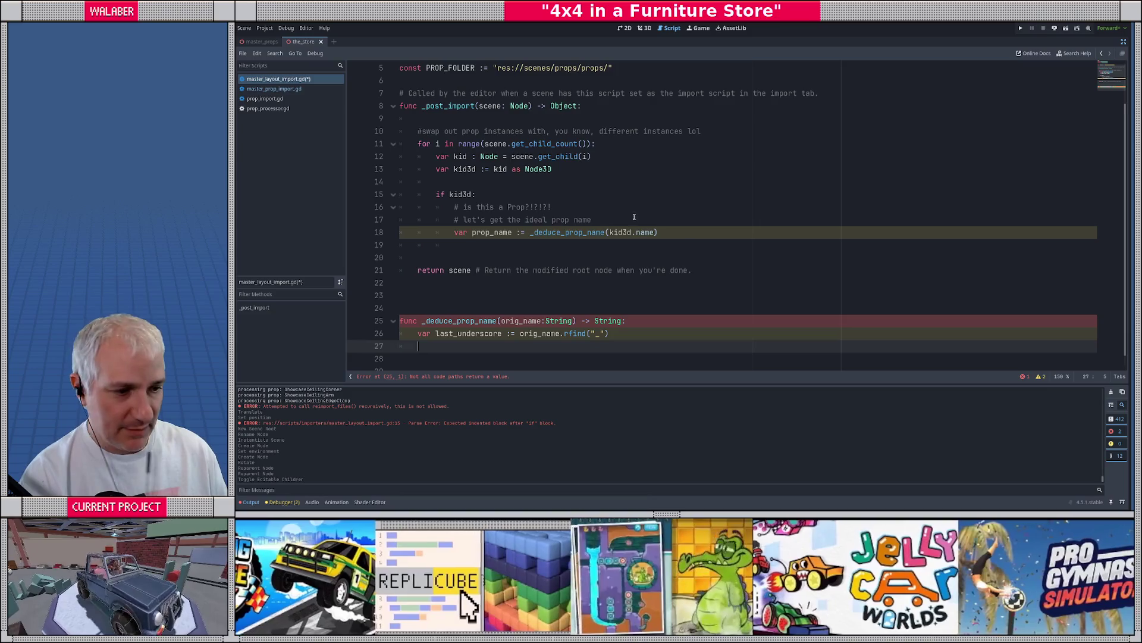
scroll(476, 322, down, 1)
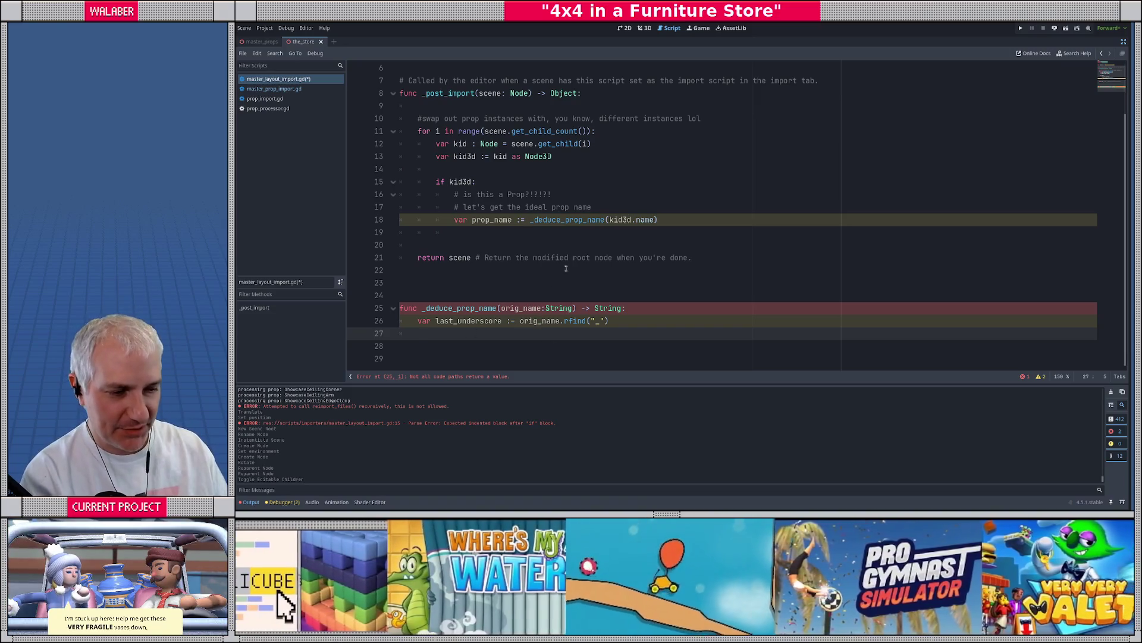
Add an early exit: if last_underscore < 0: return orig_name
text(if )
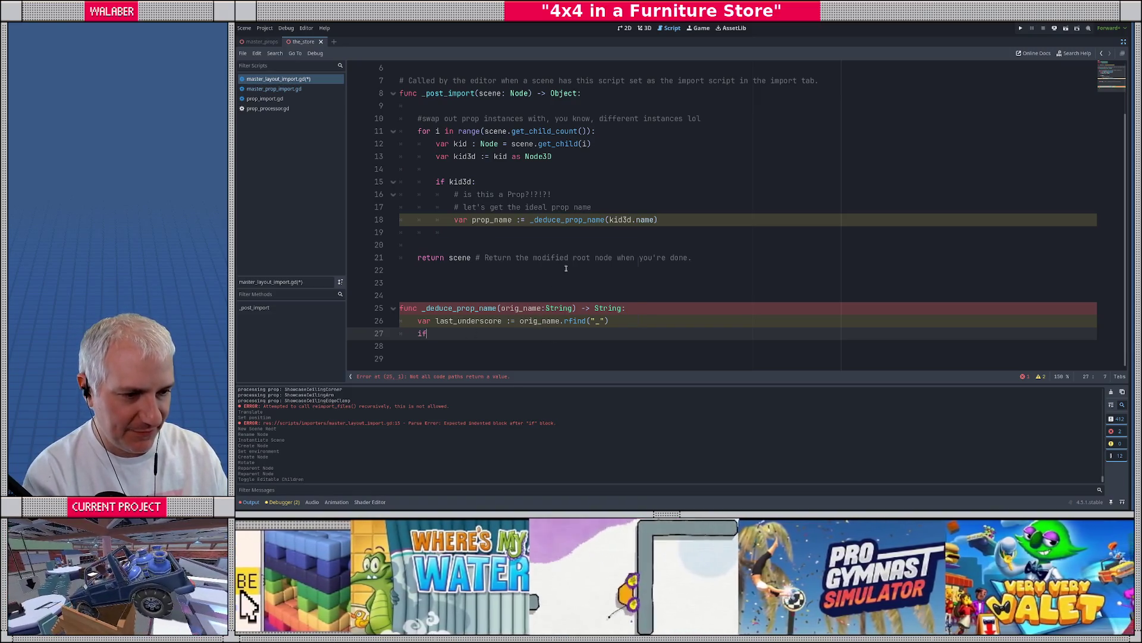
text(last)
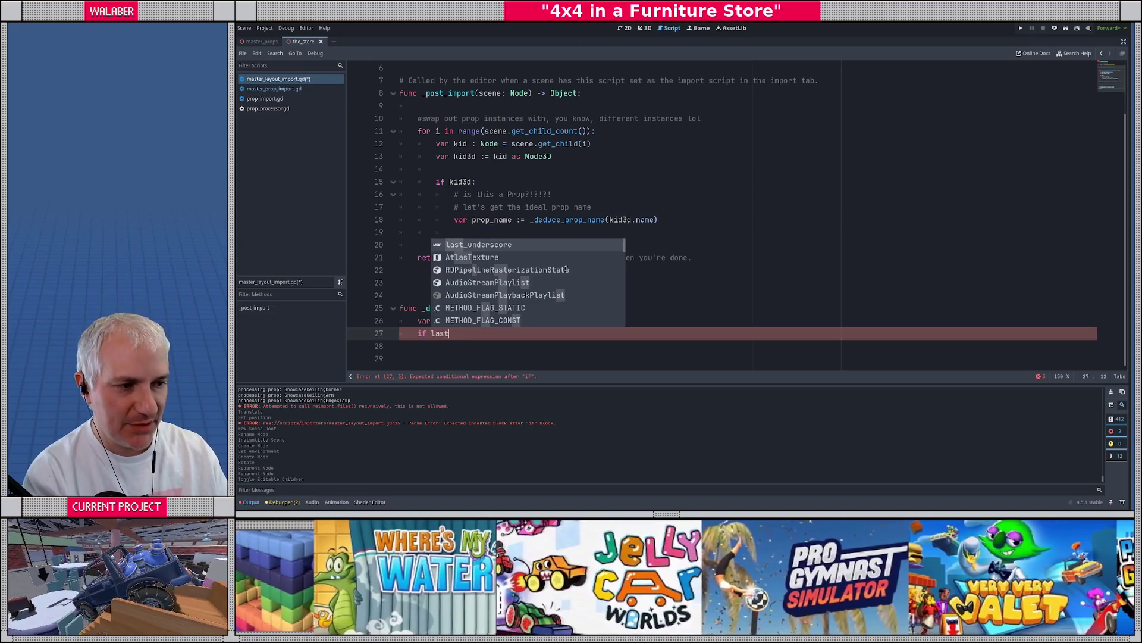
key(Return)
text(<)
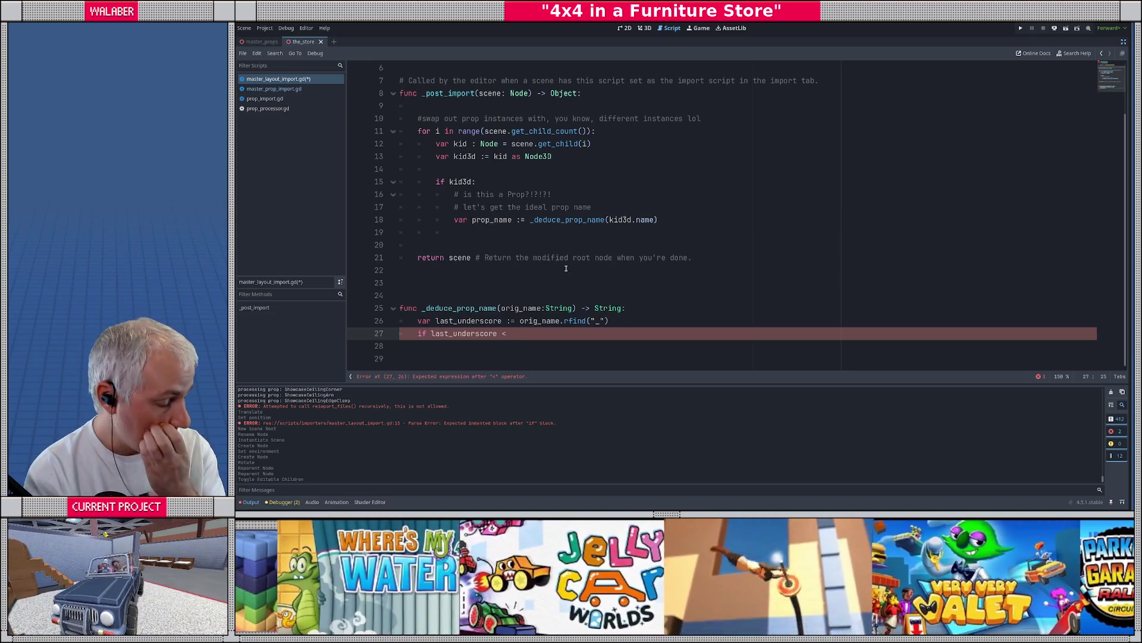
text( 0:)
key(Return)
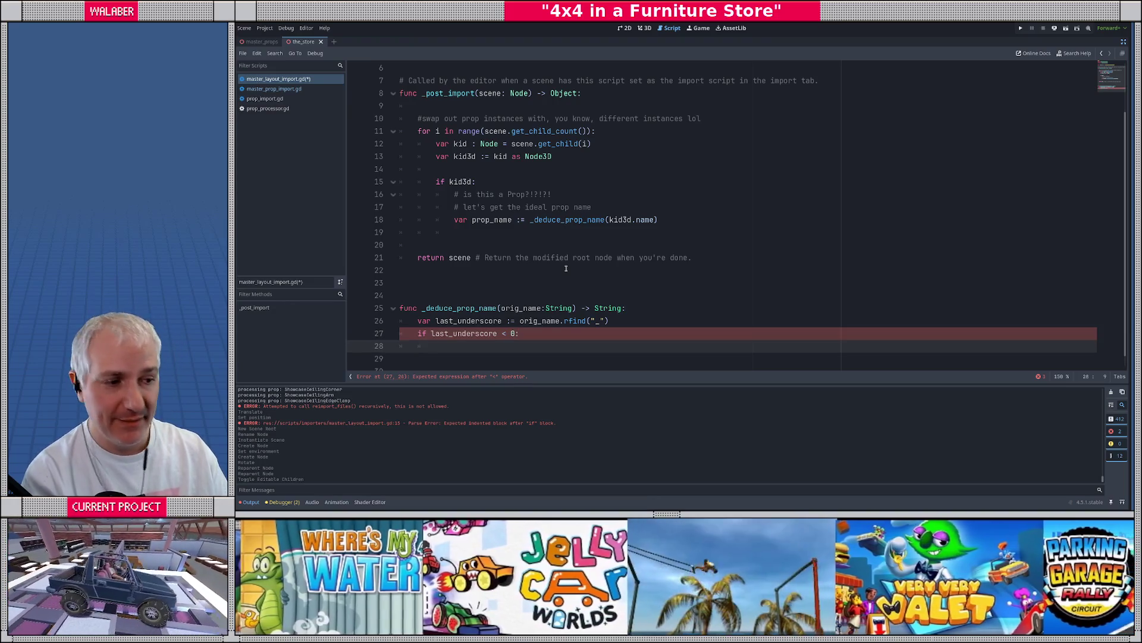
text(return orig_)
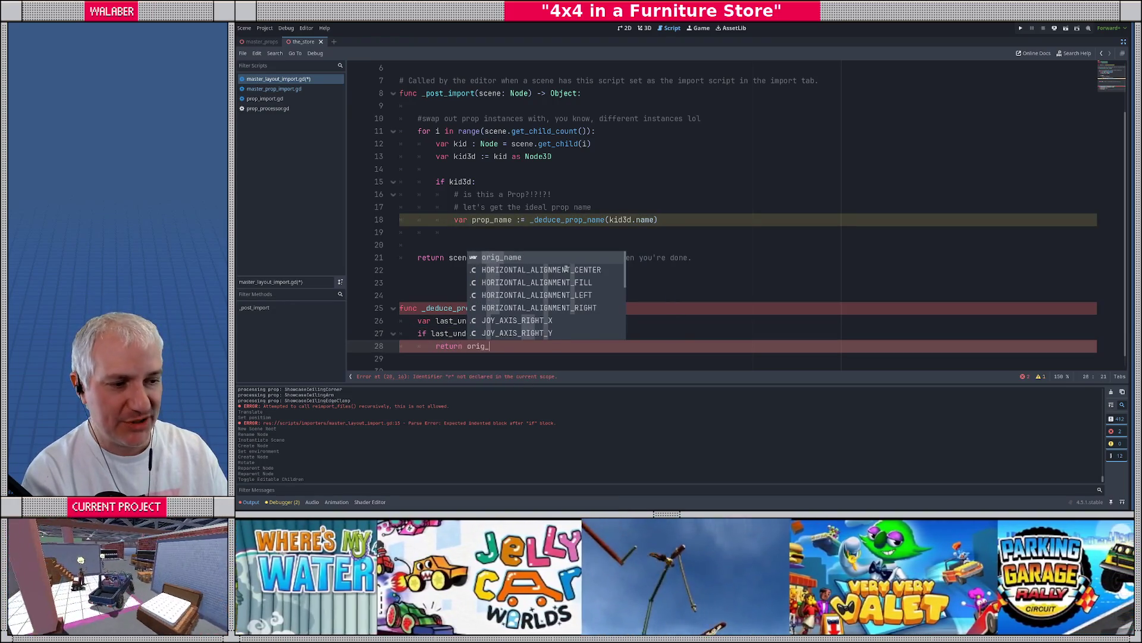
key(Return)
key(Return)
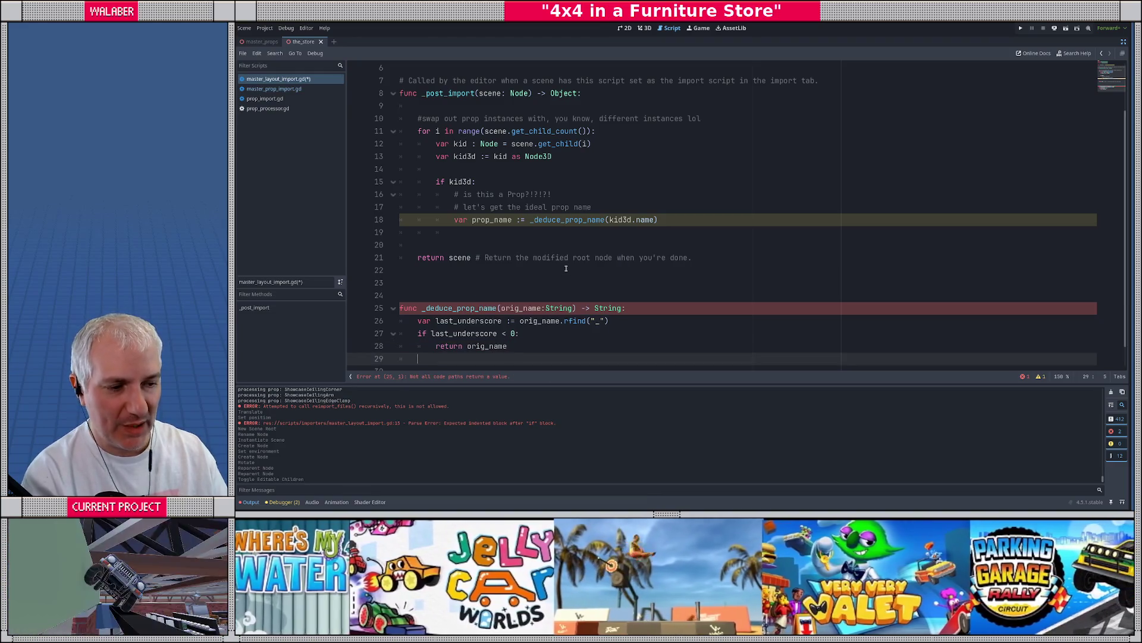
scroll(589, 231, down, 1)
Add a spacing line and var content_after_underscore := orig_name.substr(last_underscore+1)
click(417, 296)
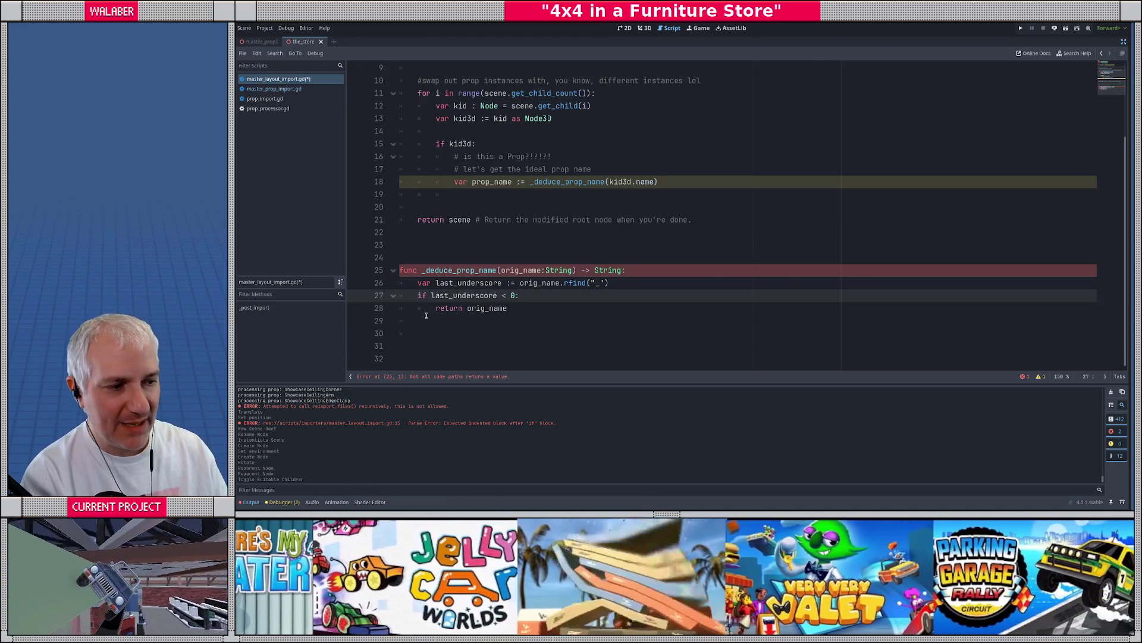
key(Return)
key(Down)
key(Down)
key(Down)
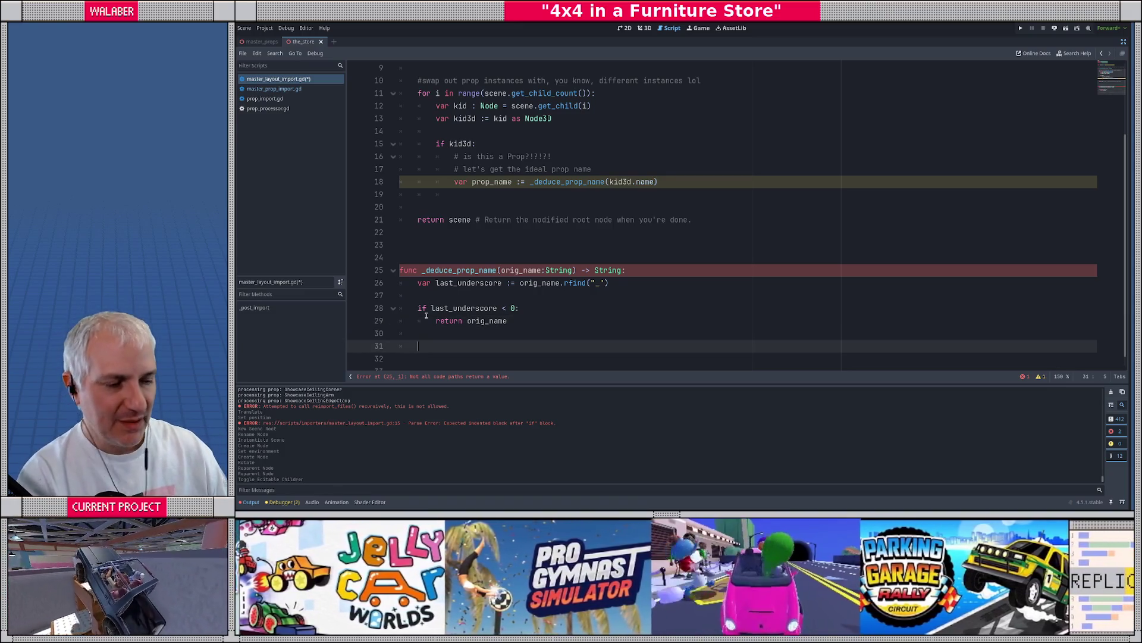
scroll(426, 315, down, 1)
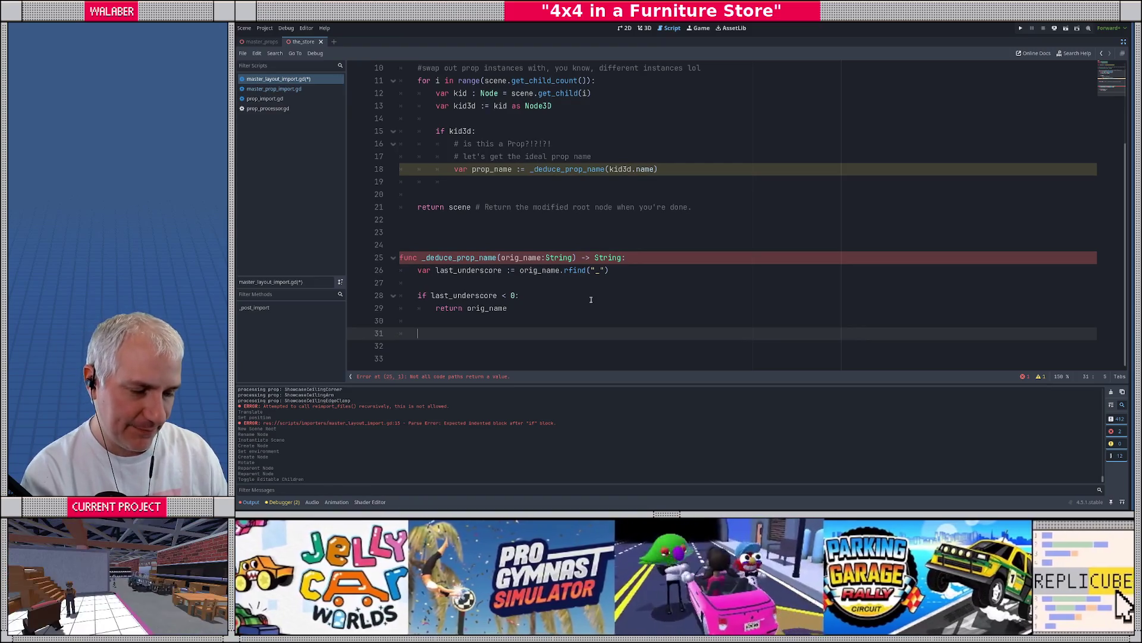
text(var content)
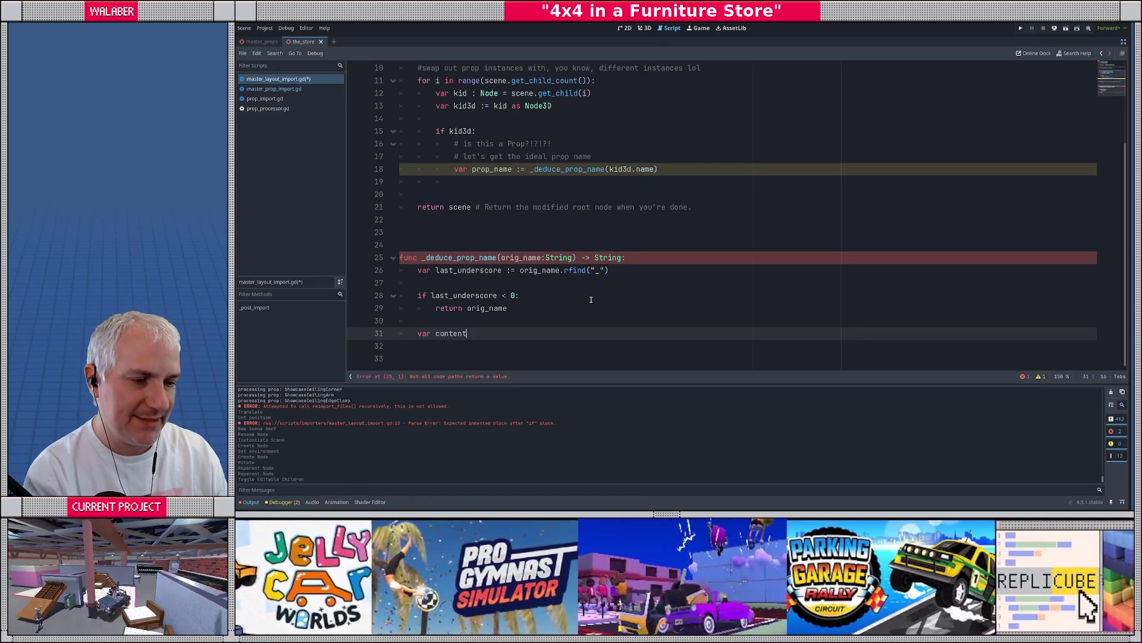
text(_after_underscore :)
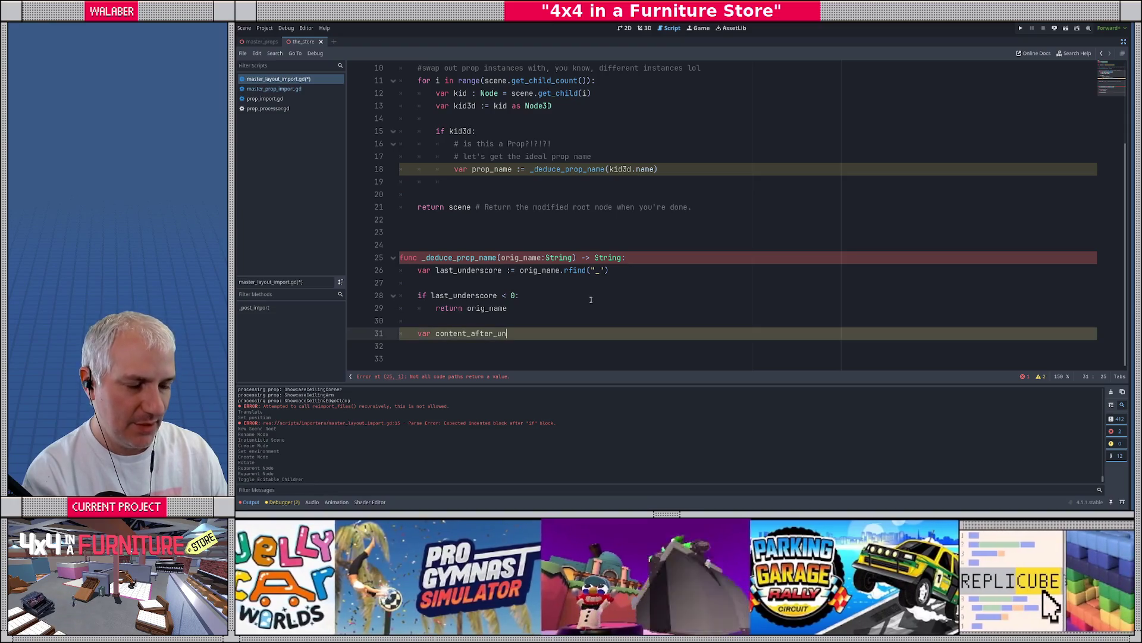
text(= )
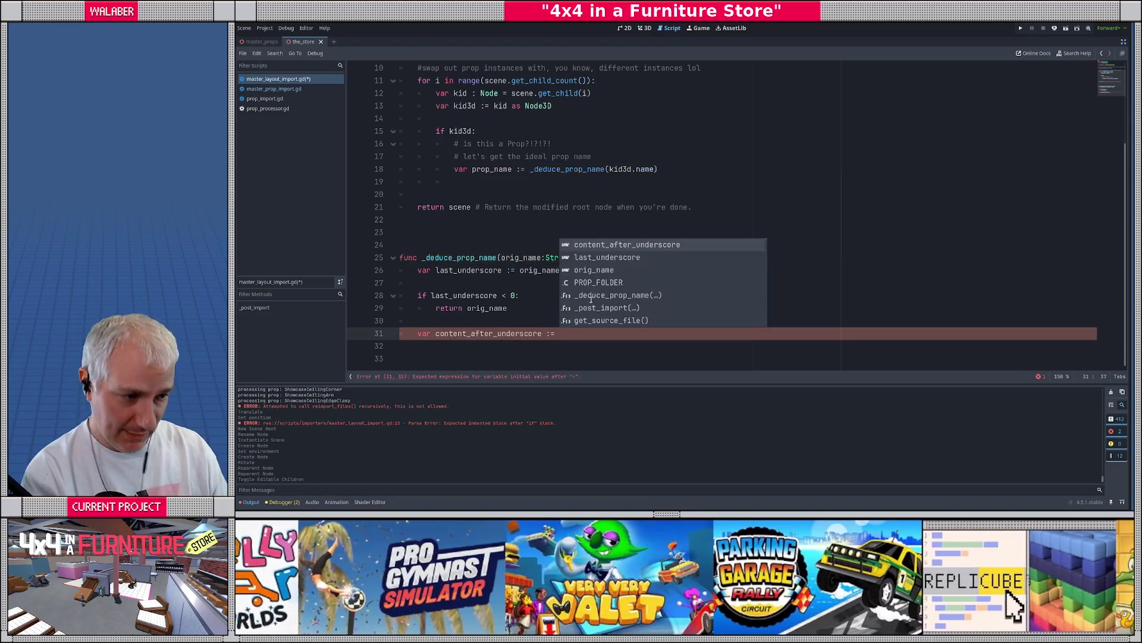
text(orig_name.sub)
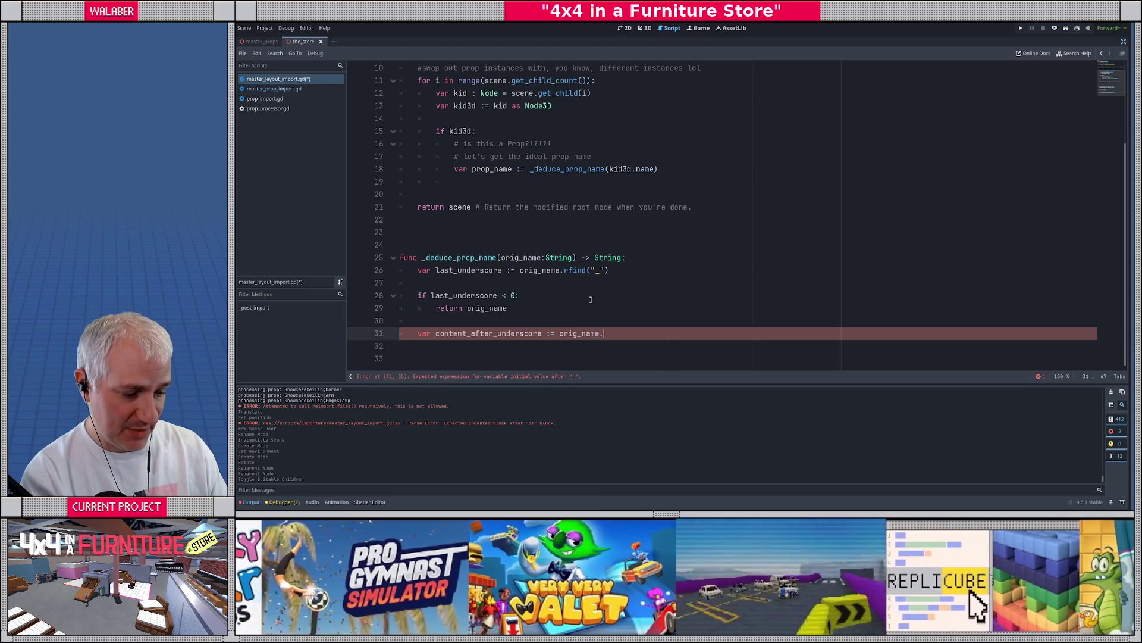
key(Return)
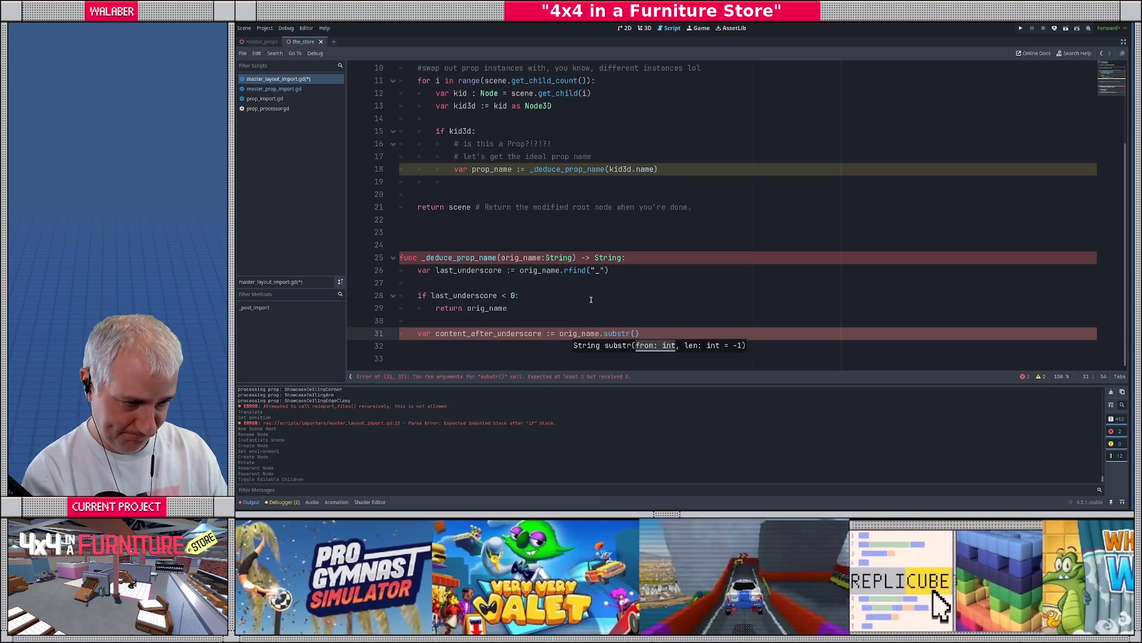
text(last_un)
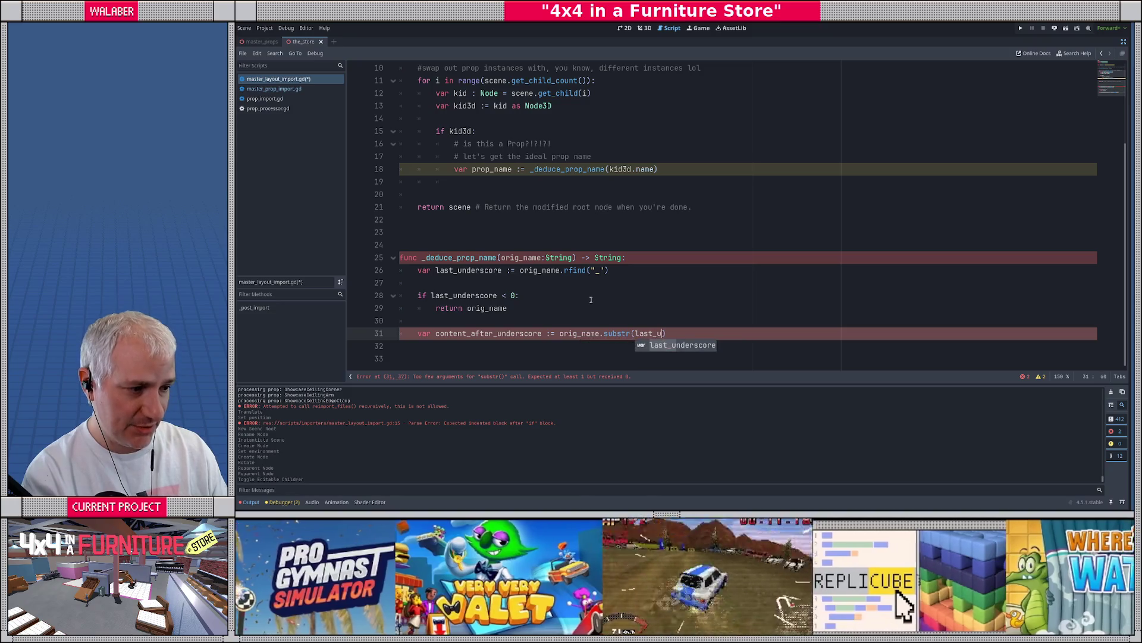
key(Return)
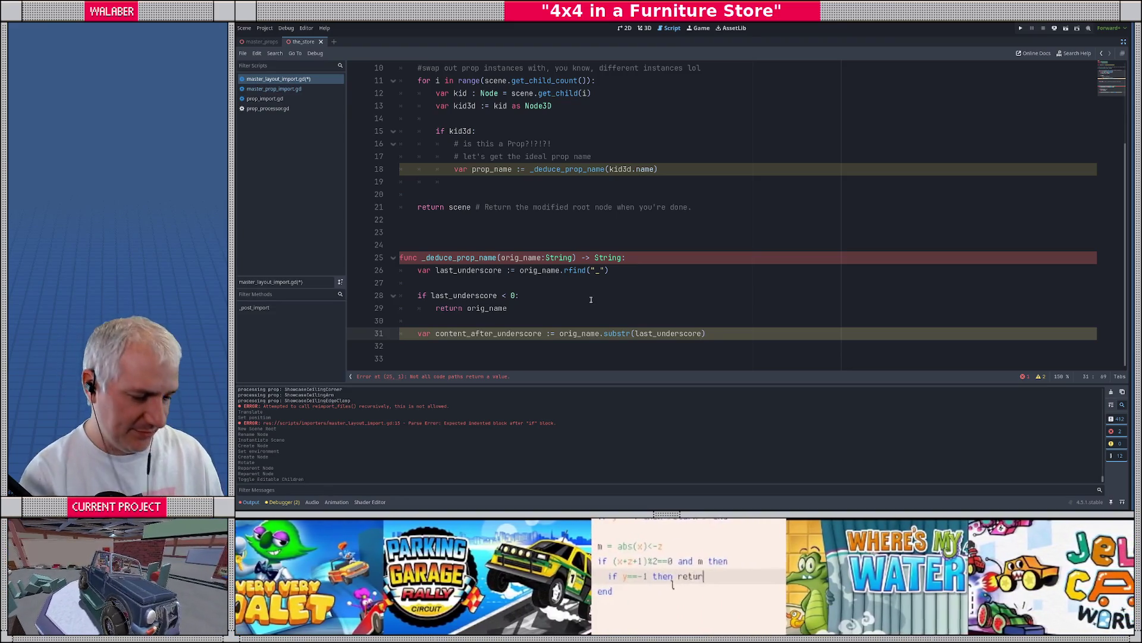
text(+1)
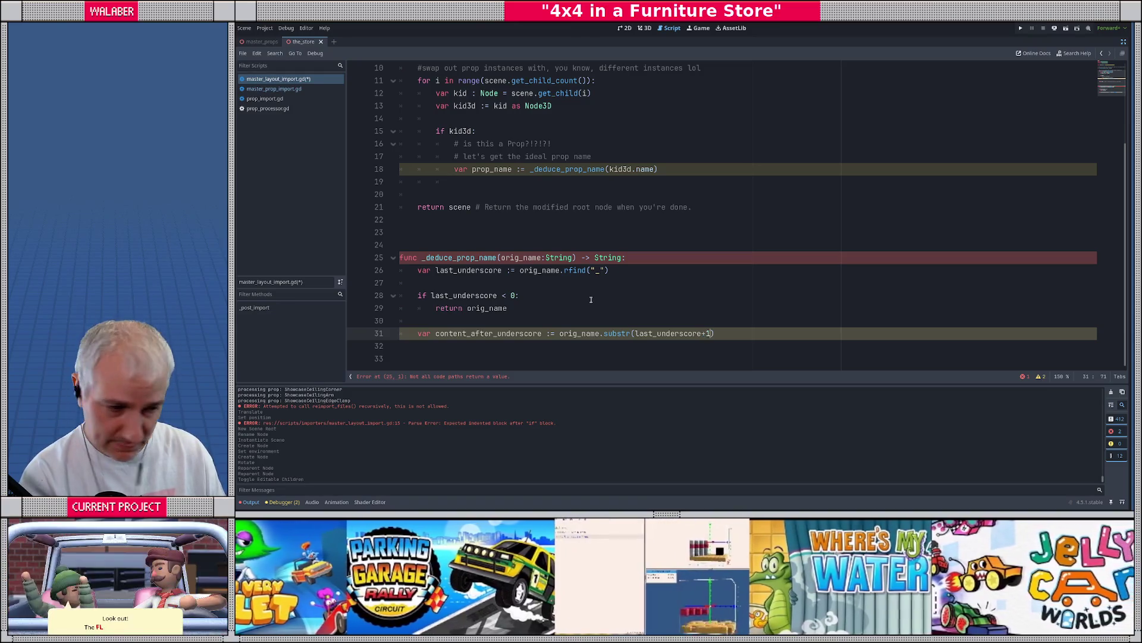
Print "decuding name from %s -> final number is %s" with orig_name and content_after_underscore
key(Return)
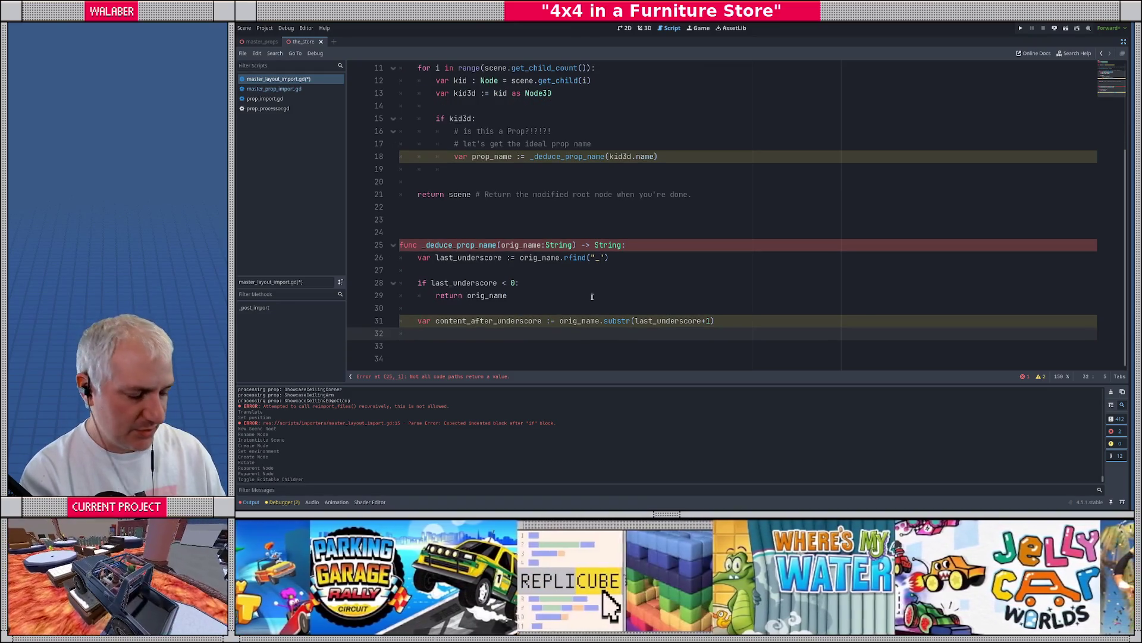
text(print)
key(Return)
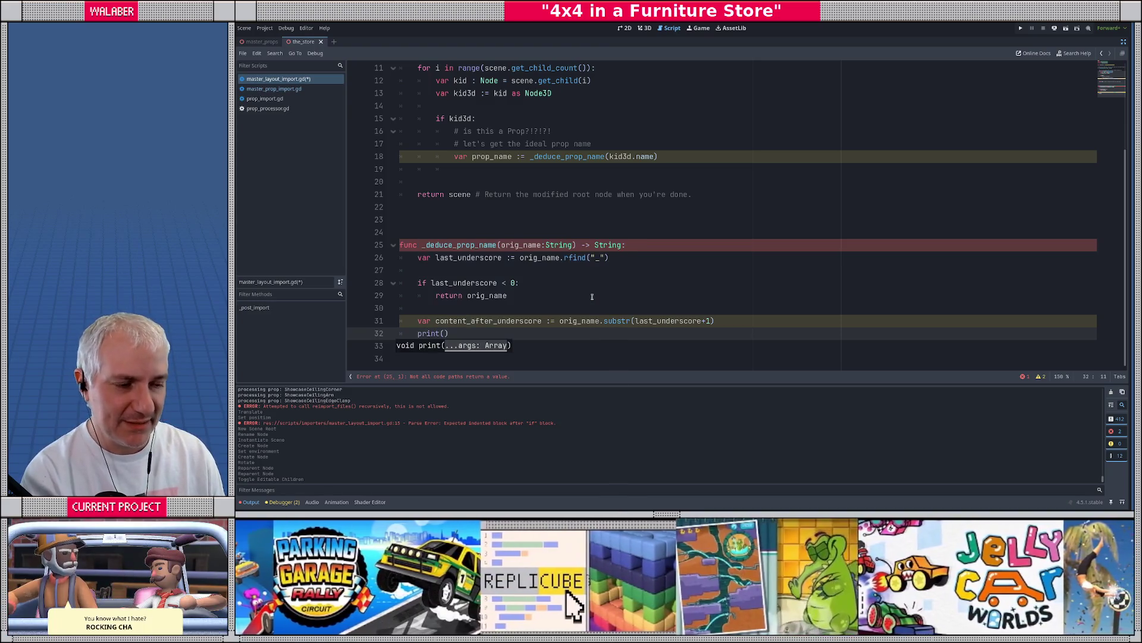
text(")
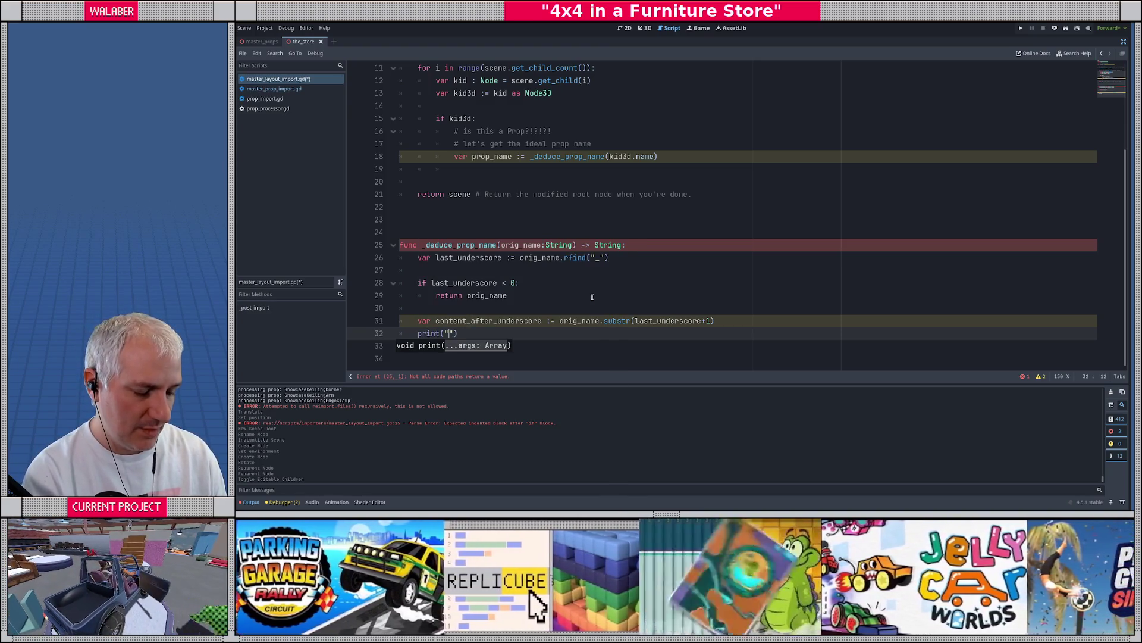
text(decuding name fro)
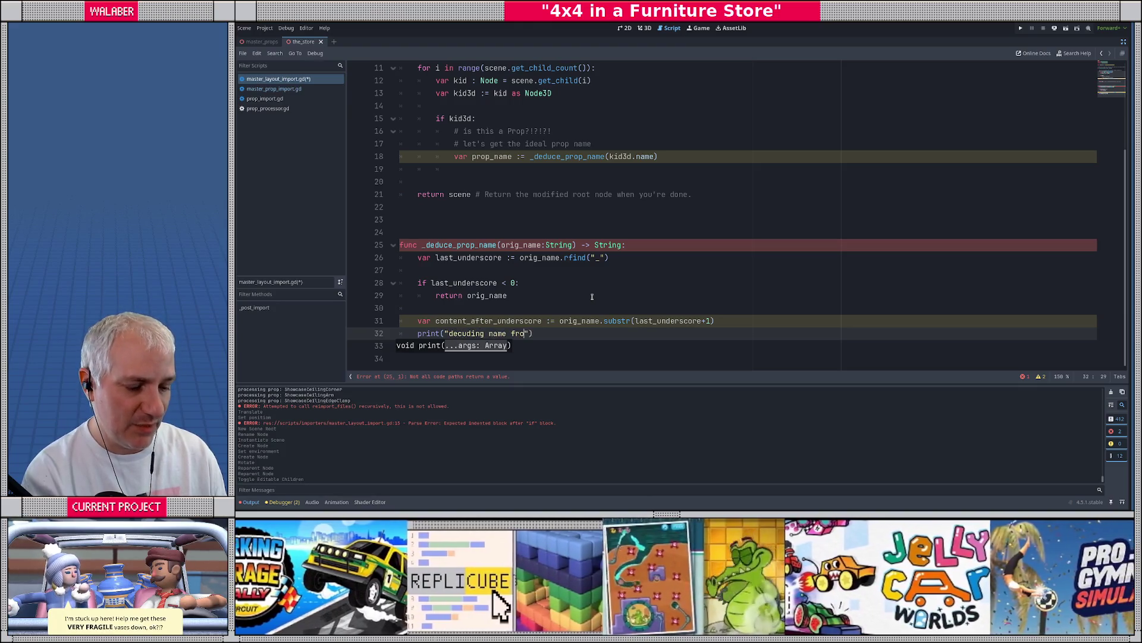
text(m %s -)
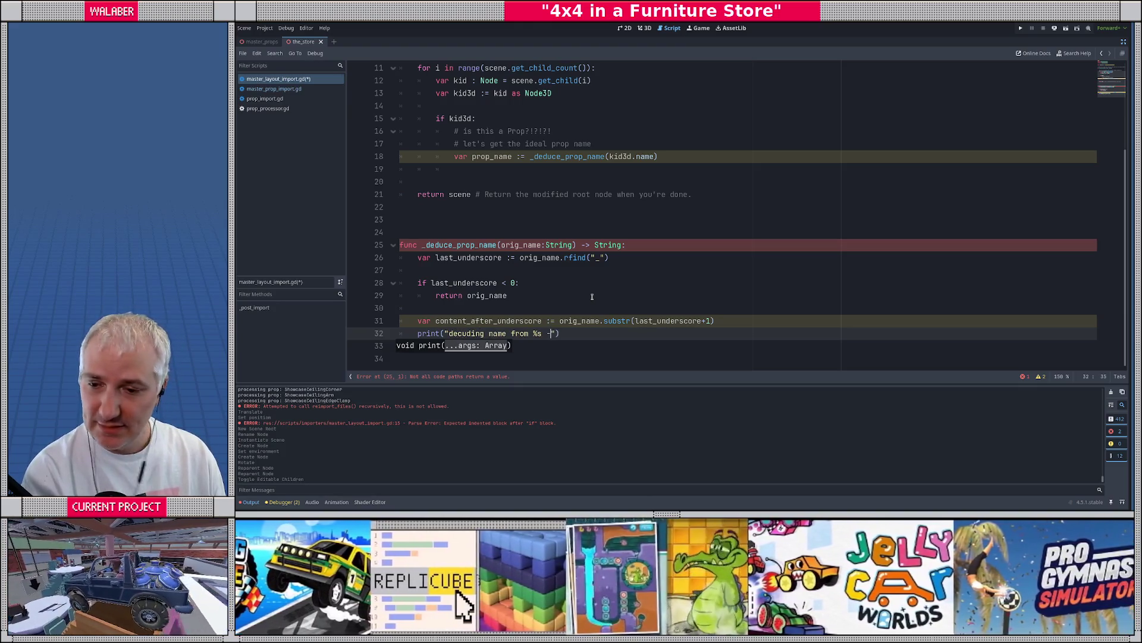
text(> )
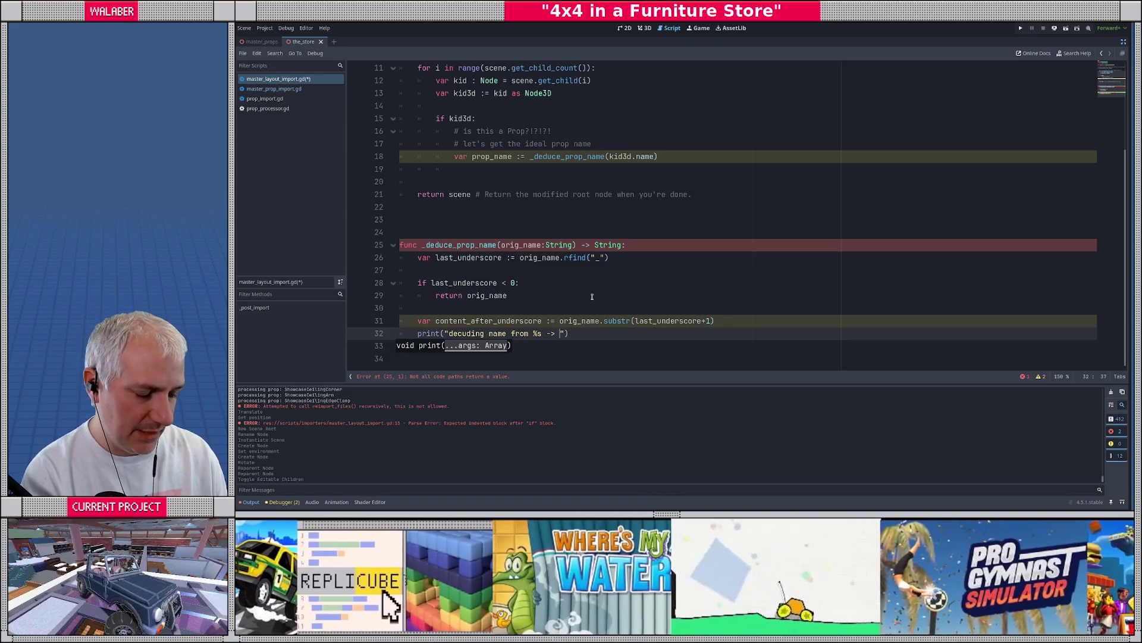
text(final number )
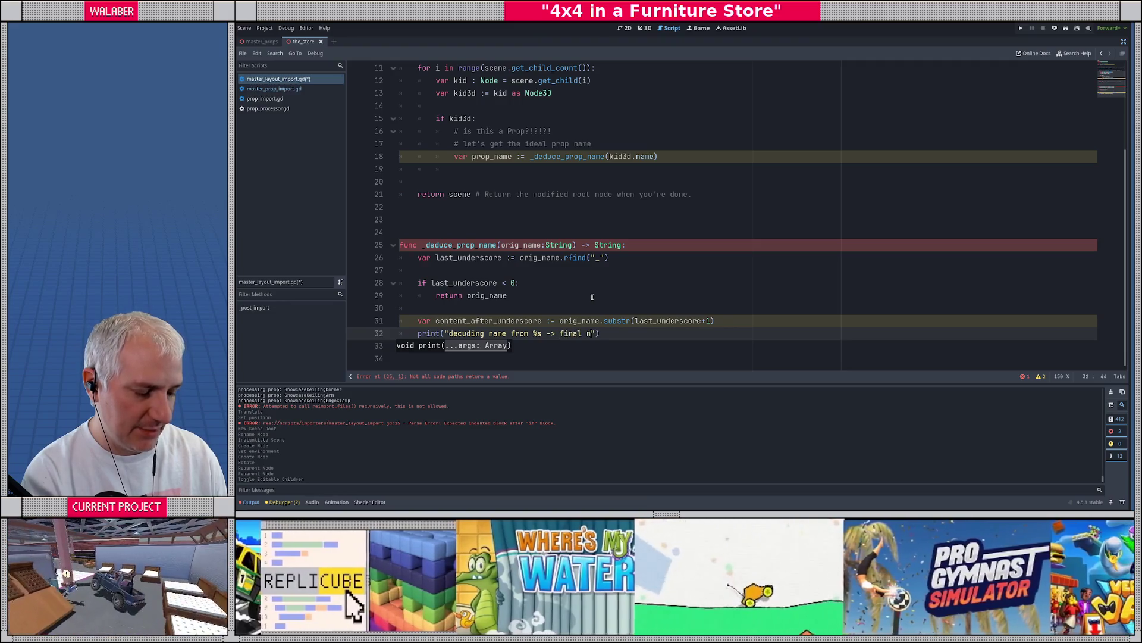
text(is )
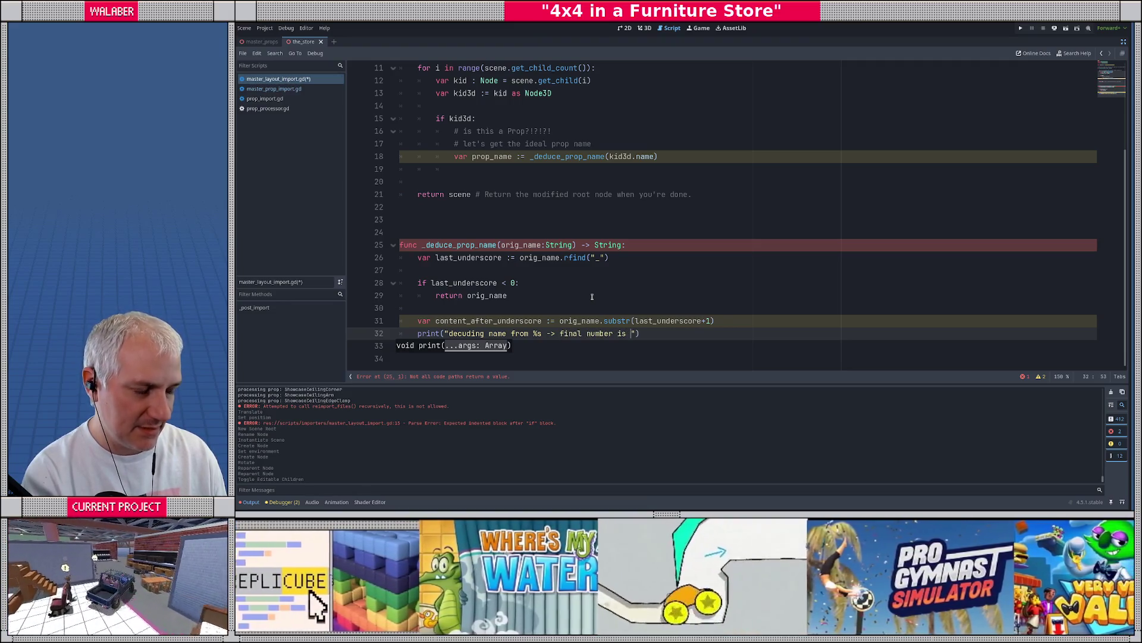
text(%s")
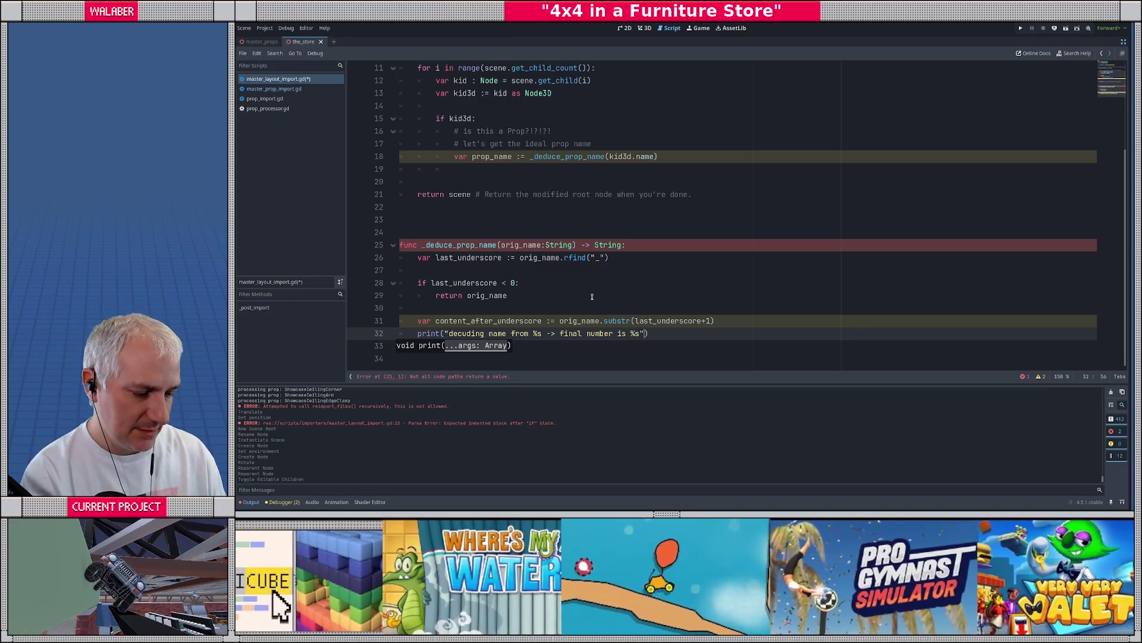
text( % [)
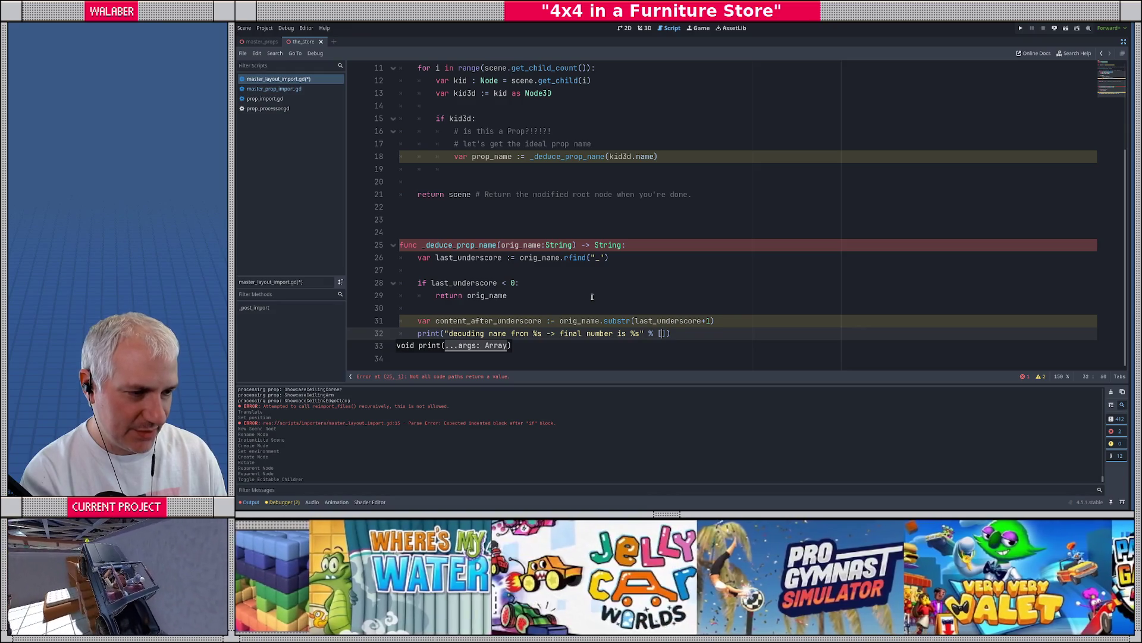
text(orig_)
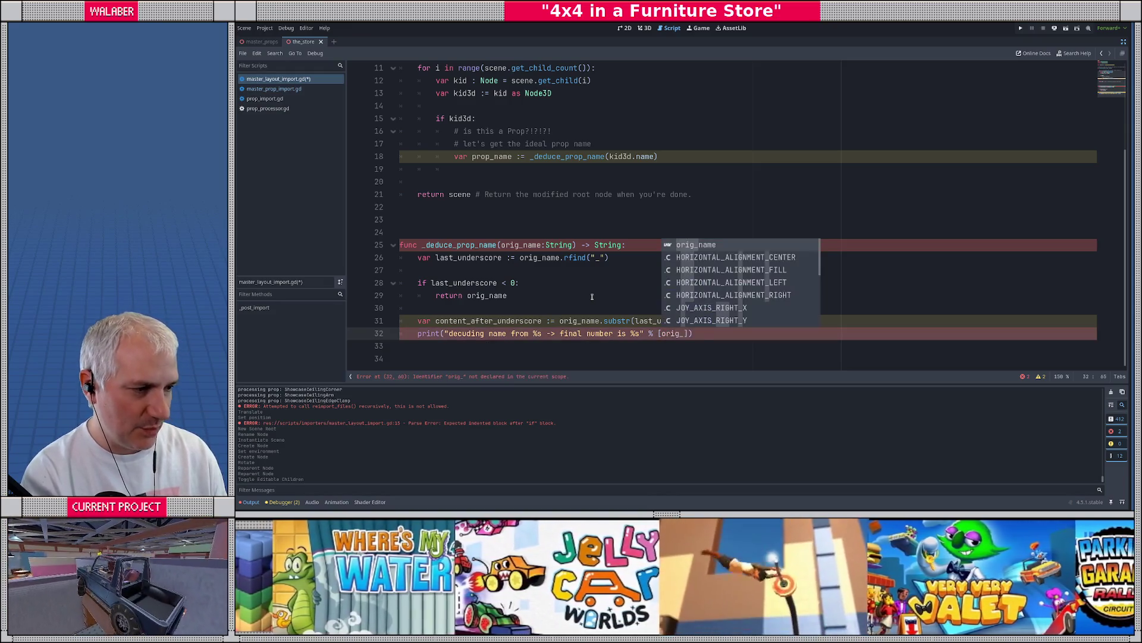
key(Return)
text(, )
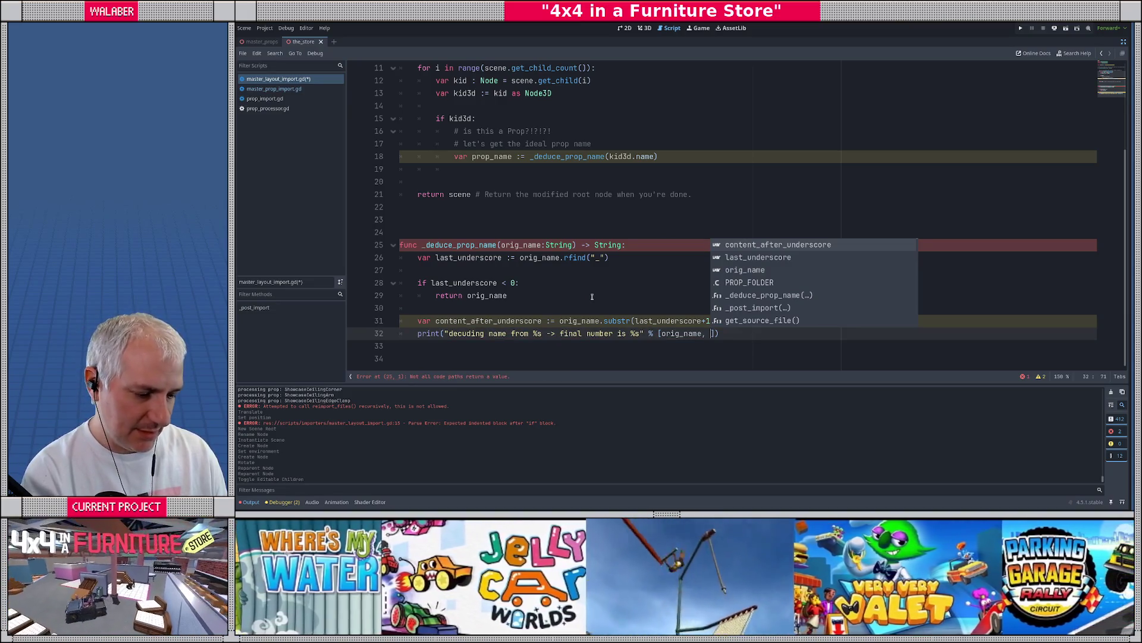
text(conten)
key(Return)
key(ctrl+s)
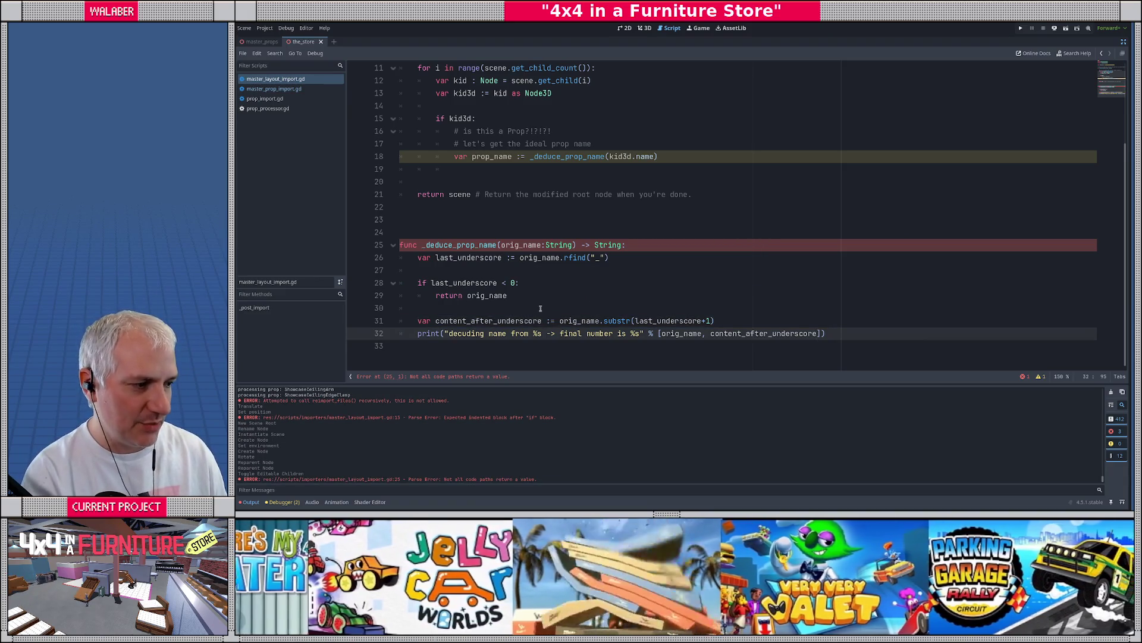
End the function with return orig_name and save the script
key(Return)
text(return)
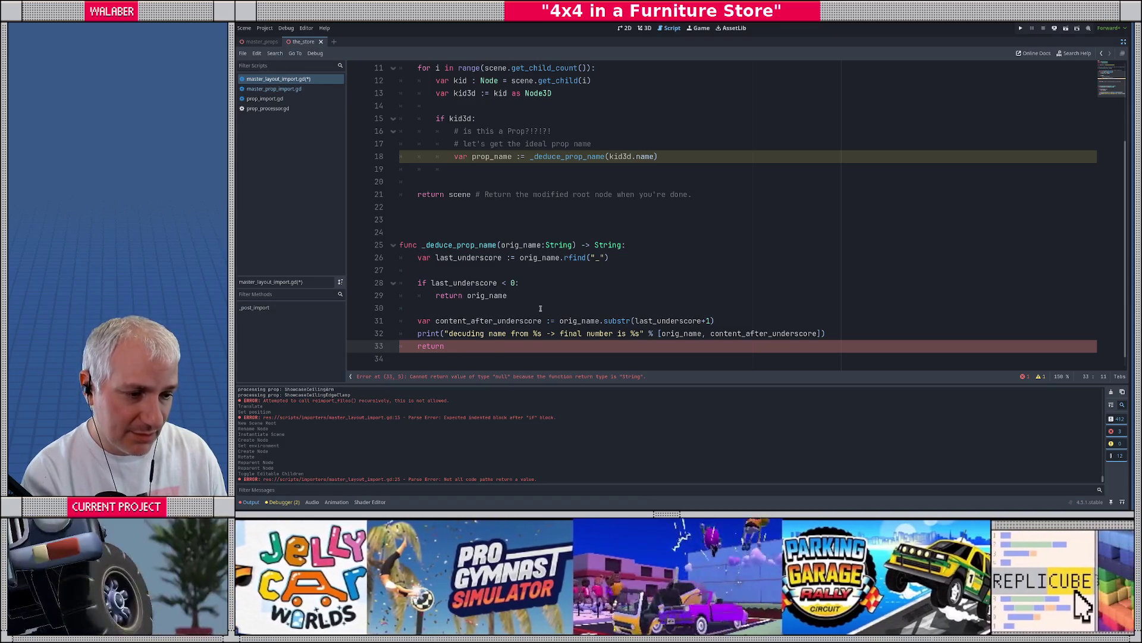
text(orig_name)
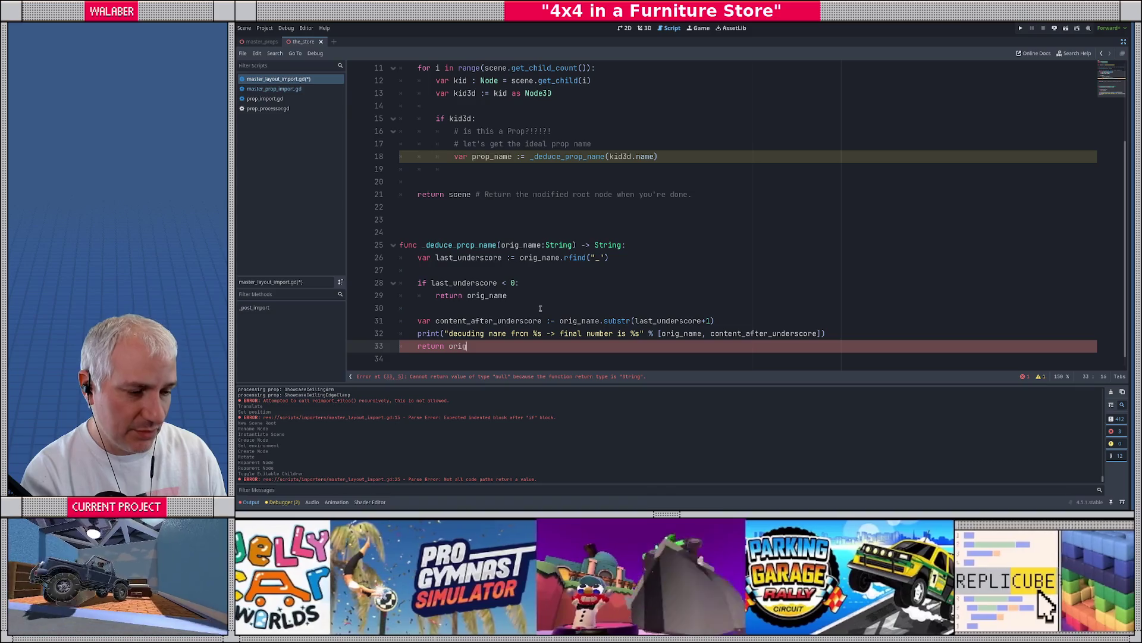
key(ctrl+s)
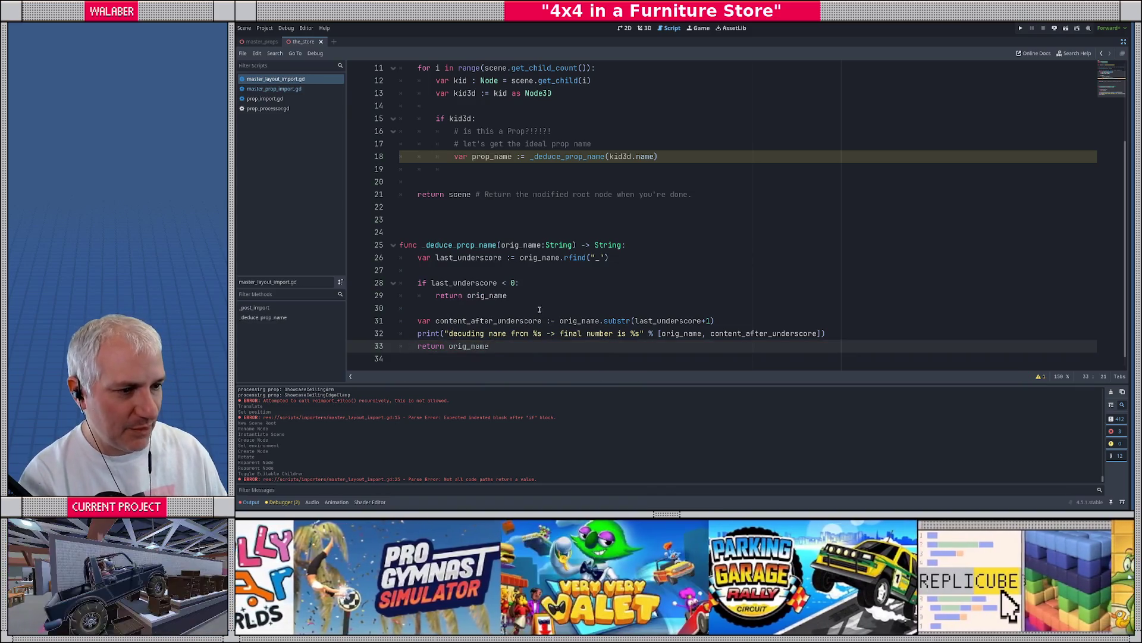
Restore the docks, switch to the 3D view, and open layout.glb's Advanced Import Settings
click(547, 169)
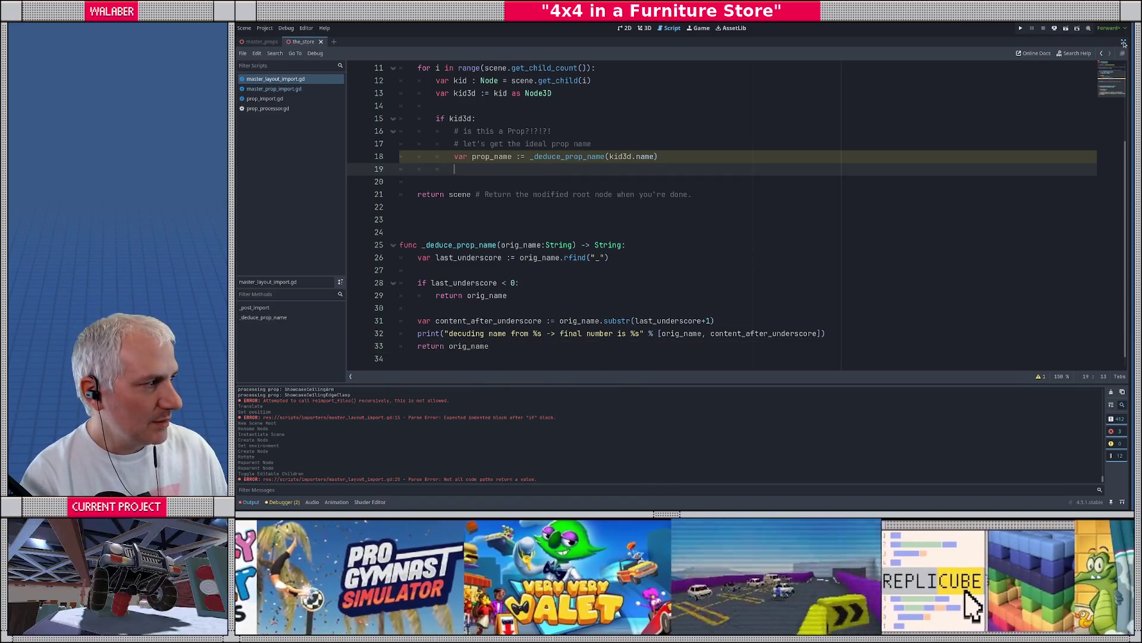
click(1122, 43)
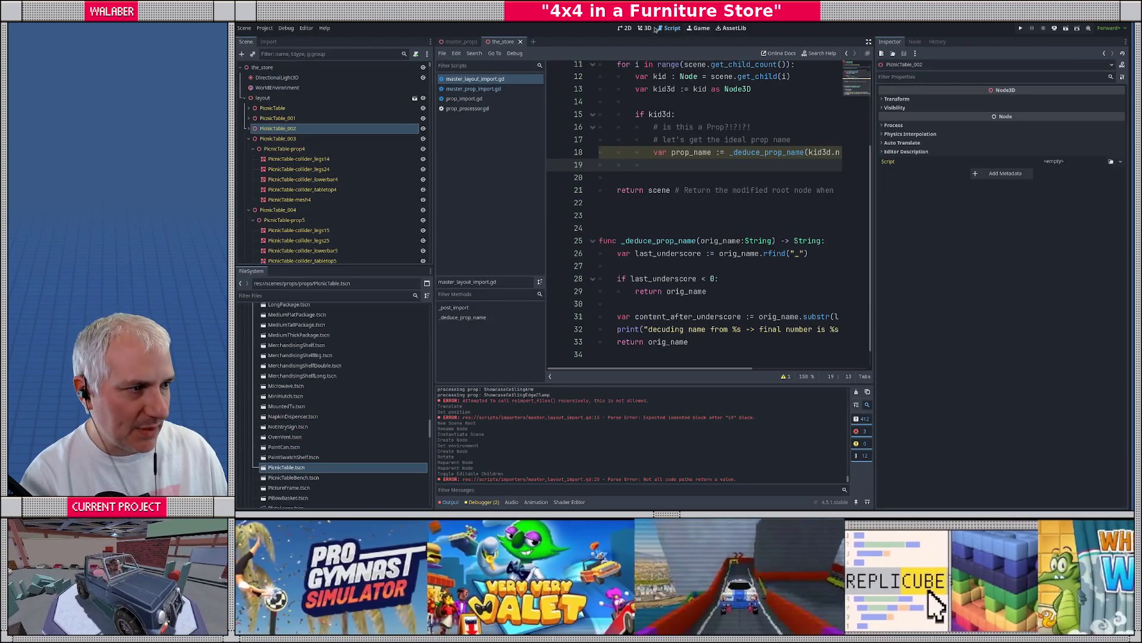
click(645, 28)
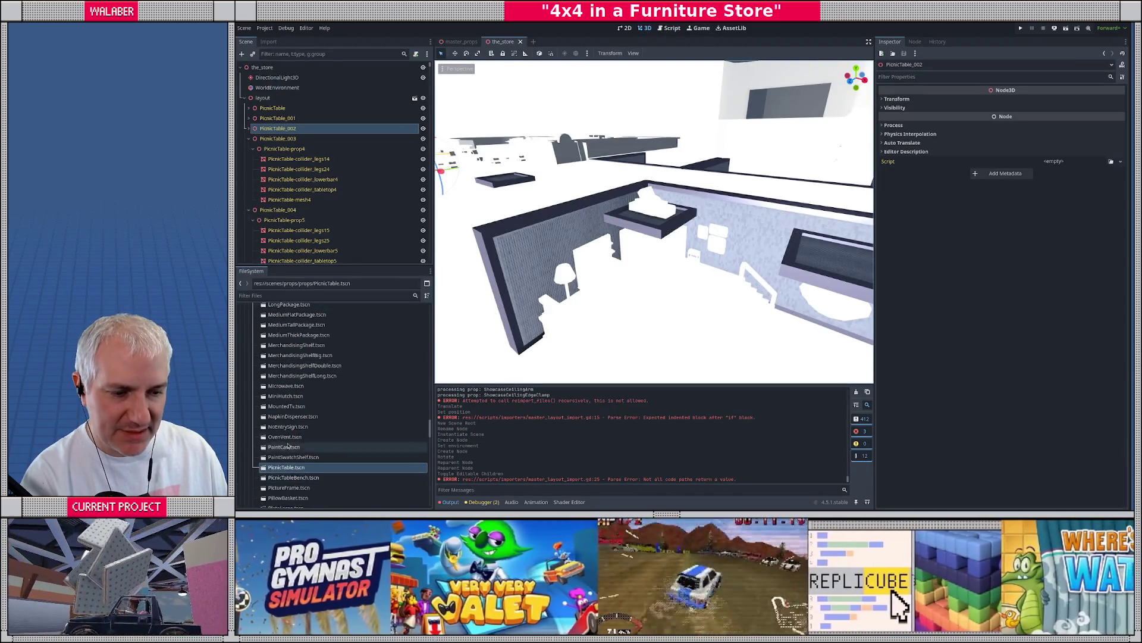
scroll(291, 424, up, 15)
scroll(291, 423, up, 15)
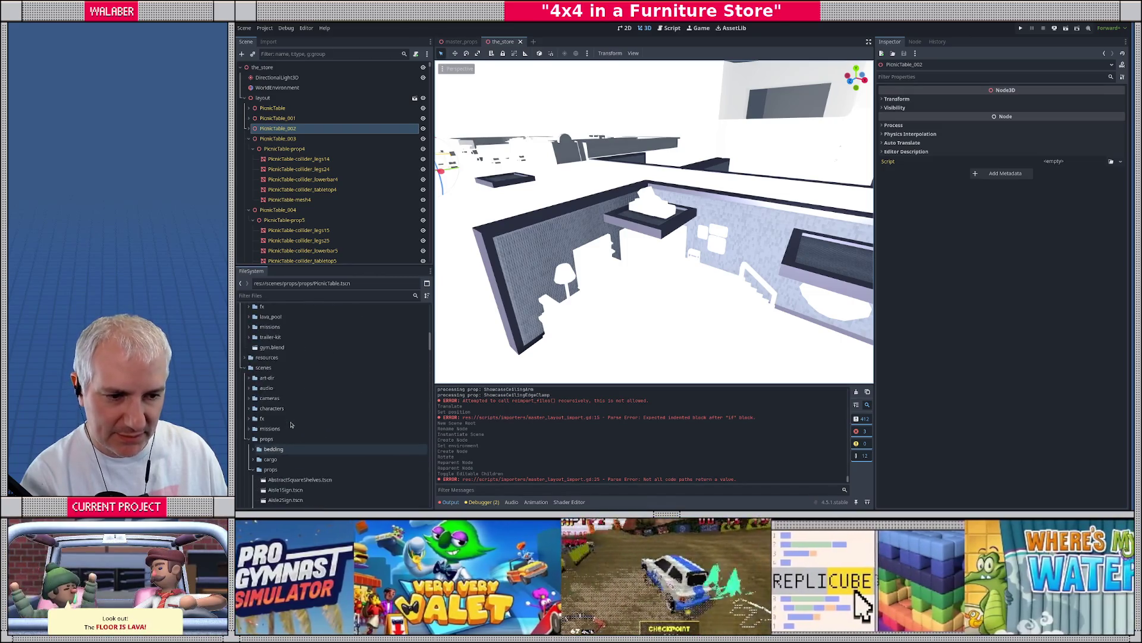
click(275, 391)
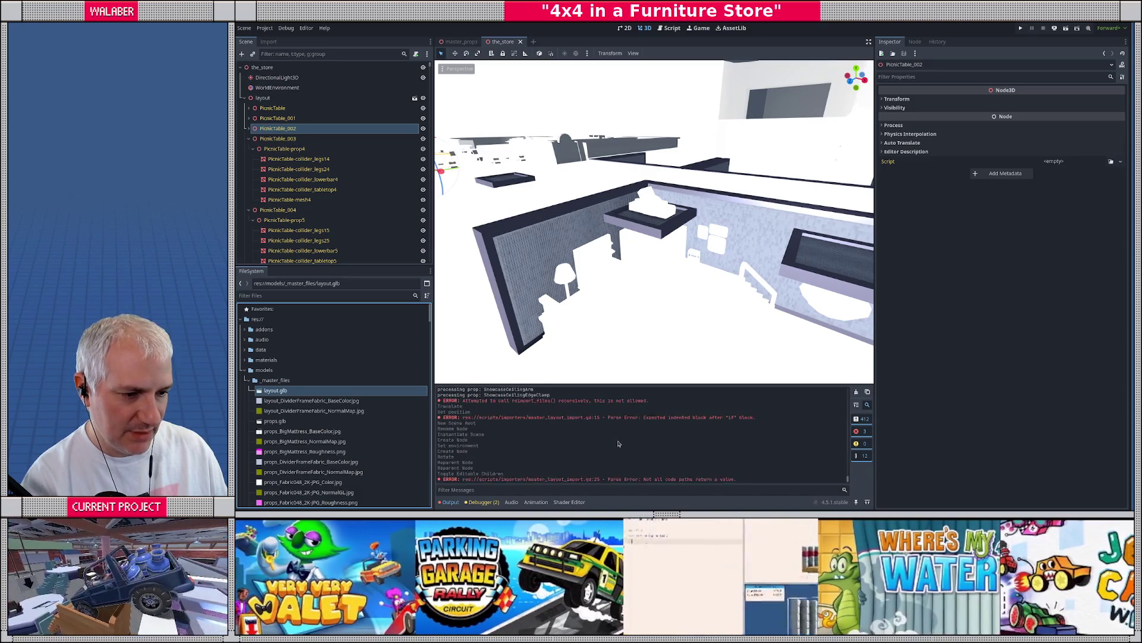
click(267, 394)
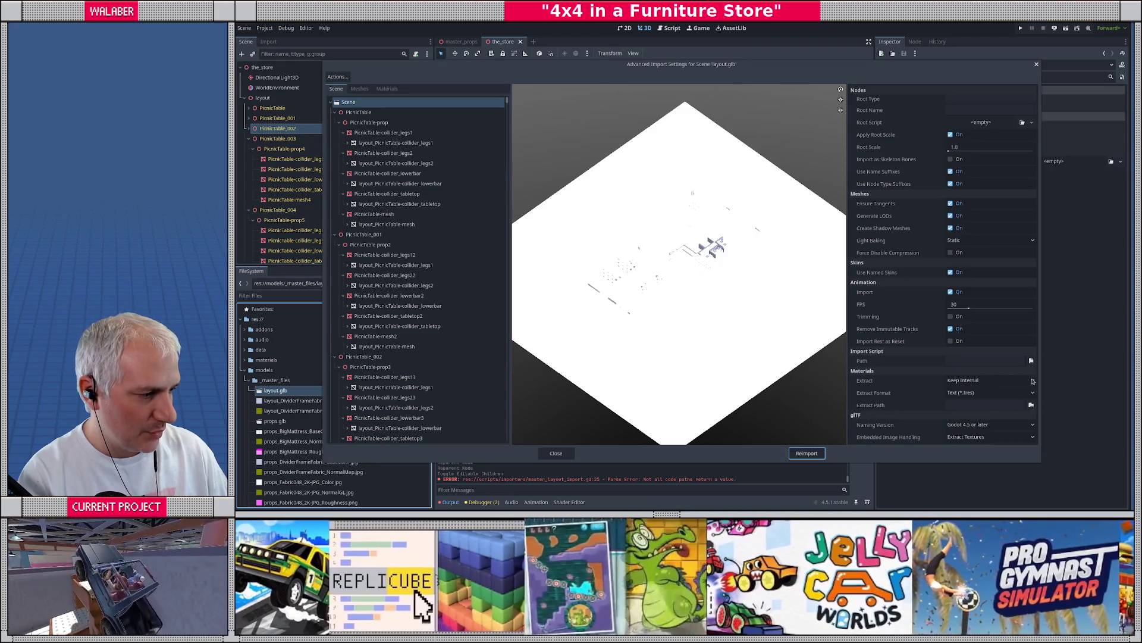
Set res://scripts/importers/master_layout_import.gd as layout.glb's import script and reimport
click(1031, 360)
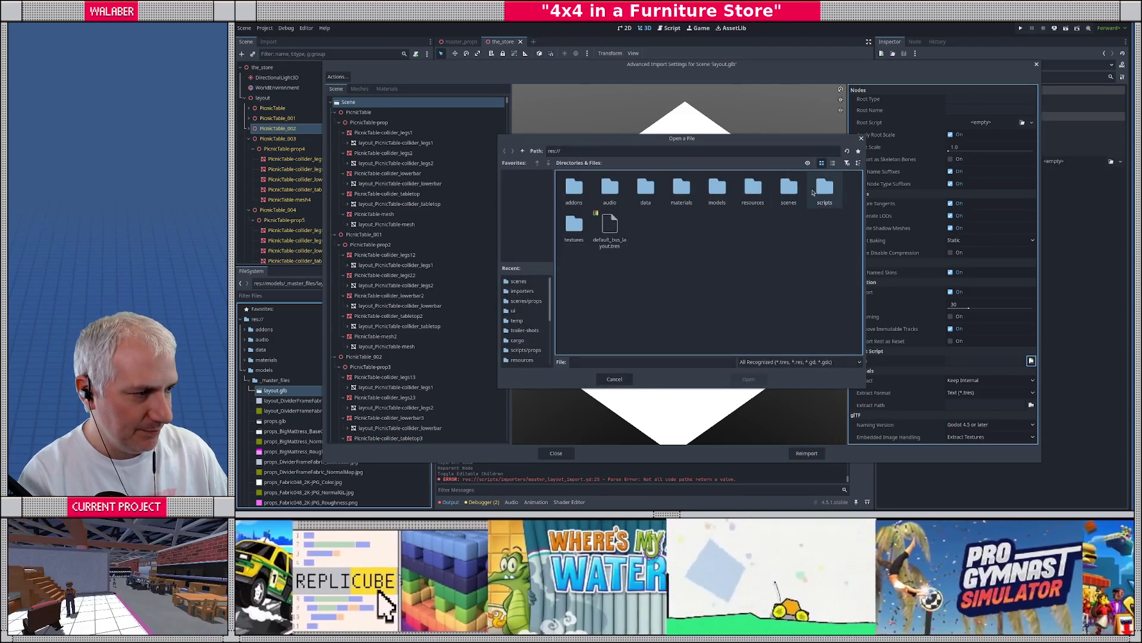
double_click(824, 188)
double_click(710, 194)
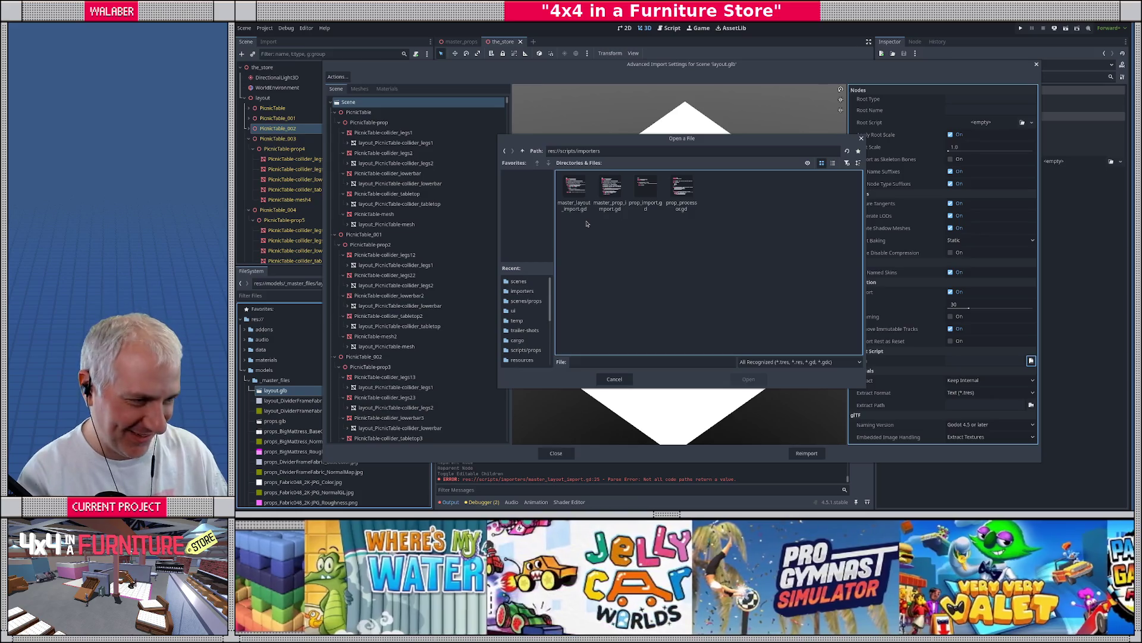
click(574, 197)
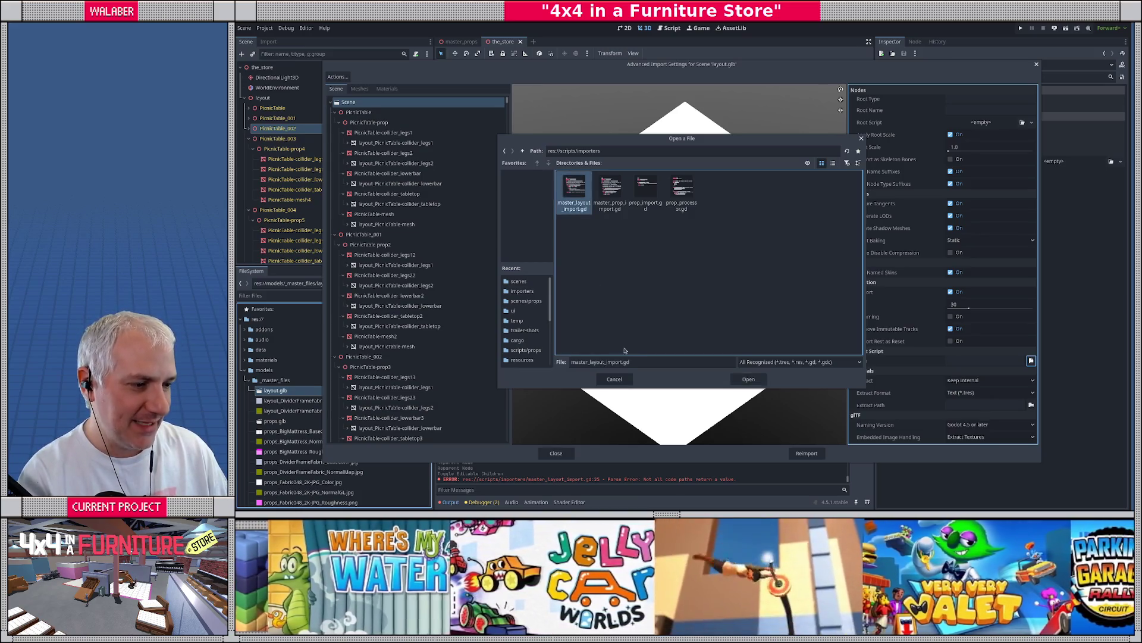
key(Return)
click(807, 453)
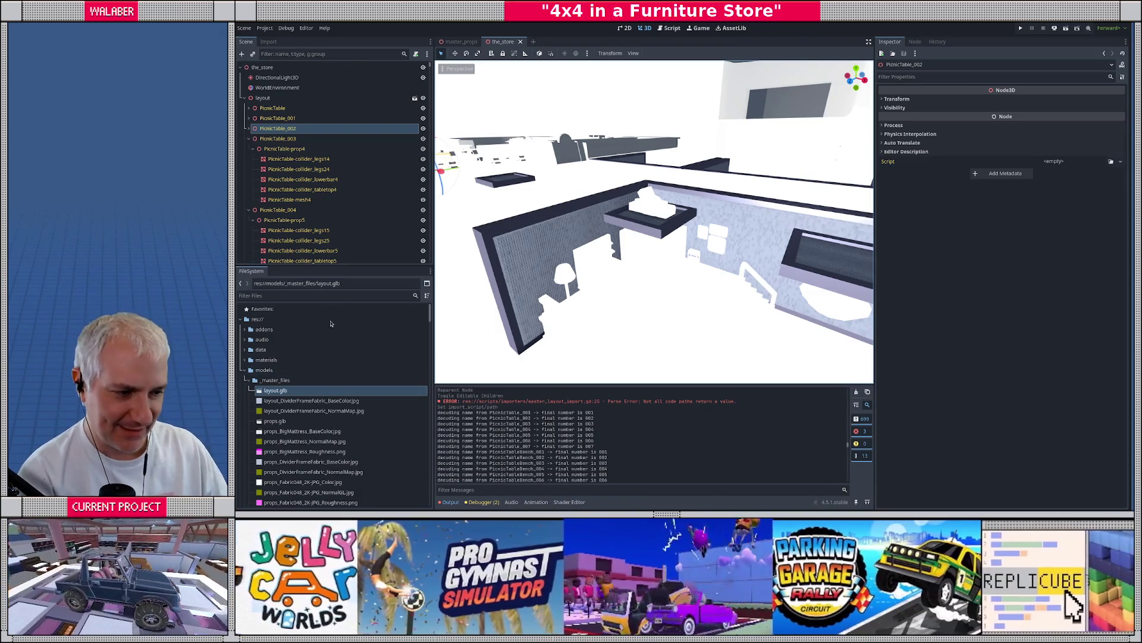
Review the deduced-name log, then reopen the script full-width with a new line after print
scroll(574, 427, down, 6)
mouse_move(496, 440)
mouse_down()
mouse_move(588, 448)
mouse_move(600, 464)
mouse_move(572, 445)
mouse_move(589, 455)
mouse_up()
scroll(600, 464, down, 2)
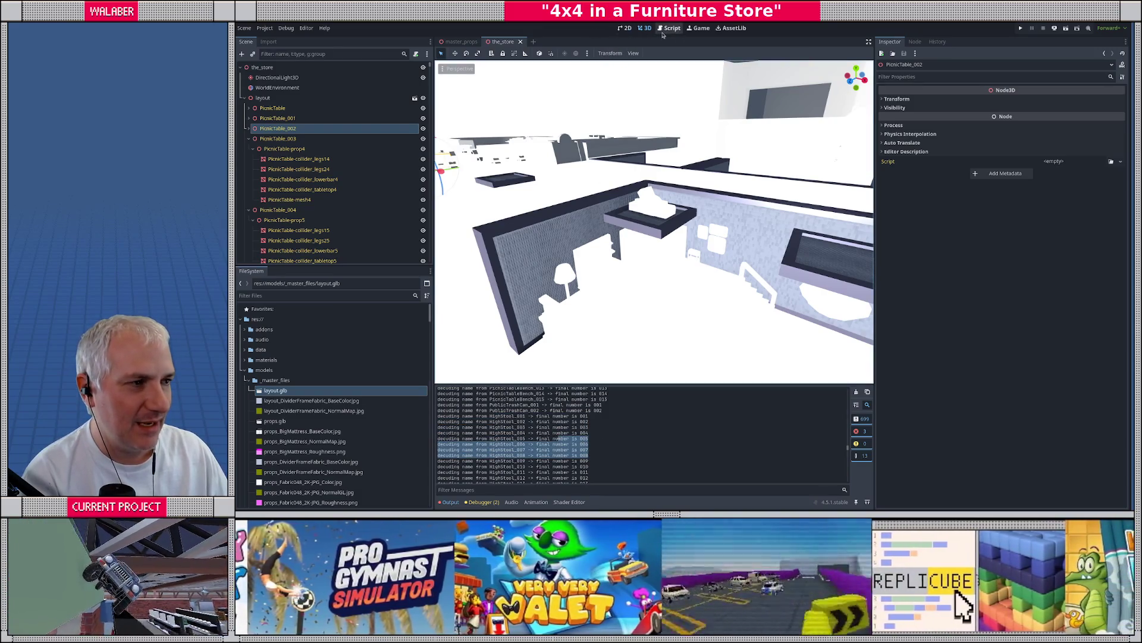
click(682, 29)
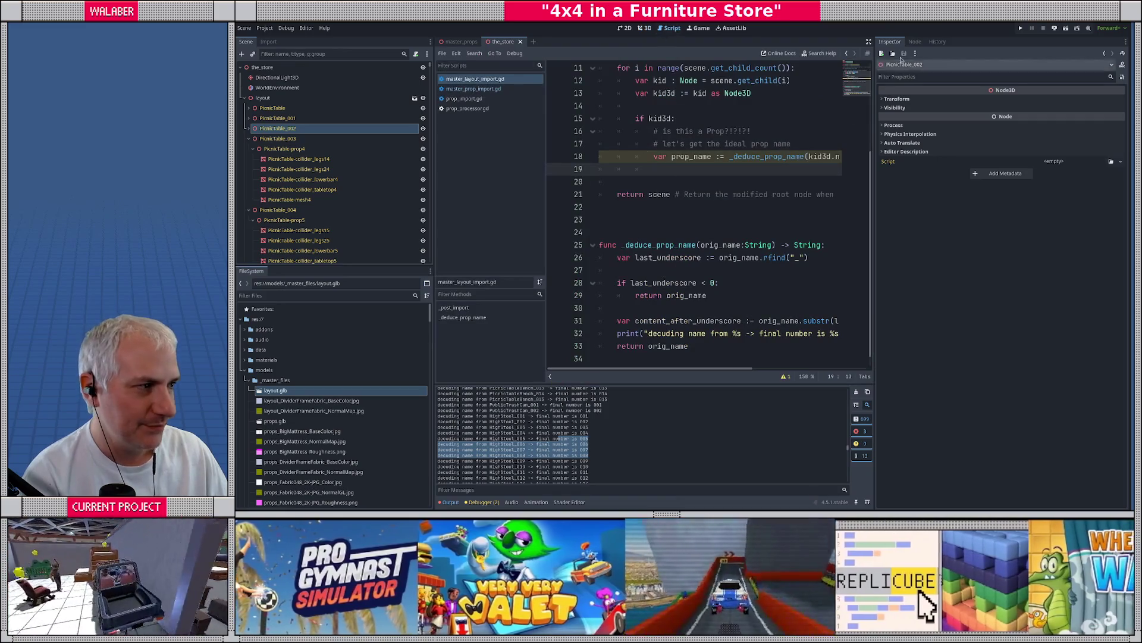
click(868, 44)
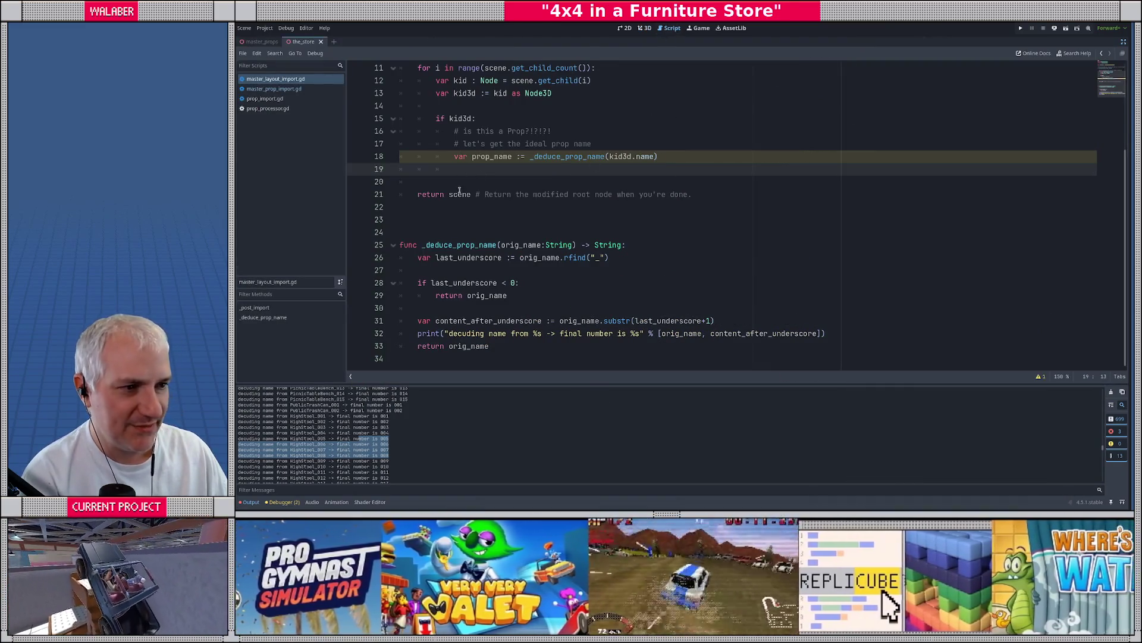
click(843, 335)
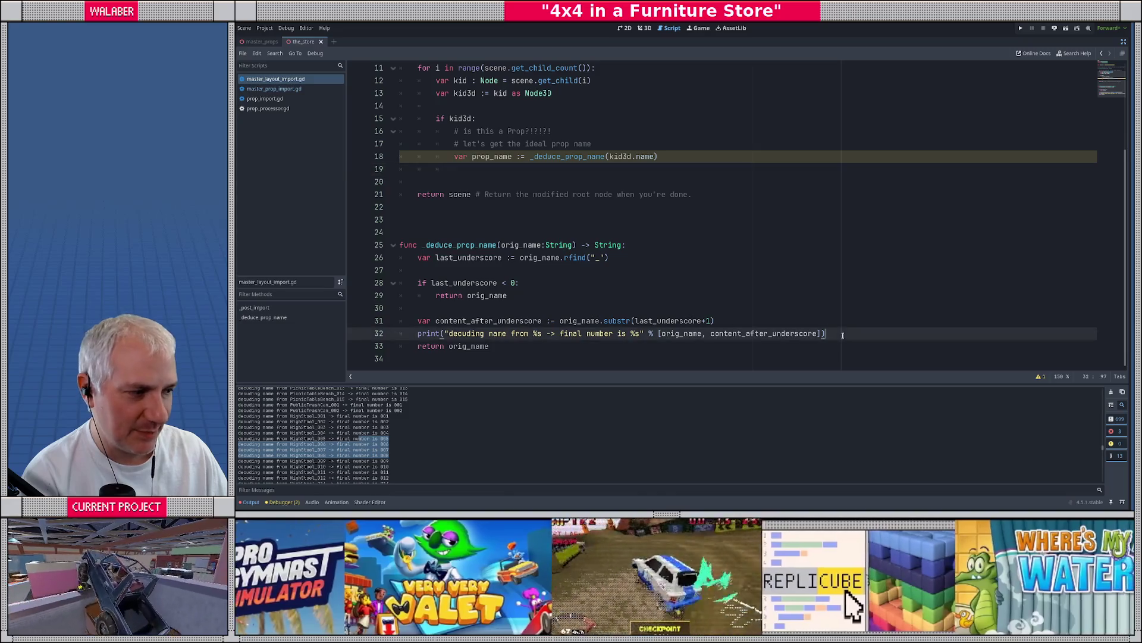
key(Return)
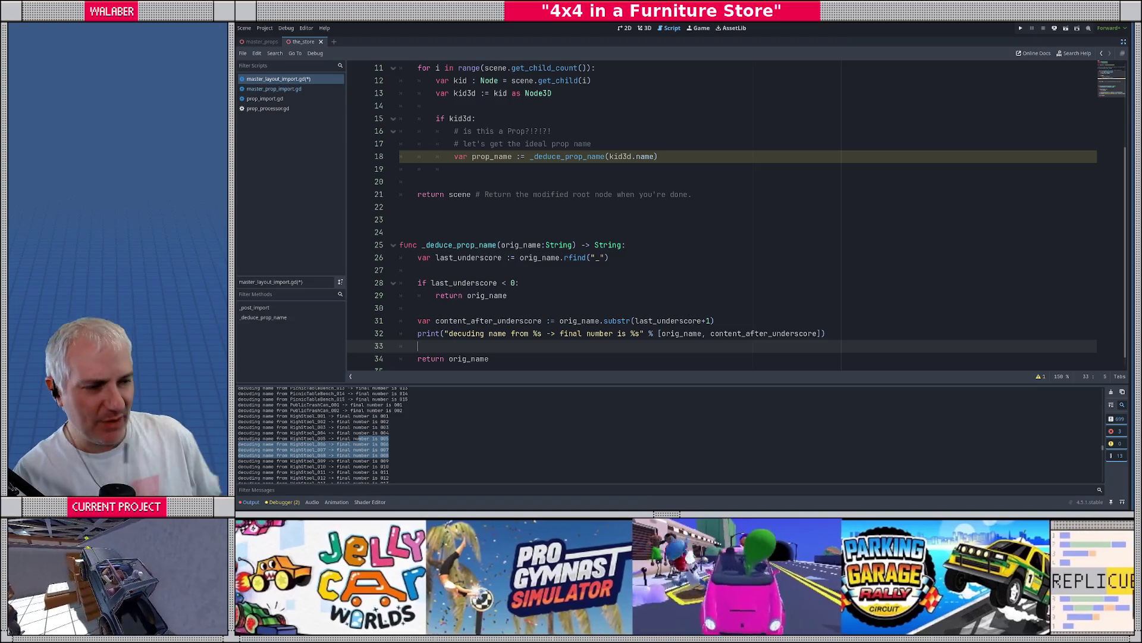
Add var as_int : int = int(content_after_underscore) and start a fresh line below
scroll(456, 223, down, 1)
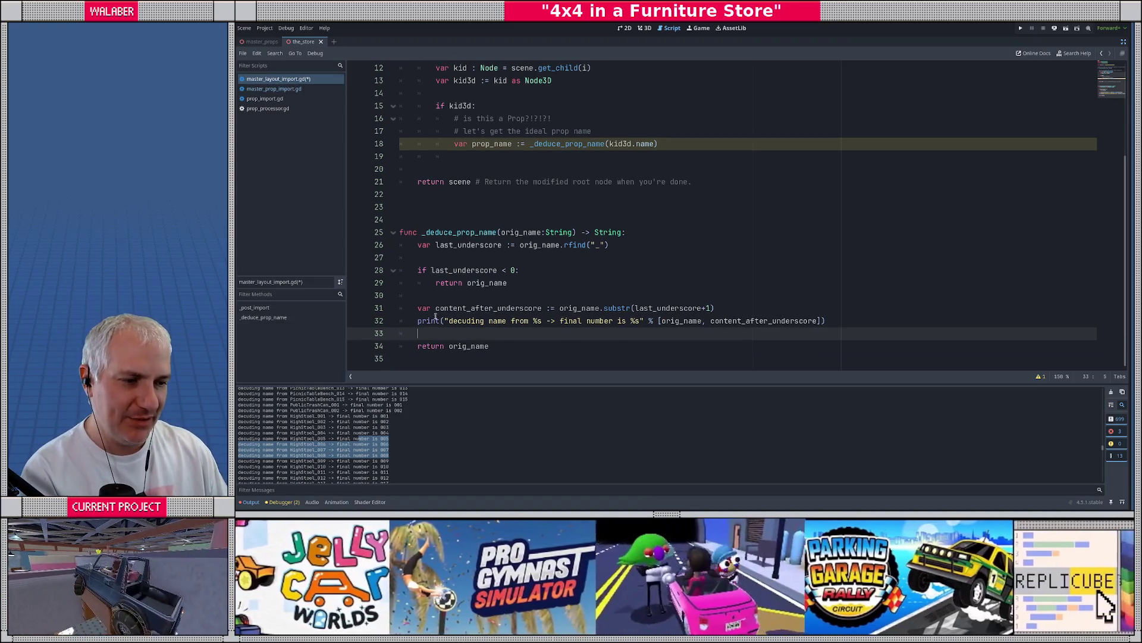
text(var as_int)
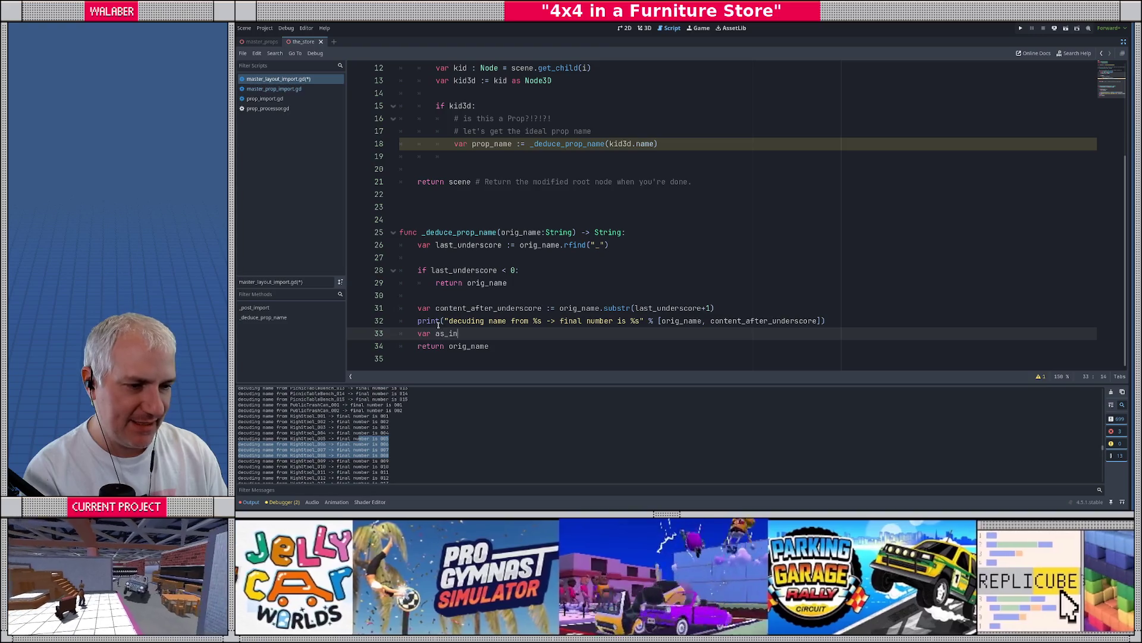
key(BackSpace)
key(BackSpace)
text(: in)
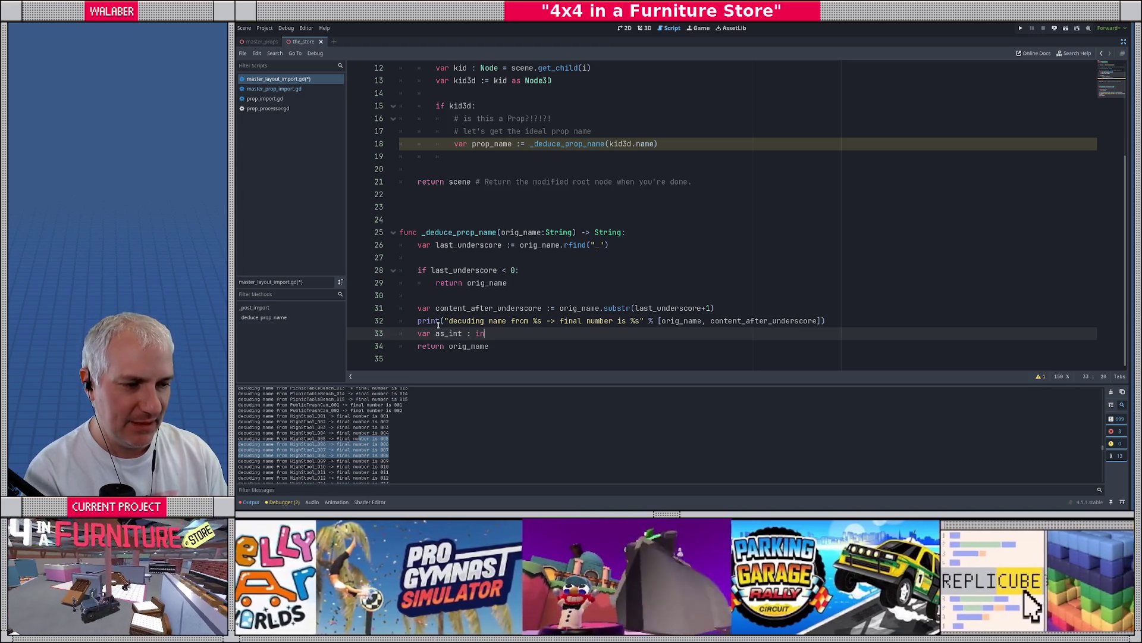
text(t = int(conten)
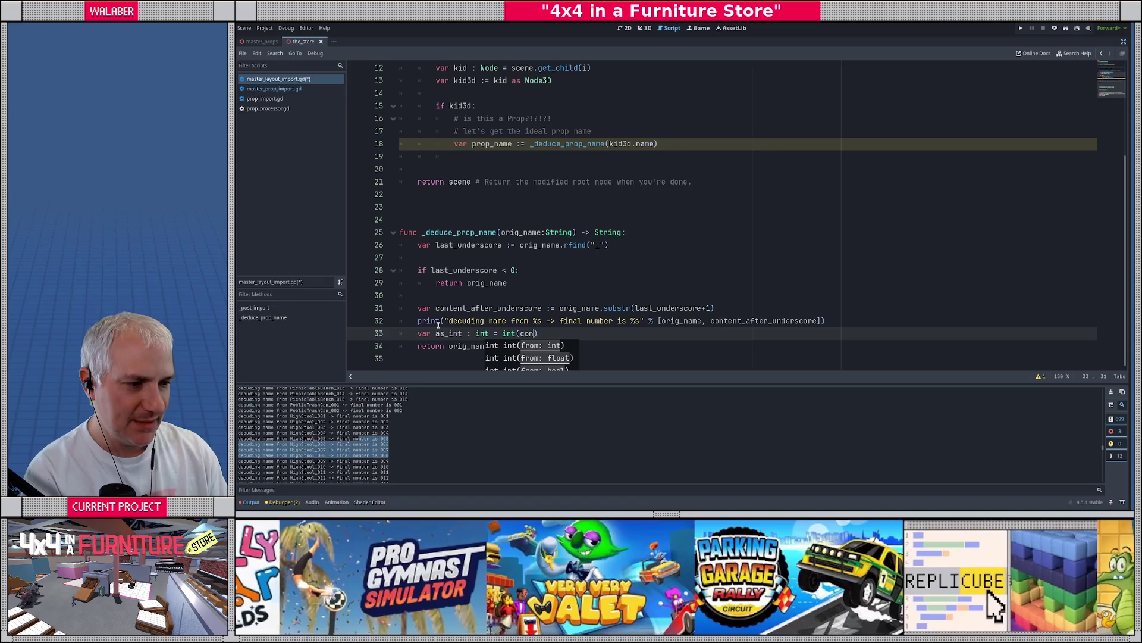
key(Return)
key(End)
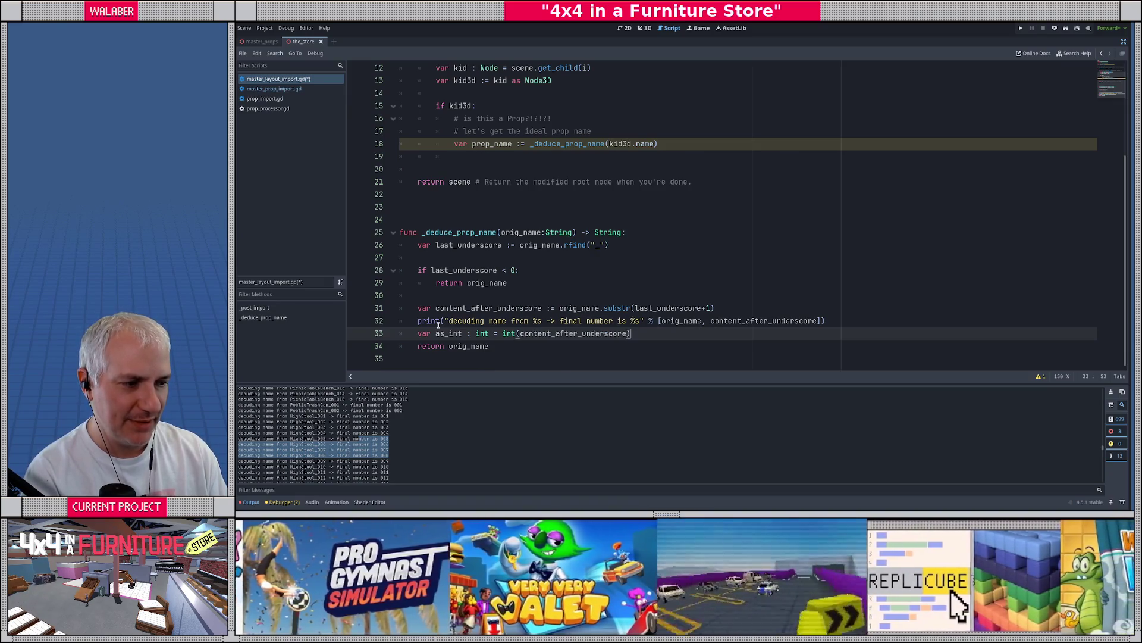
key(Return)
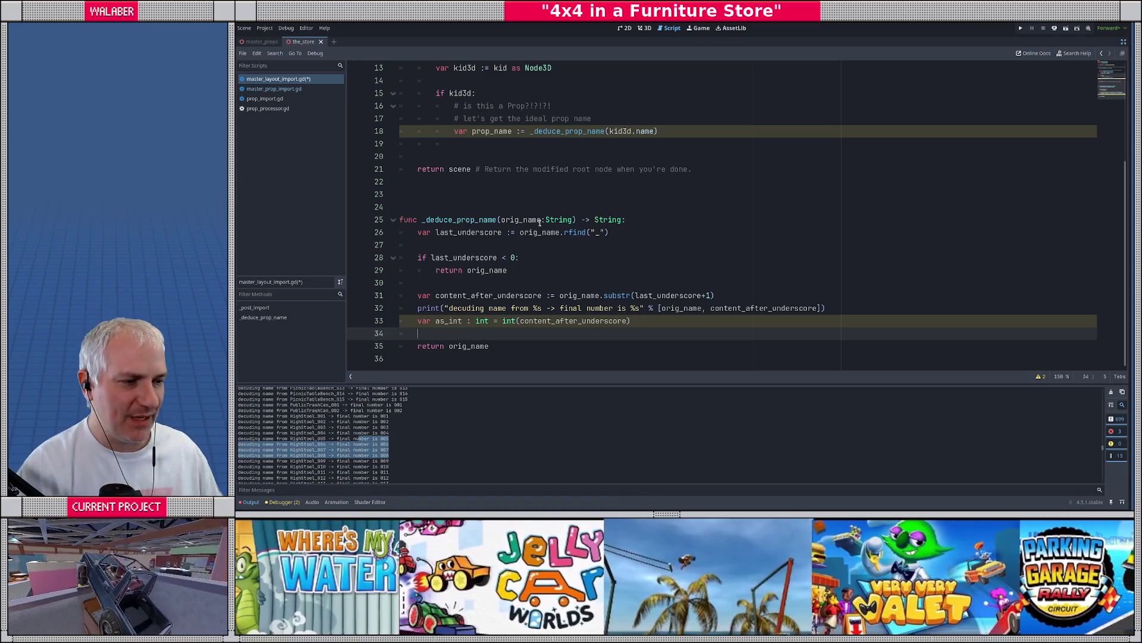
Read the int class reference, including the int(from: String) constructor, then return to master_layout_import.gd
ctrl+click(509, 322)
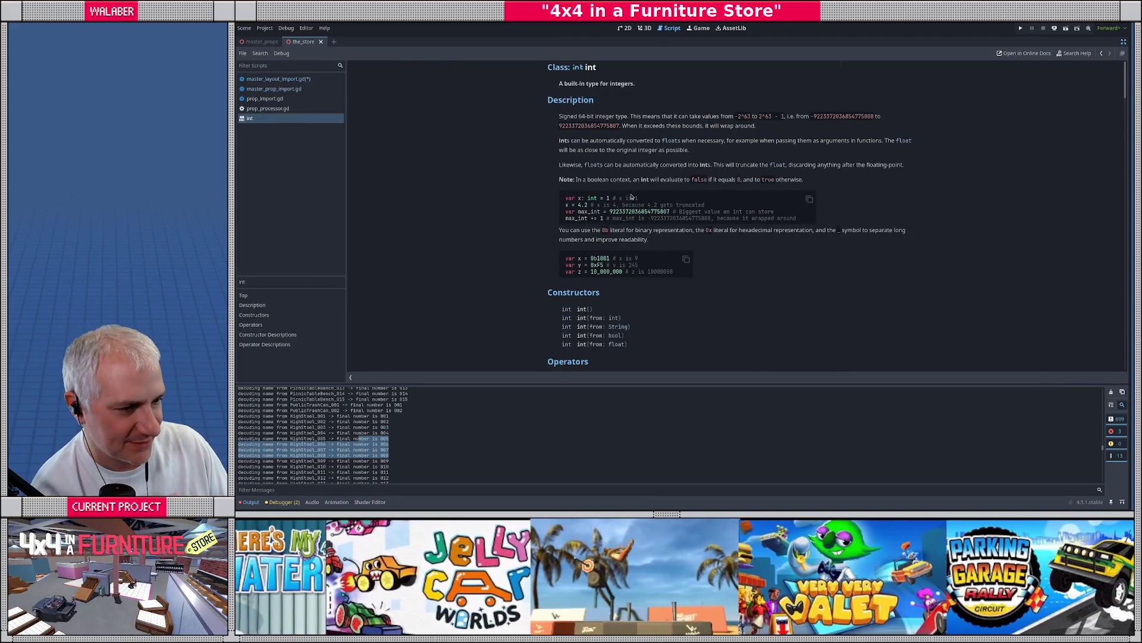
scroll(632, 197, down, 4)
click(578, 215)
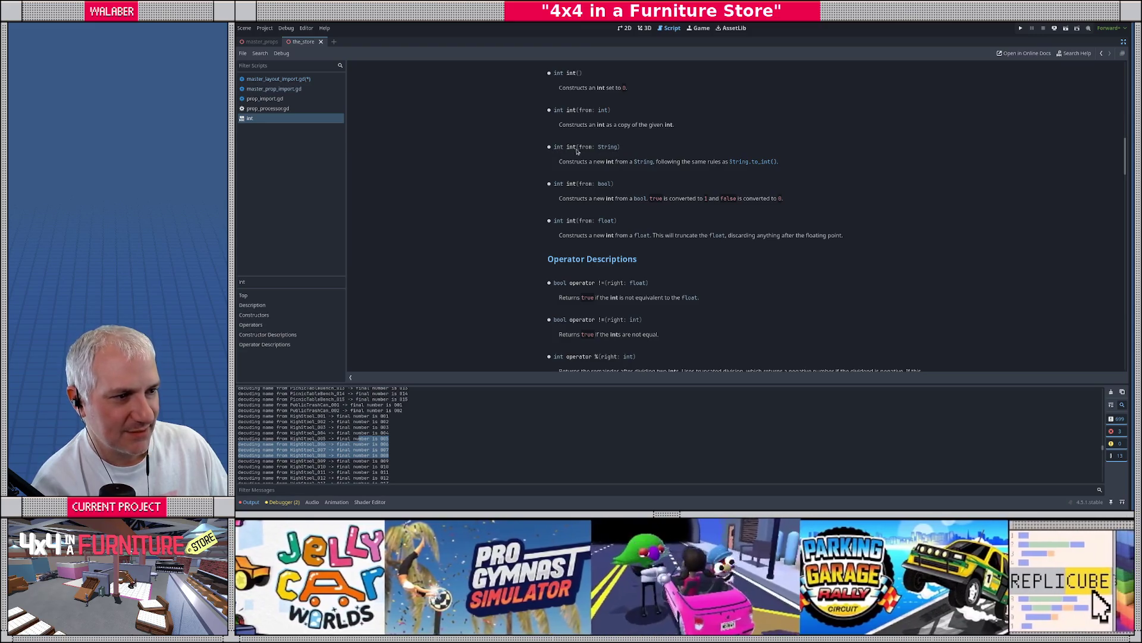
drag(568, 148, 632, 150)
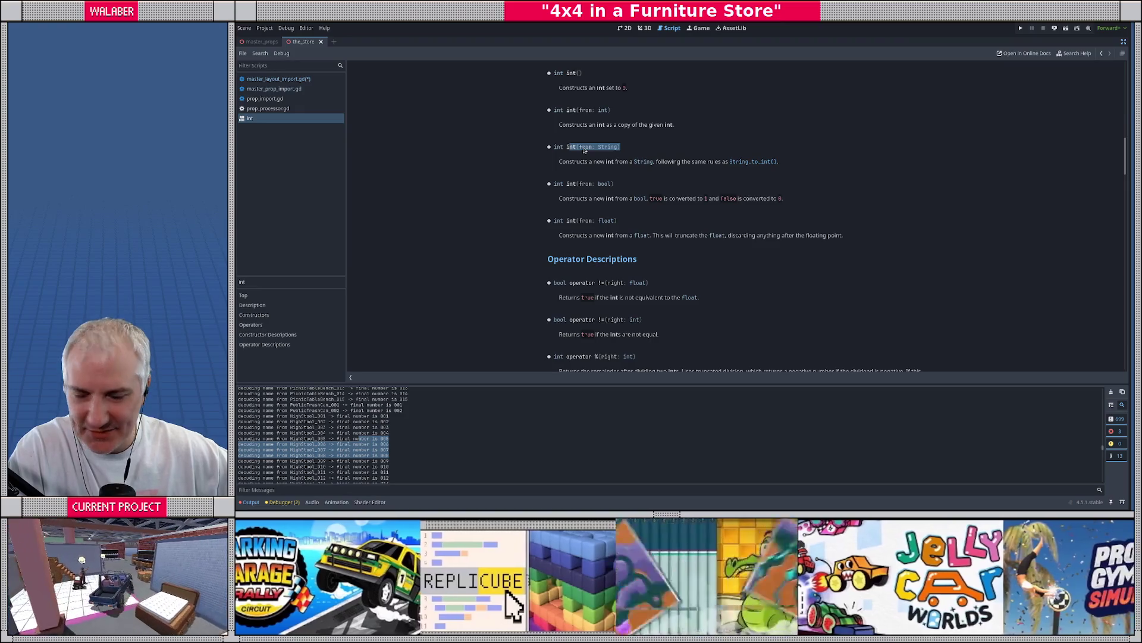
click(584, 150)
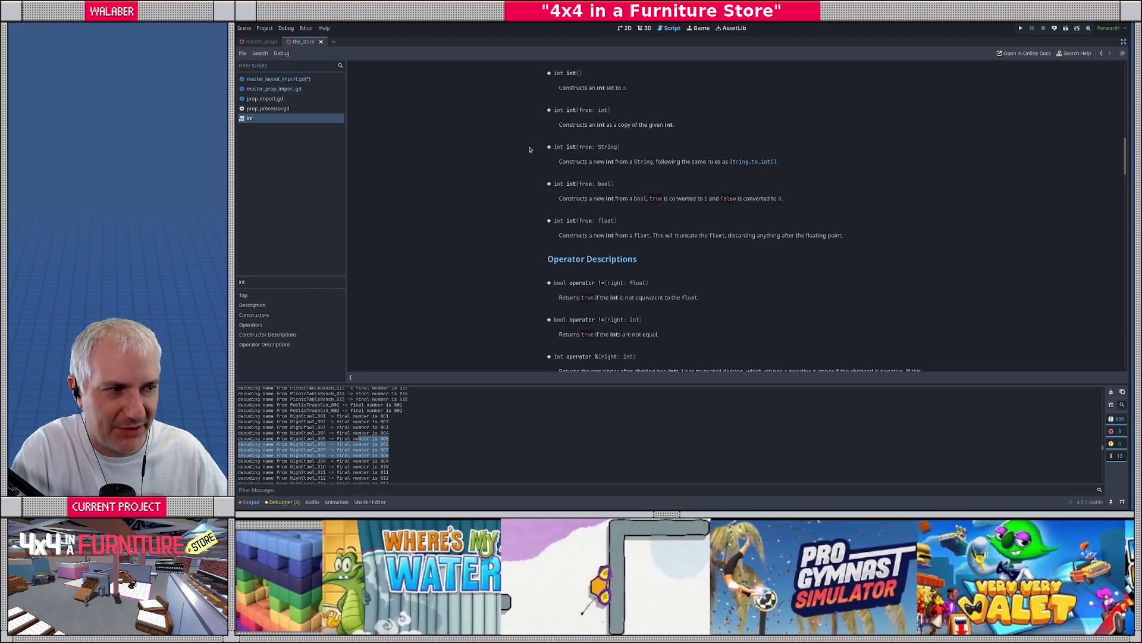
scroll(509, 172, down, 3)
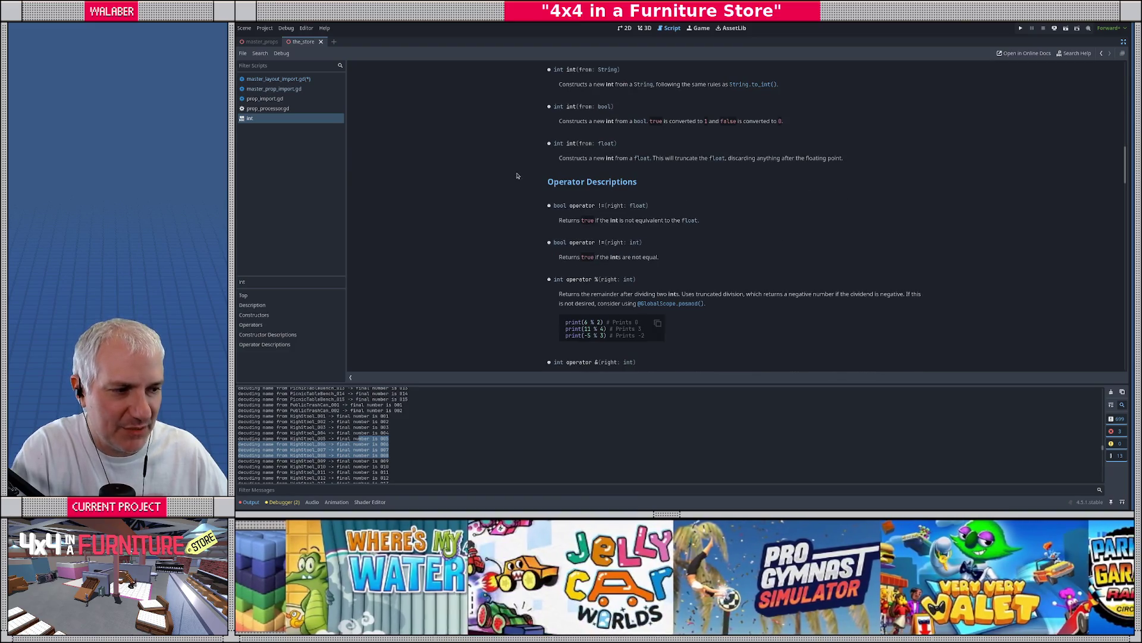
scroll(516, 176, down, 5)
scroll(519, 188, down, 8)
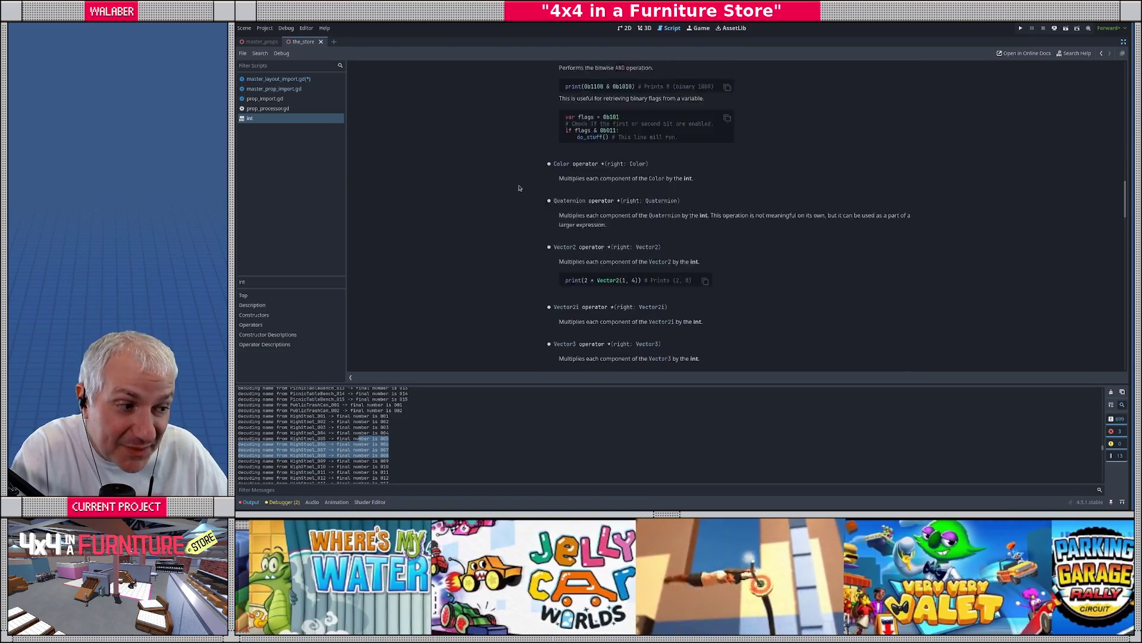
scroll(518, 188, up, 15)
scroll(519, 188, up, 20)
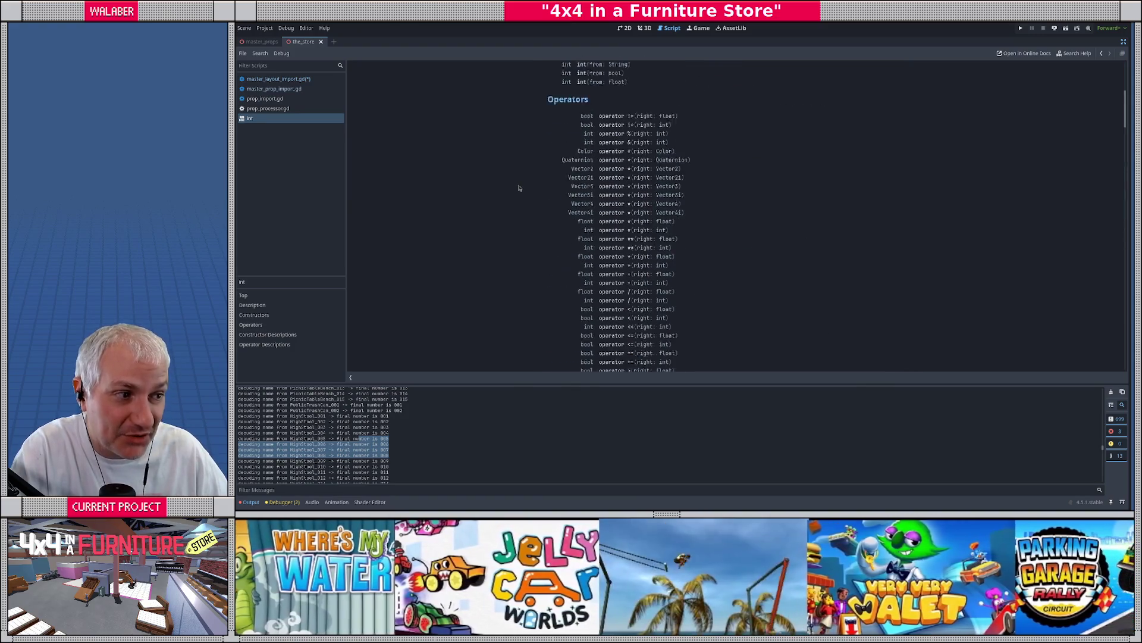
scroll(518, 188, down, 14)
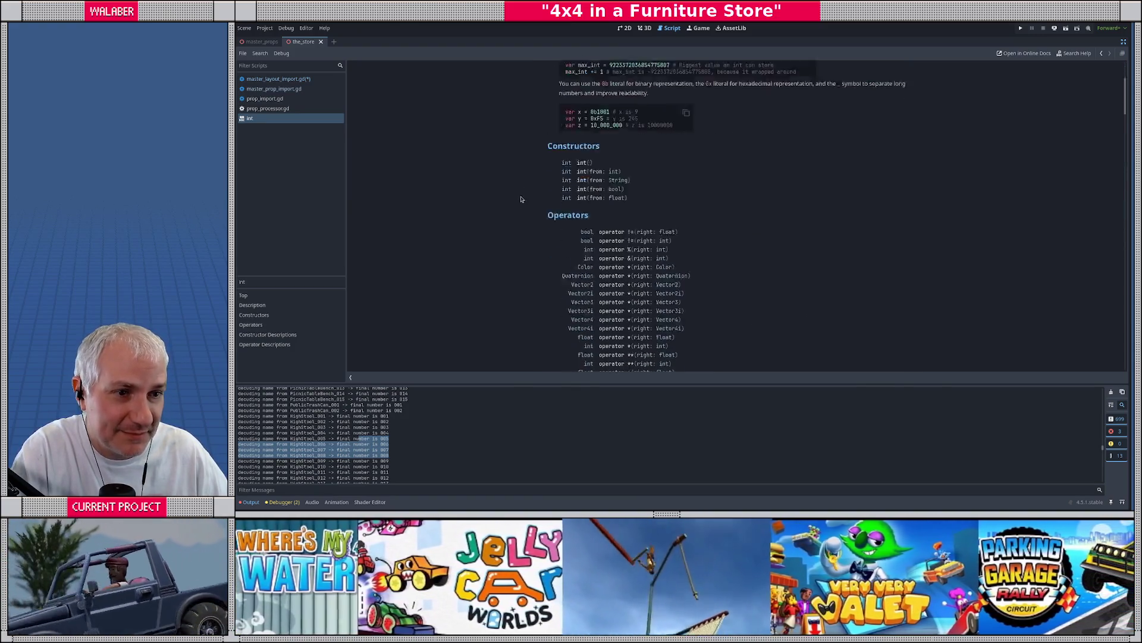
scroll(522, 201, up, 13)
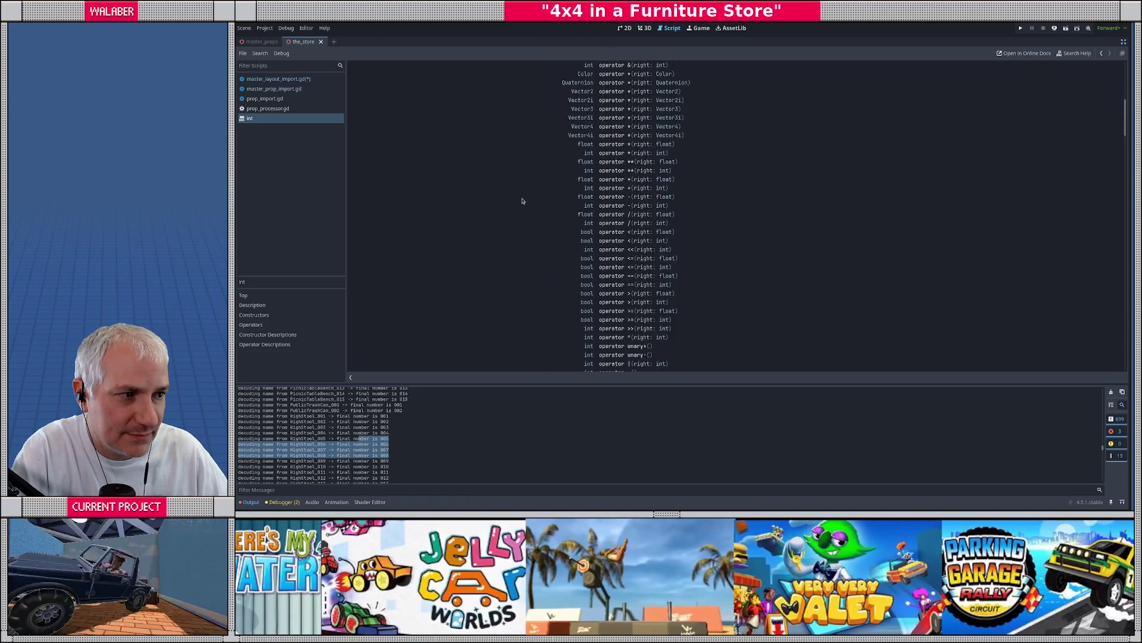
scroll(523, 201, up, 1)
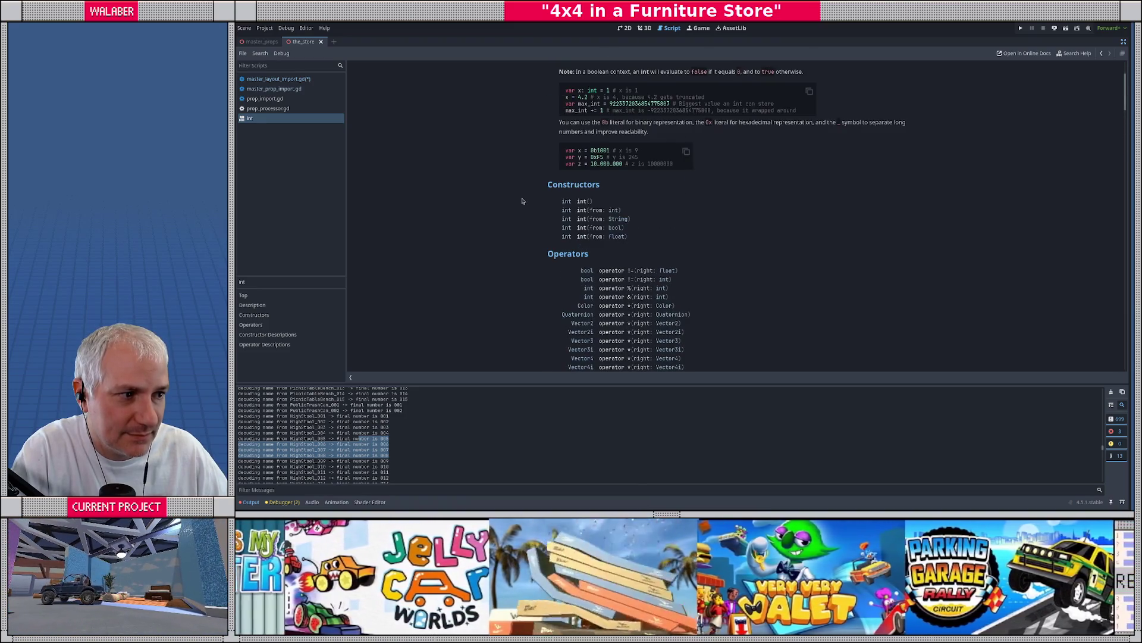
scroll(522, 201, up, 1)
scroll(522, 201, up, 2)
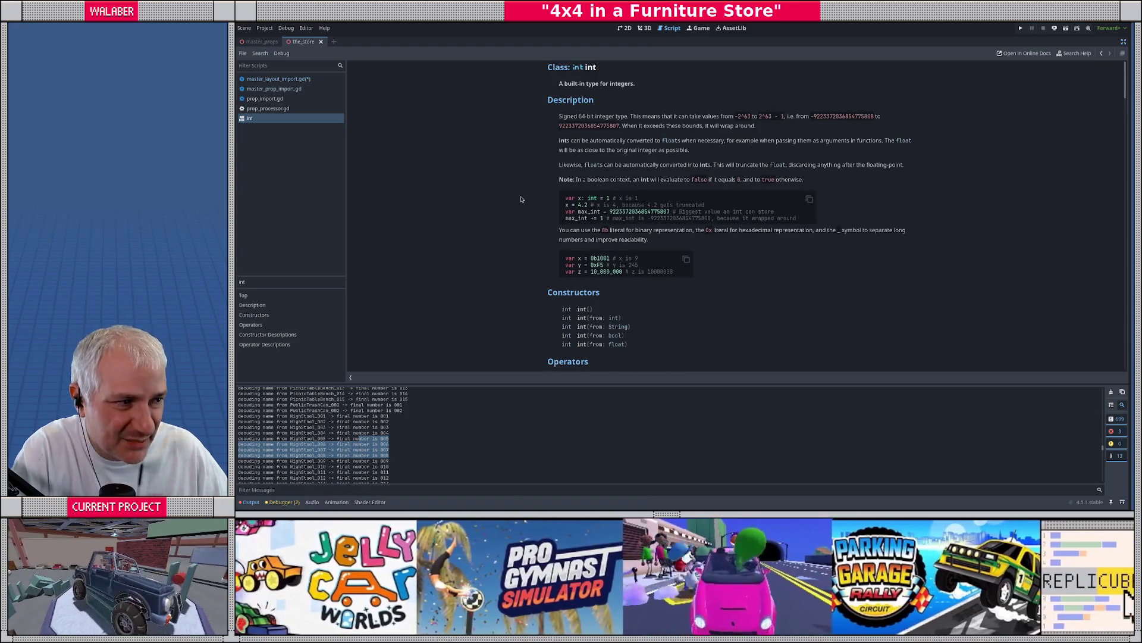
scroll(532, 188, down, 6)
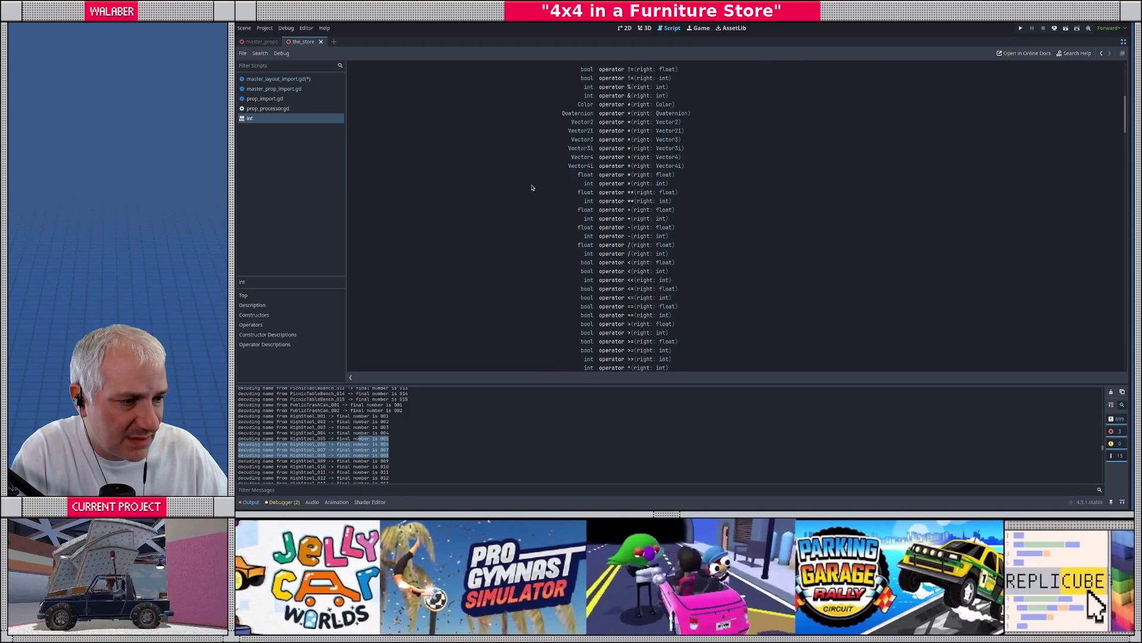
scroll(531, 187, down, 5)
key(alt+Left)
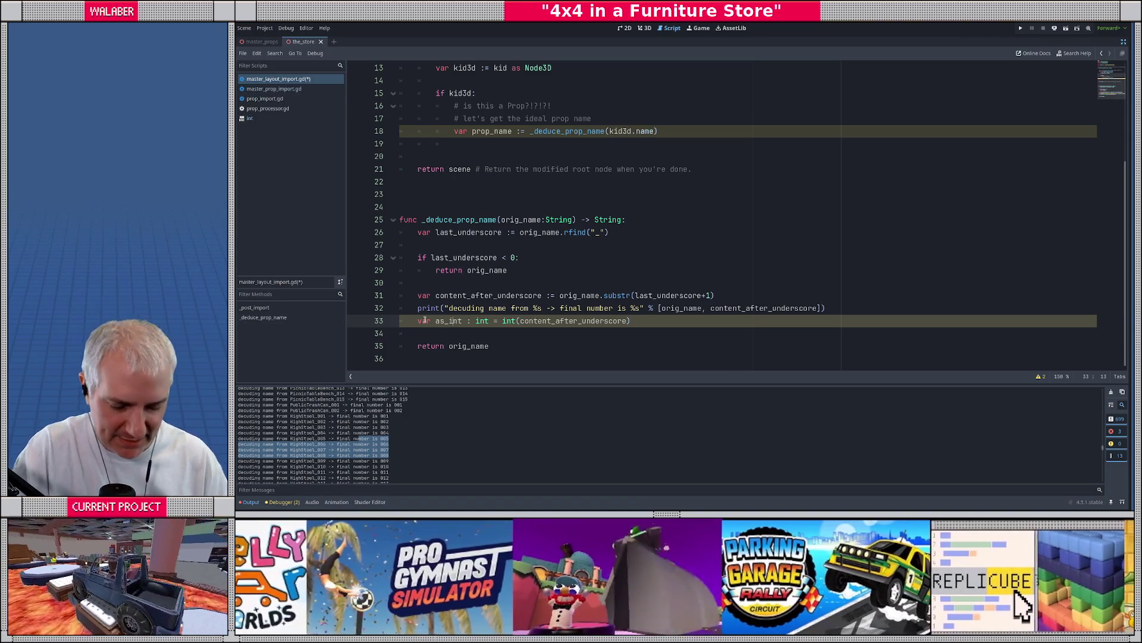
Rewrite line 33 as var is_int = content_after_underscore.is_valid_int()
click(424, 320)
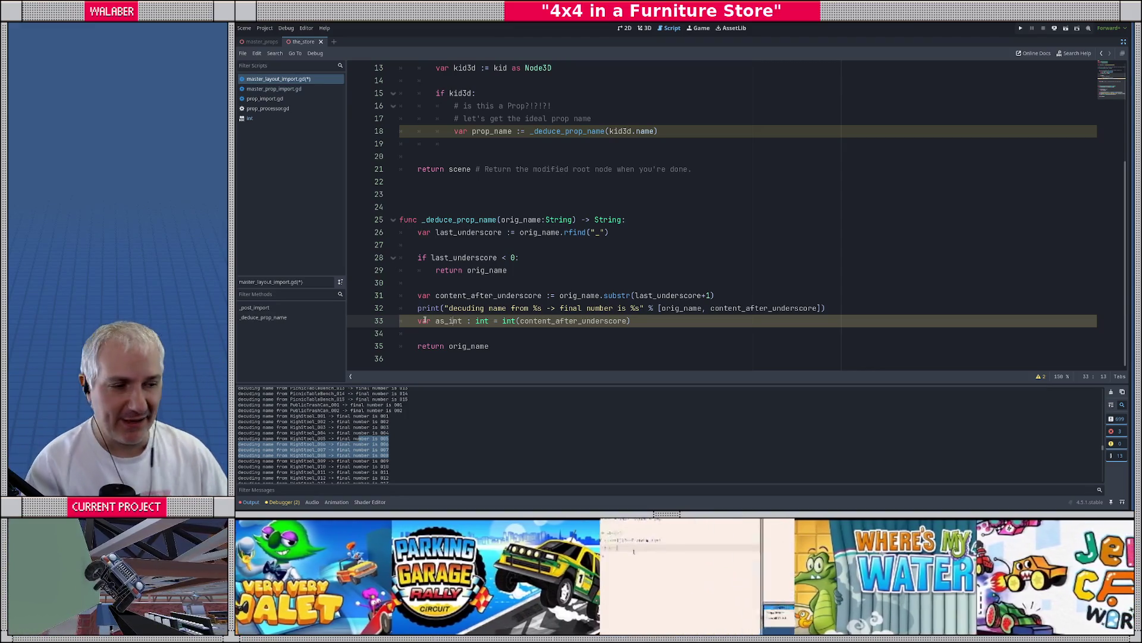
click(488, 320)
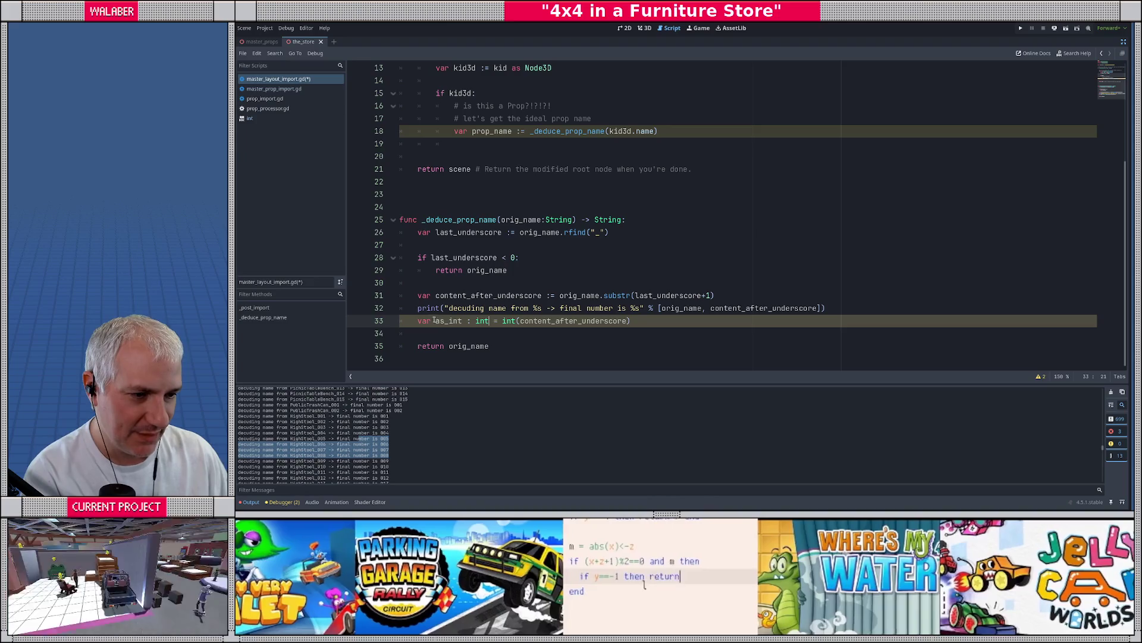
click(437, 322)
key(Delete)
text(i)
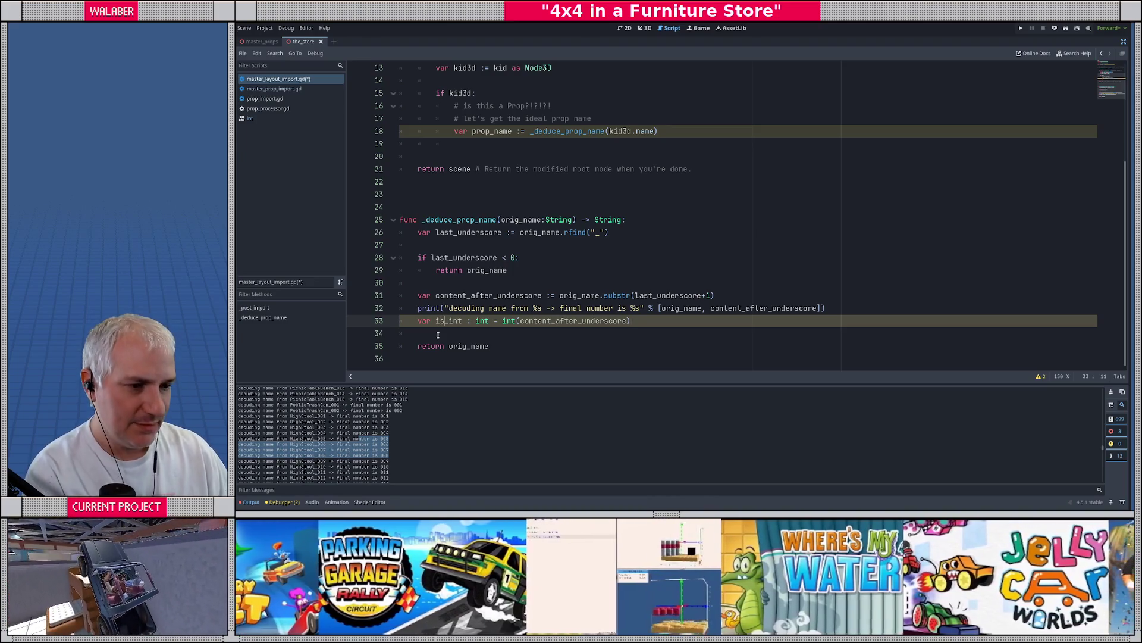
key(shift+End)
text(=)
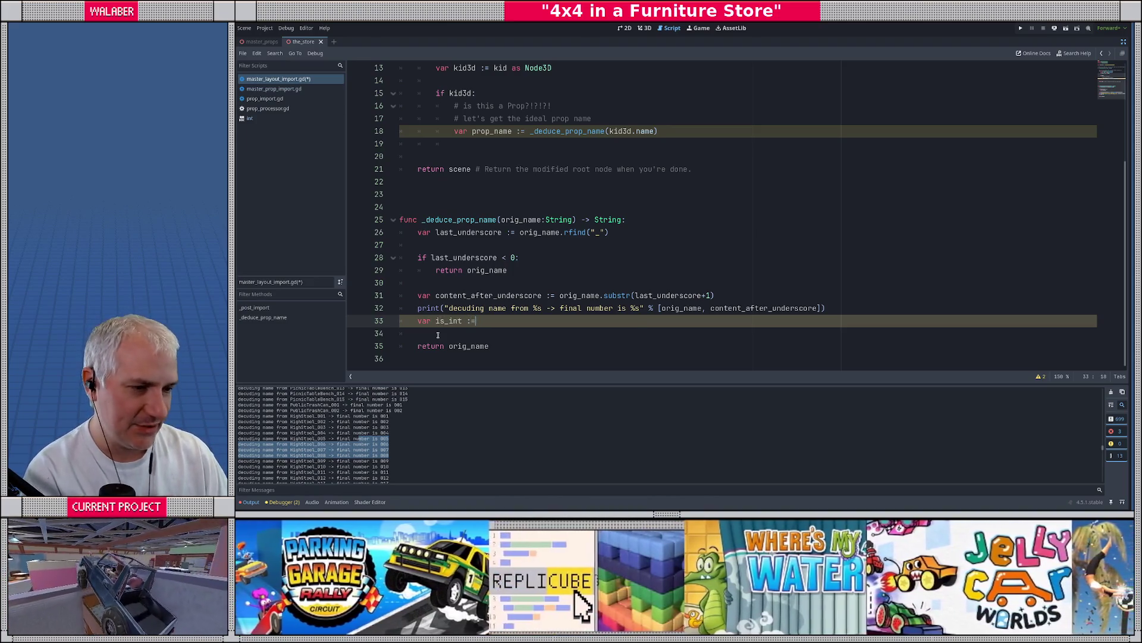
key(Escape)
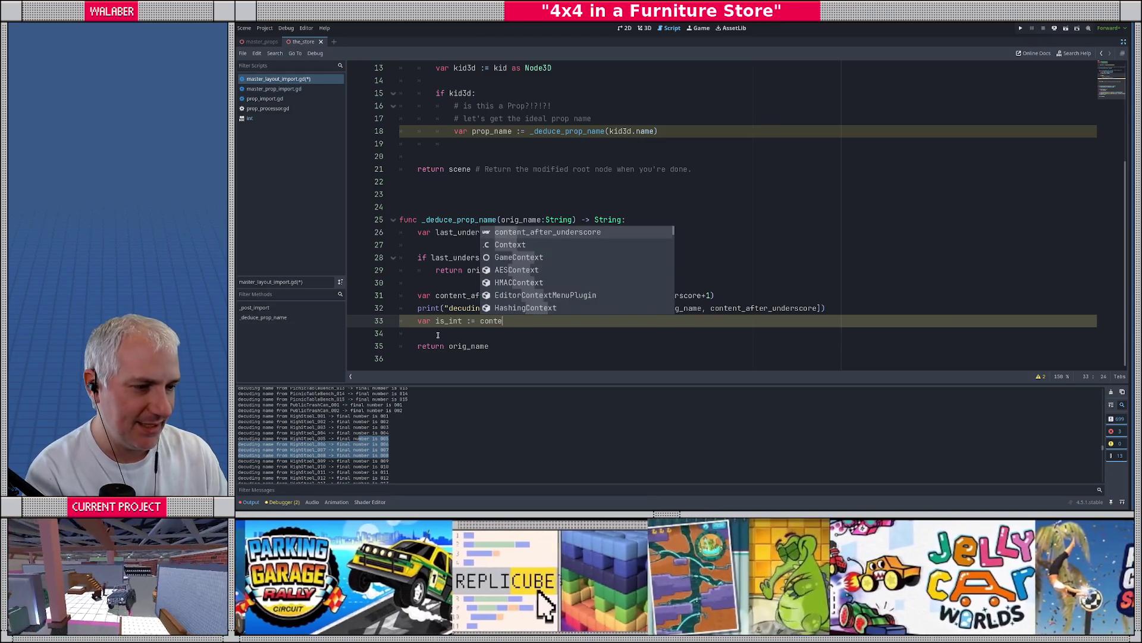
key(Return)
text(.is)
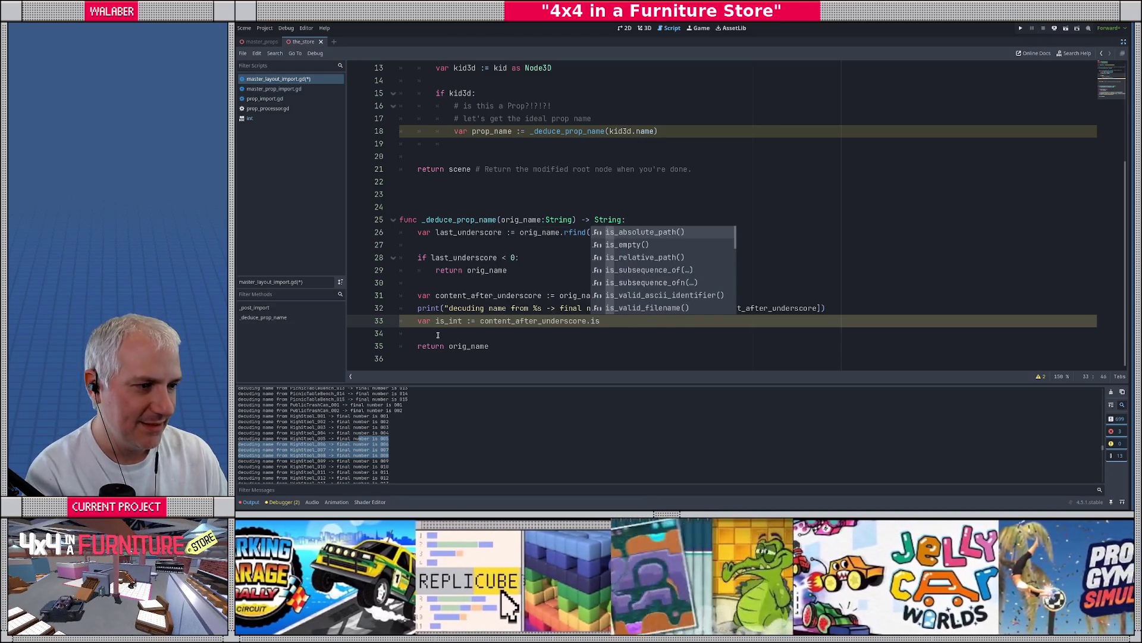
text(_va)
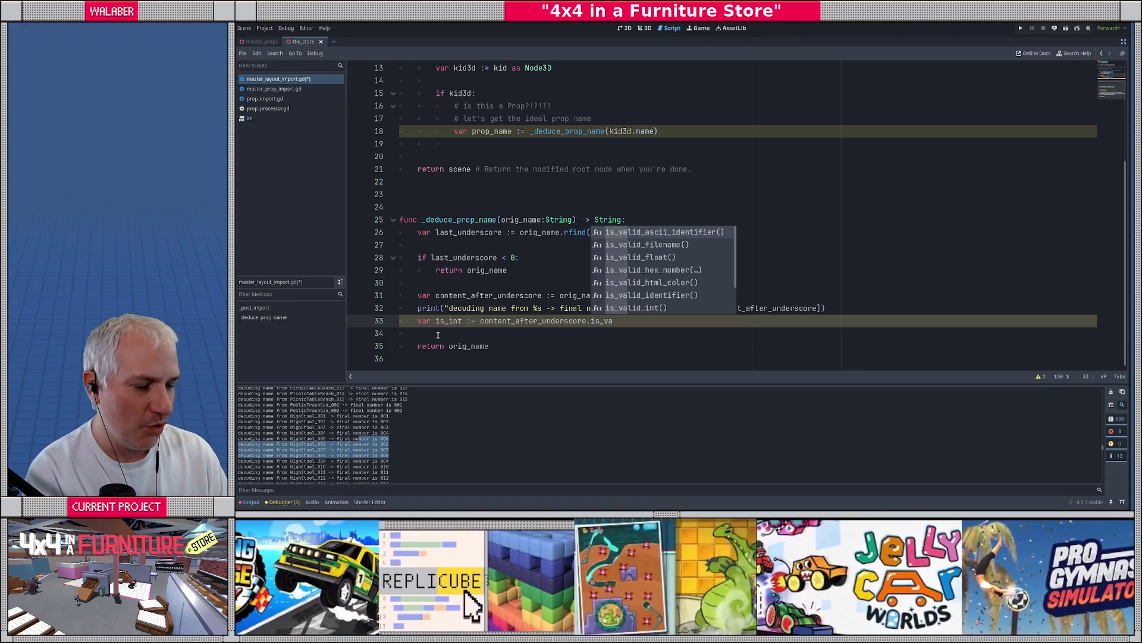
text(lid_)
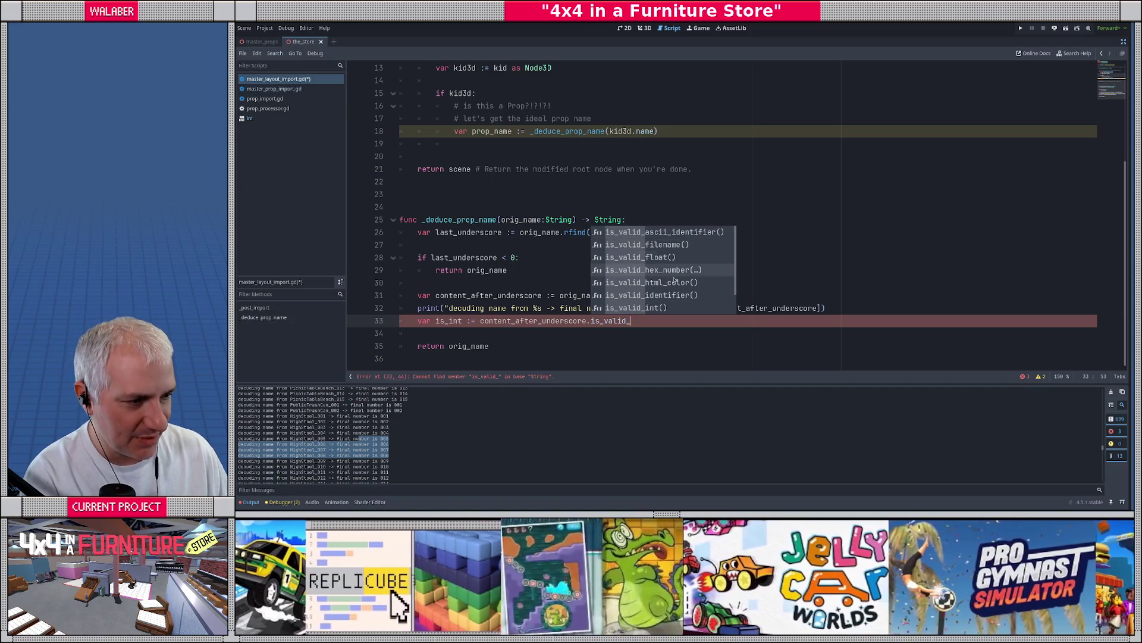
scroll(674, 280, down, 2)
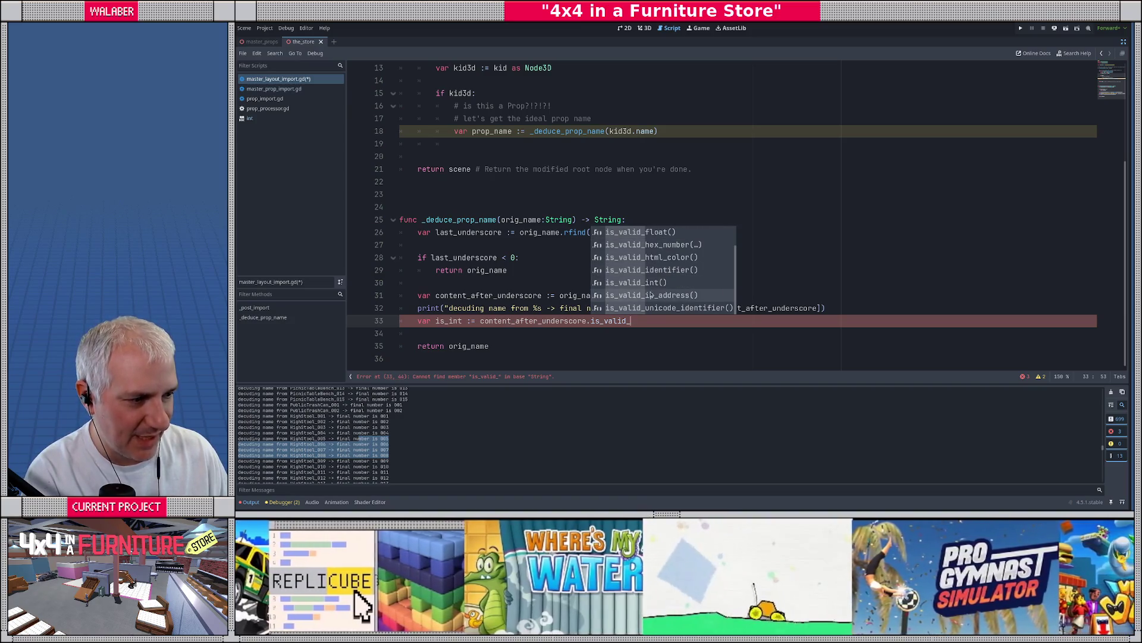
click(647, 283)
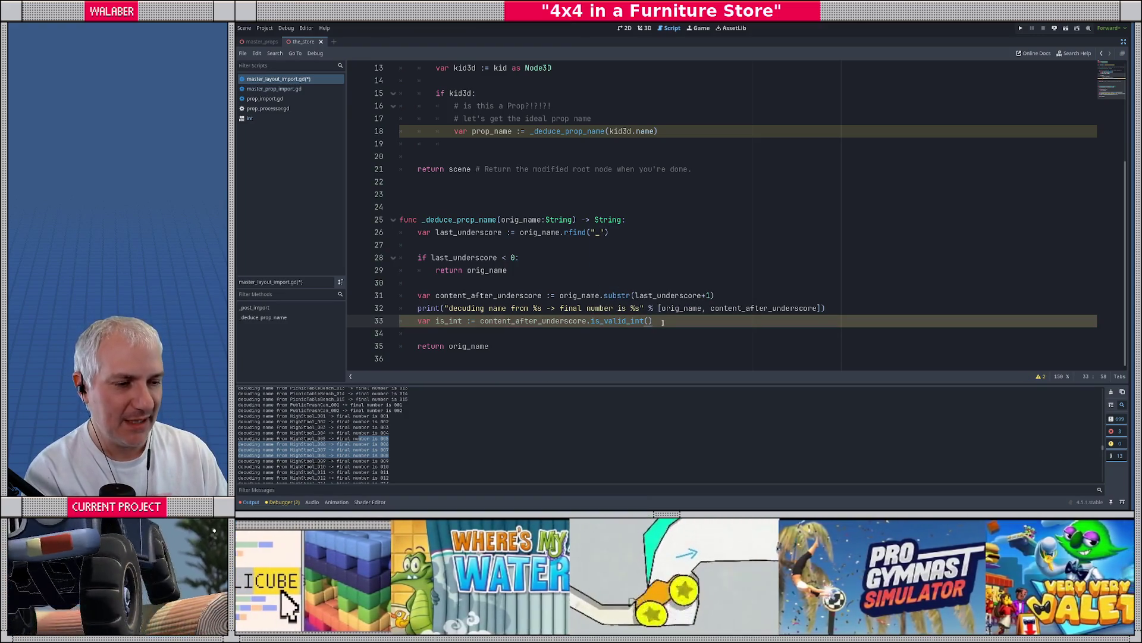
Add if is_int: with a return orig_name.substr() call beneath it
key(Return)
key(Return)
text(if is_i)
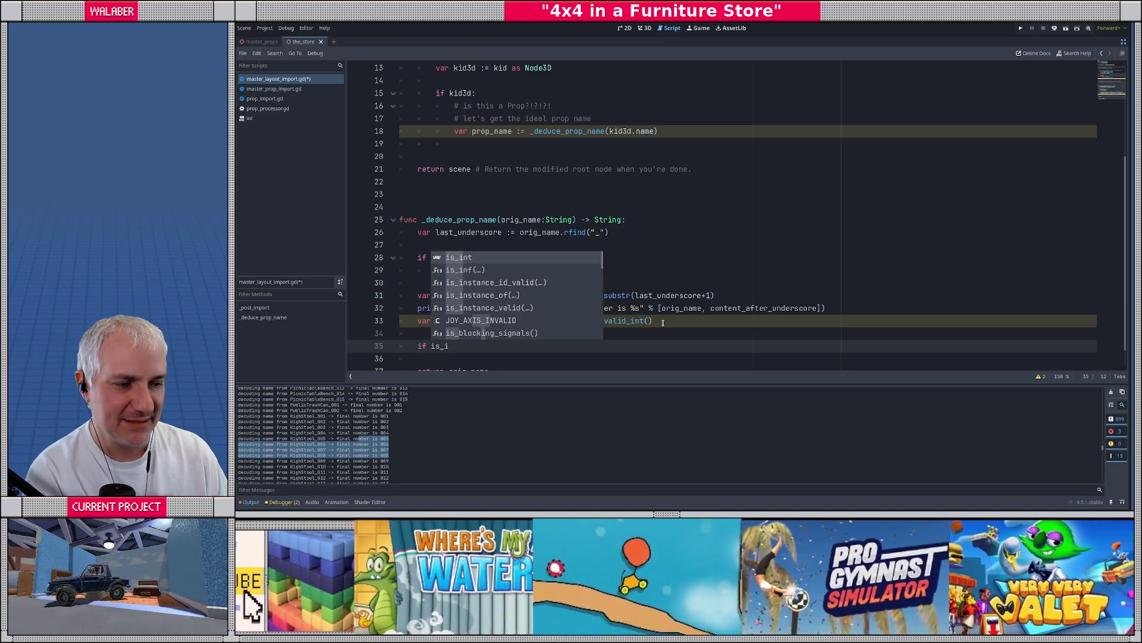
text(nt:)
key(Return)
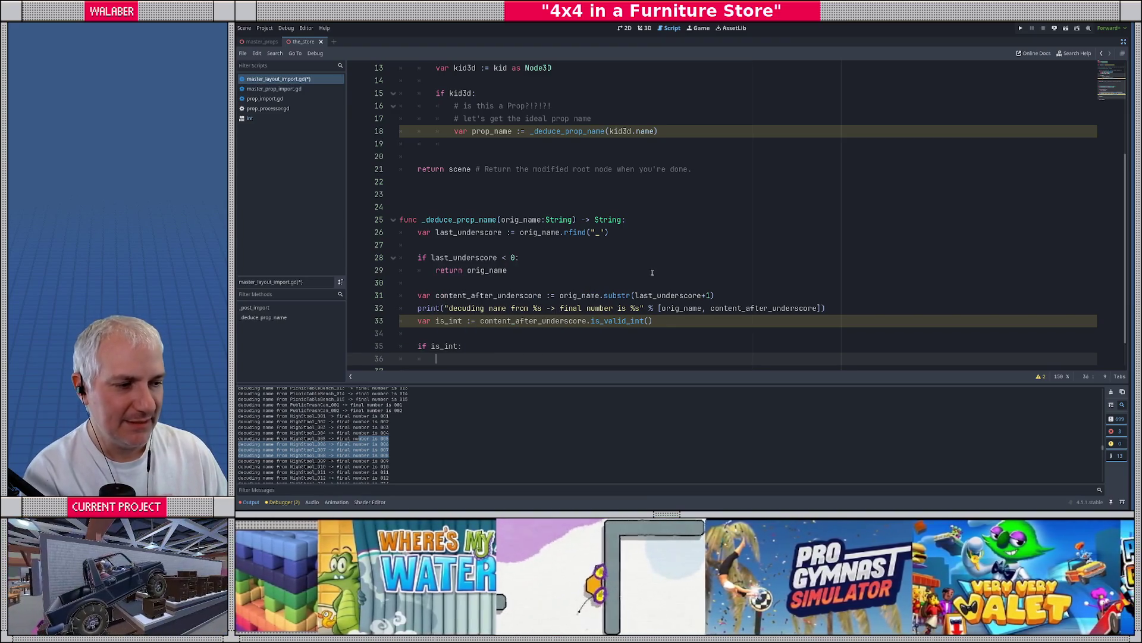
scroll(652, 272, down, 1)
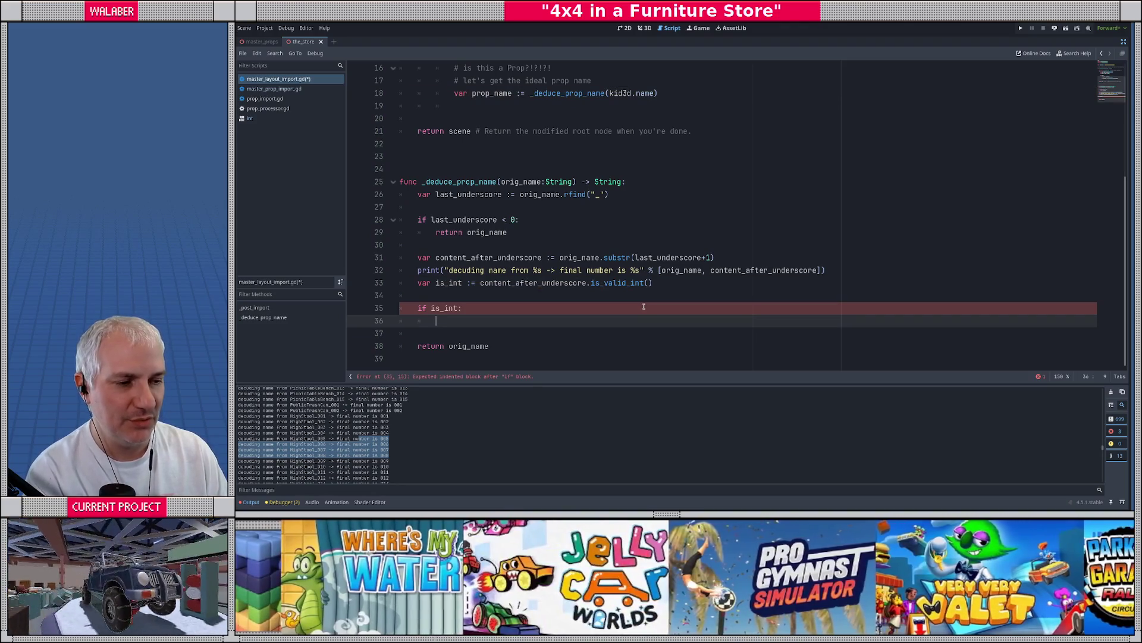
text(return)
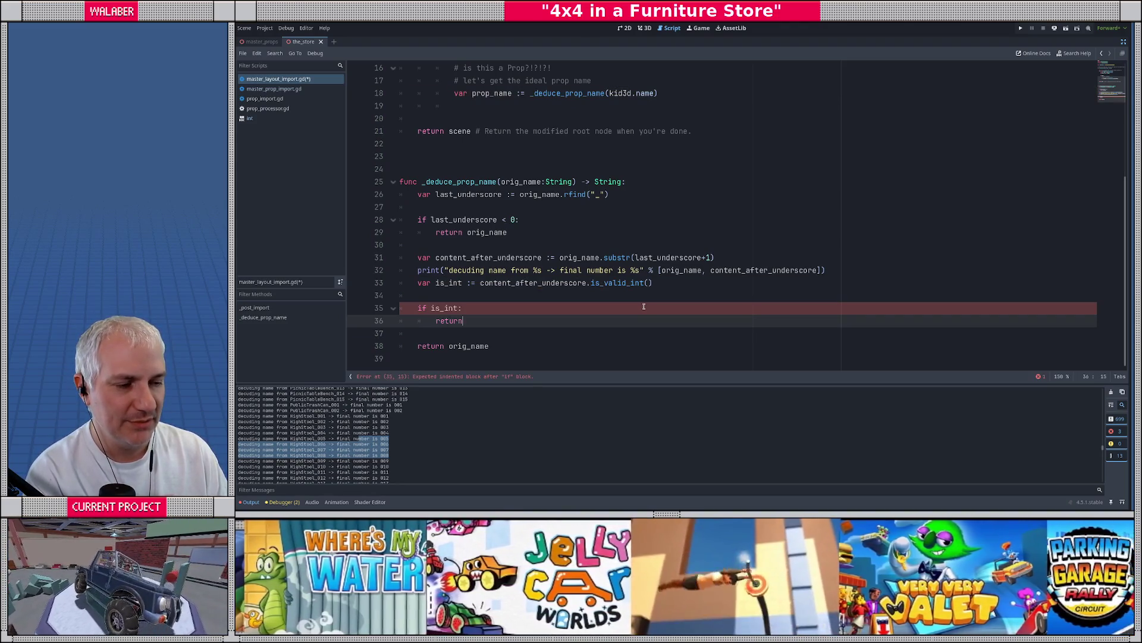
text( ori)
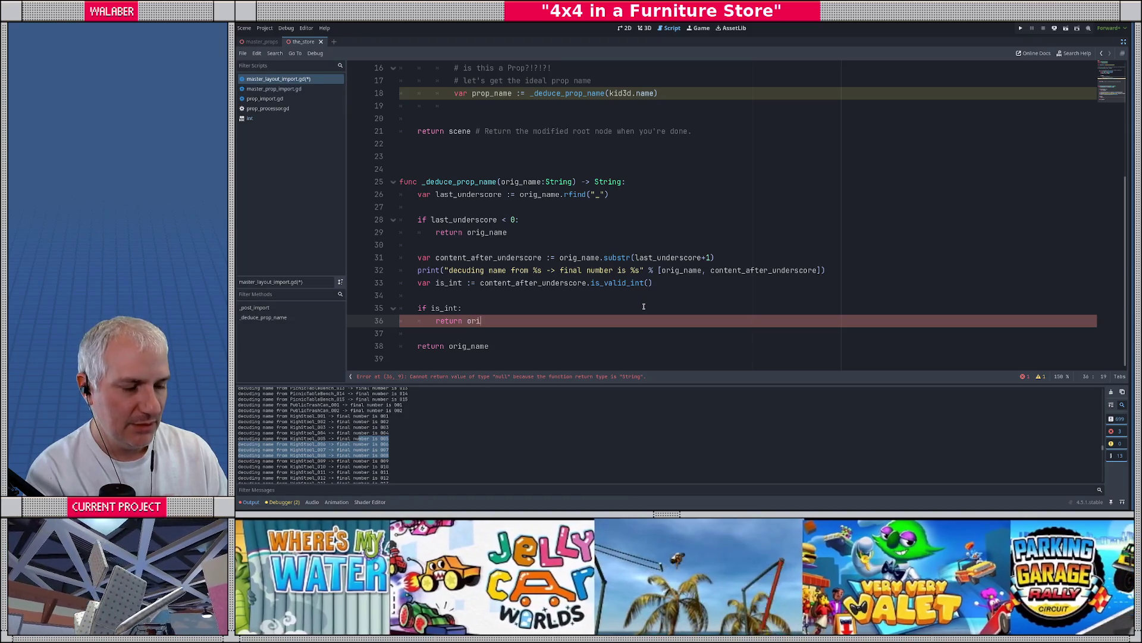
text(g_name.sub)
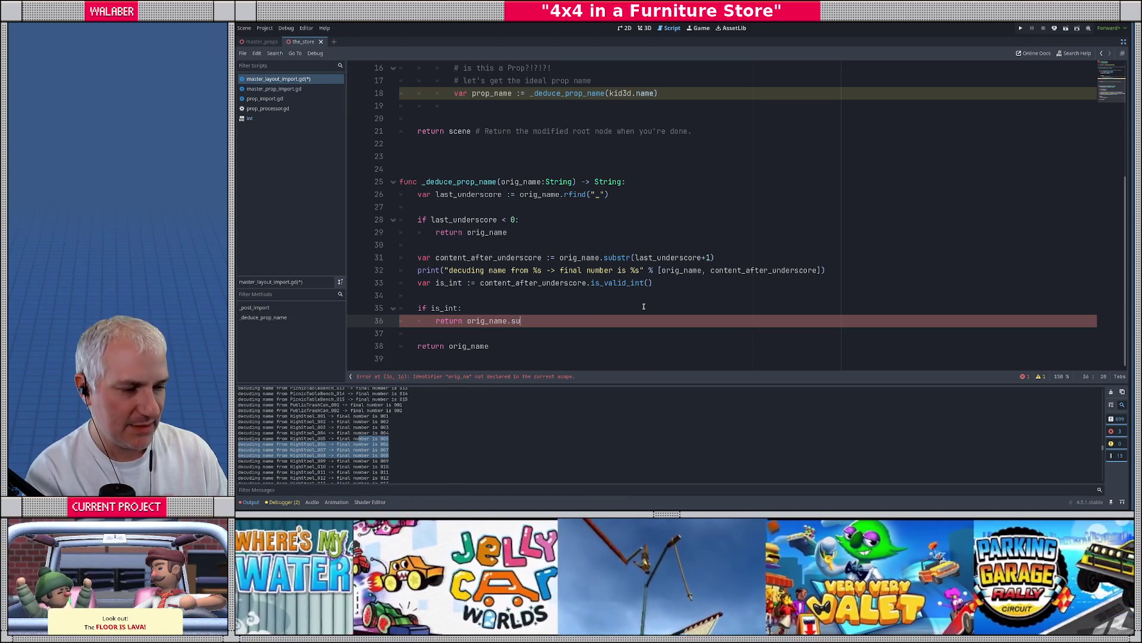
key(Return)
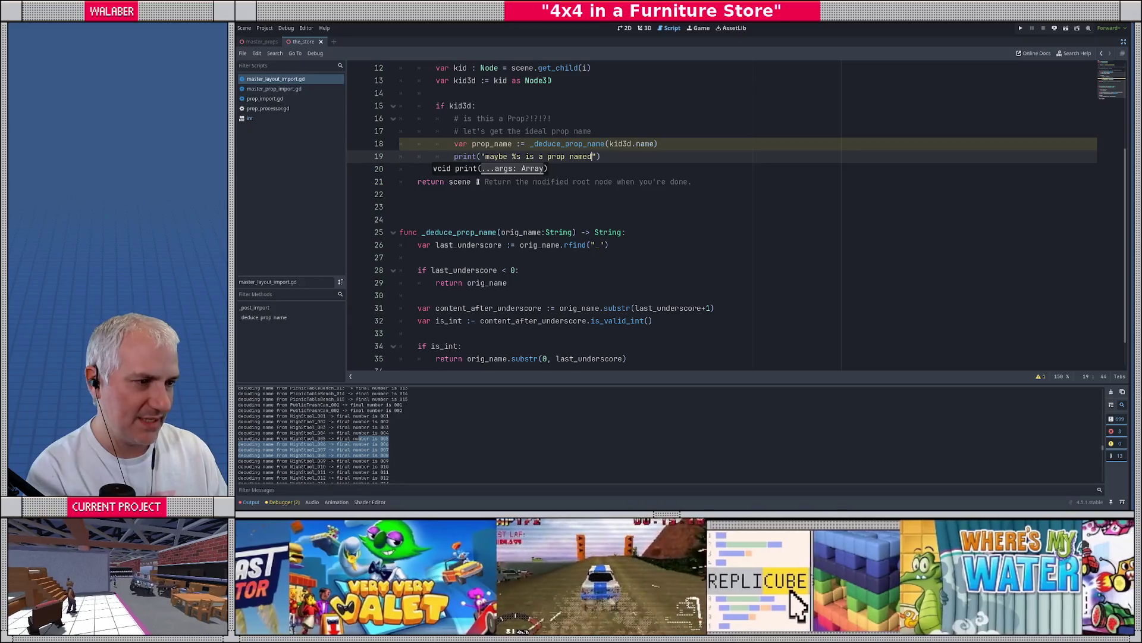
Finish the print line with kid3d.name and prop_name, then save the script
text(%s" % [)
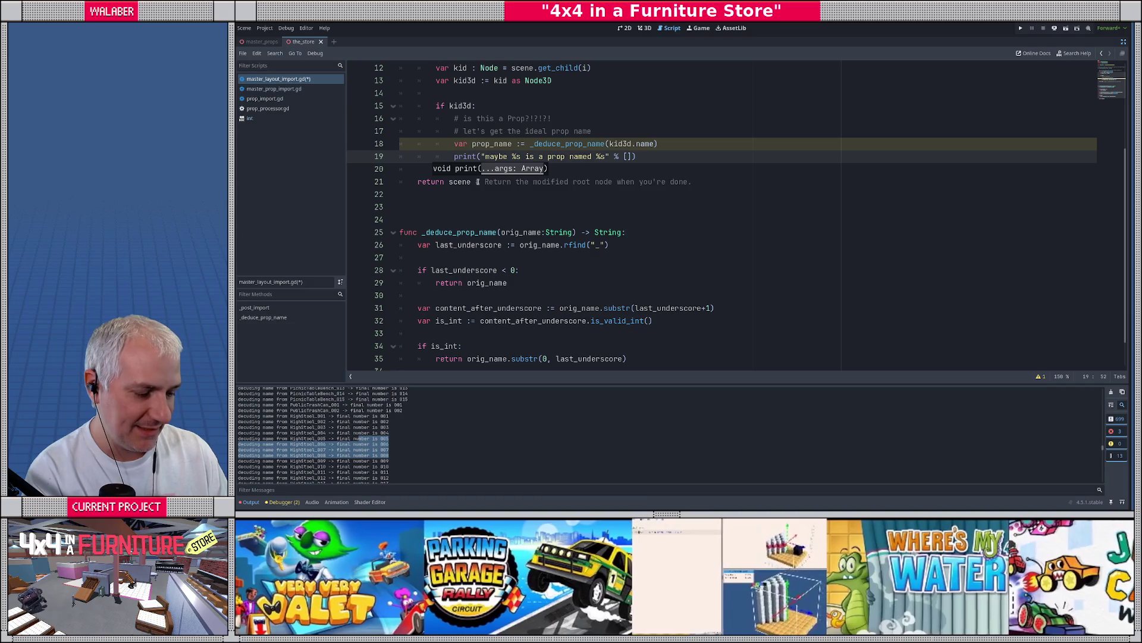
text(kid3)
text(d.name, )
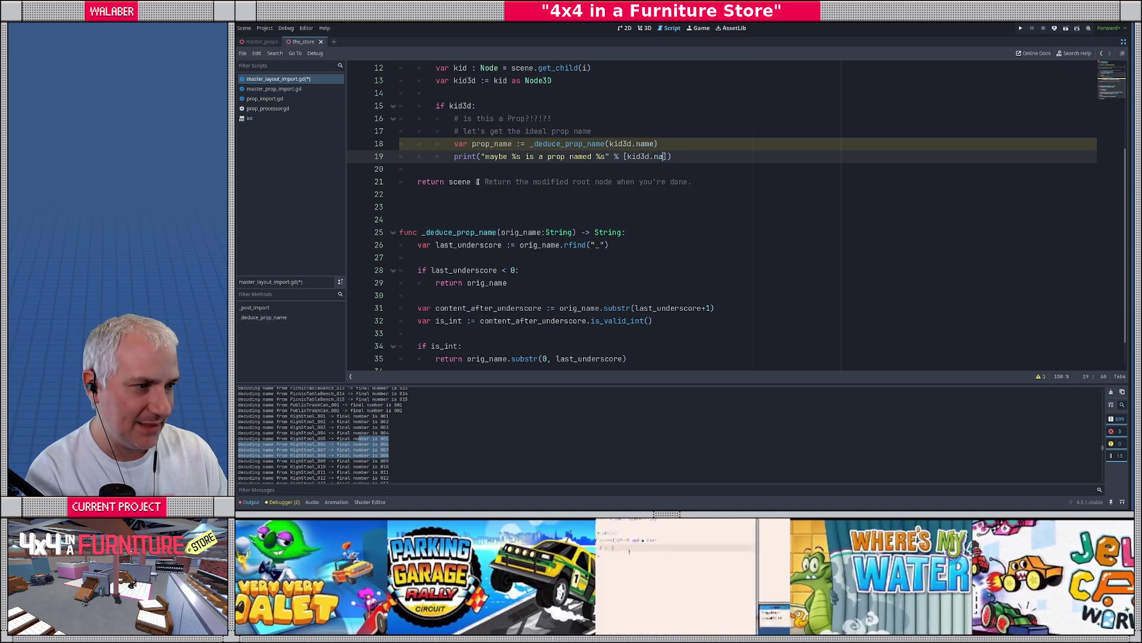
text(prop_name)
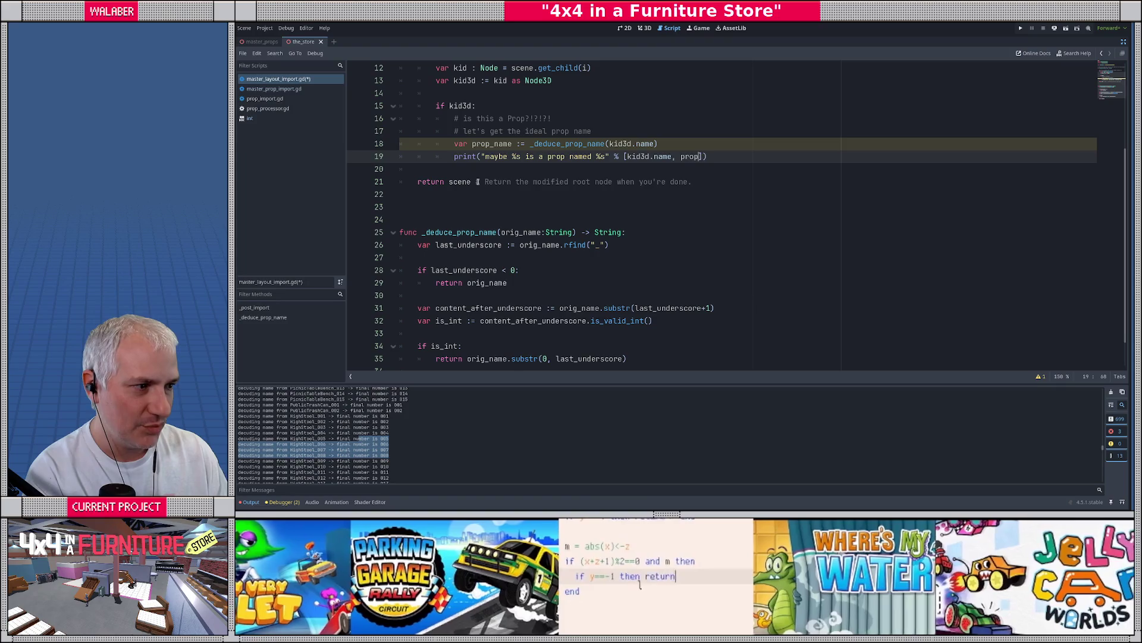
key(ctrl+s)
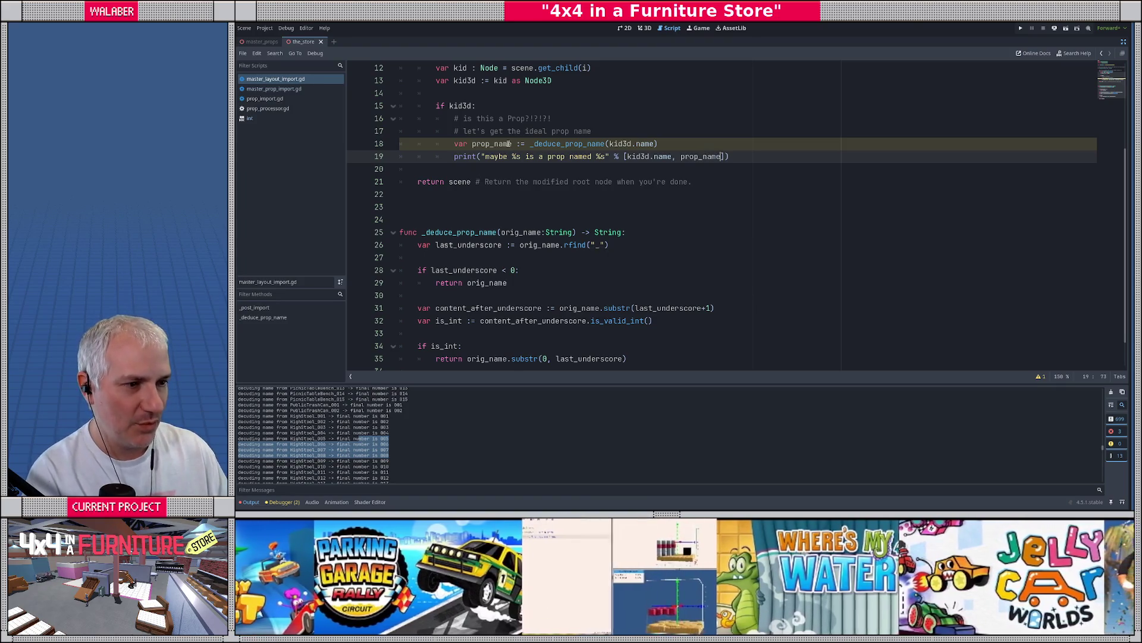
click(481, 143)
Restore the docks, show the store's 3D view and clear the Output log
click(1123, 43)
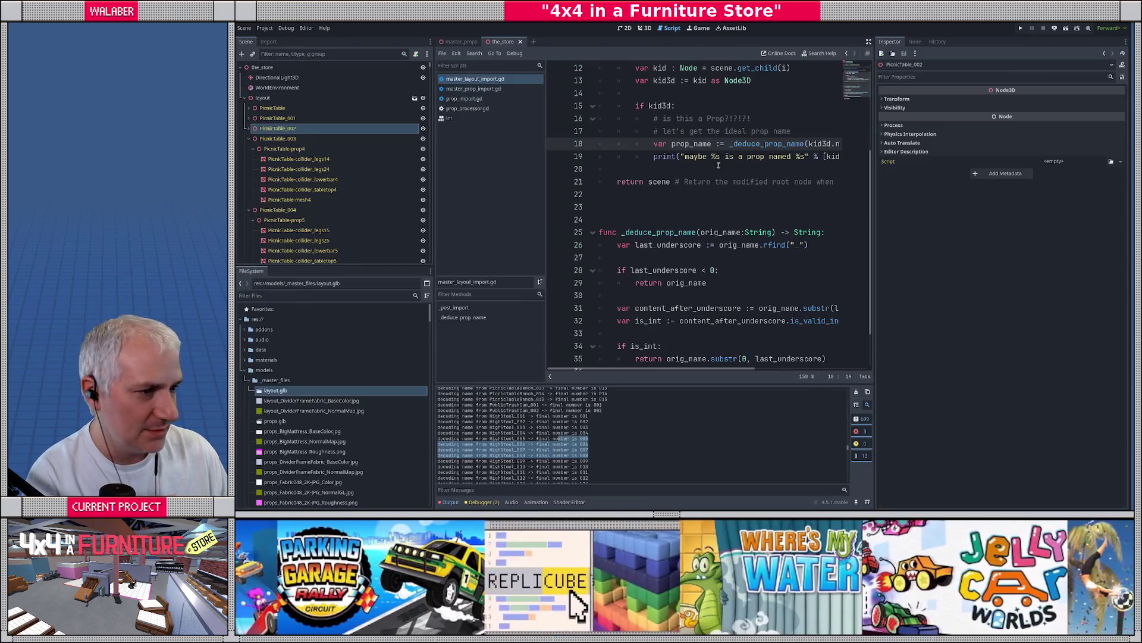
click(644, 28)
scroll(606, 211, down, 5)
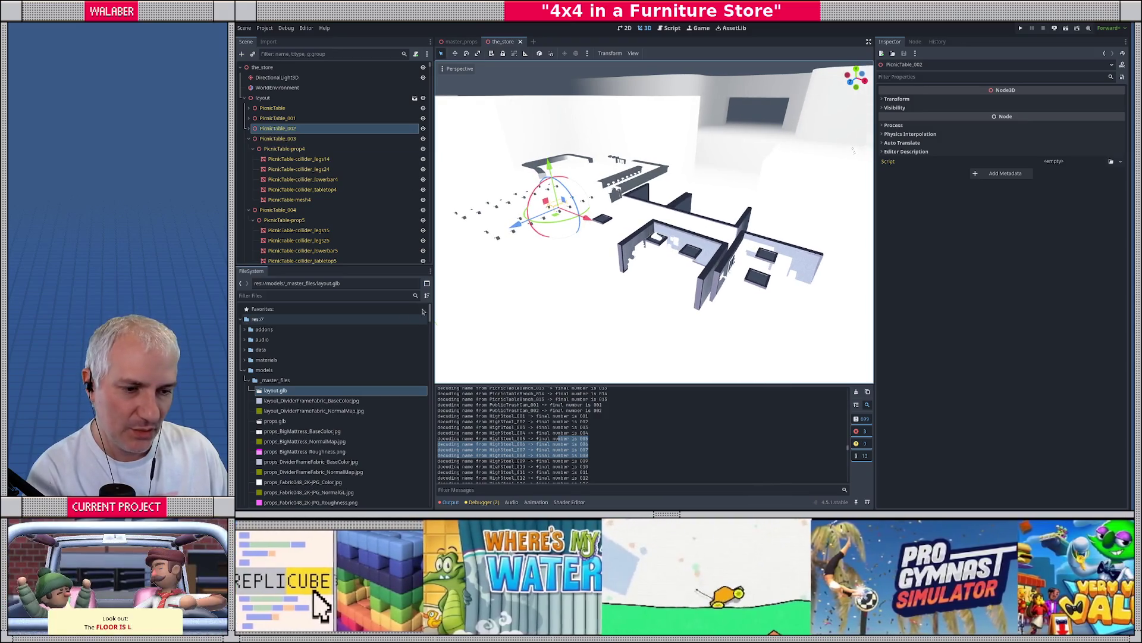
right_click(278, 393)
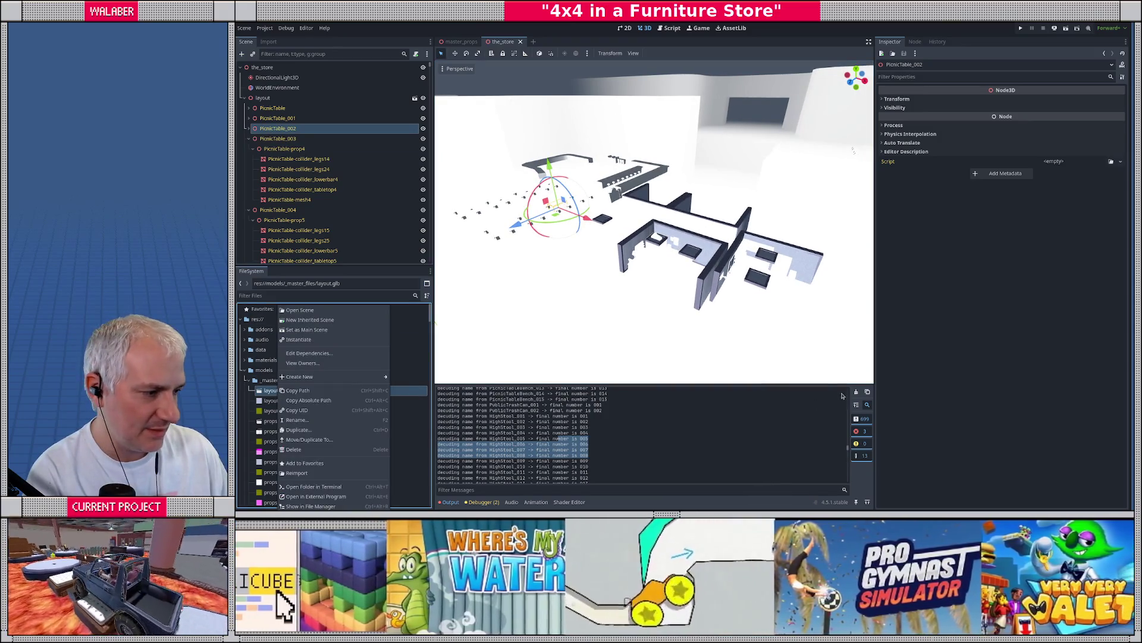
click(856, 392)
Reimport layout.glb, review the printed prop names, and return to the import script
right_click(287, 390)
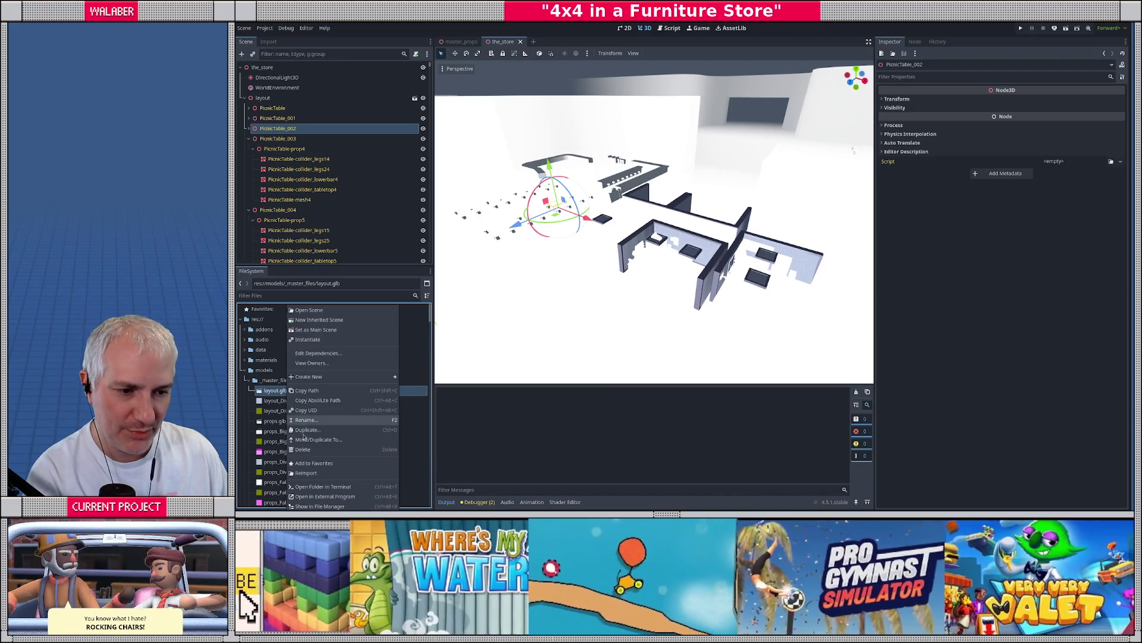
click(306, 472)
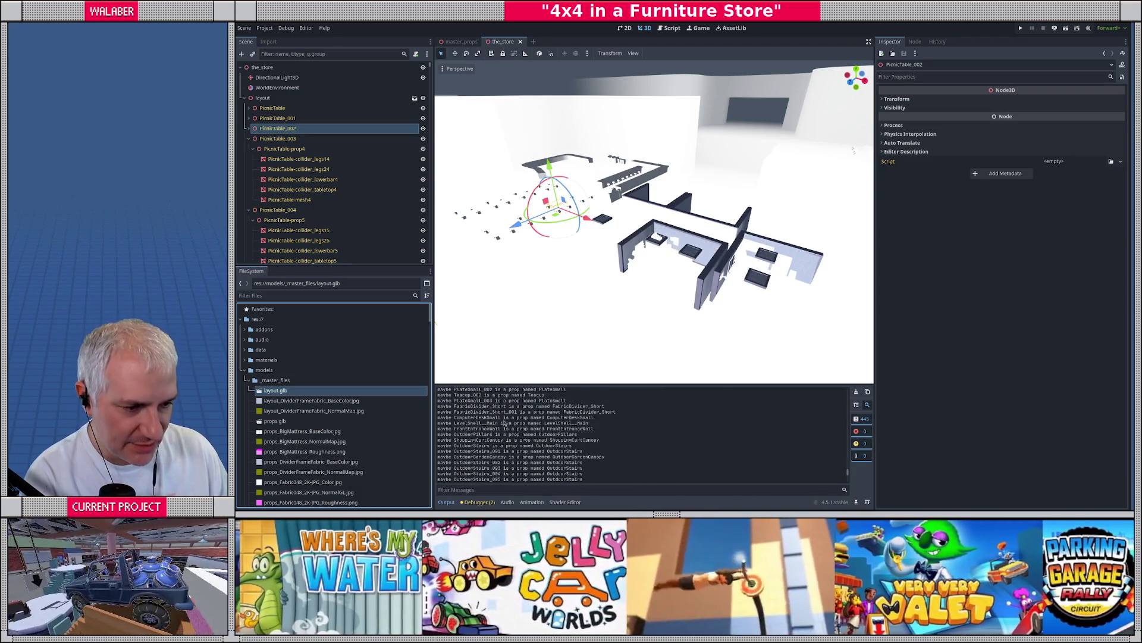
scroll(464, 415, up, 1)
drag(454, 412, 579, 413)
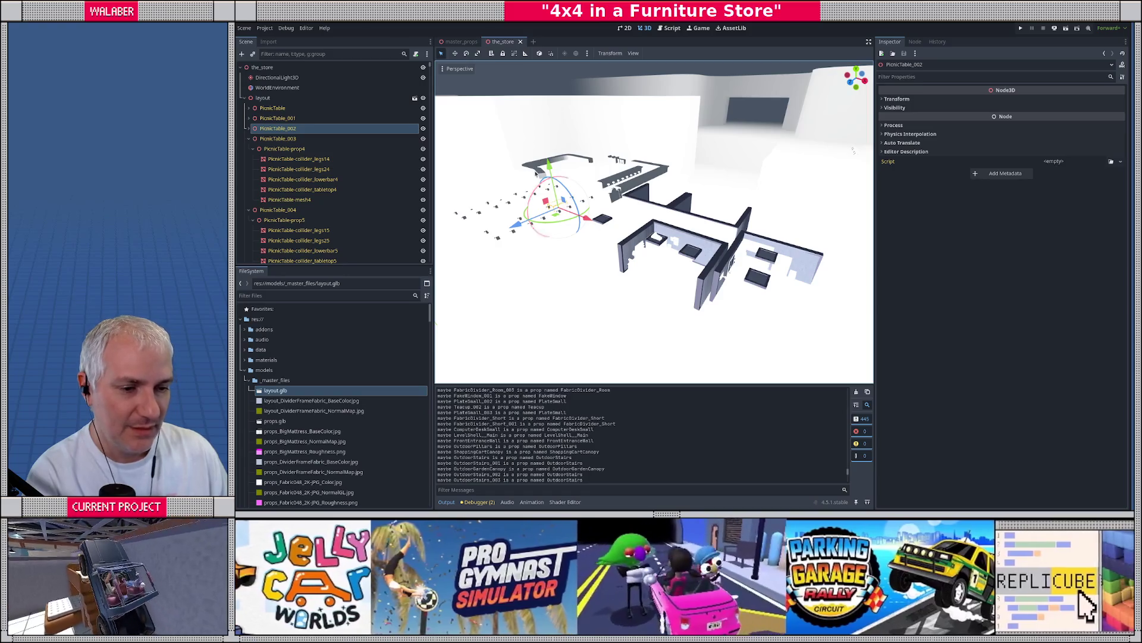
click(671, 28)
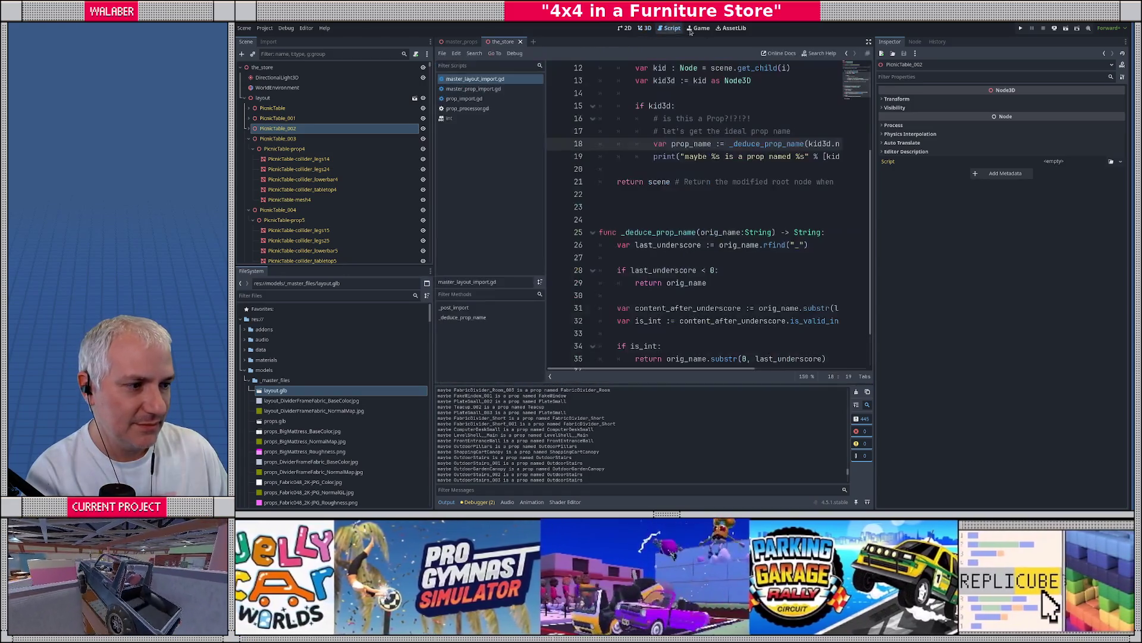
Below the print line, start an if FileAccess.file_exists check
click(420, 169)
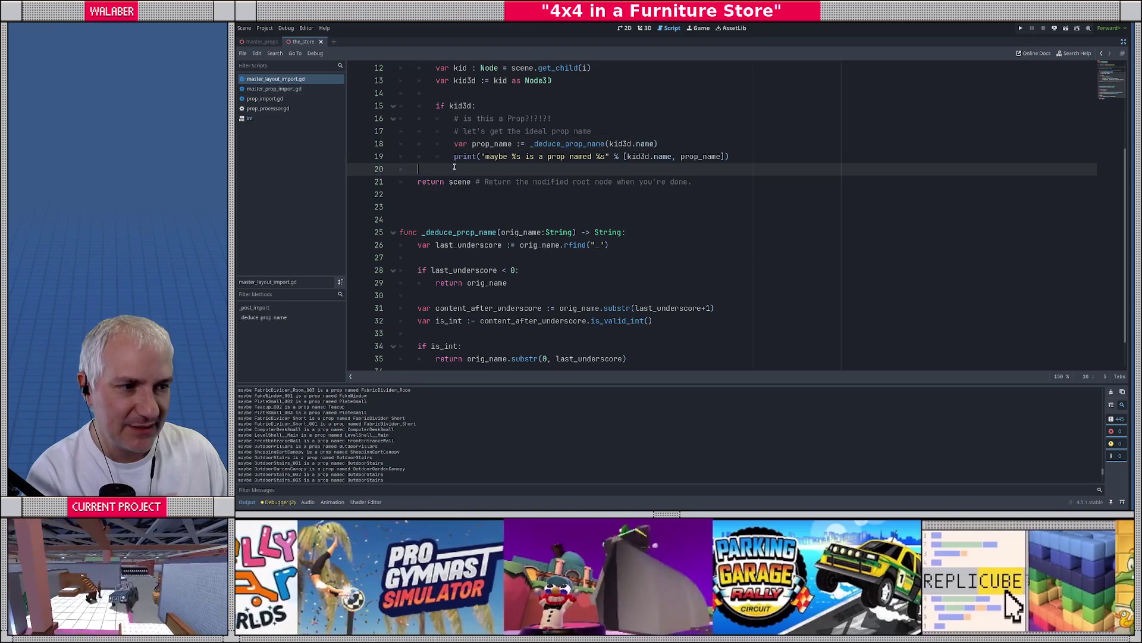
click(424, 202)
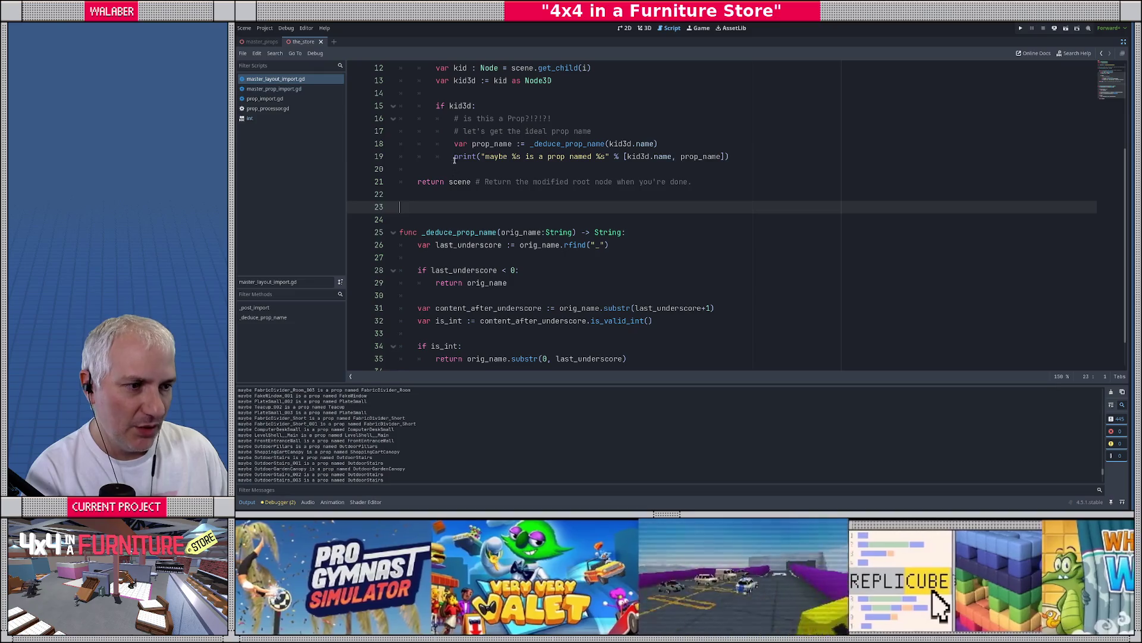
click(746, 158)
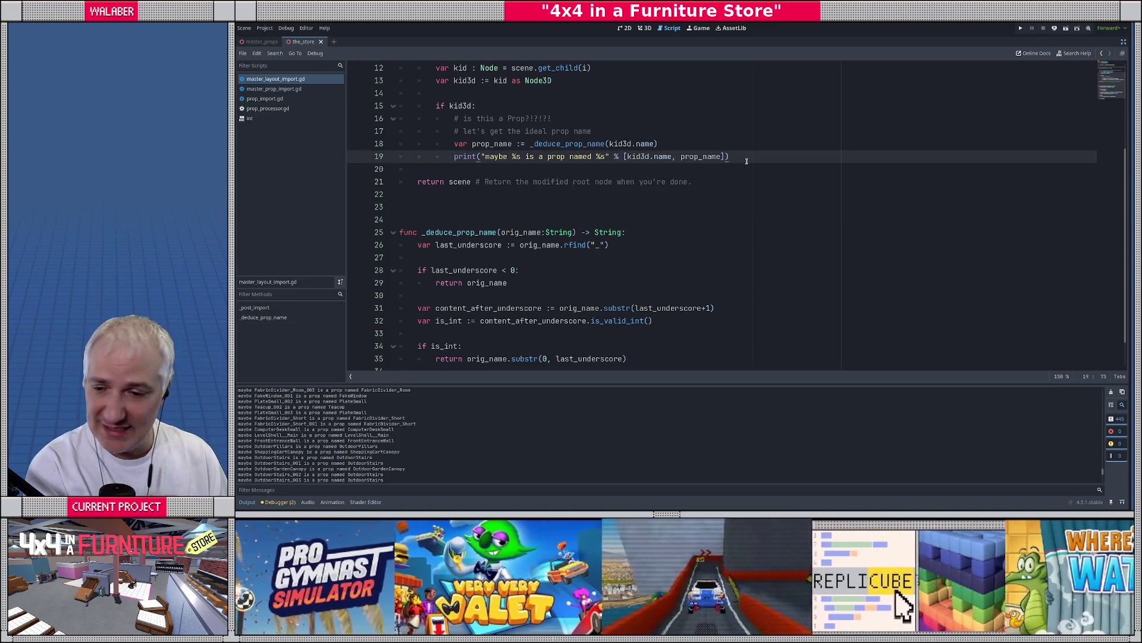
key(Return)
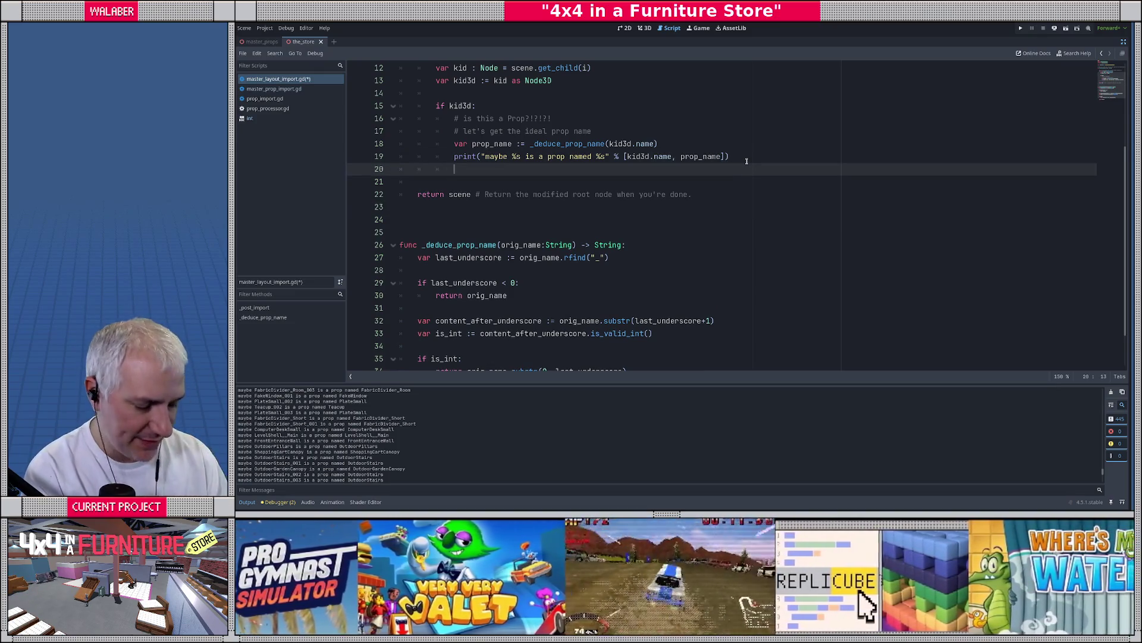
key(Return)
text(i)
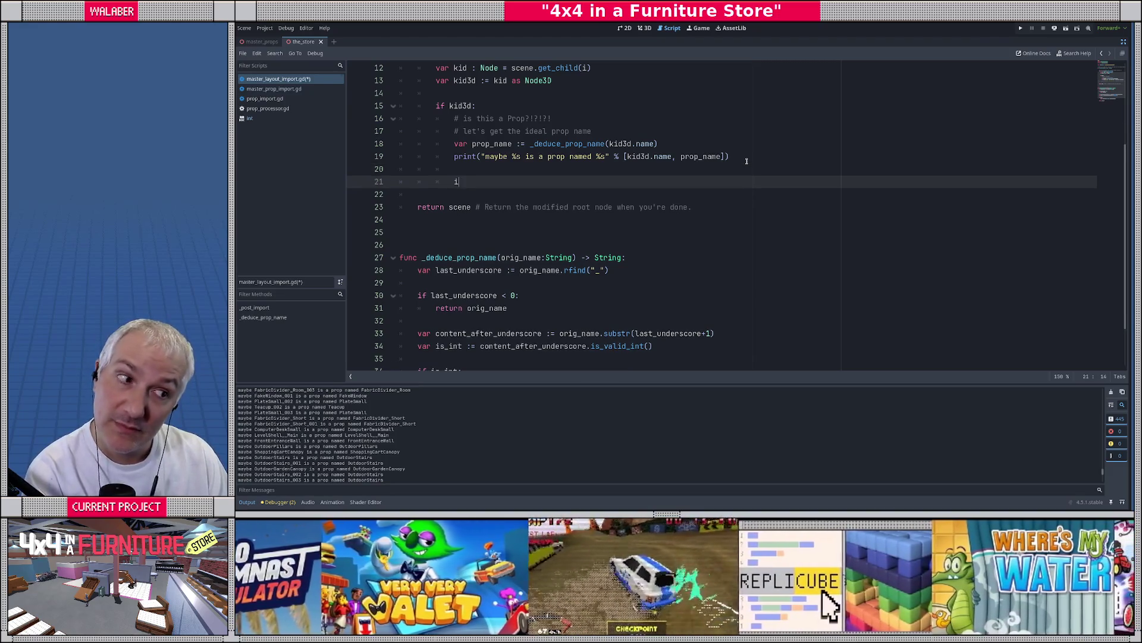
text(f FileAccess.)
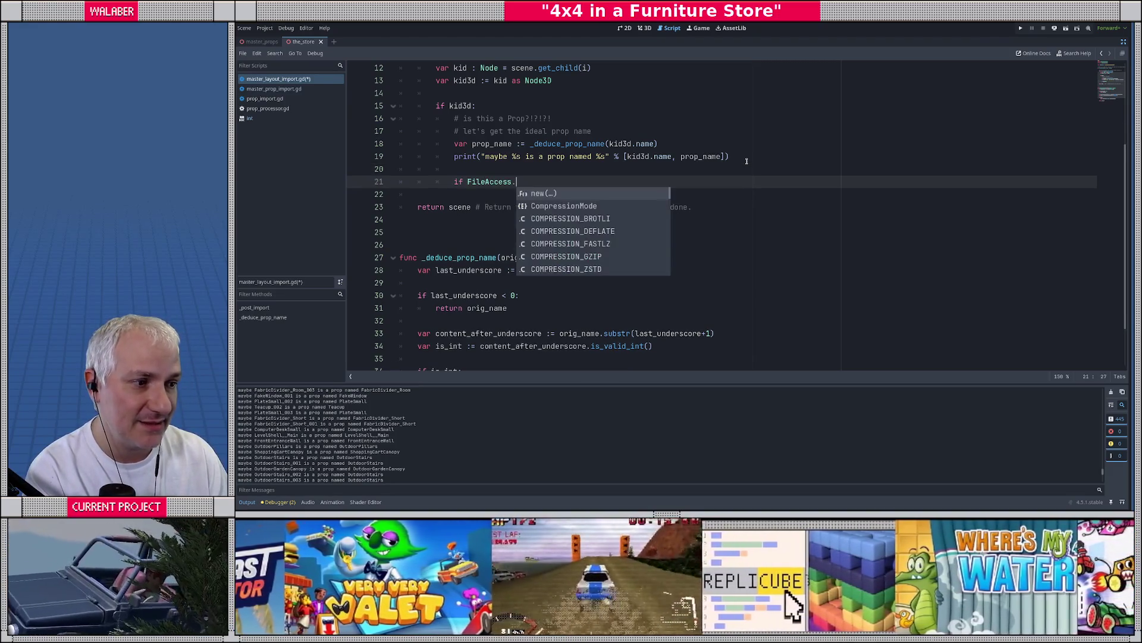
text(file)
key(Return)
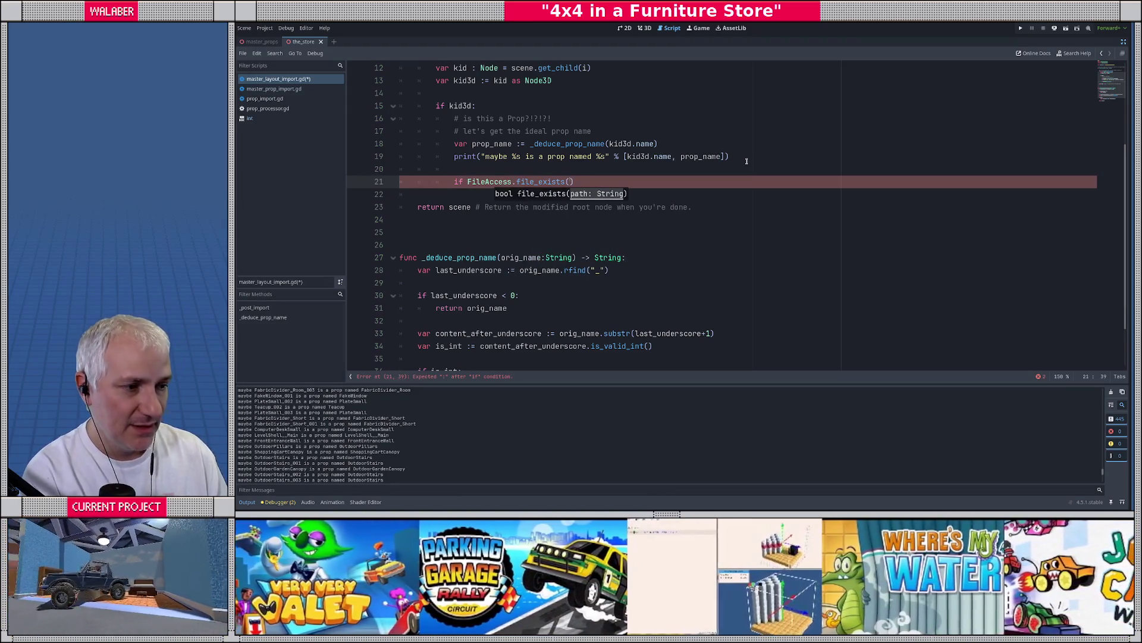
scroll(747, 160, up, 5)
scroll(510, 254, down, 2)
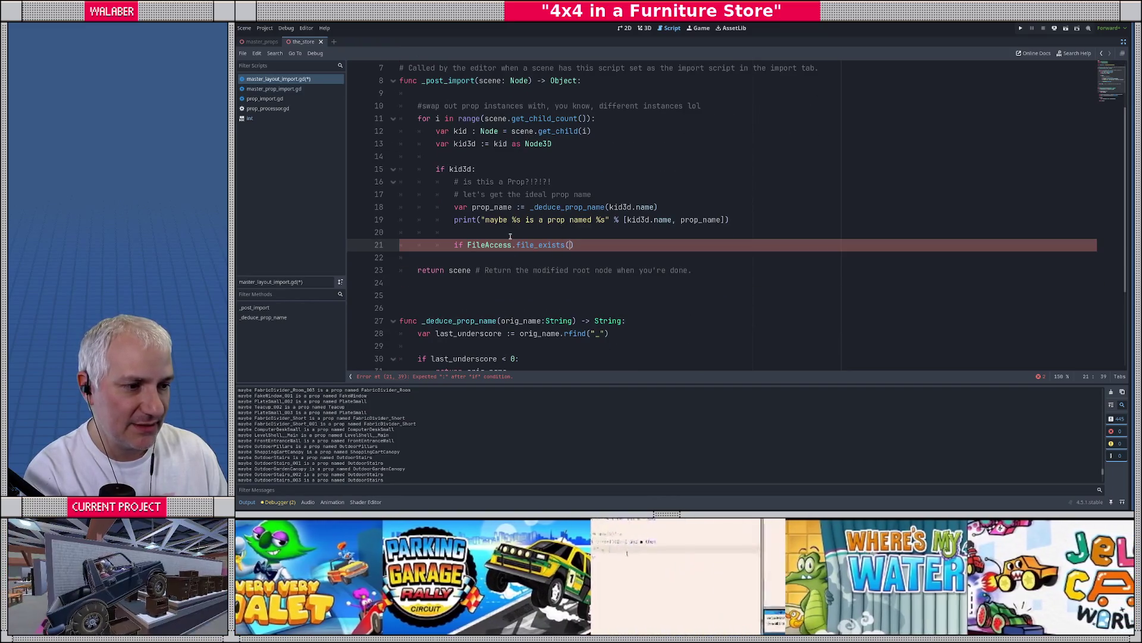
Above the check, declare prop_path as "%s%s.tscn" formatted with PROP_FOLDER
key(Home)
key(Return)
key(Up)
text(var )
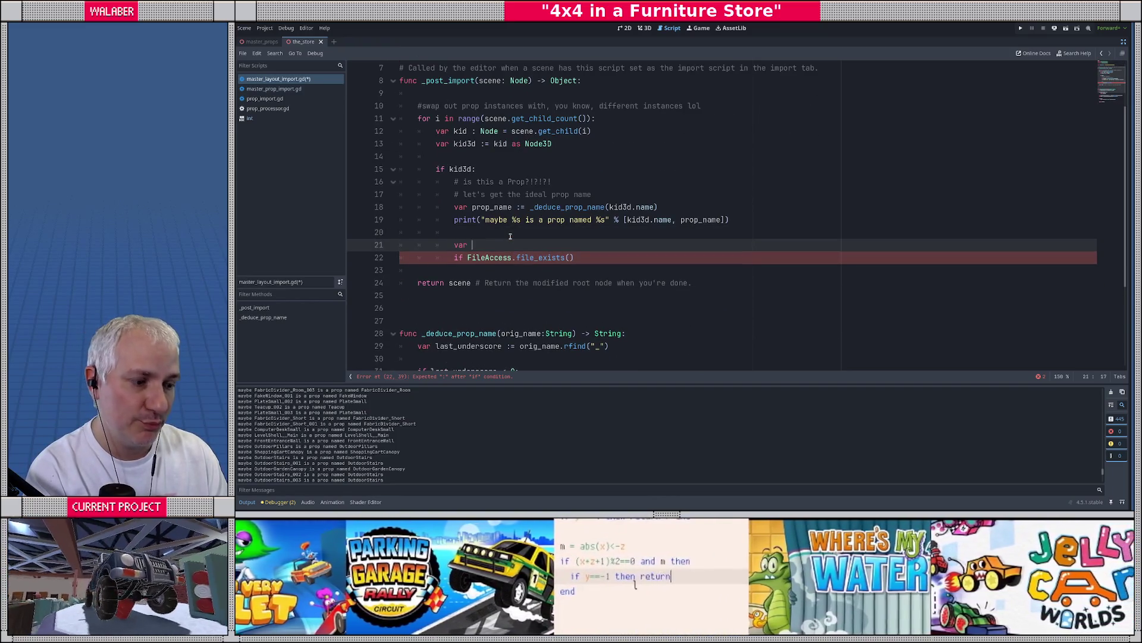
text(prop_pat)
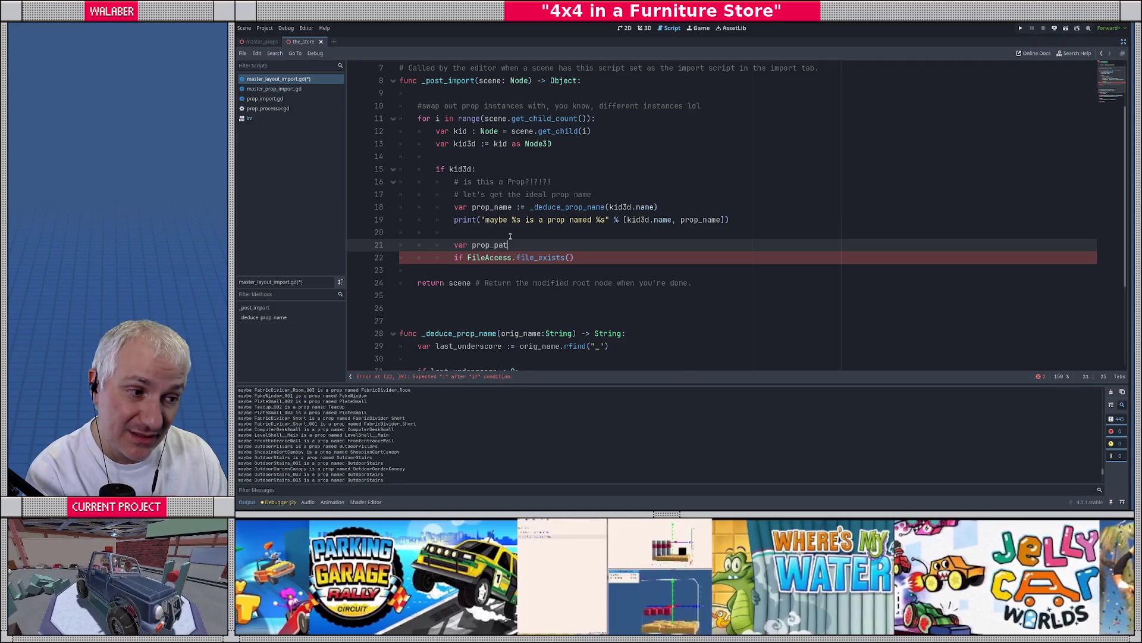
text(h := "%s%)
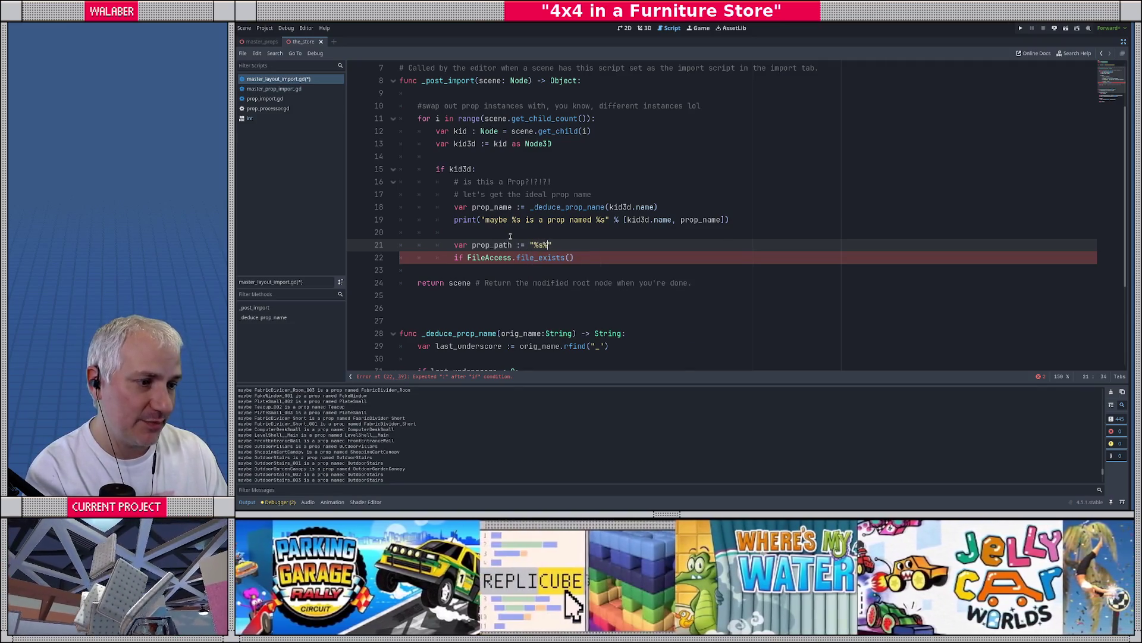
text(s)
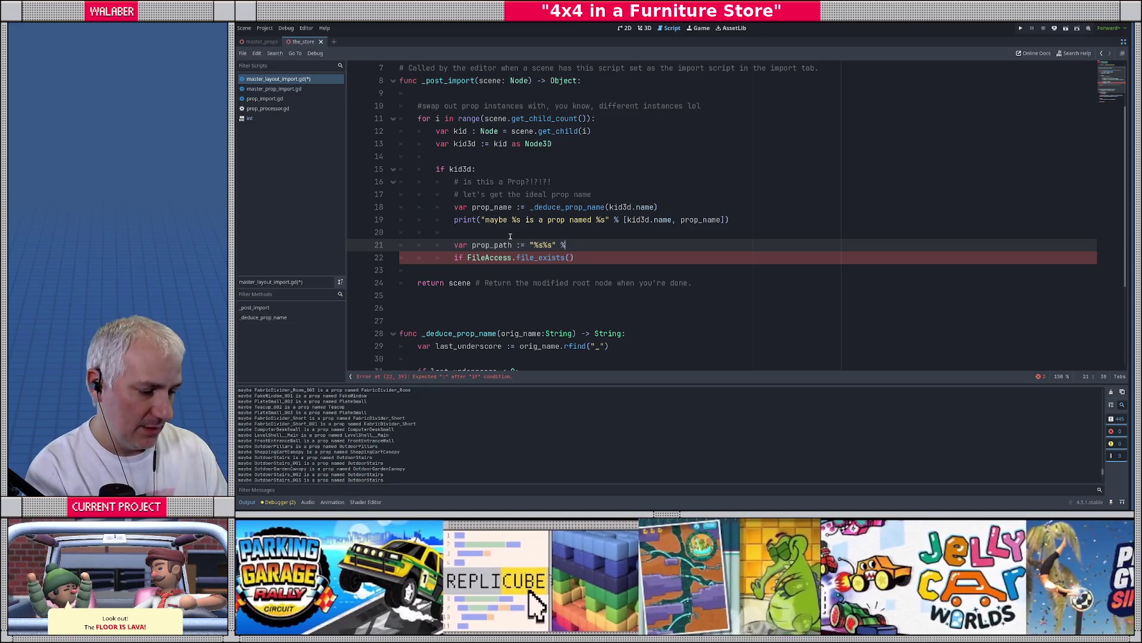
text(" % [)
scroll(510, 236, up, 2)
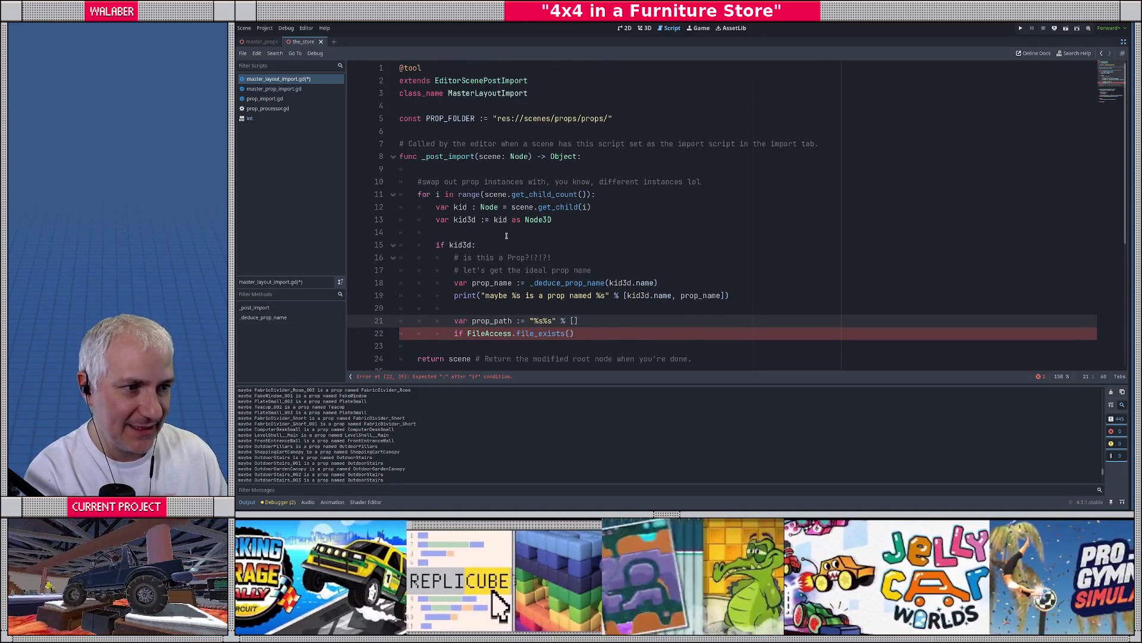
text(PROP_F)
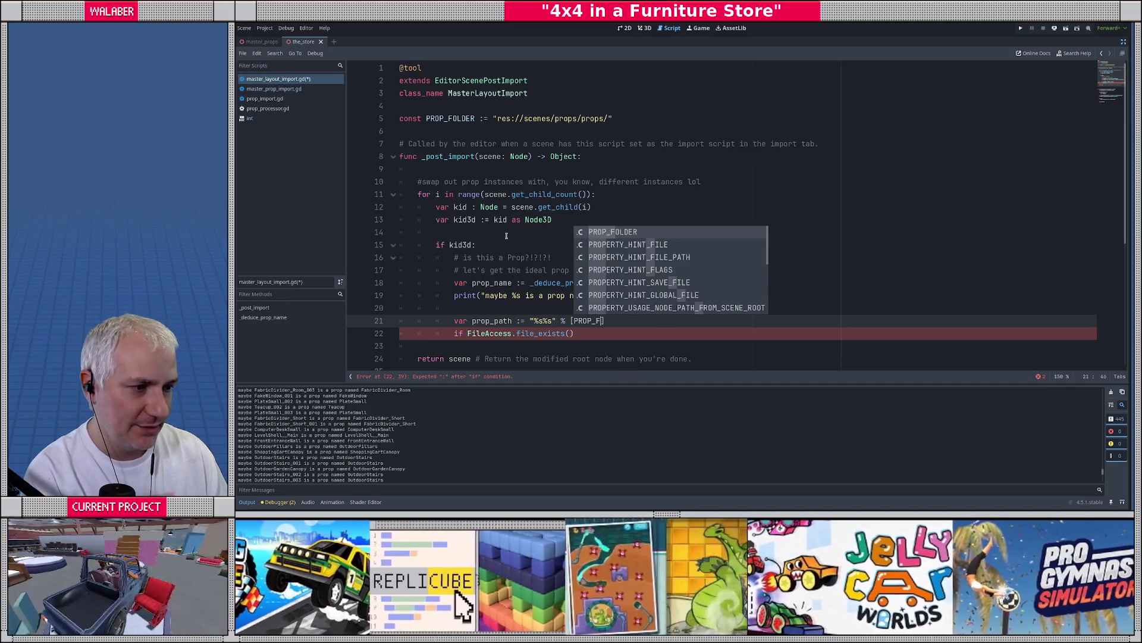
key(Return)
text(,)
key(Escape)
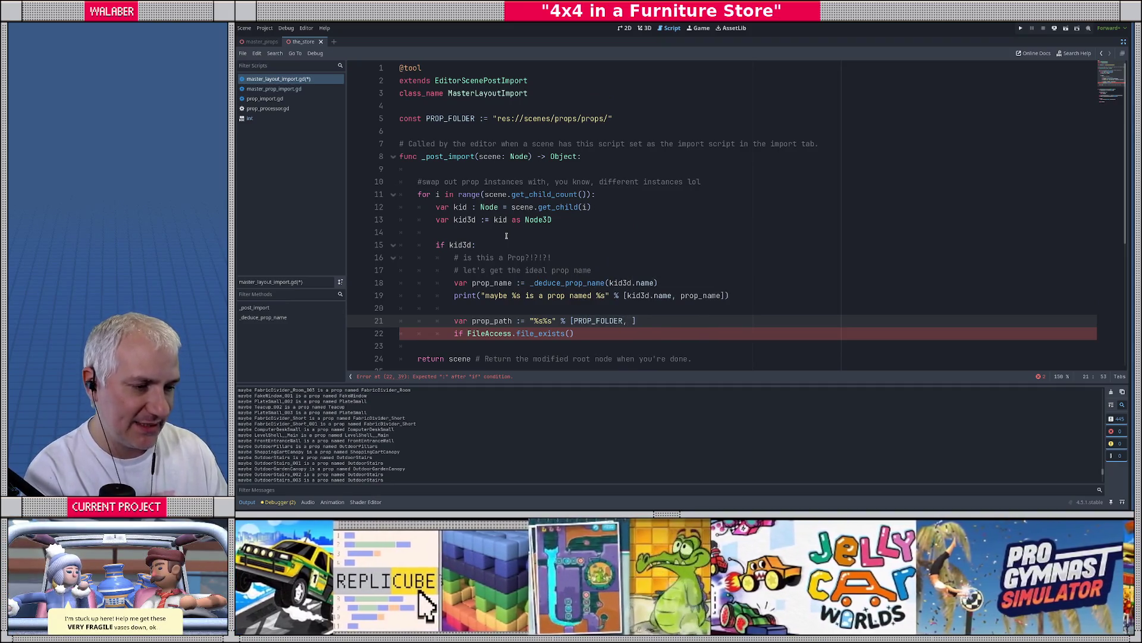
click(550, 320)
text(.ts)
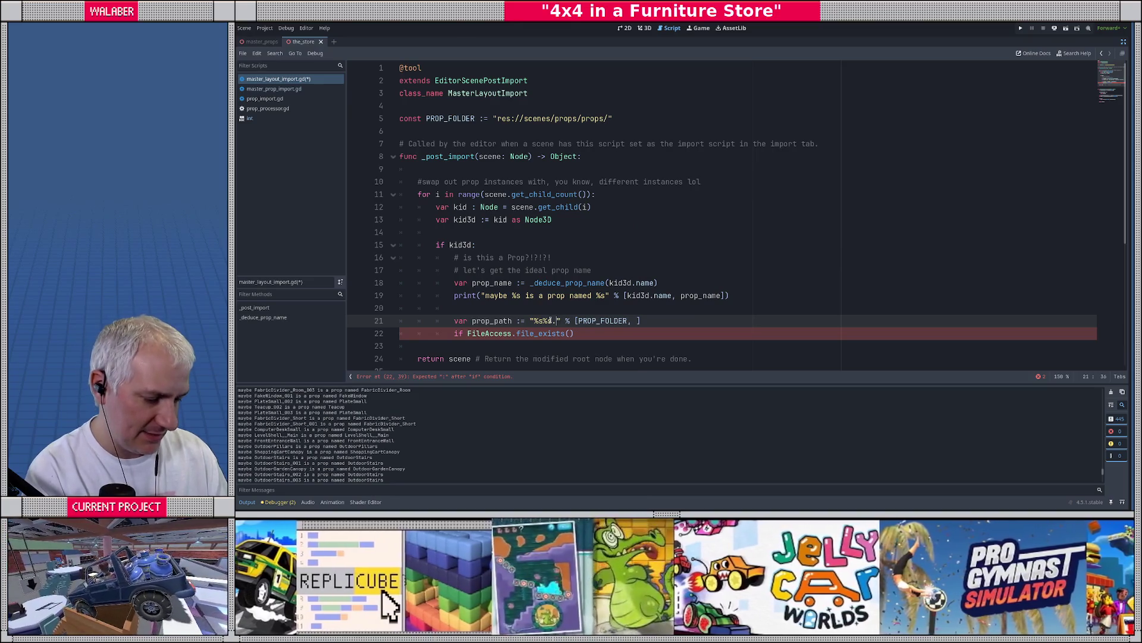
text(cn)
Complete prop_name and file_exists(prop_path), then begin var packed_prop := load inside the block
scroll(627, 293, down, 1)
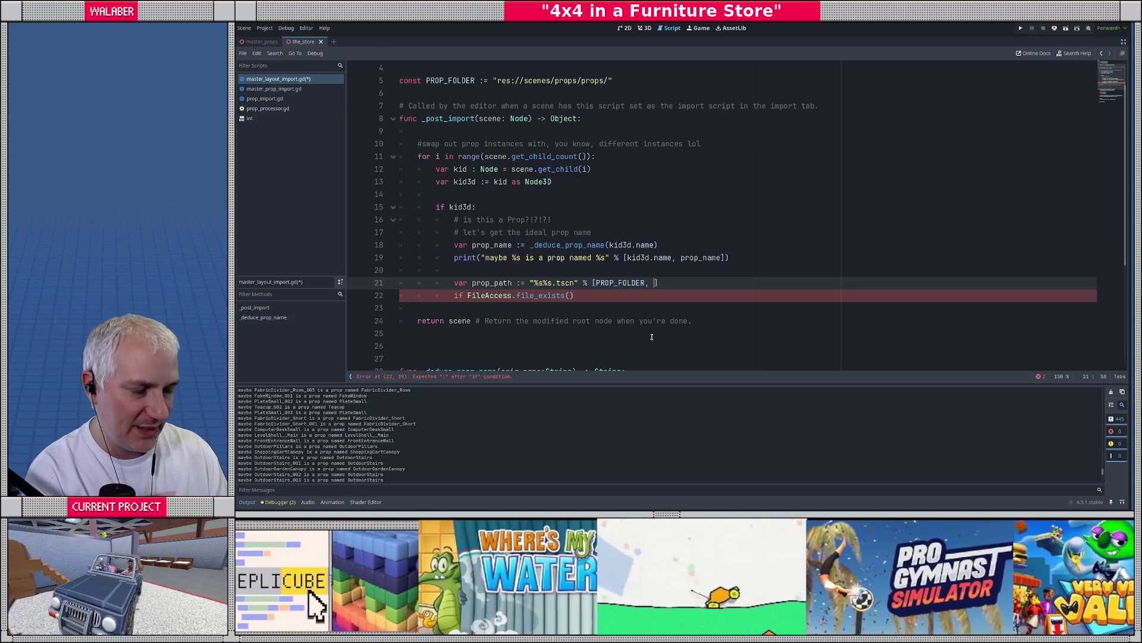
text(prop_name)
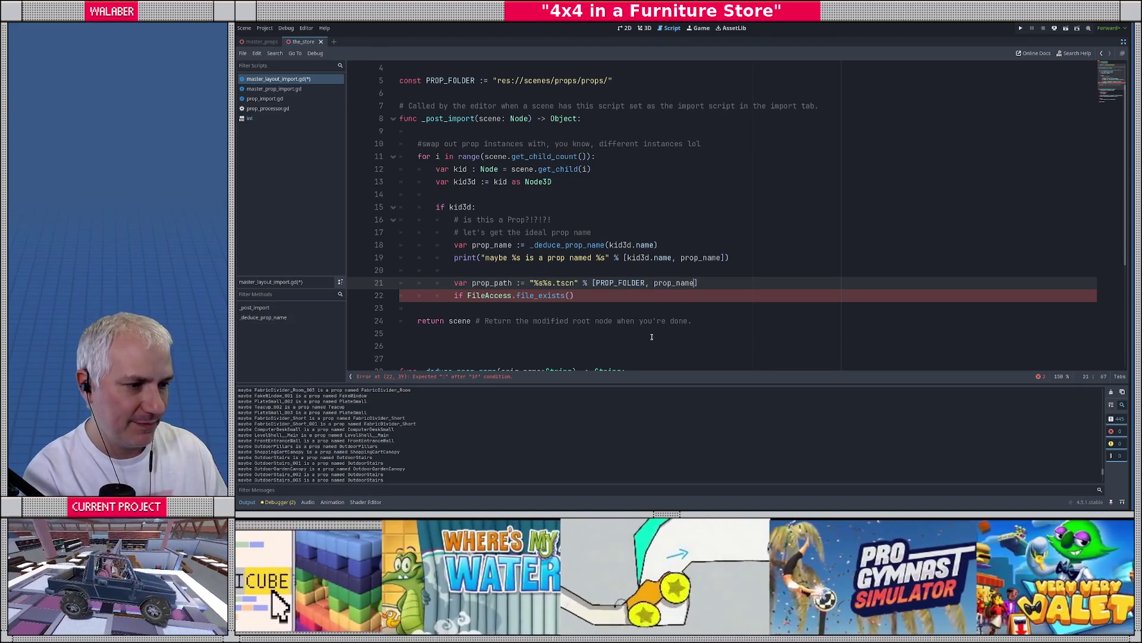
text(prop)
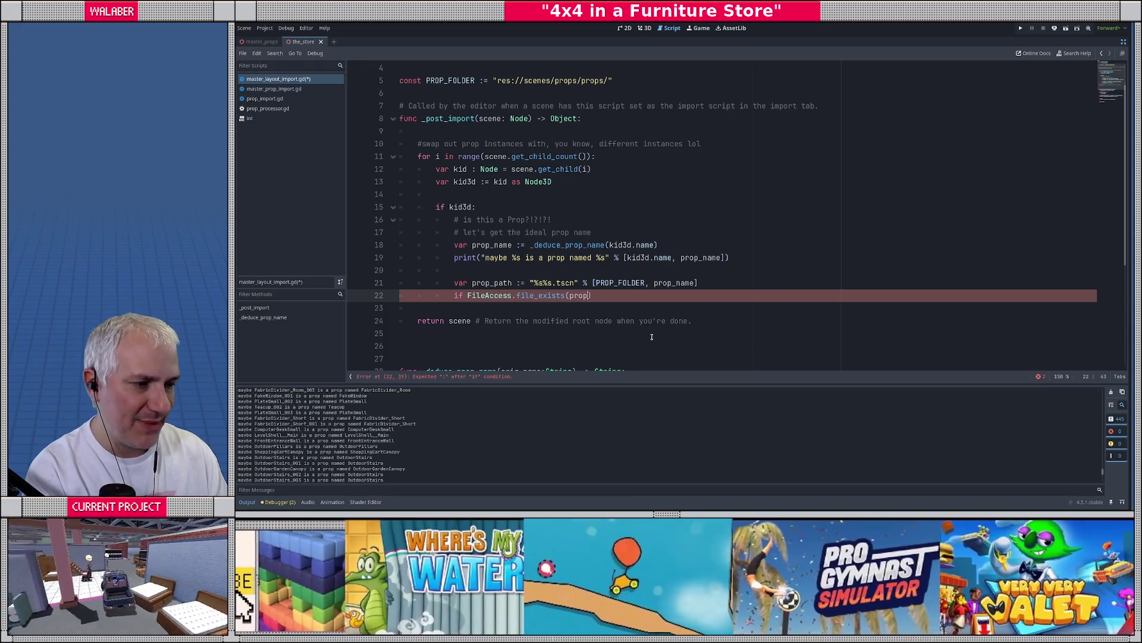
text(_path):)
key(Return)
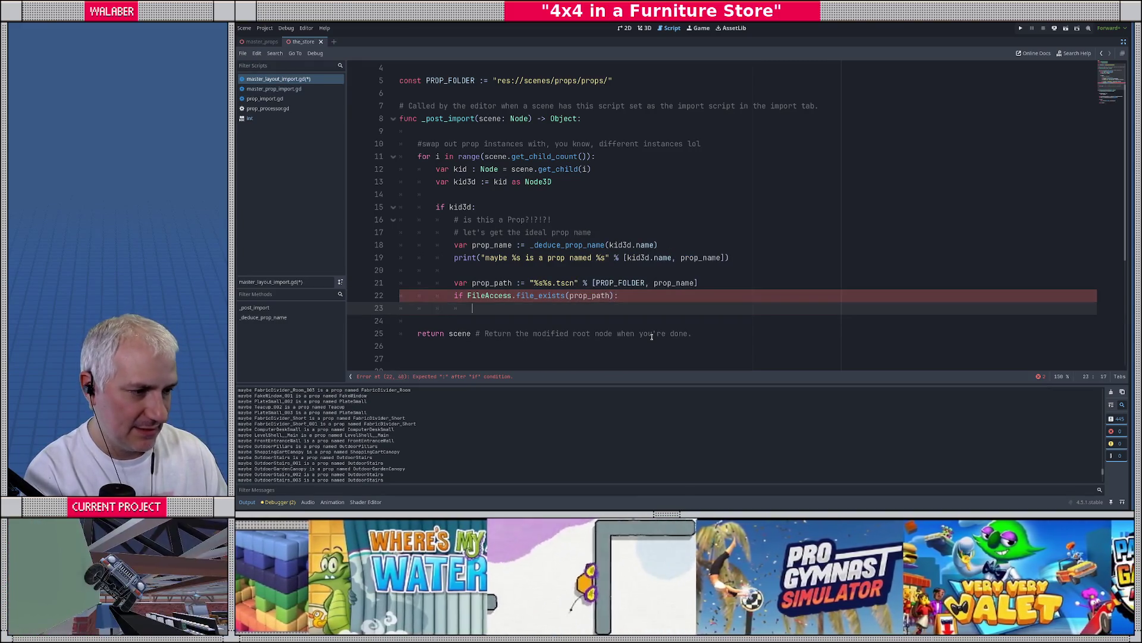
scroll(595, 286, down, 2)
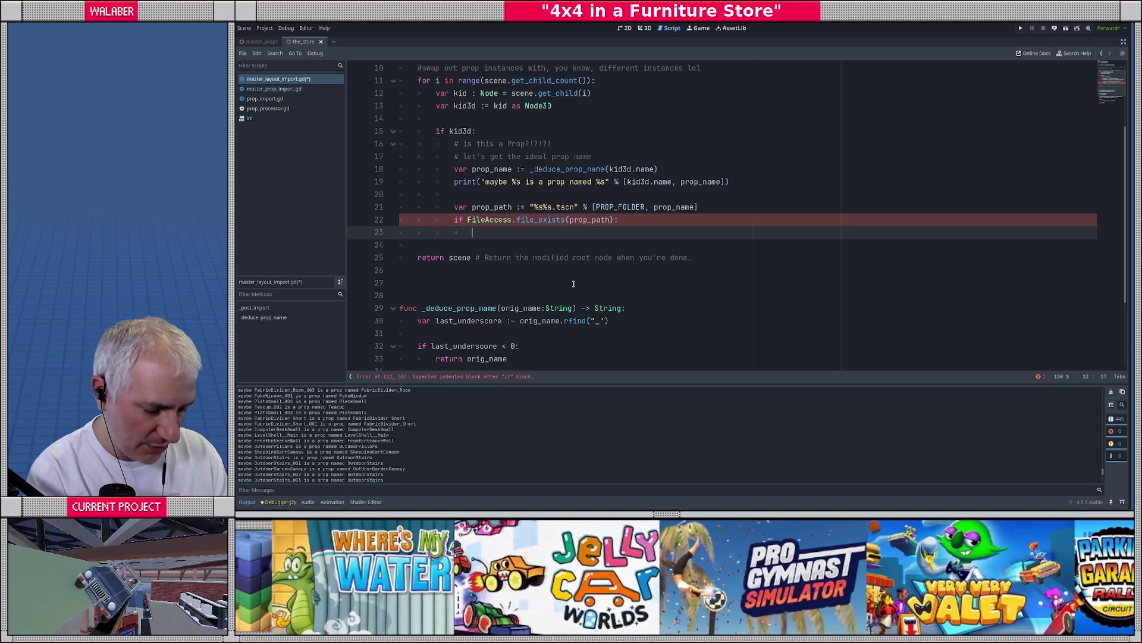
text(var)
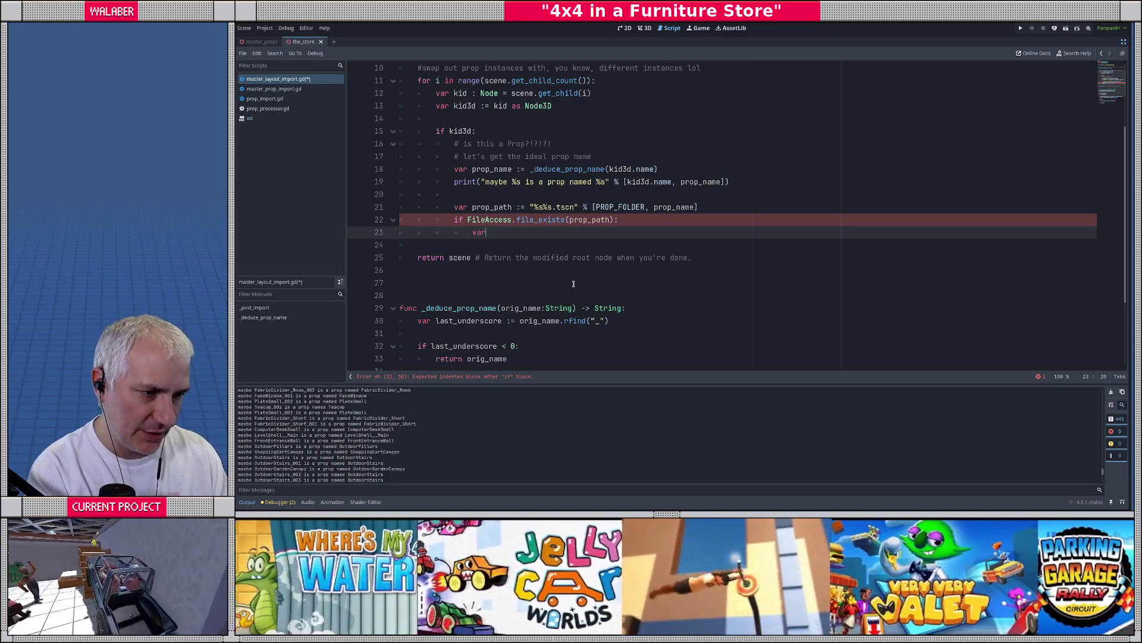
text( packed)
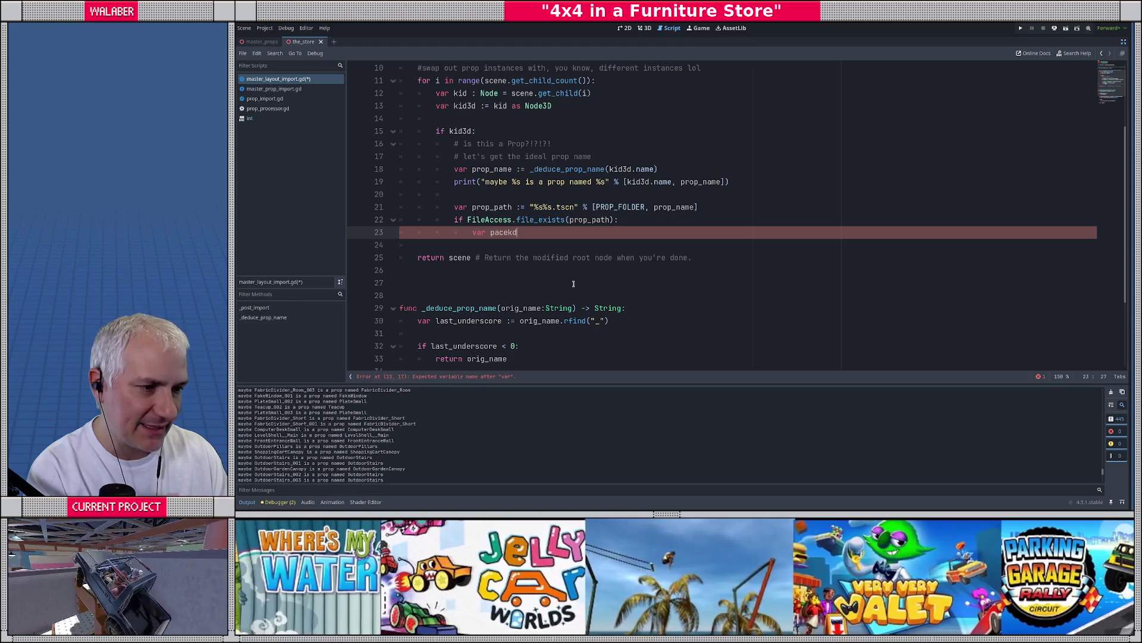
text(_prop := loa)
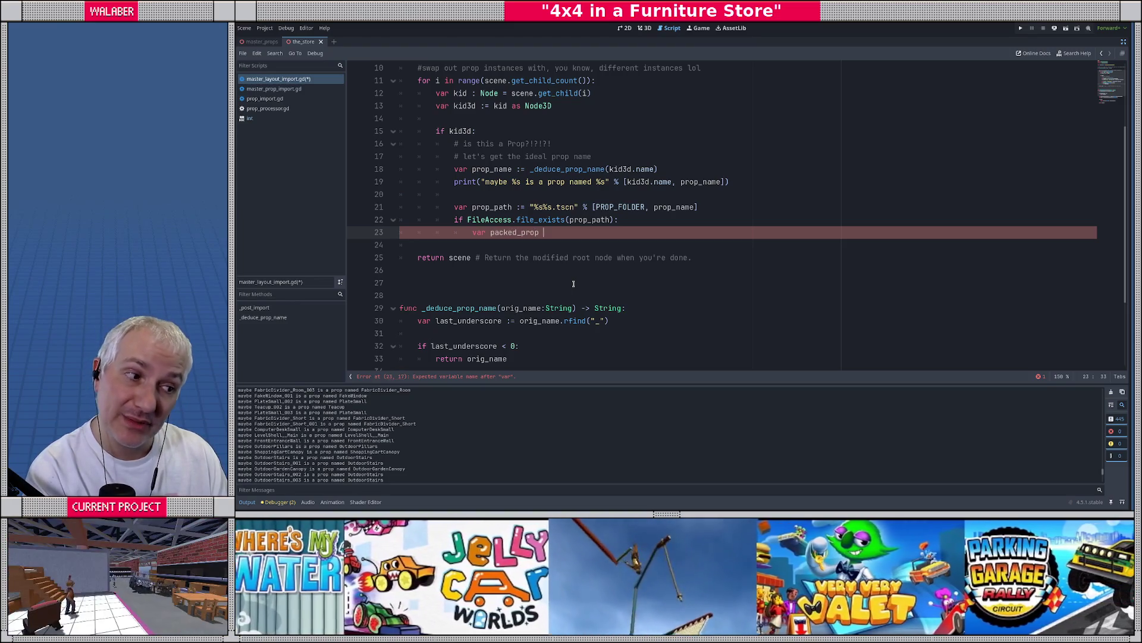
Finish load(prop_path) as PackedScene and start var prop_instance := packed_prop
key(Return)
text(prop_pat)
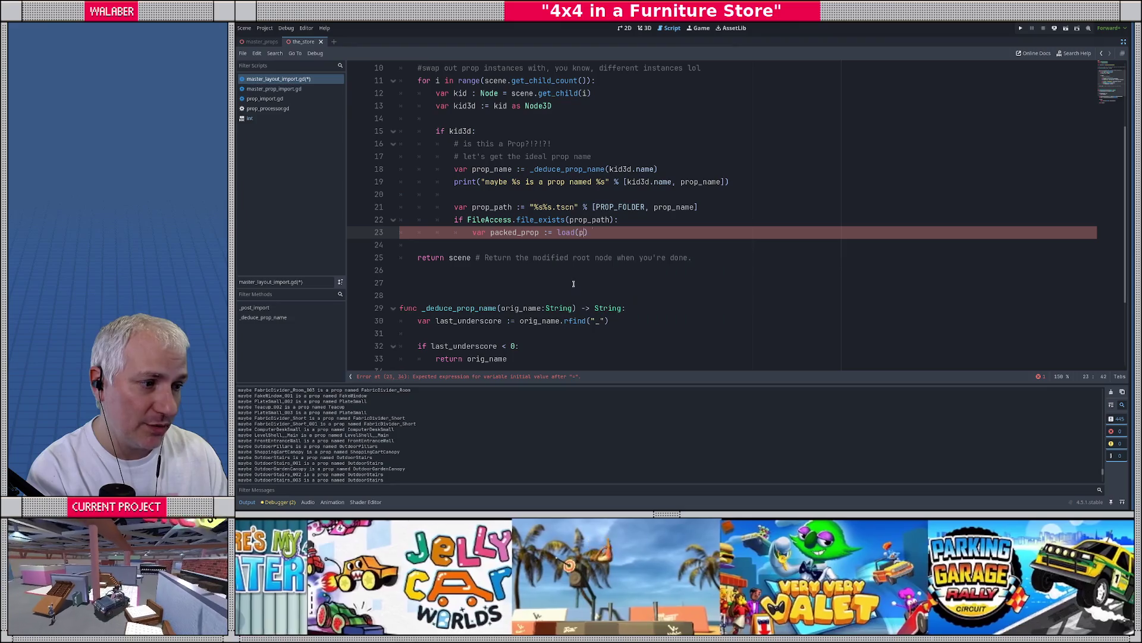
text(h))
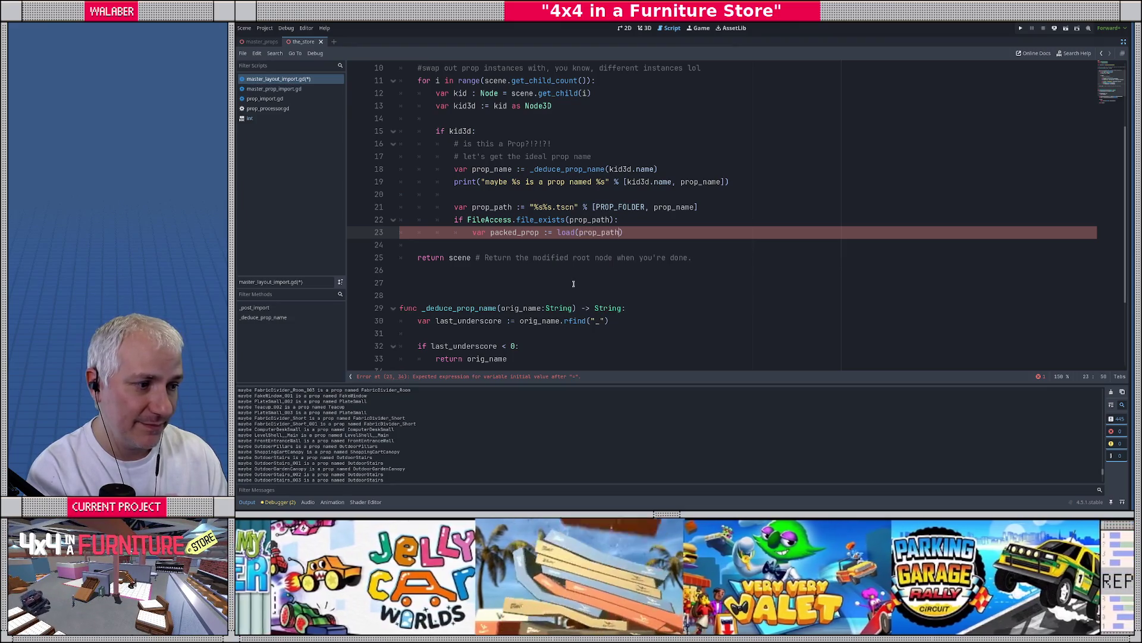
key(Return)
text(va)
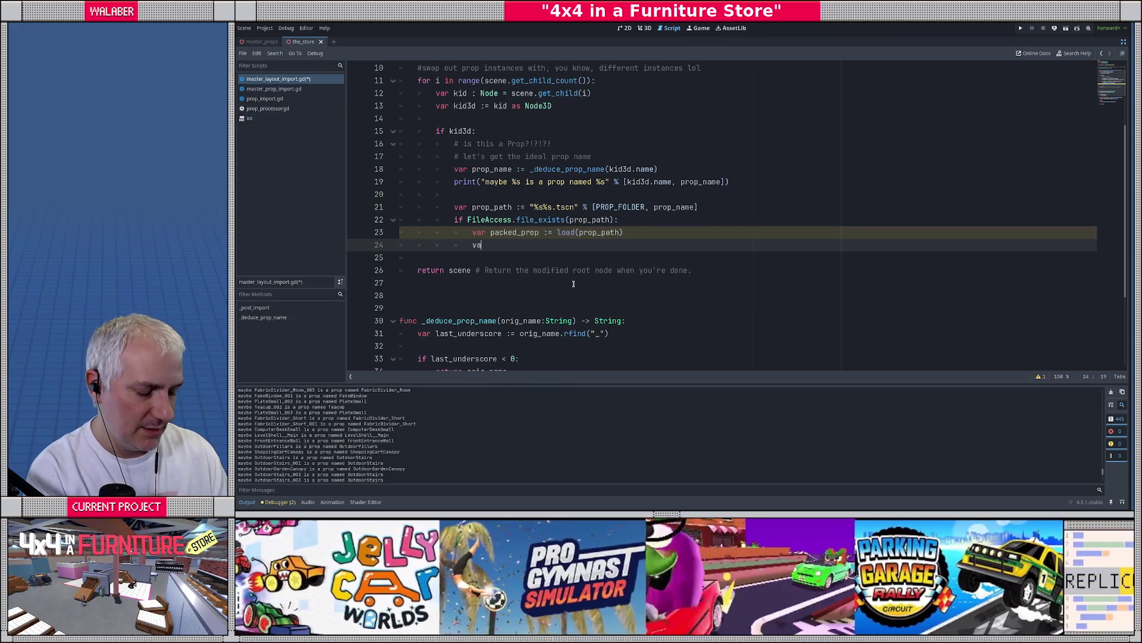
text(r prop_instance)
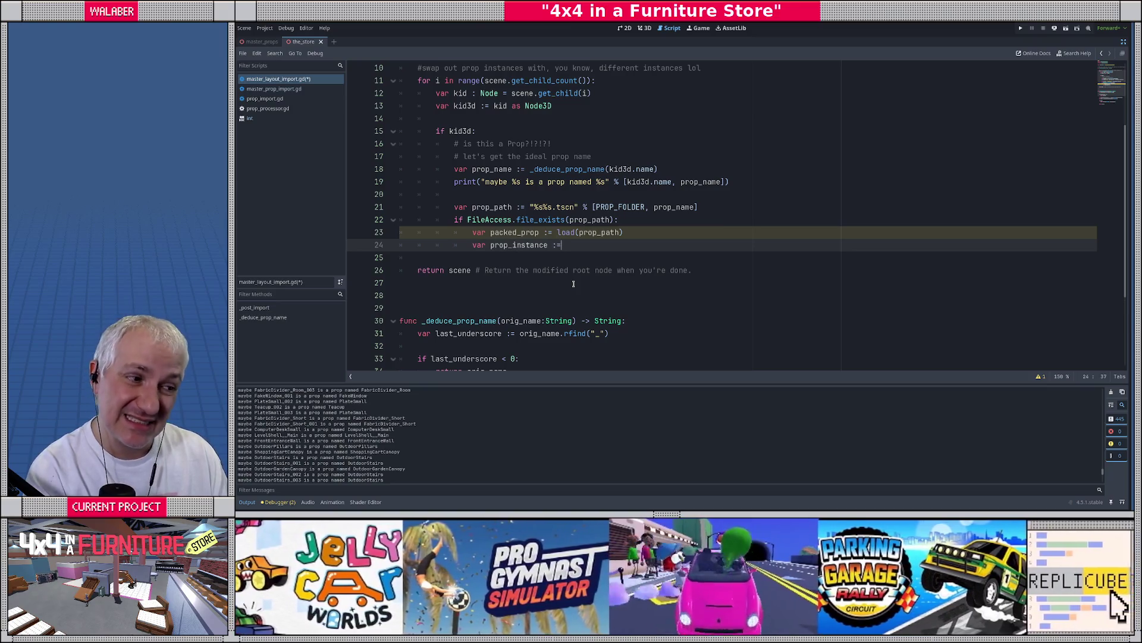
text( := pac)
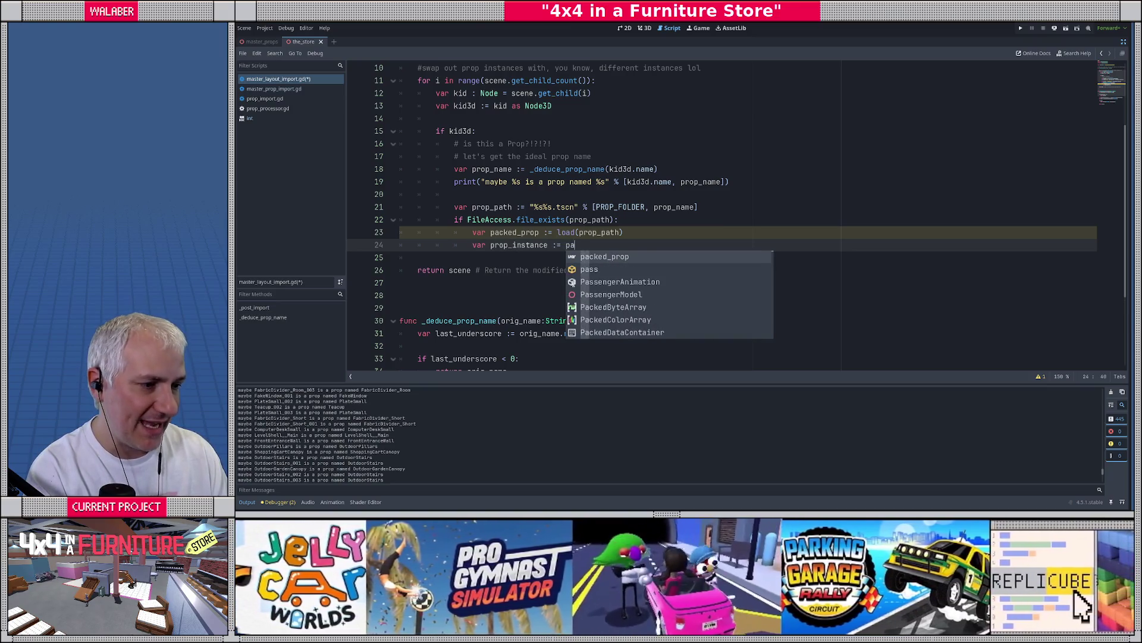
key(Return)
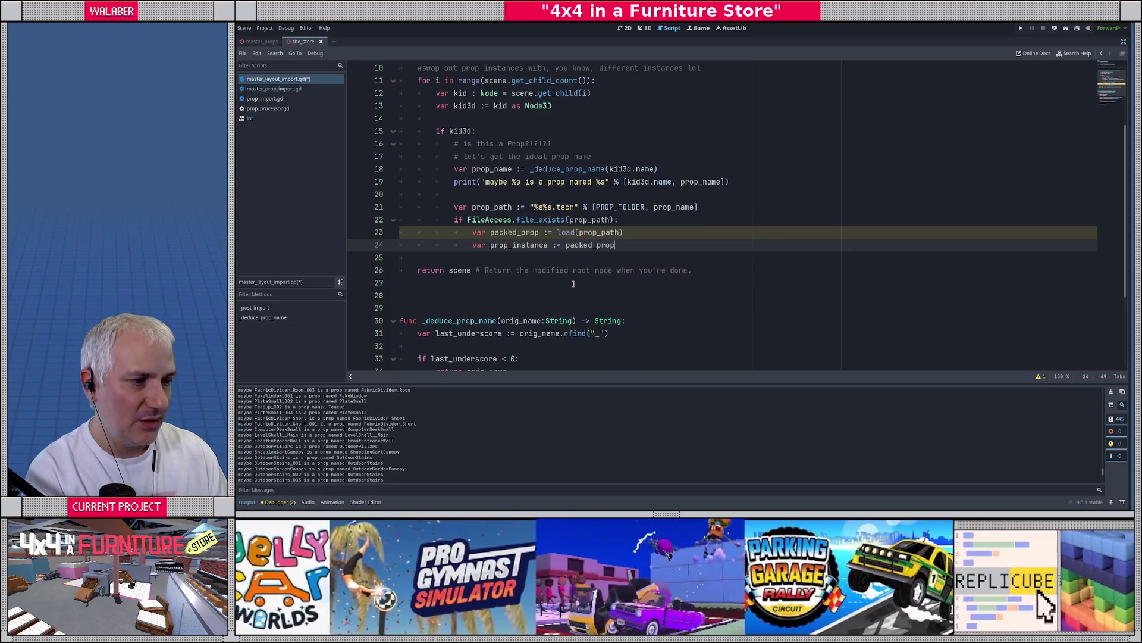
key(Up)
key(End)
text(s PackeSc)
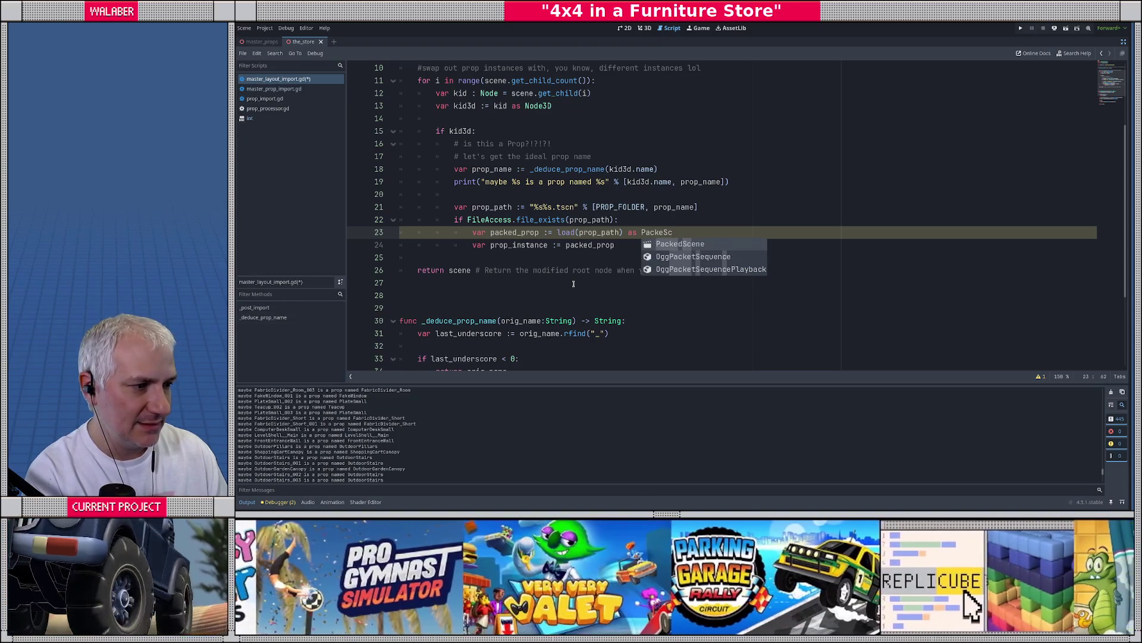
key(Return)
Complete prop_instance with instantiate(PackedScene.GEN_EDIT_STATE_INSTANCE) and open a new line
key(Down)
text(in)
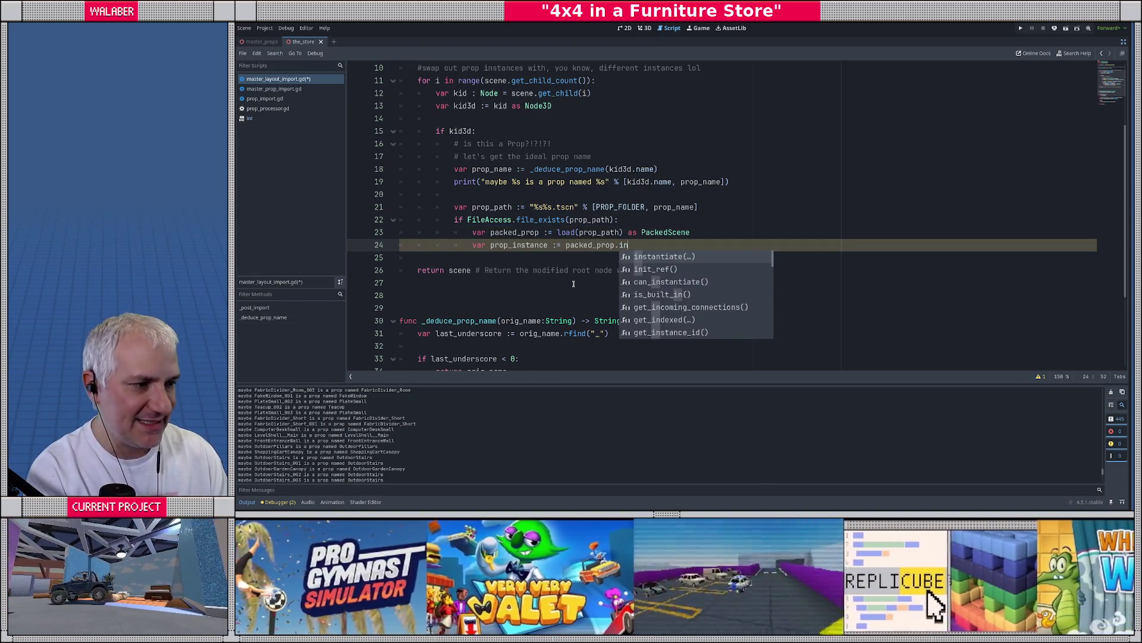
key(Return)
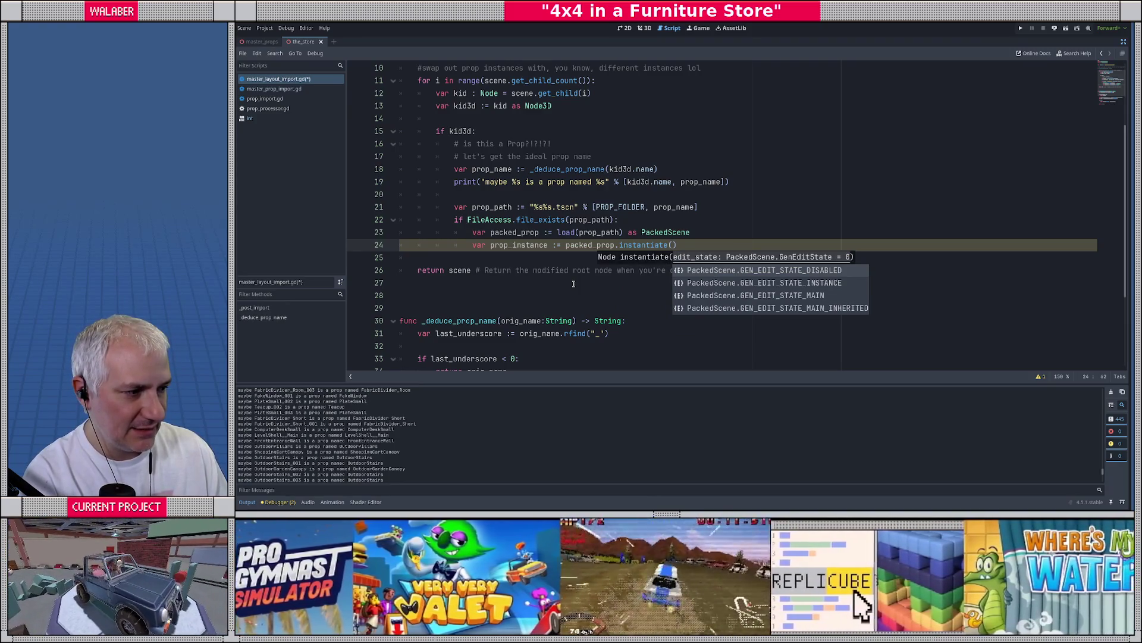
key(Down)
key(Down)
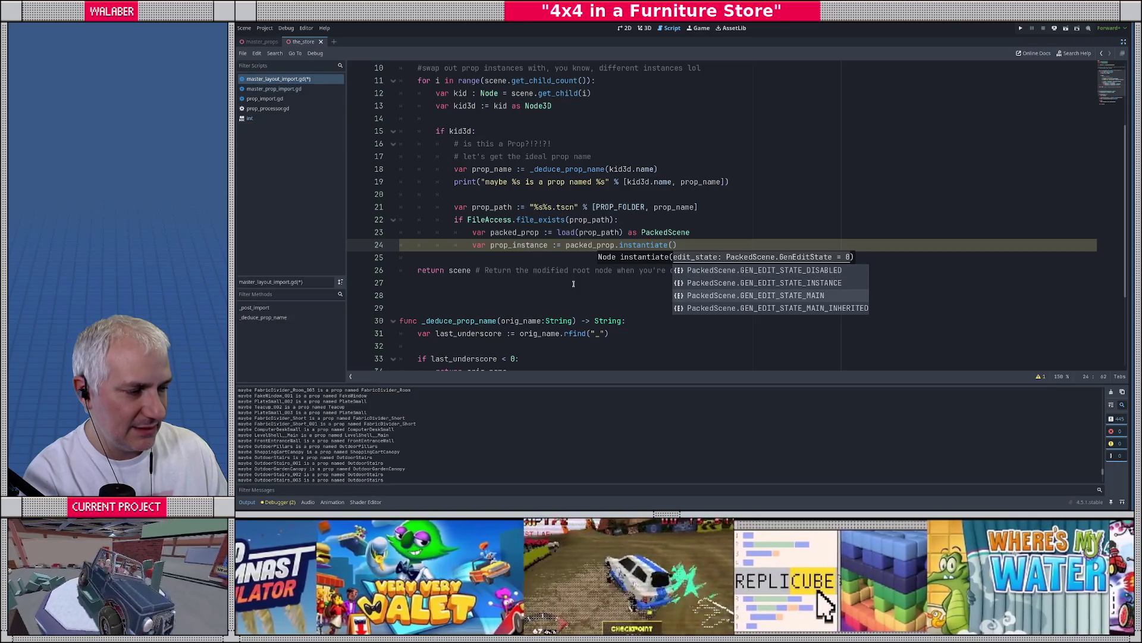
key(Down)
key(Up)
key(Up)
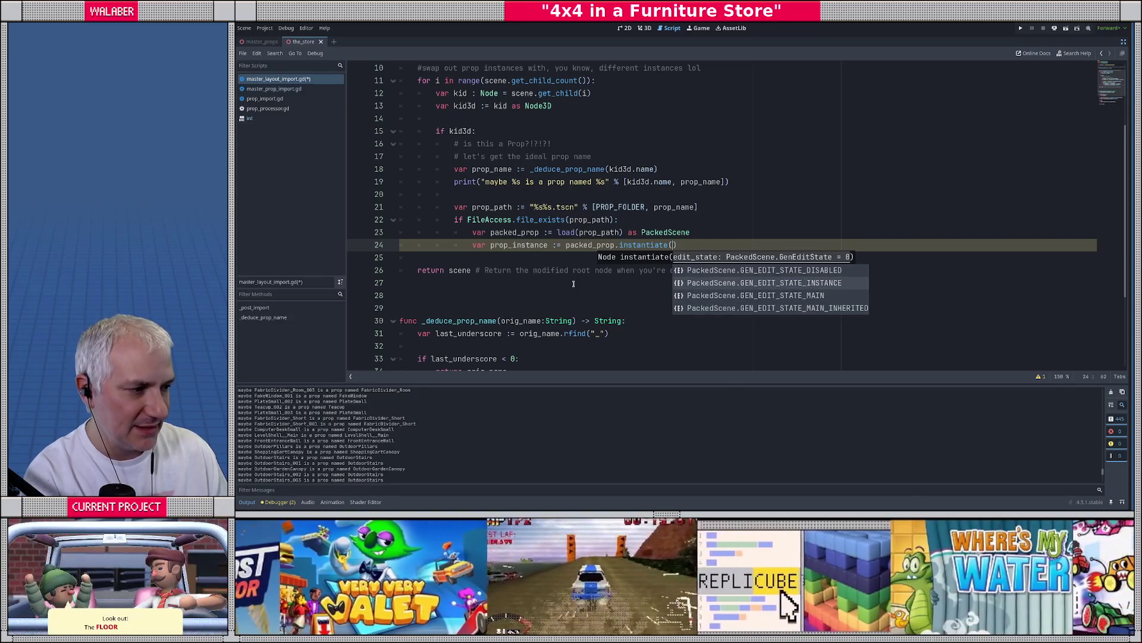
key(Return)
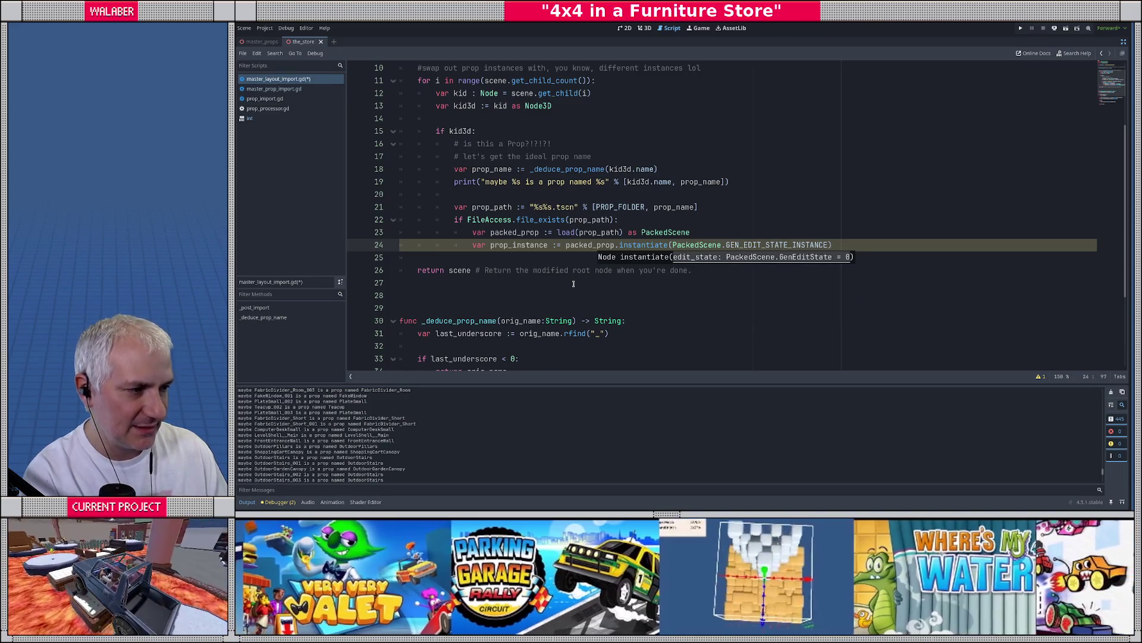
key(End)
key(Return)
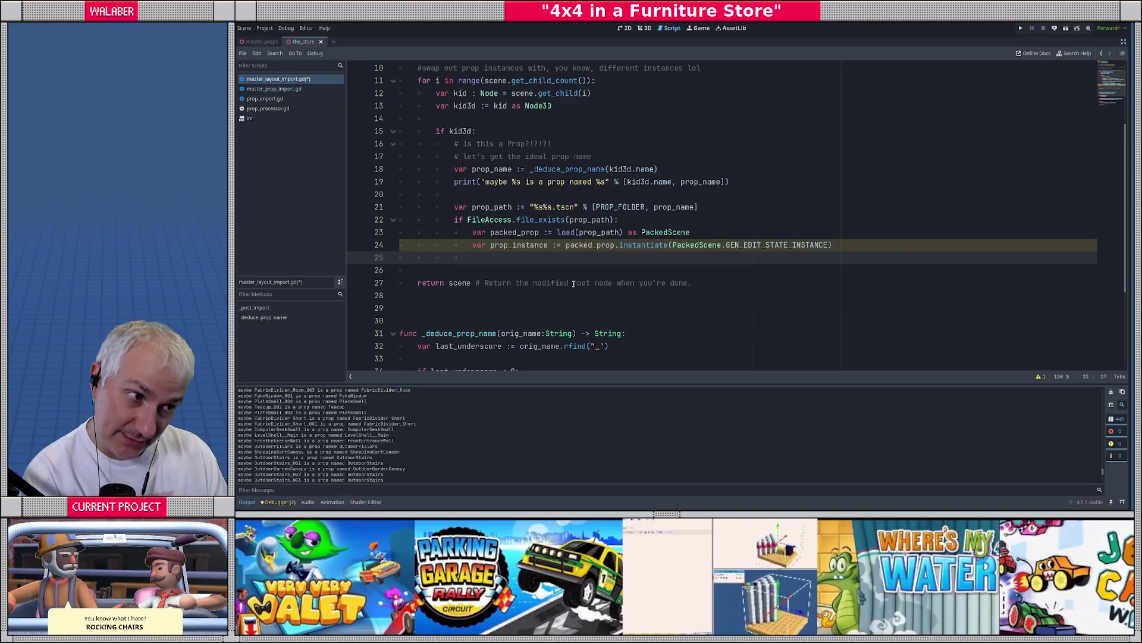
scroll(653, 220, up, 1)
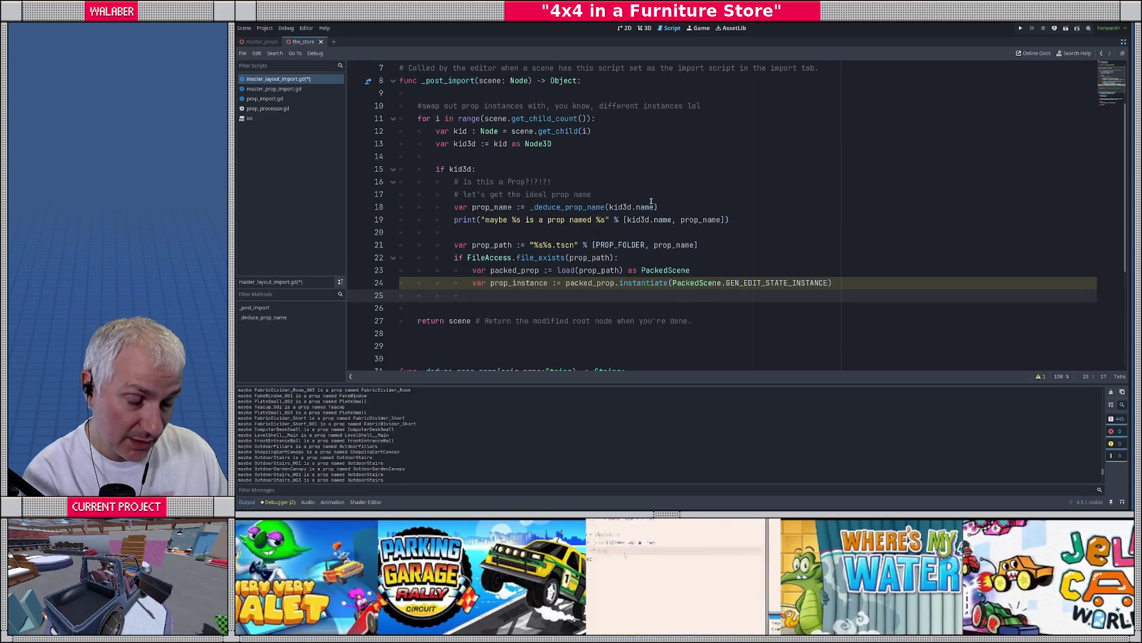
Add scene.remove_child(kid) and scene.add_child(prop_instance) lines
text(scene.)
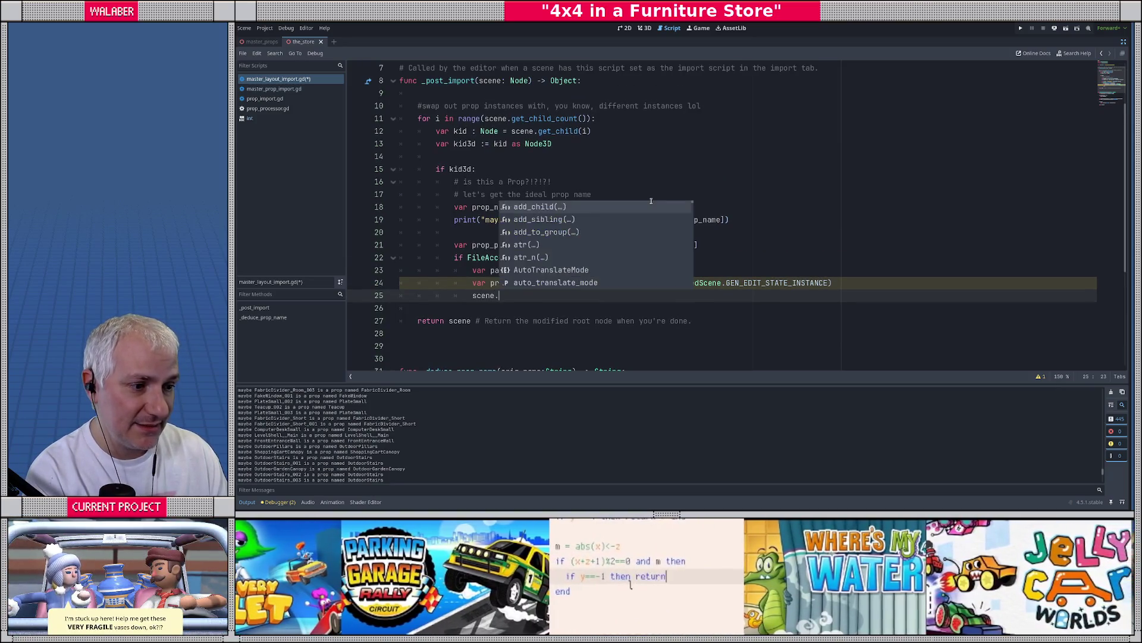
text(remove)
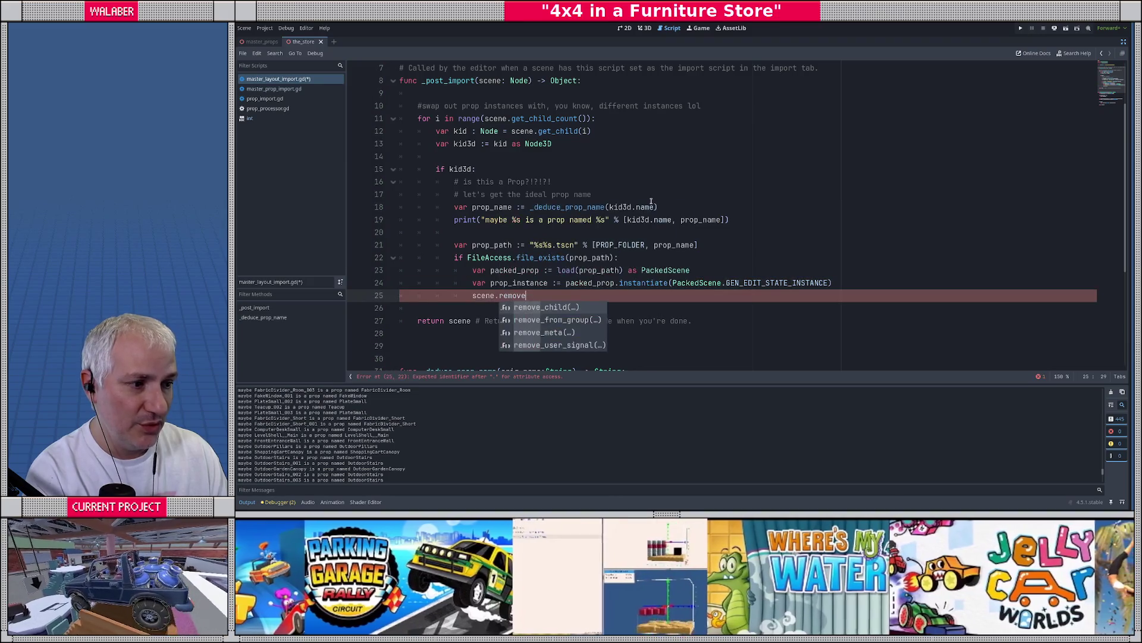
key(Return)
text(kid)
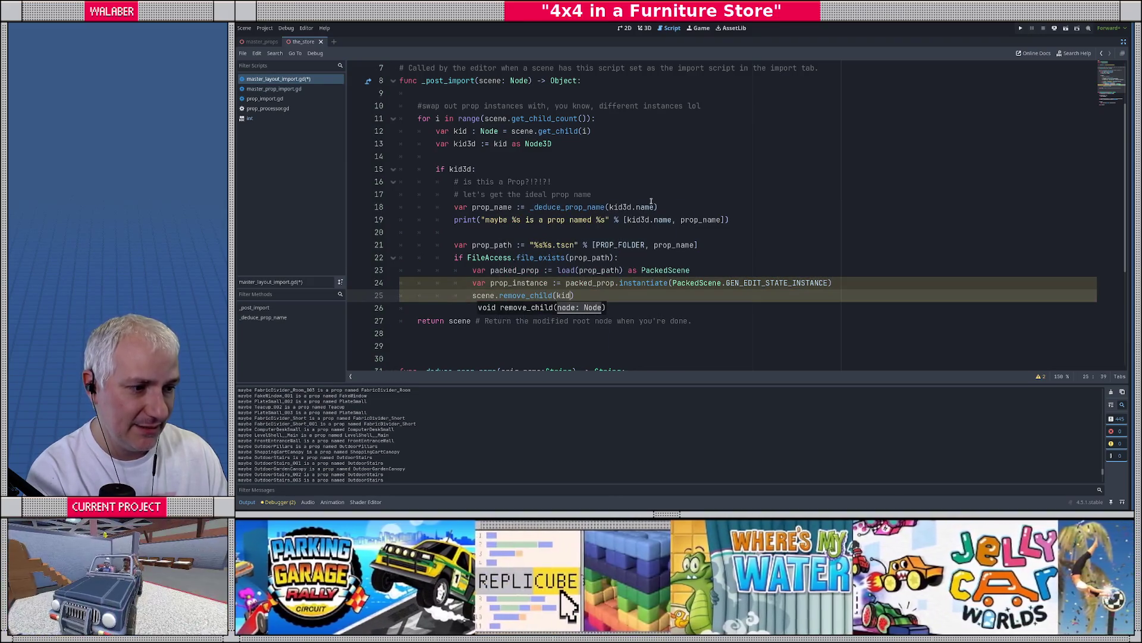
key(Return)
text(scene.add_)
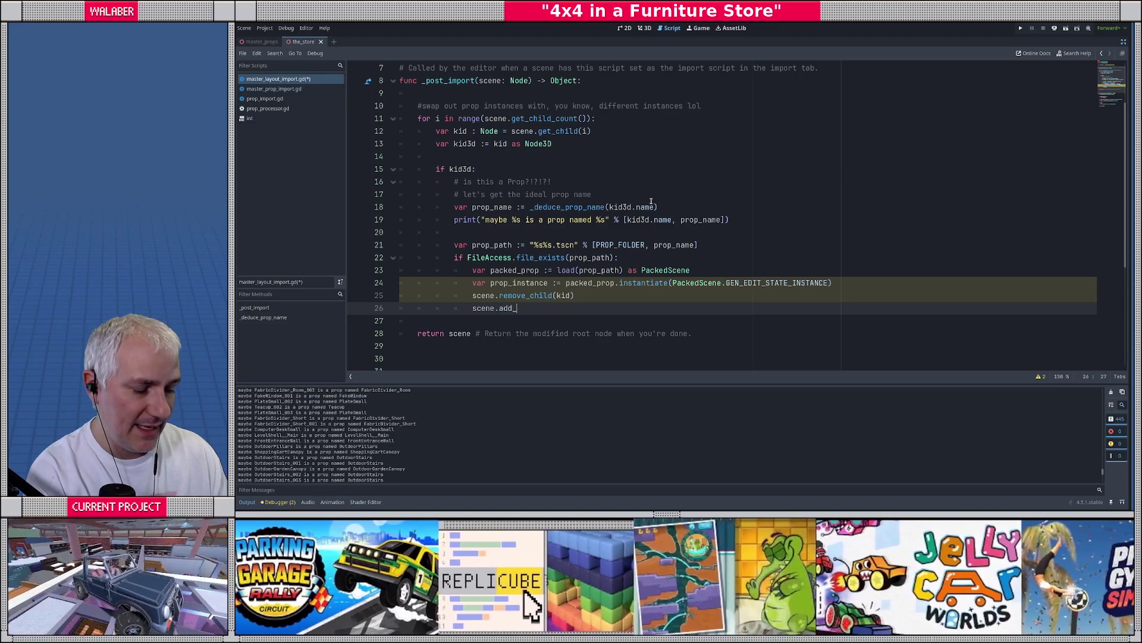
text(child)
key(Return)
text(prop_)
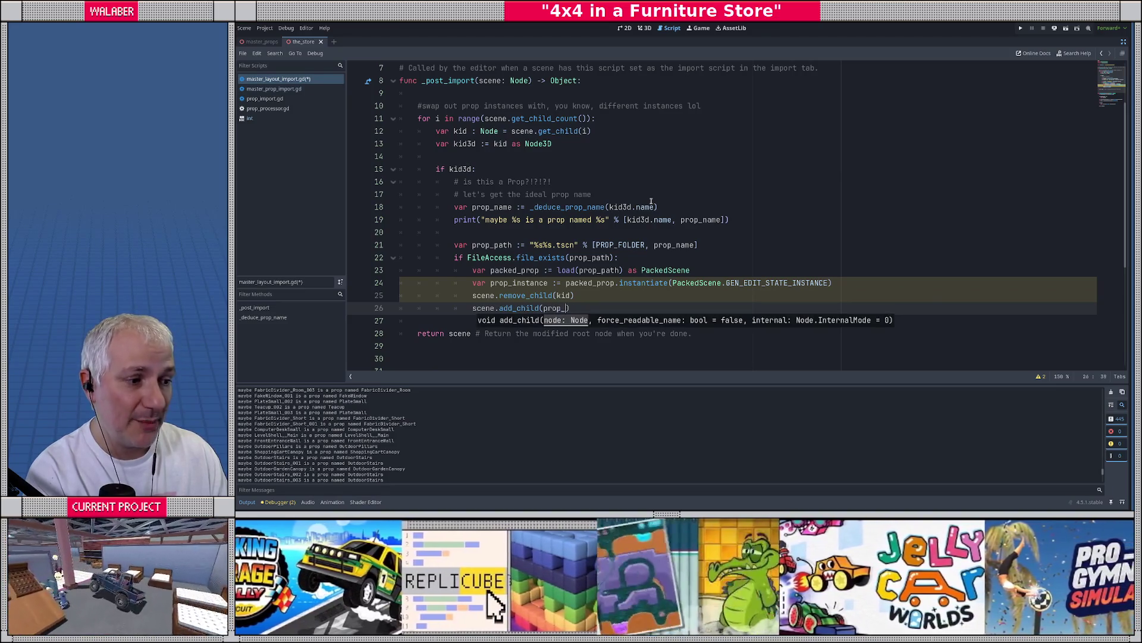
text(in)
key(Return)
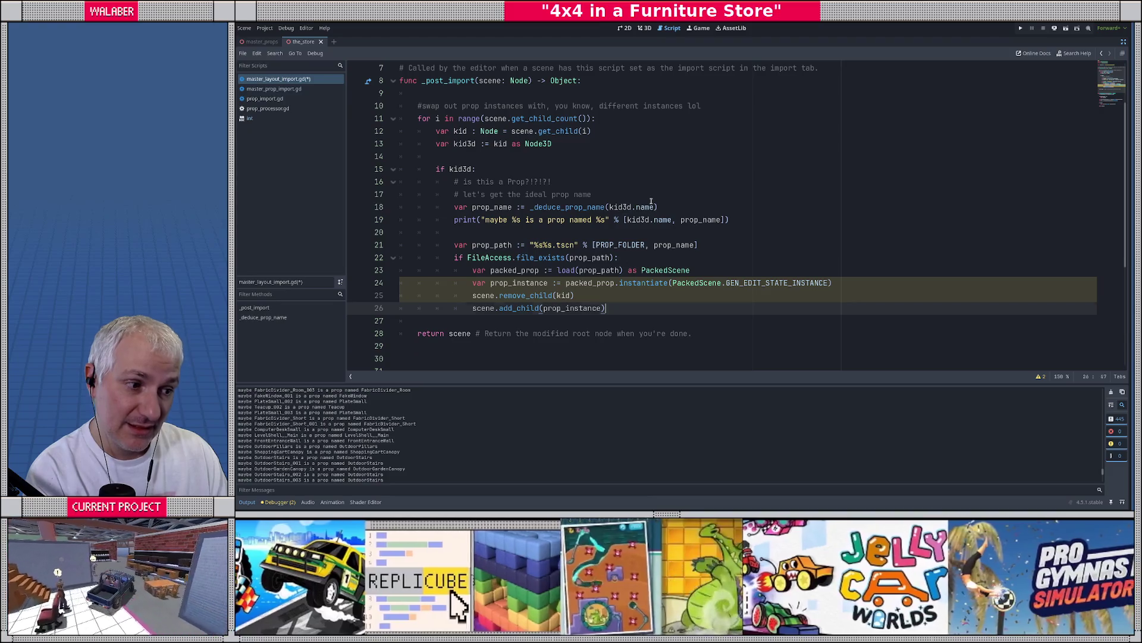
key(End)
key(Return)
text(prop_in)
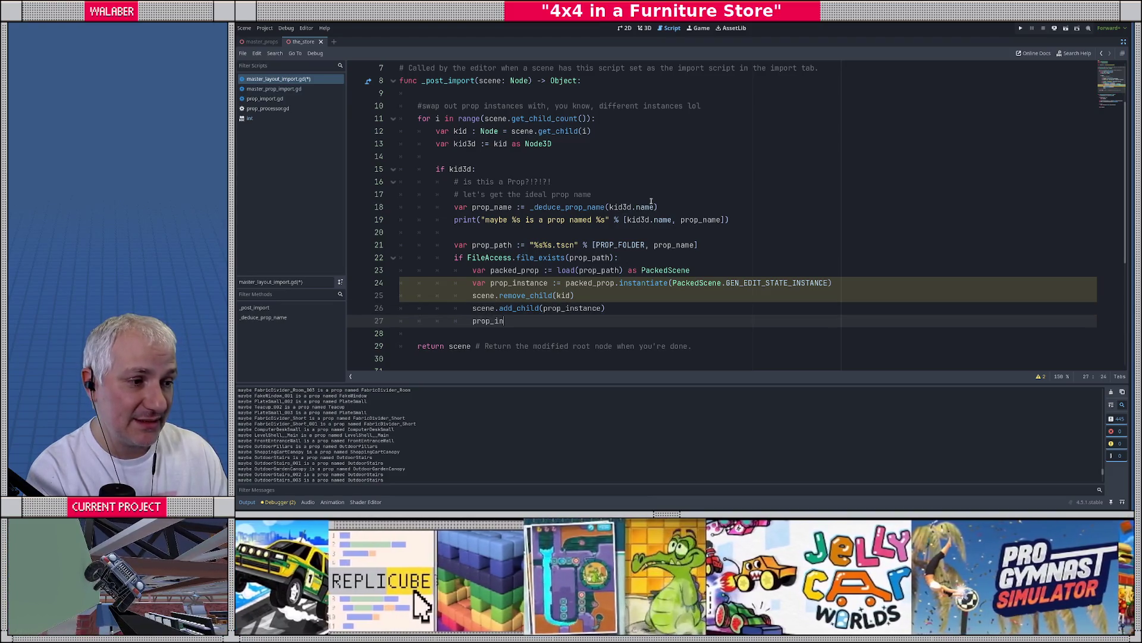
Add prop_instance.owner = scene and scene.move_child(prop_instance, i)
key(Return)
text(.owner = sc)
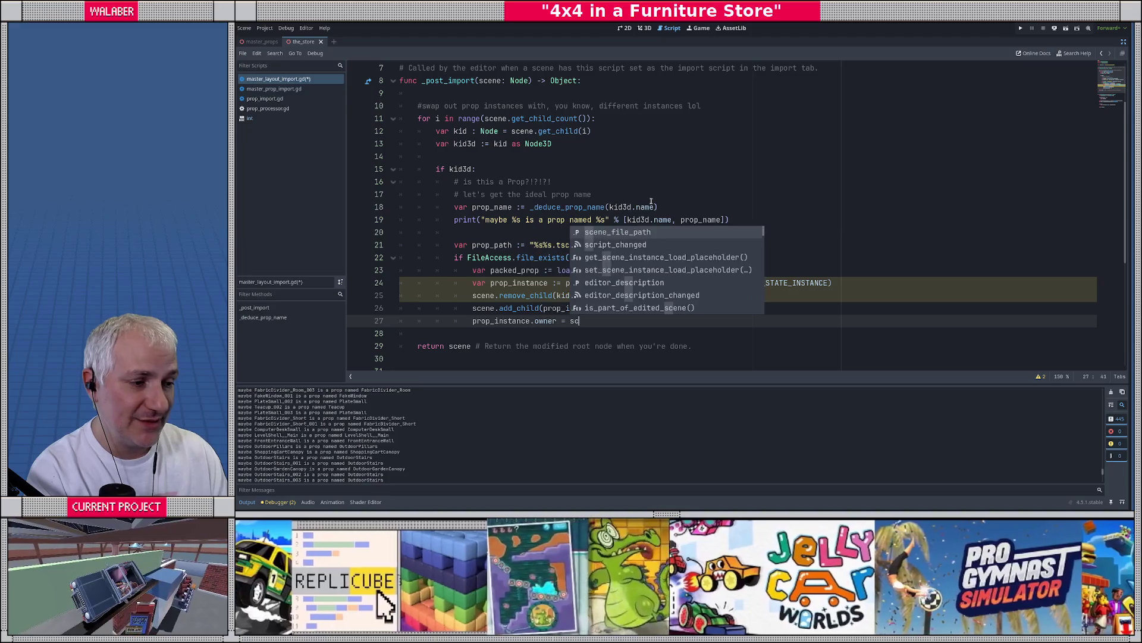
text(ene)
key(Up)
key(End)
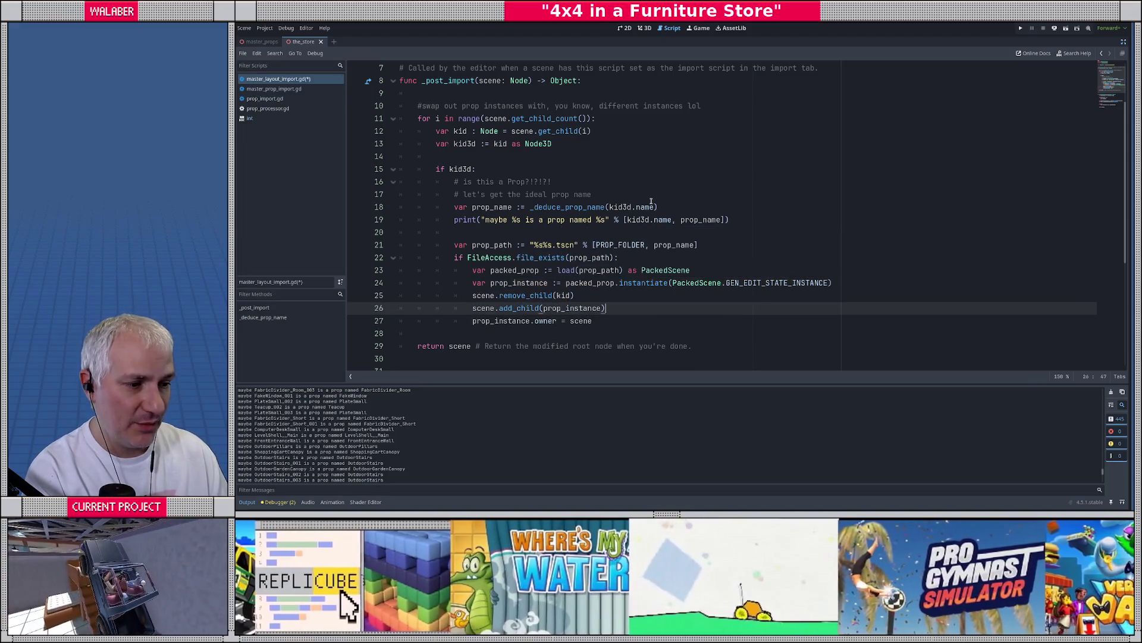
key(Return)
text(scene.move)
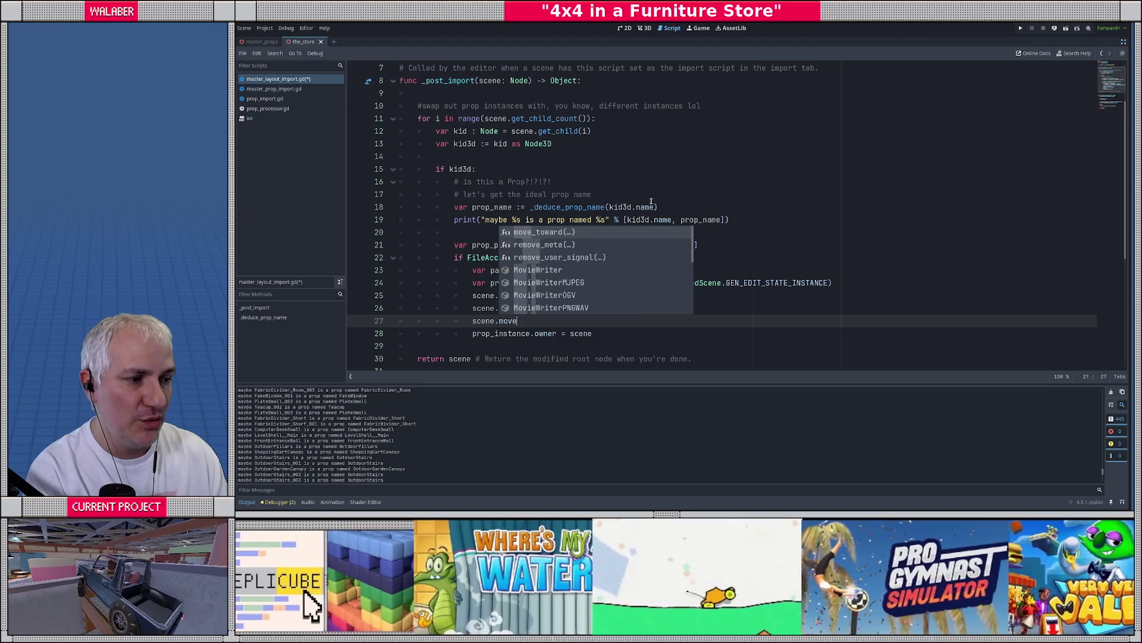
text(_c)
key(Return)
text(prop_)
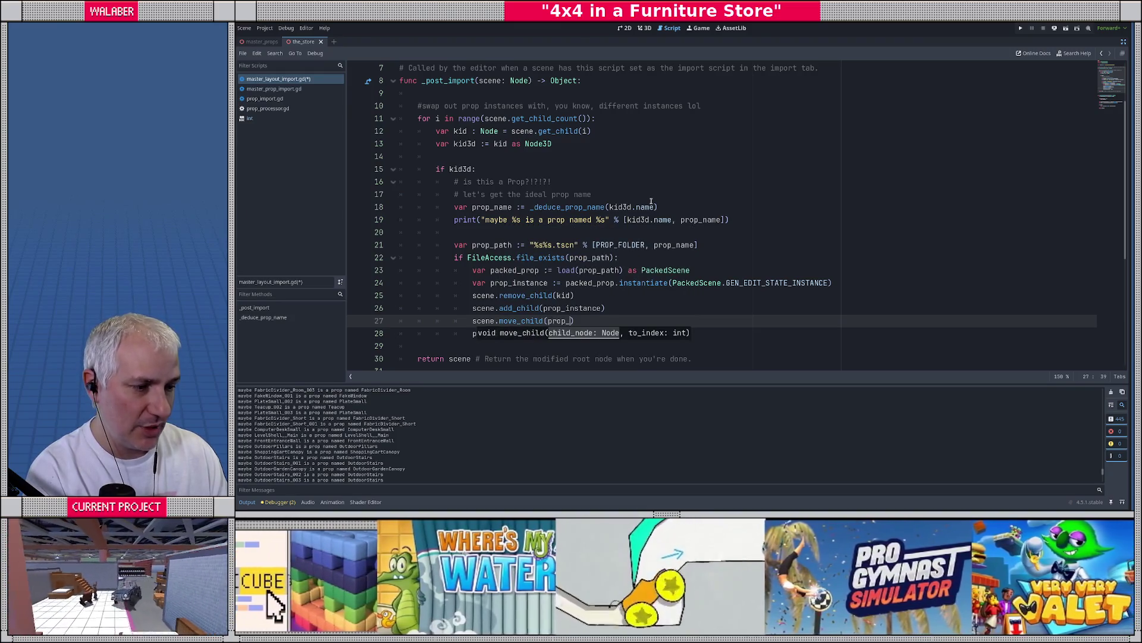
text(in)
key(Return)
text(, i)
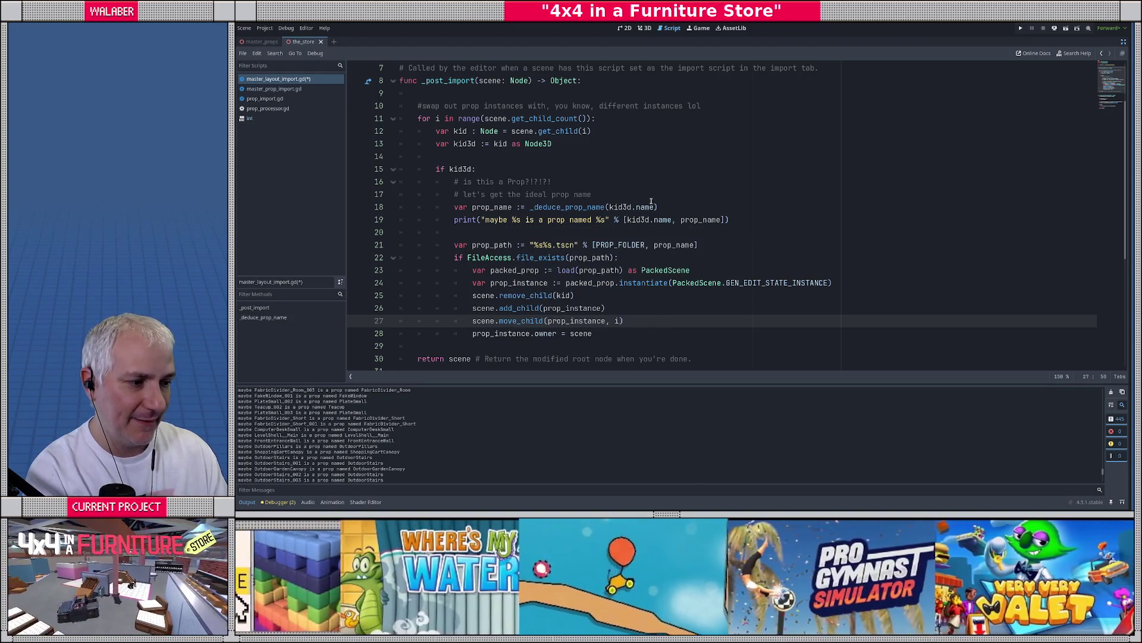
scroll(651, 201, down, 1)
drag(471, 232, 619, 290)
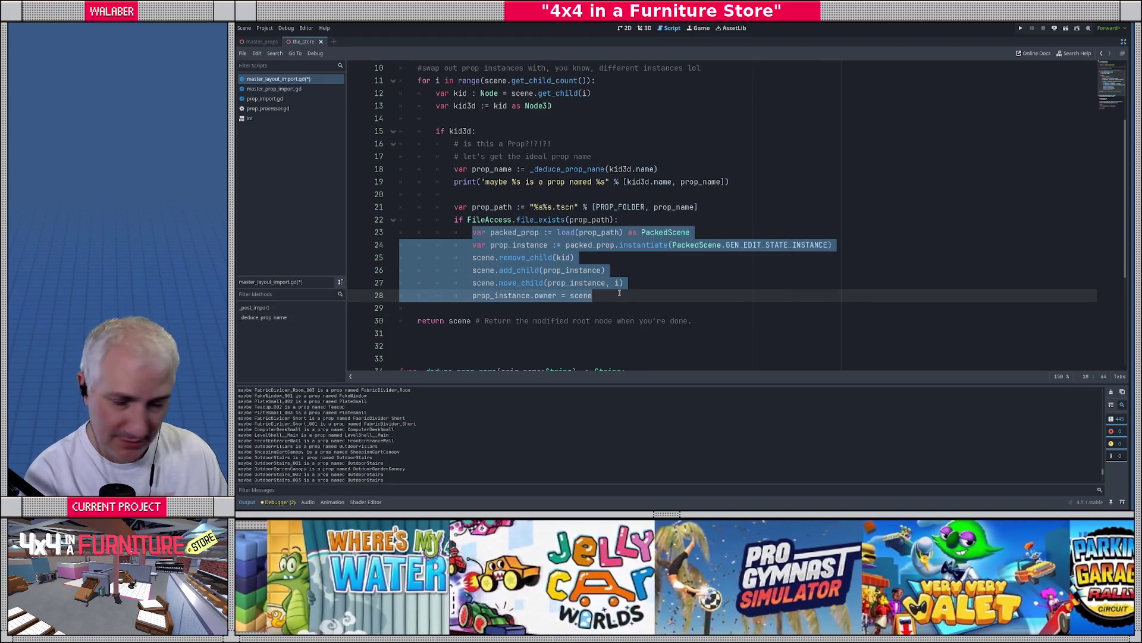
Save master_layout_import.gd, then restore the docks and show the store's 3D view
click(619, 293)
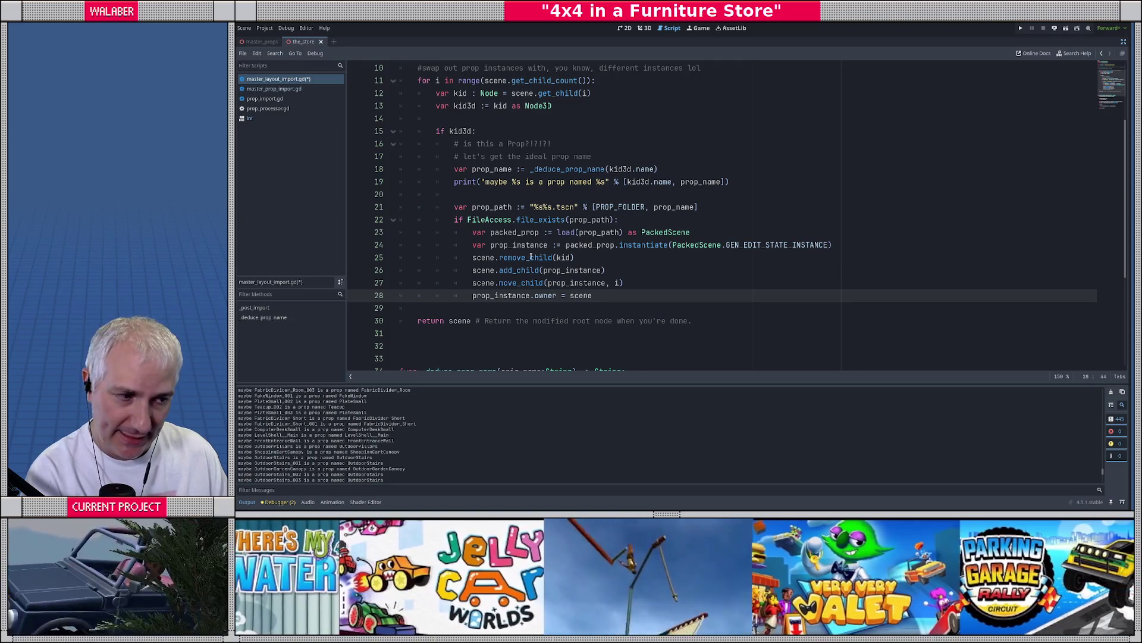
click(473, 198)
click(475, 310)
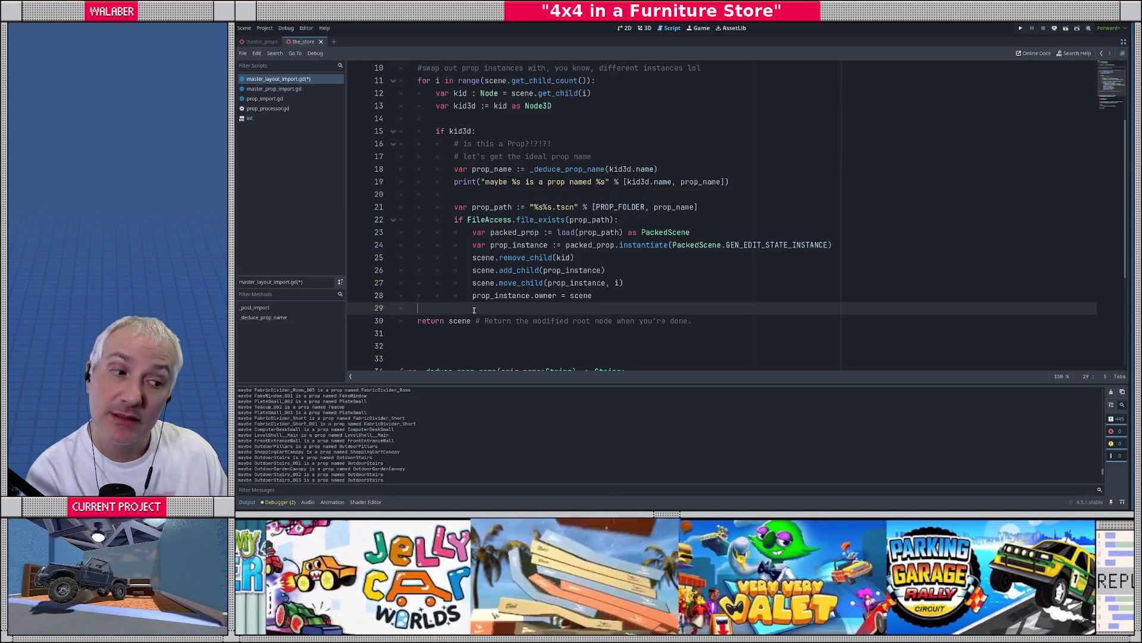
key(ctrl+s)
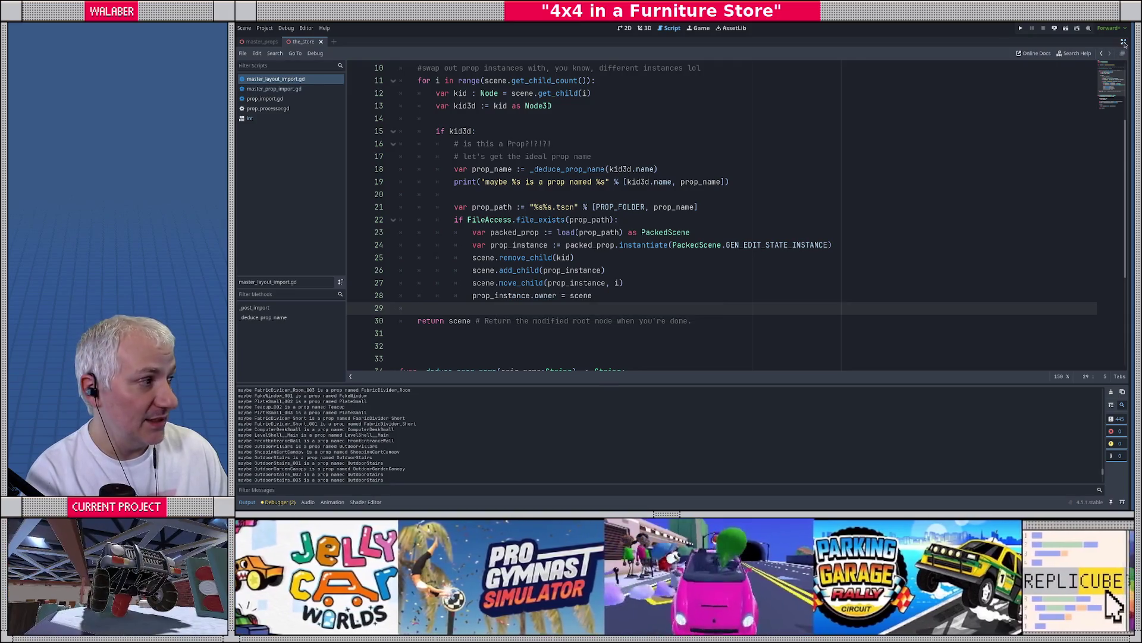
click(1124, 42)
click(645, 28)
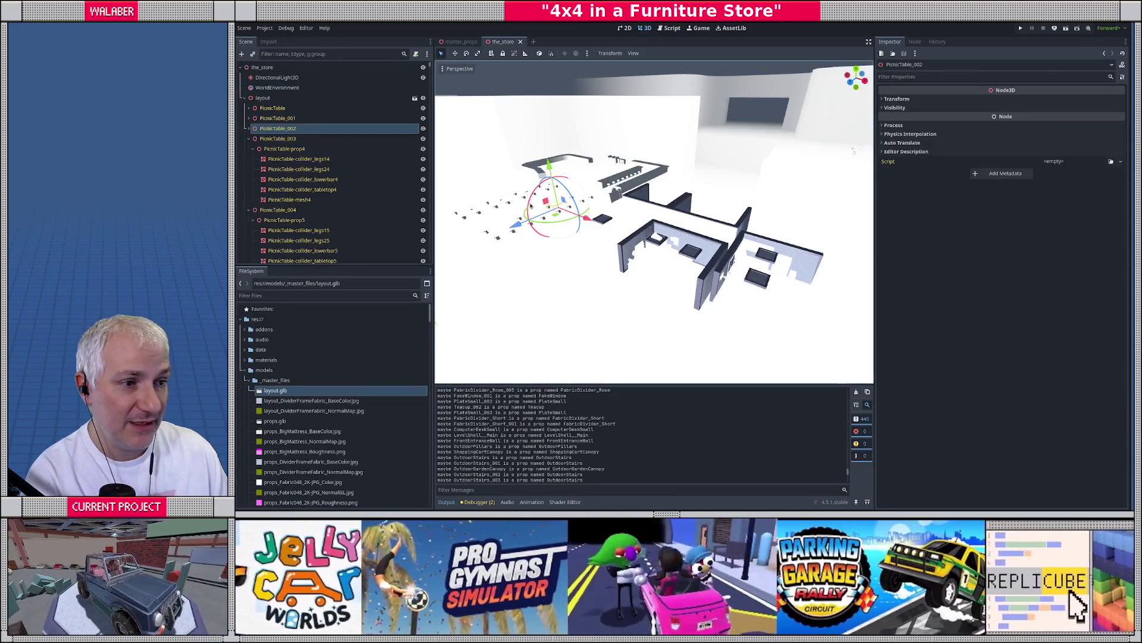
Reimport layout.glb and frame the resulting PicnicTable-prop node
right_click(287, 390)
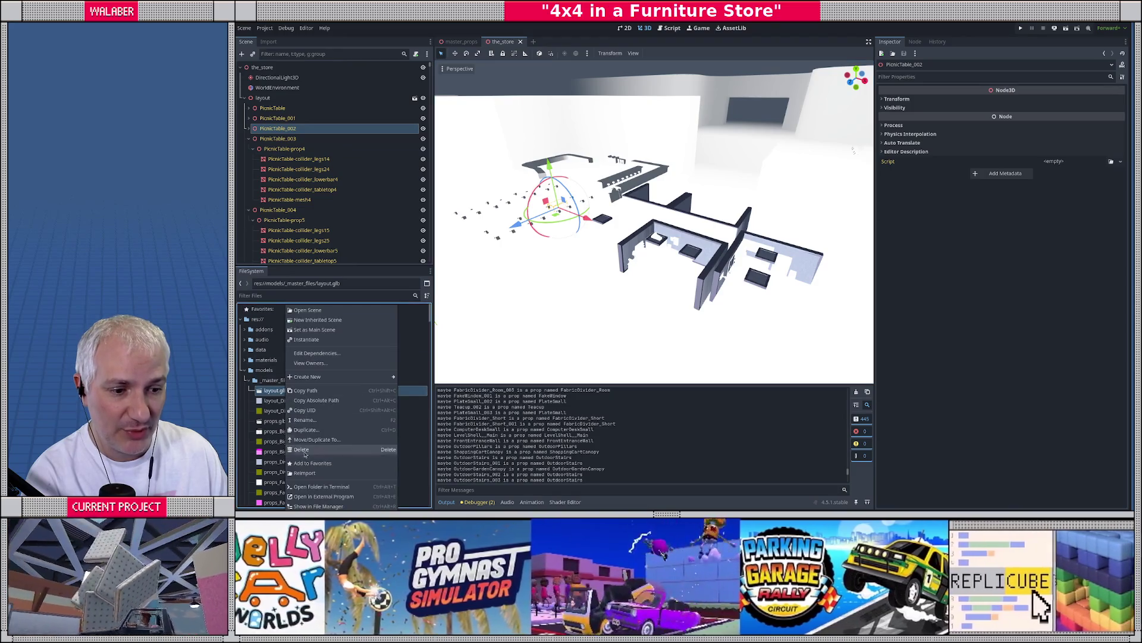
click(312, 473)
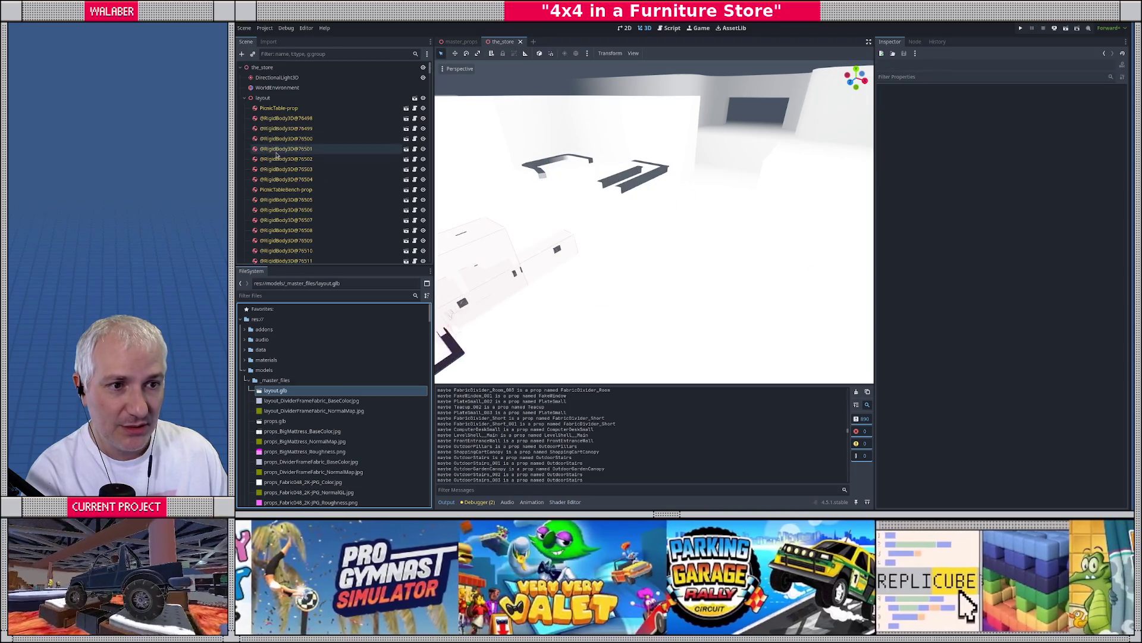
click(279, 108)
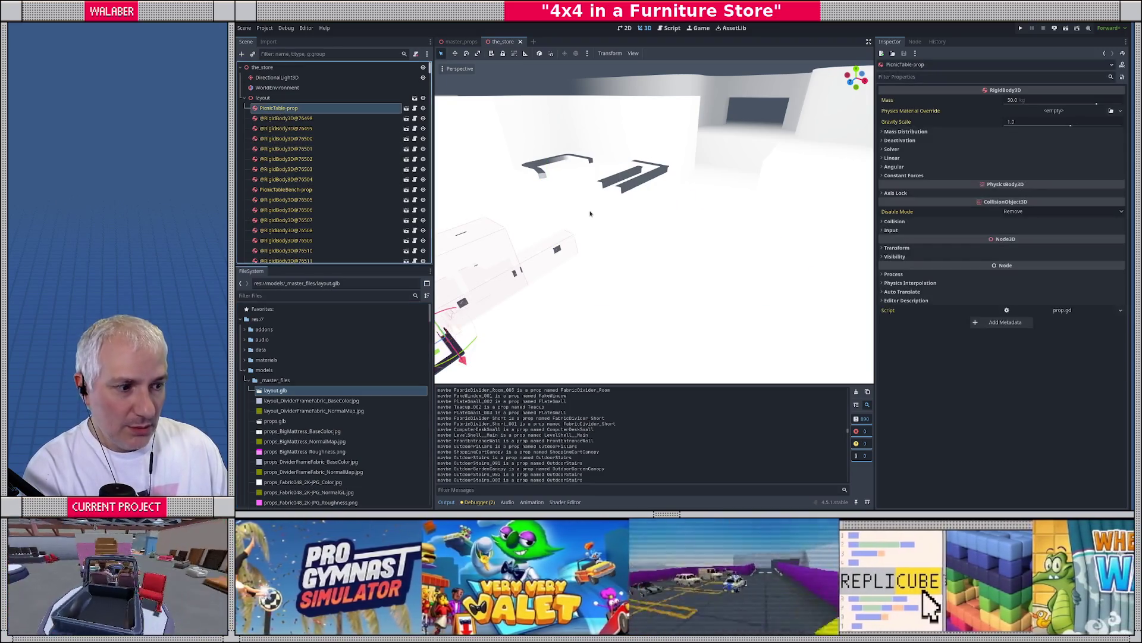
key(f)
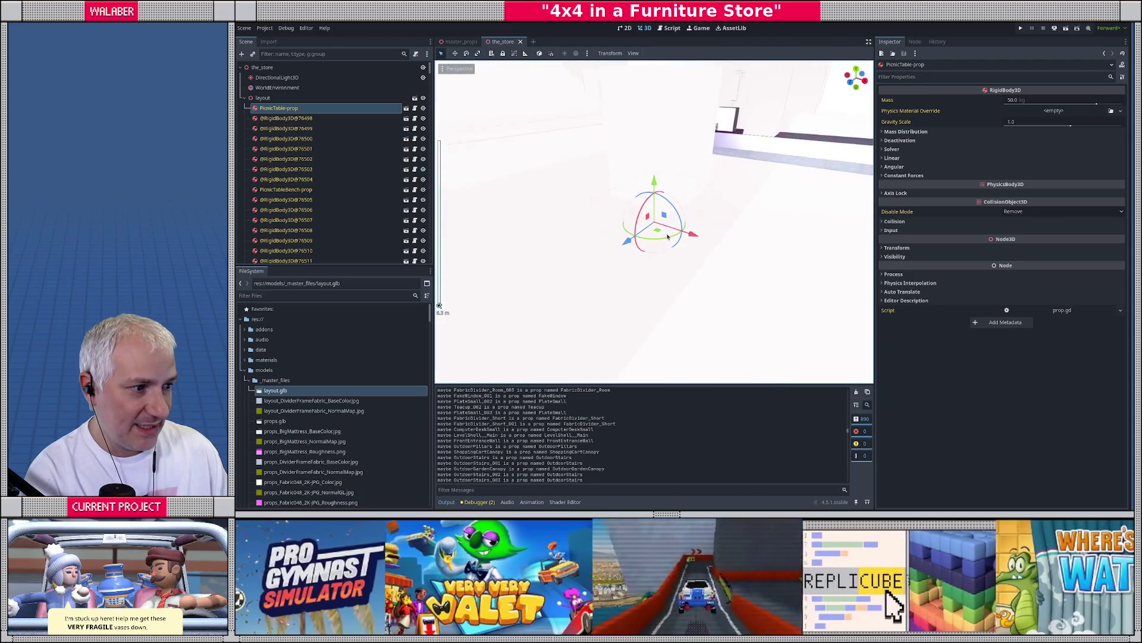
Inspect PicnicTable-prop and the unnamed RigidBody3D nodes, then return to the script
mouse_move(668, 236)
mouse_down()
mouse_move(752, 214)
mouse_move(711, 203)
mouse_move(639, 211)
mouse_up()
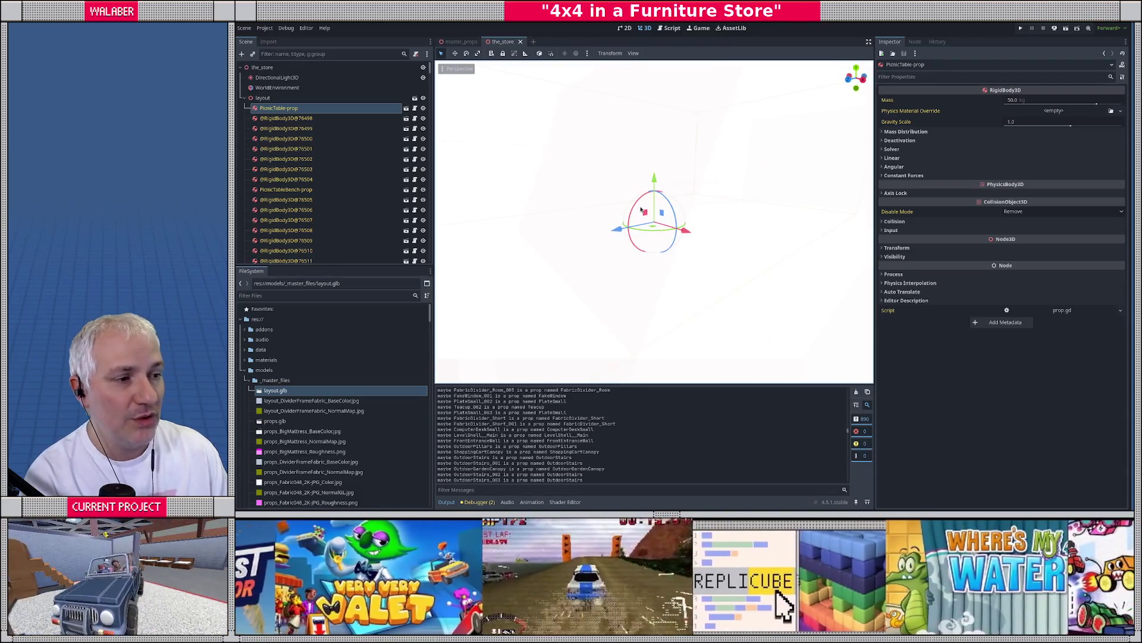
click(290, 138)
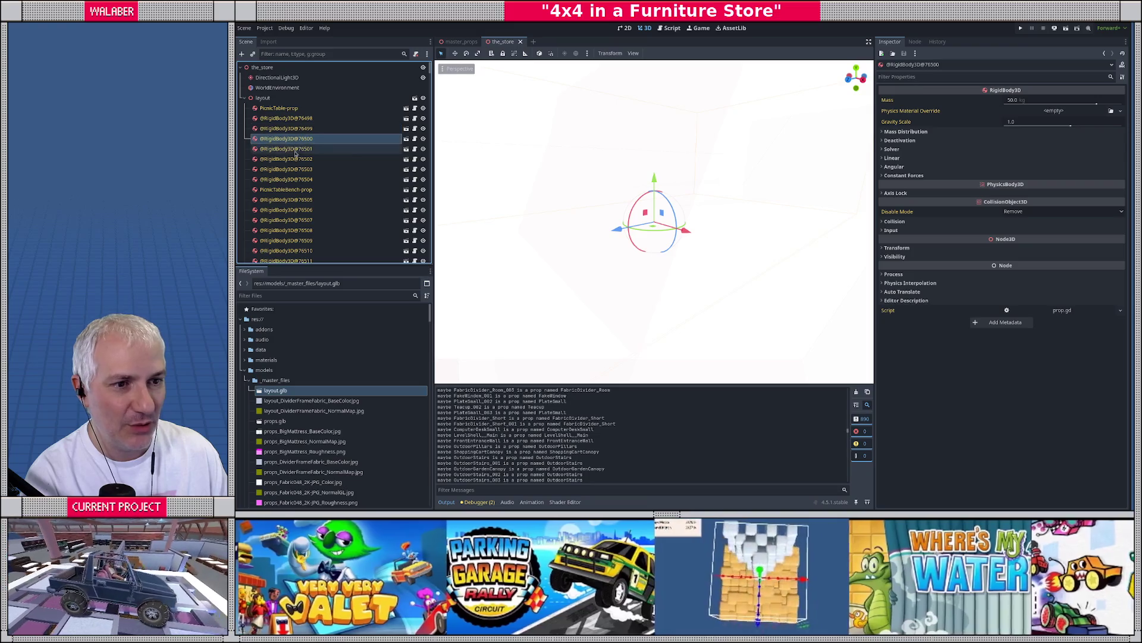
click(286, 169)
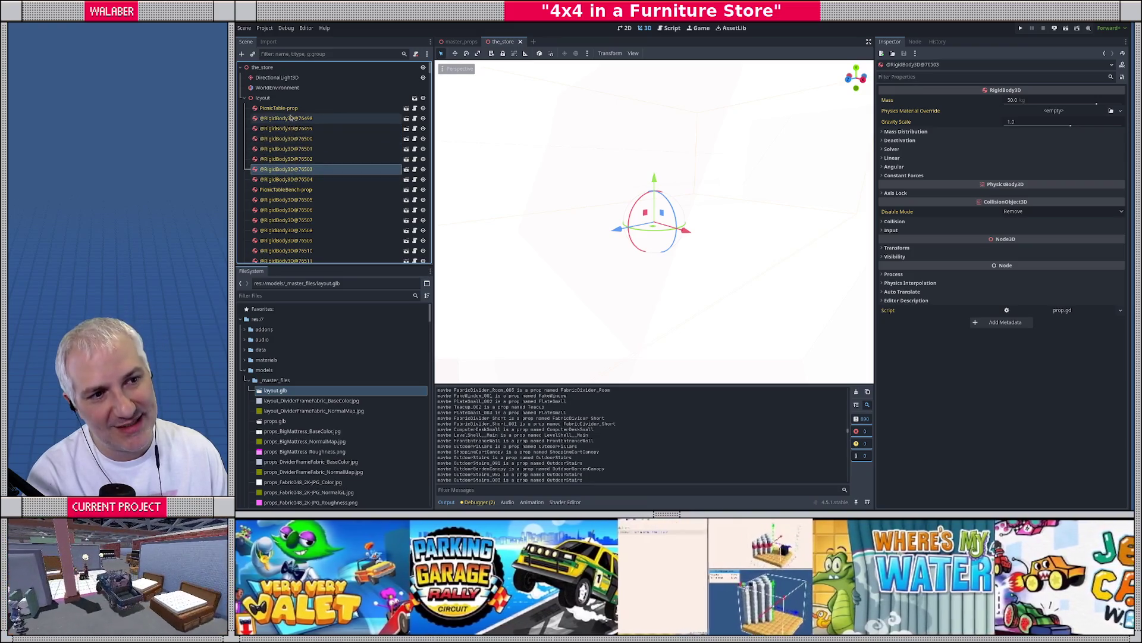
click(280, 108)
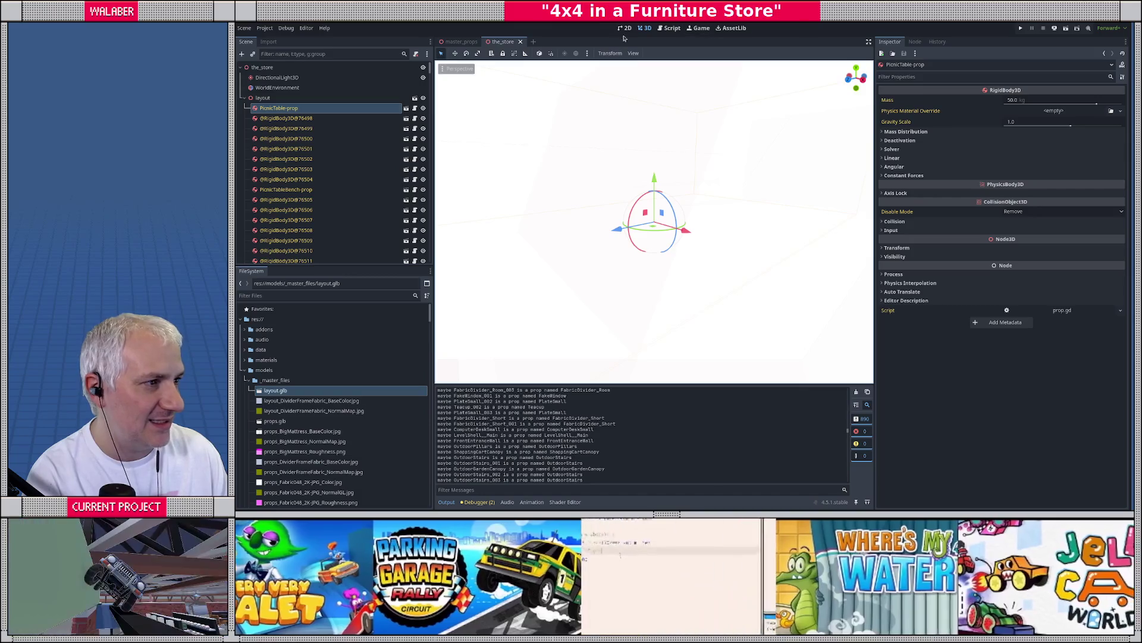
click(671, 29)
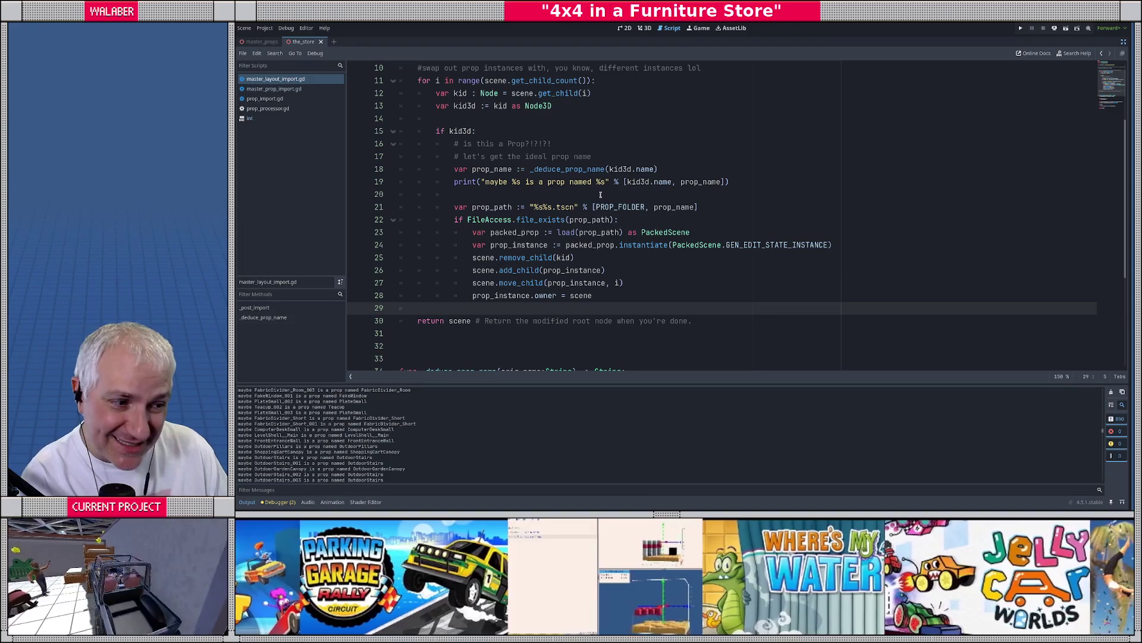
Cast the instantiated prop as Node3D and set prop_instance.transform = kid3d.transform
click(618, 295)
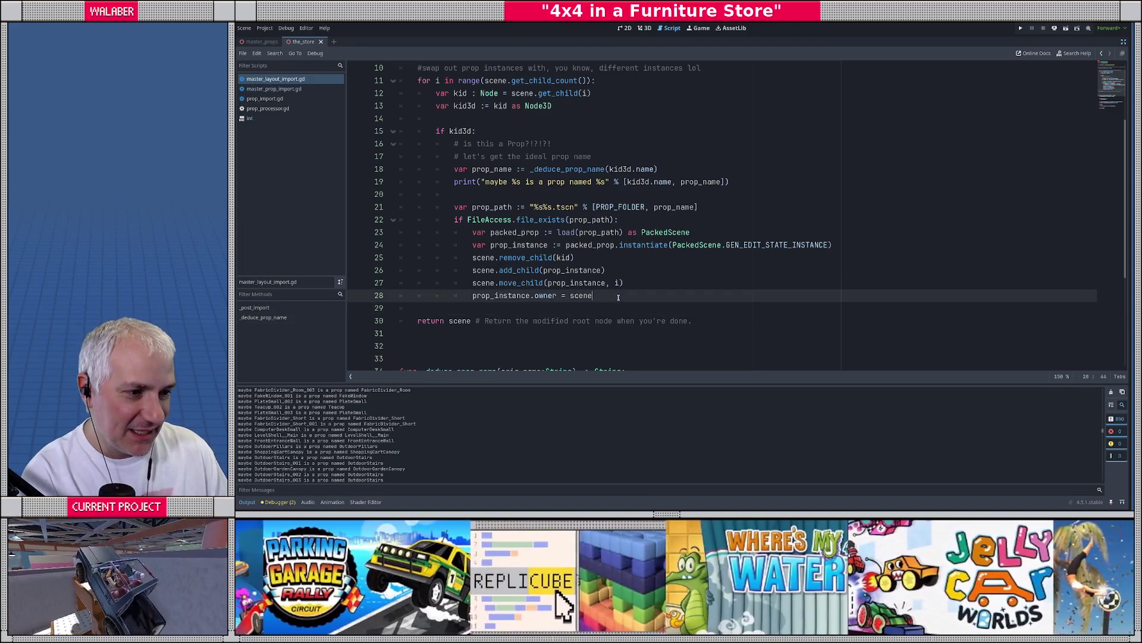
key(Return)
key(Return)
text(p)
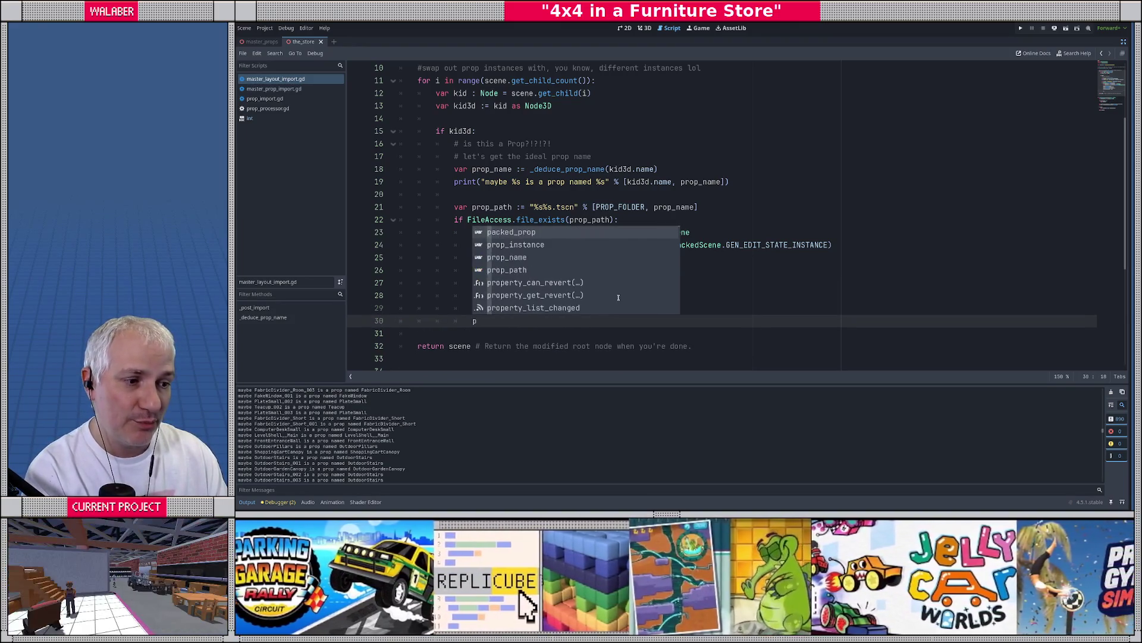
text(rop_instance.tra)
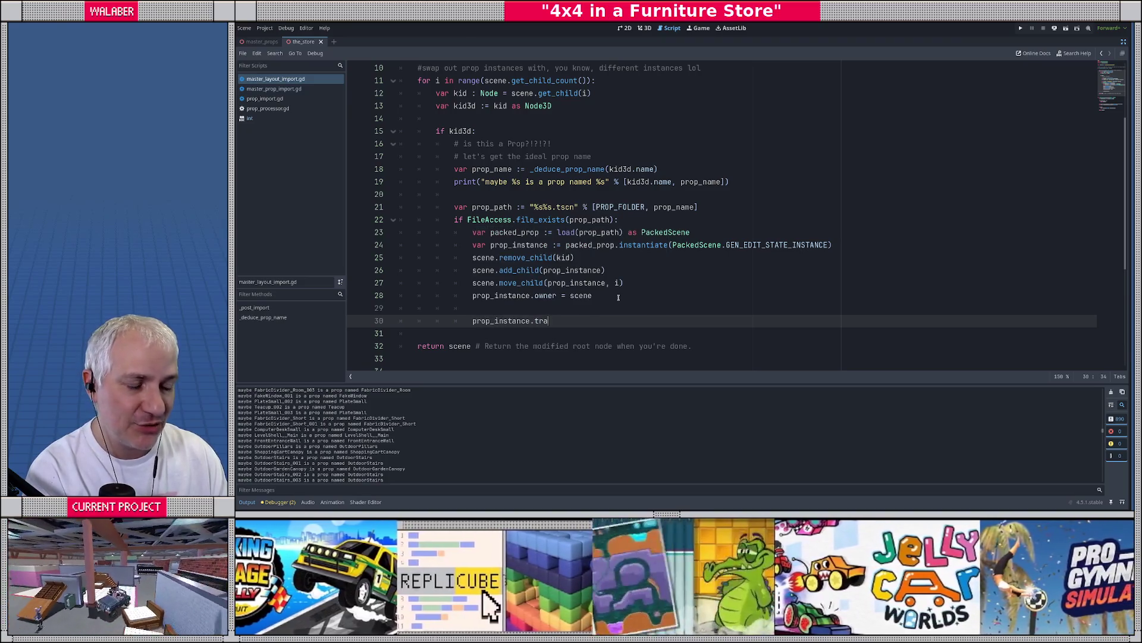
text(nsform)
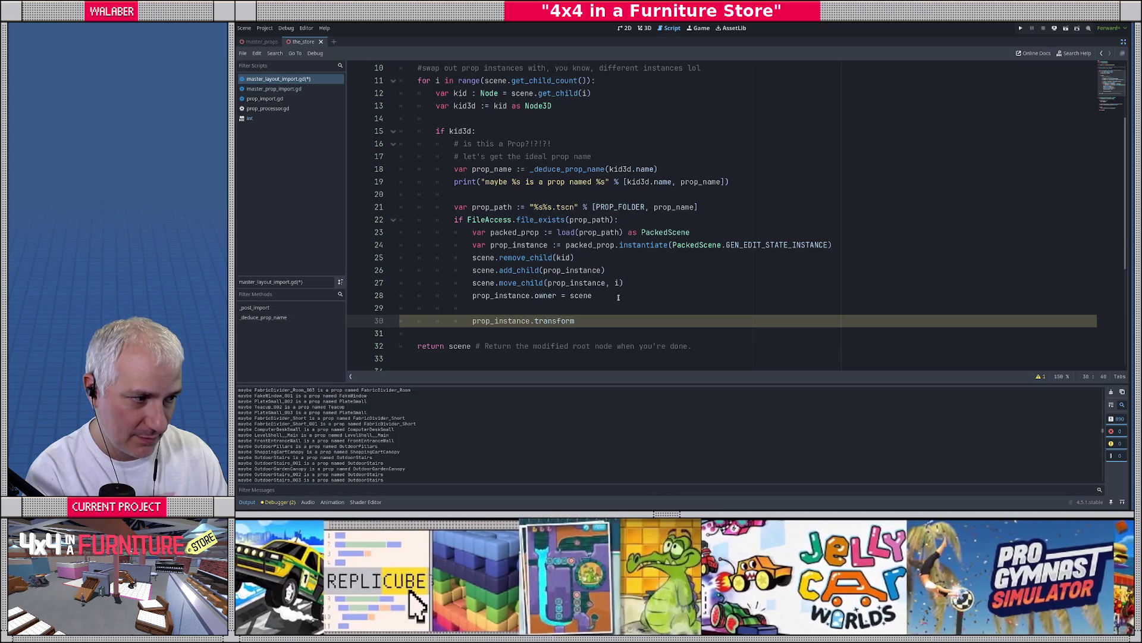
click(835, 244)
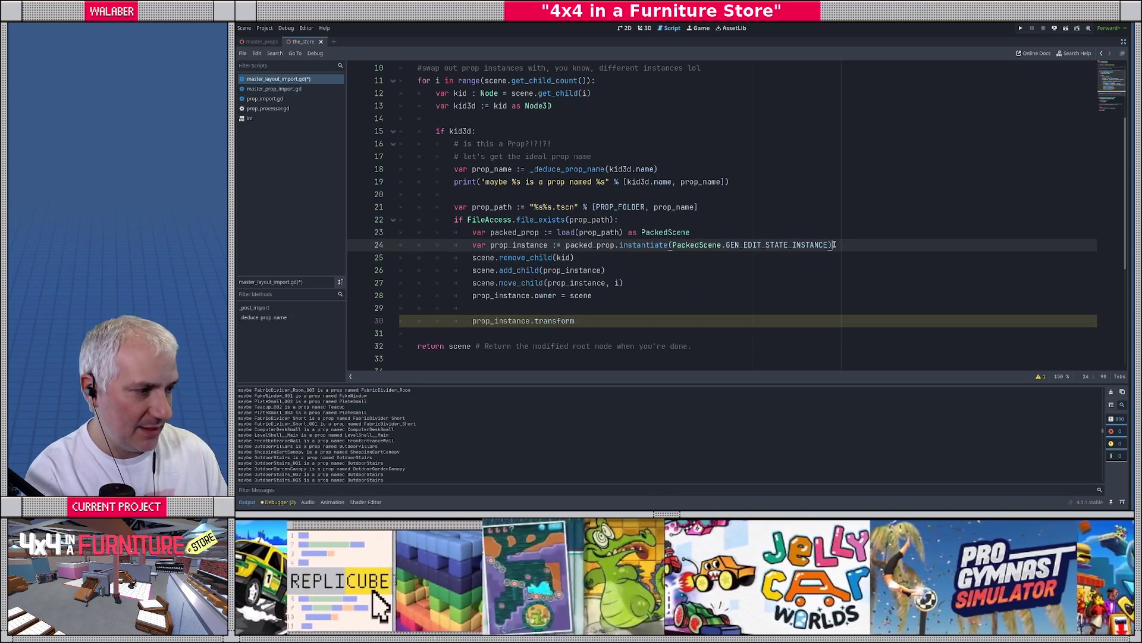
text( as Node3D)
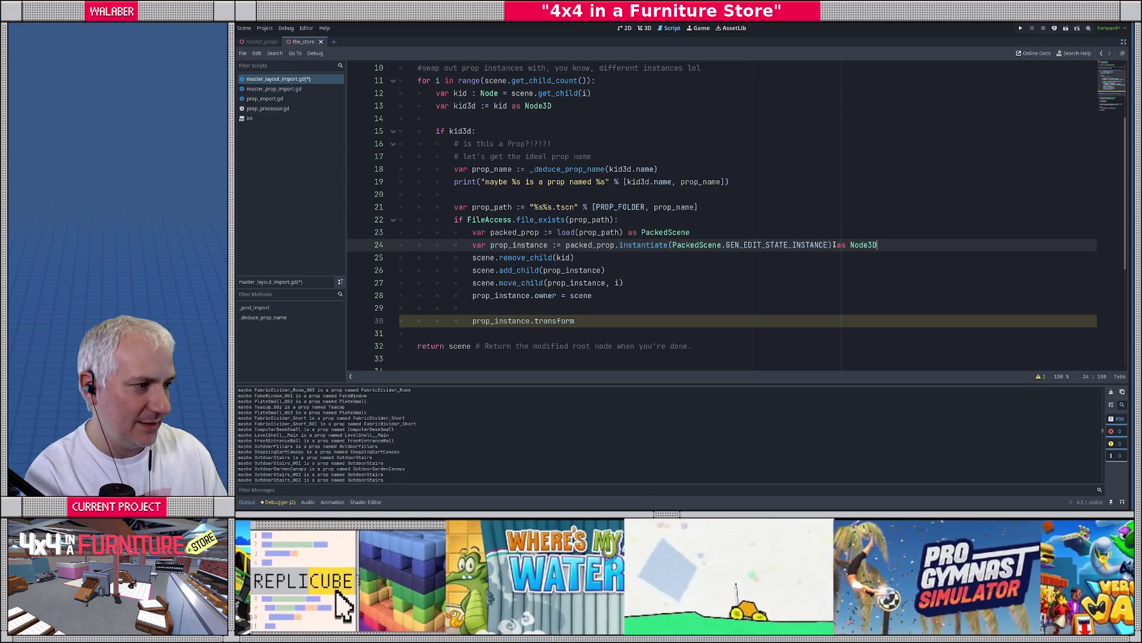
click(580, 323)
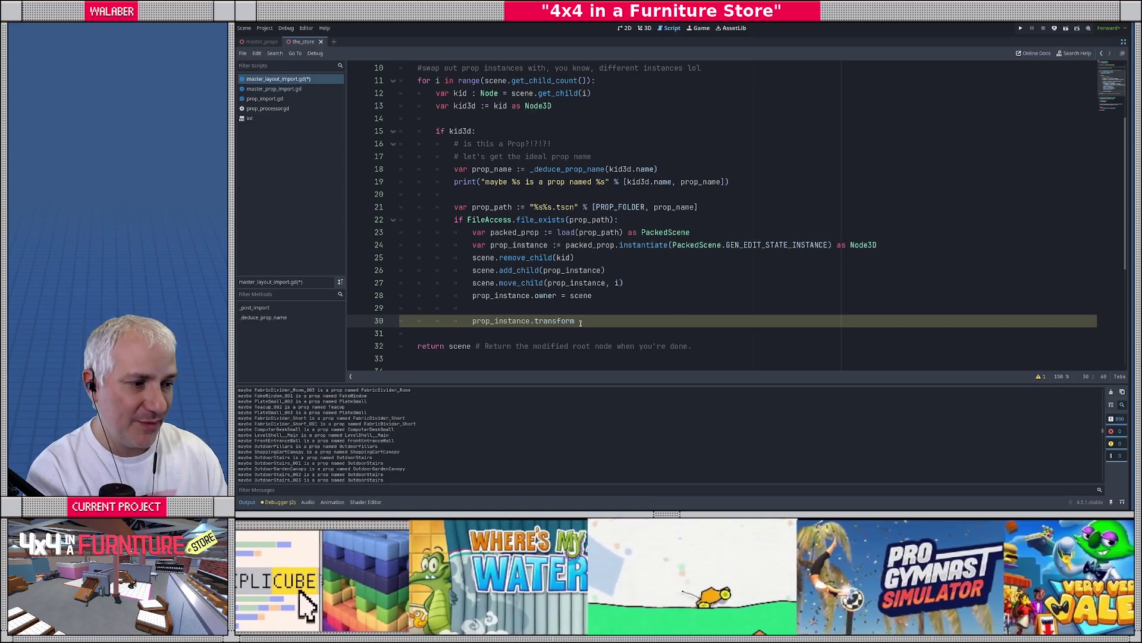
text(= kid3d.tr)
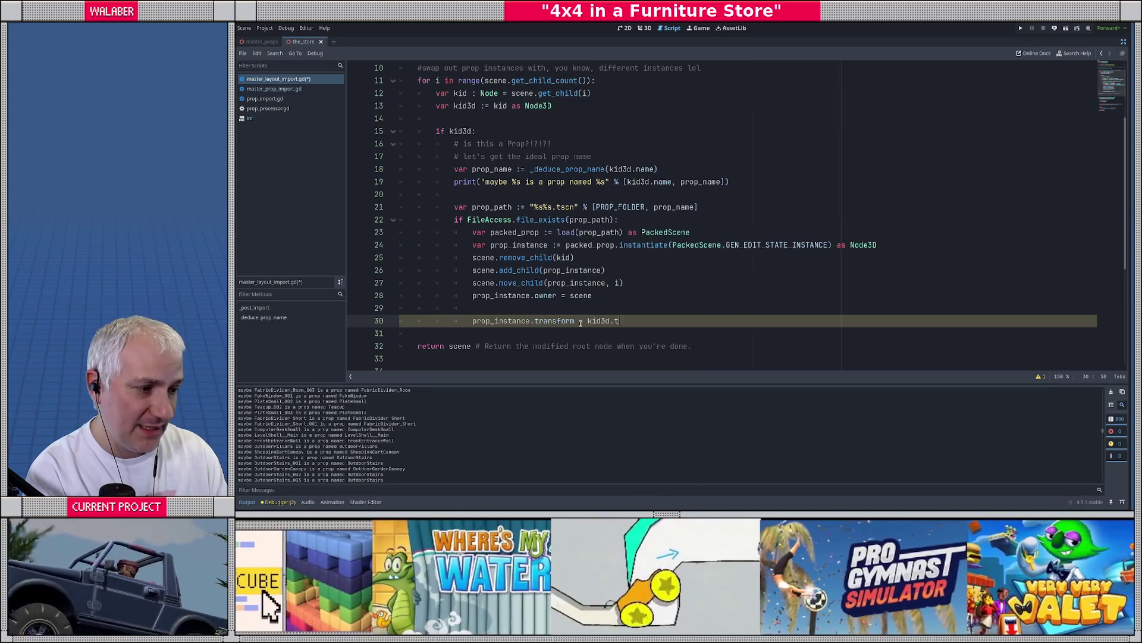
text(a)
key(Return)
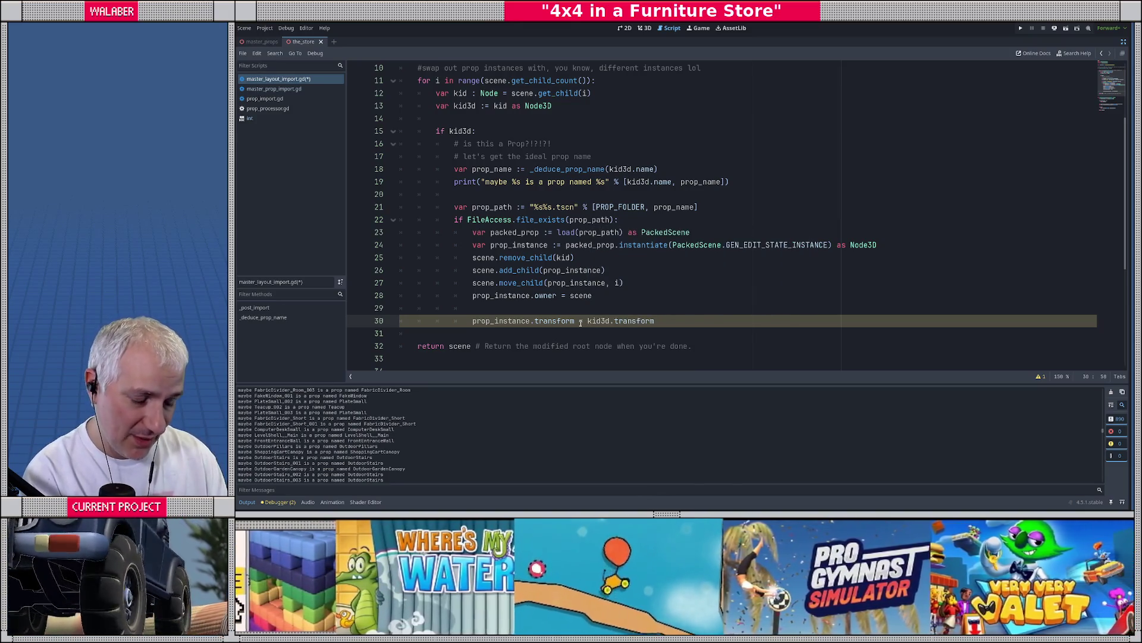
Add prop_instance.name = kid3d.name and go back to the store's 3D view
key(Return)
text(prop_instance.name = )
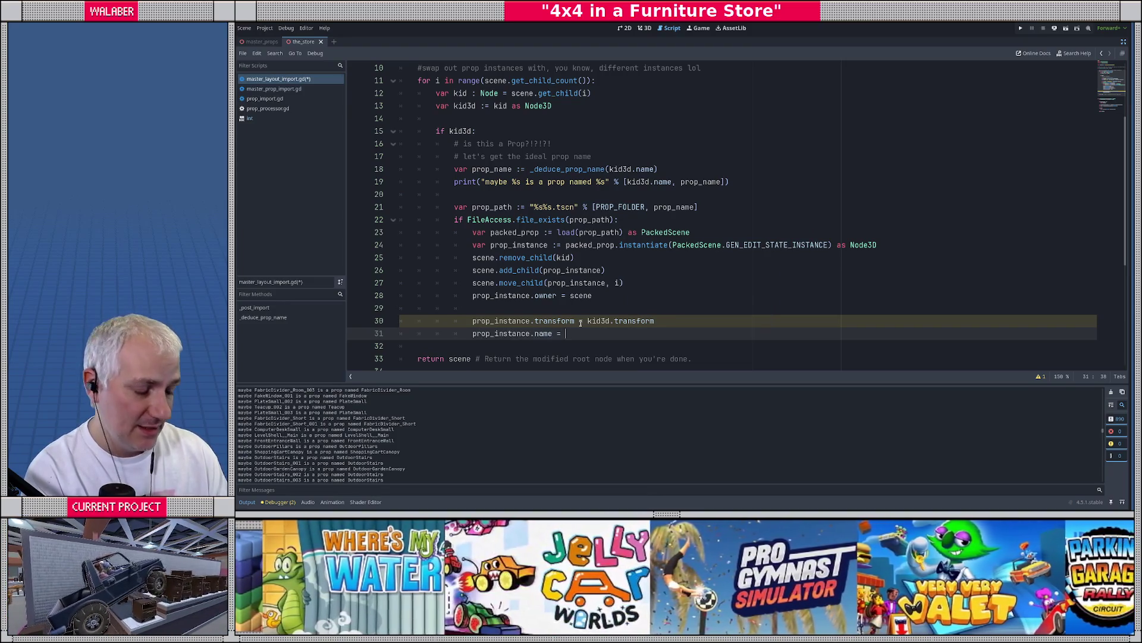
text(kid3d.)
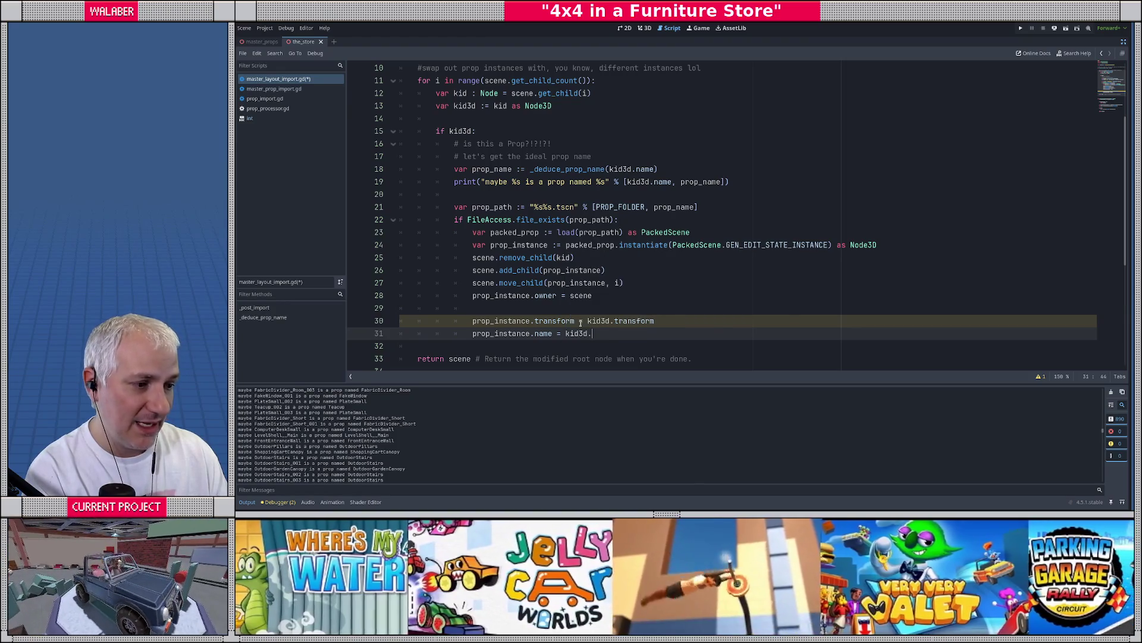
text(na)
key(Return)
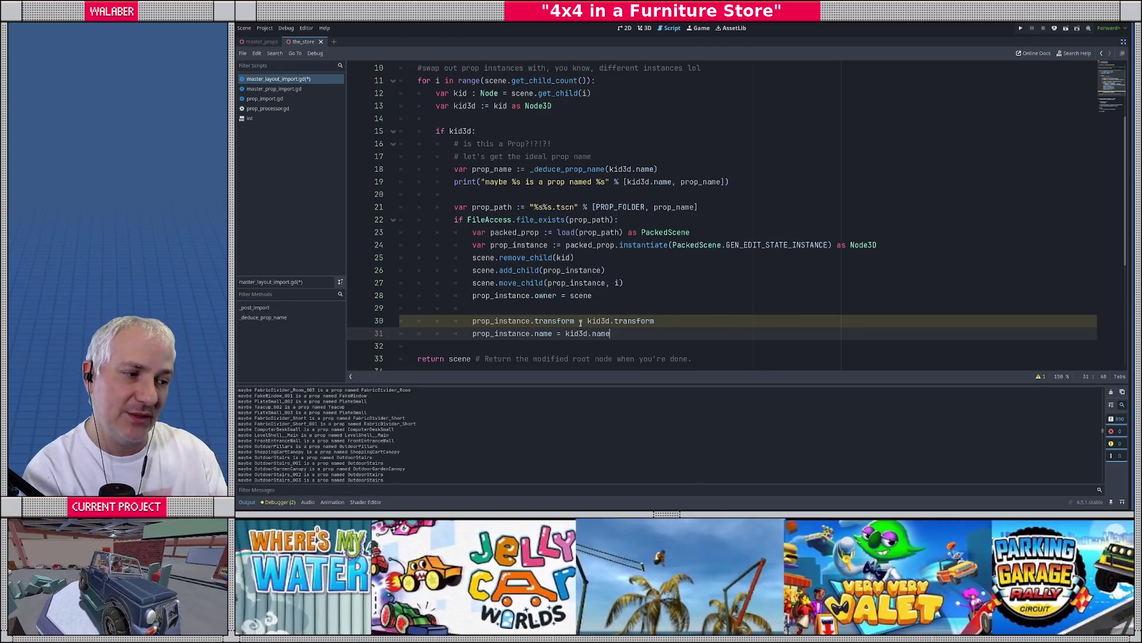
click(580, 322)
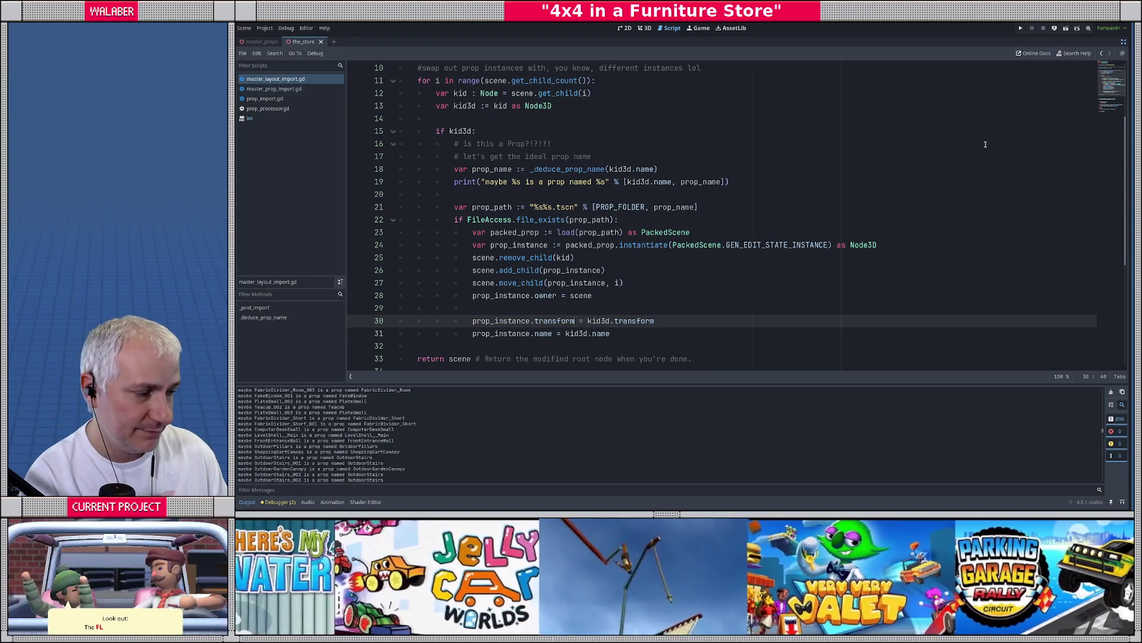
click(1124, 42)
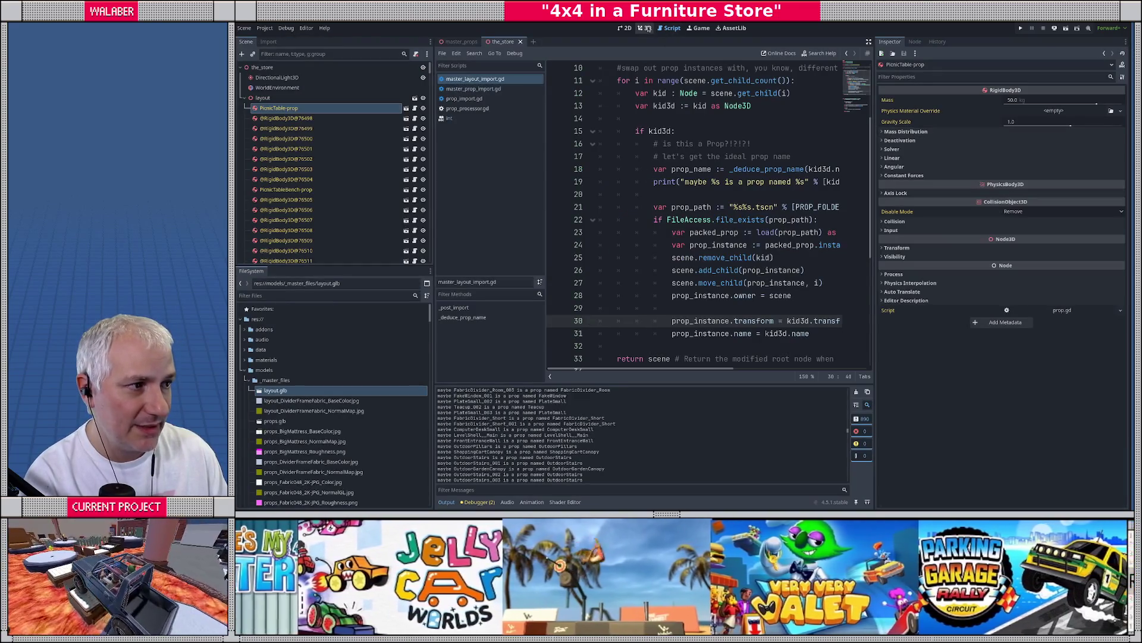
click(645, 28)
Reimport layout.glb and frame the renamed PicnicTable node
right_click(319, 390)
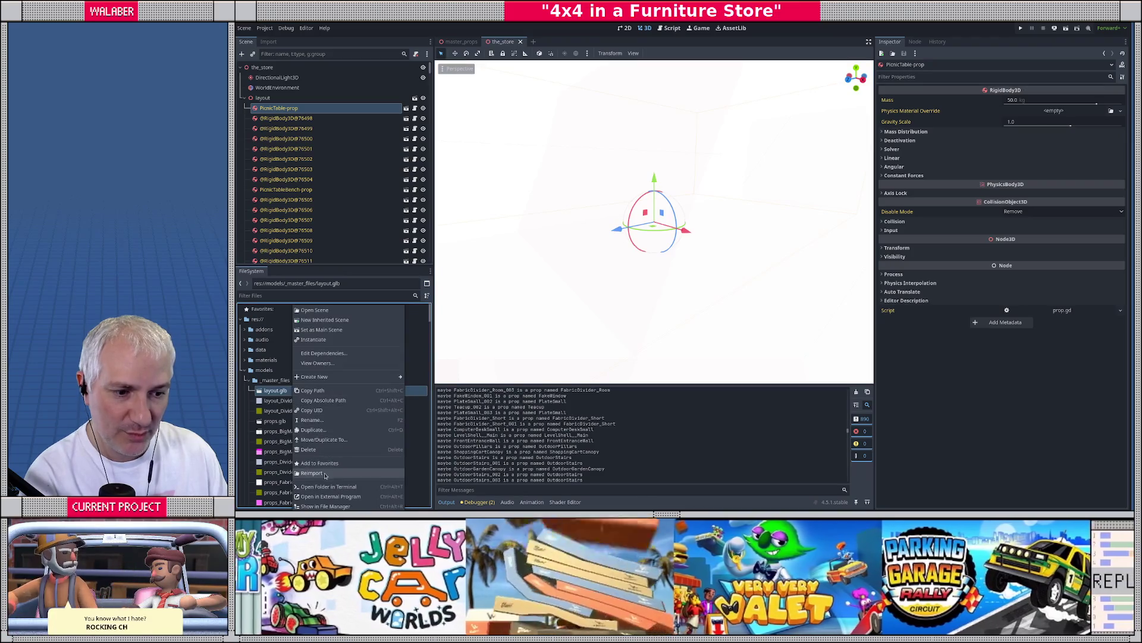
click(326, 476)
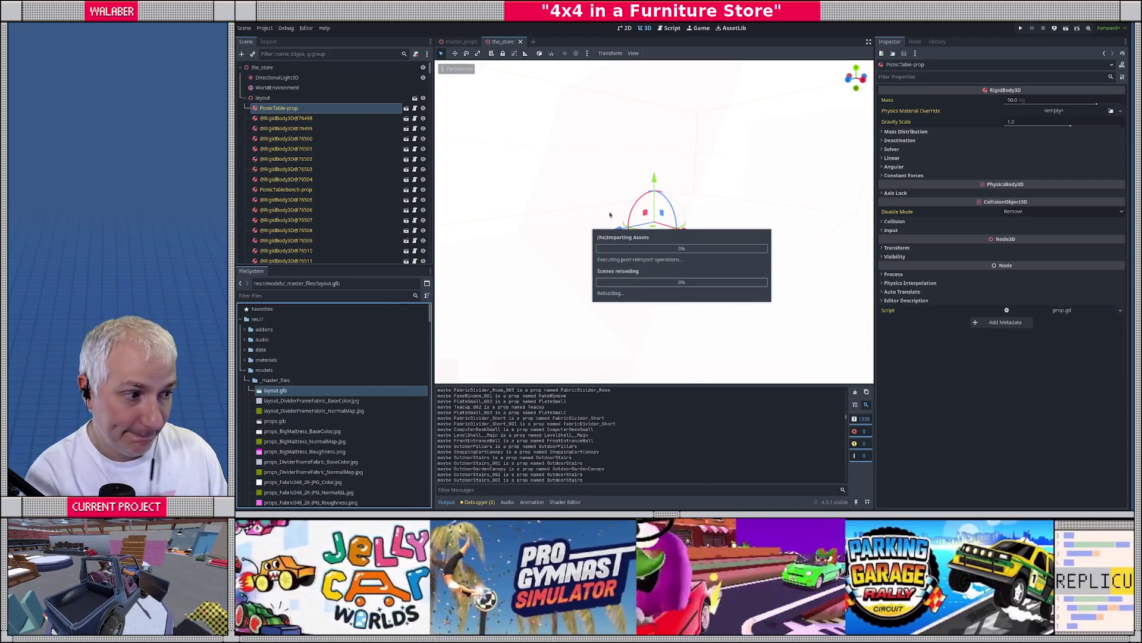
click(333, 107)
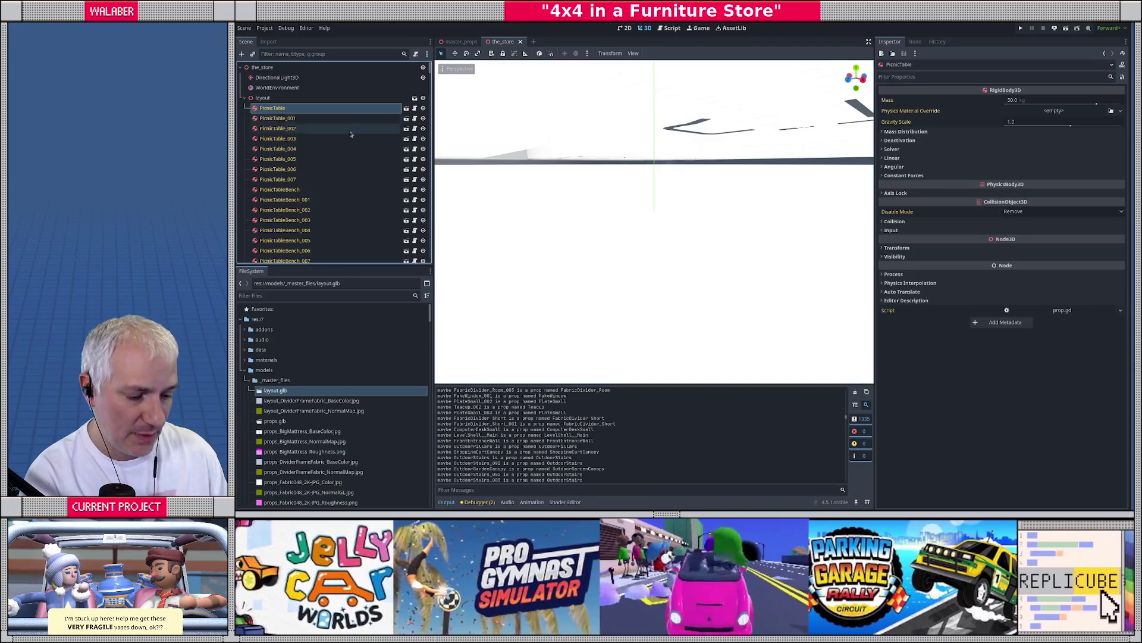
key(f)
mouse_move(615, 225)
mouse_down()
mouse_move(607, 208)
mouse_move(775, 148)
mouse_move(767, 137)
mouse_move(667, 127)
mouse_move(684, 128)
mouse_move(695, 147)
mouse_up()
Select PicnicTableBench_004 and open its prop scene in the editor
scroll(695, 147, down, 5)
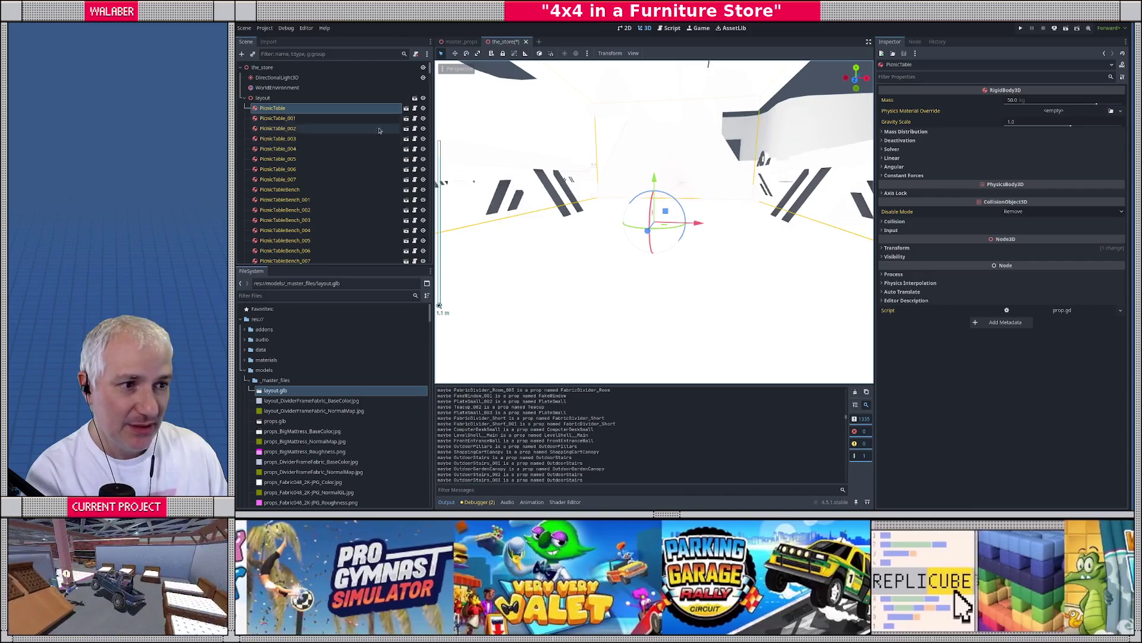
scroll(589, 196, down, 5)
mouse_move(589, 195)
mouse_down()
mouse_move(504, 239)
mouse_move(730, 206)
mouse_move(639, 212)
mouse_move(754, 223)
mouse_up()
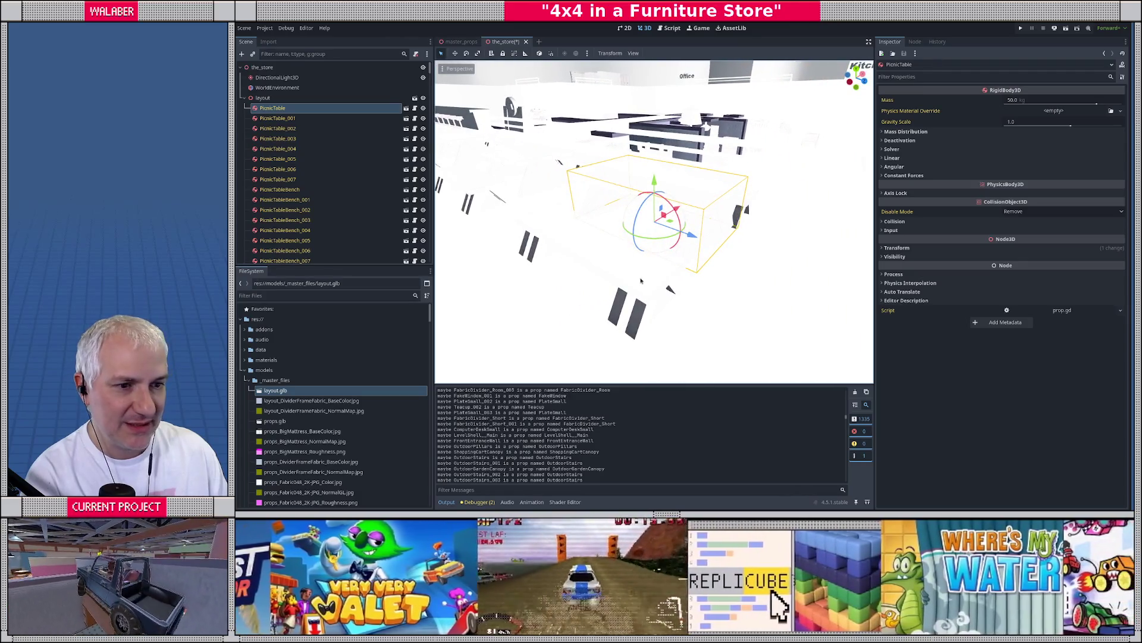
double_click(369, 230)
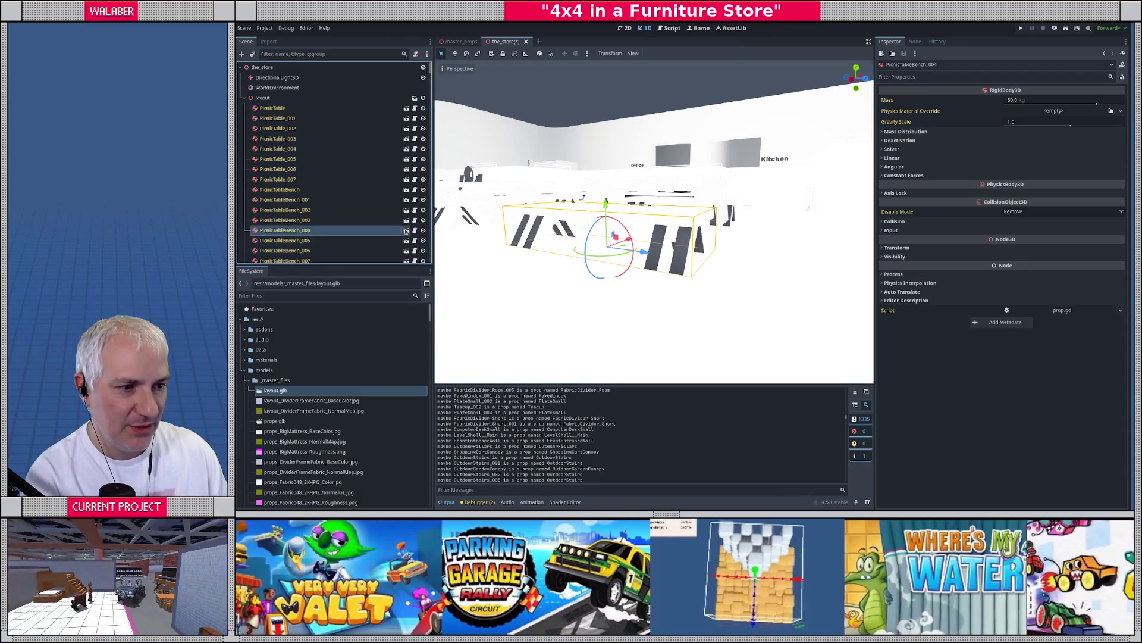
click(405, 231)
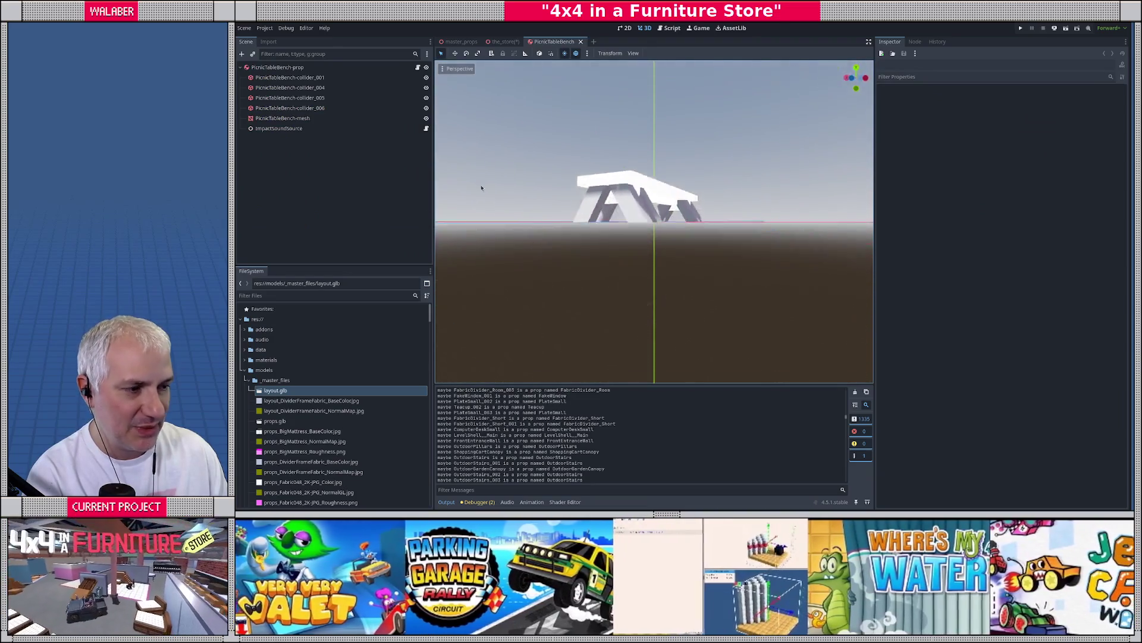
Look over the bench, then close the PicnicTableBench scene tab with Ctrl+Shift+W
mouse_move(481, 188)
mouse_down()
mouse_move(634, 225)
mouse_move(726, 227)
mouse_up()
scroll(634, 225, up, 2)
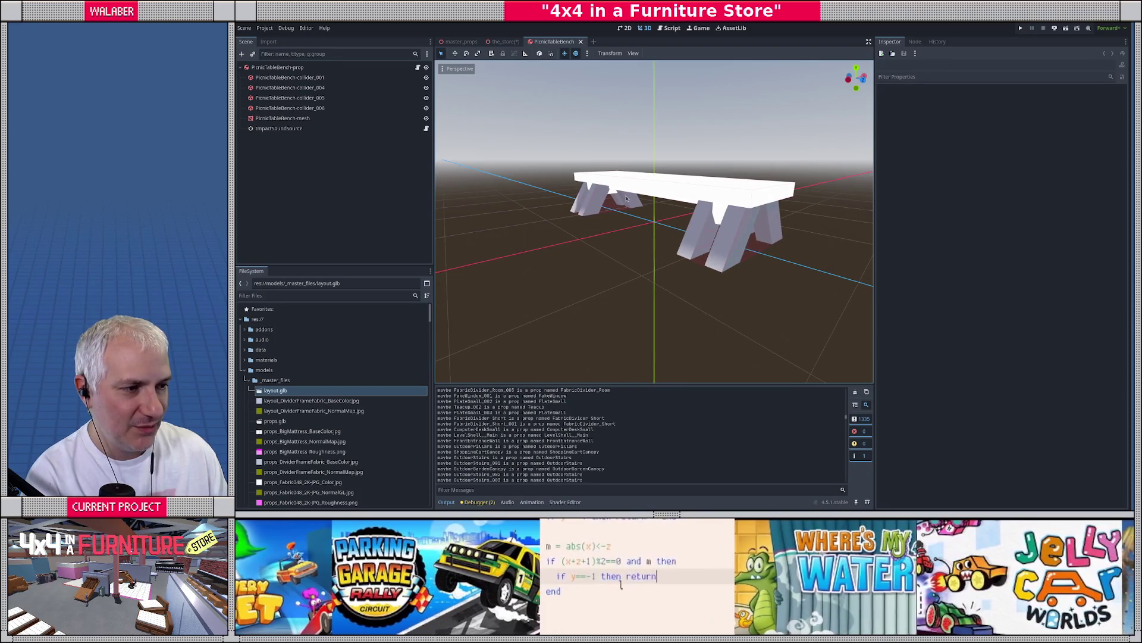
drag(626, 198, 594, 188)
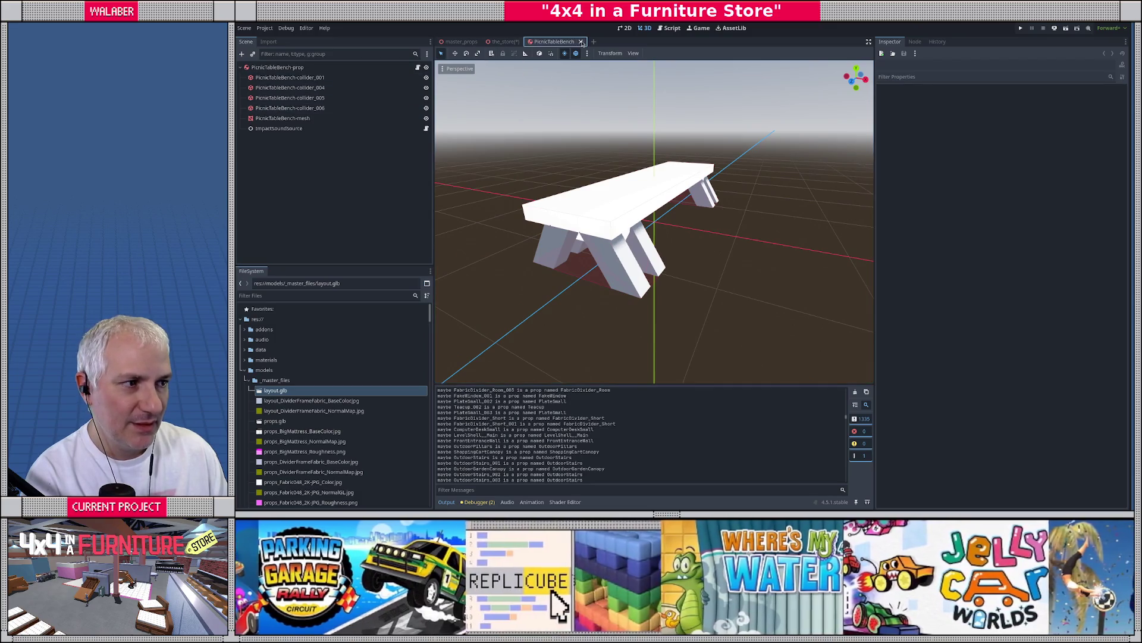
key(ctrl+shift+w)
scroll(655, 220, down, 5)
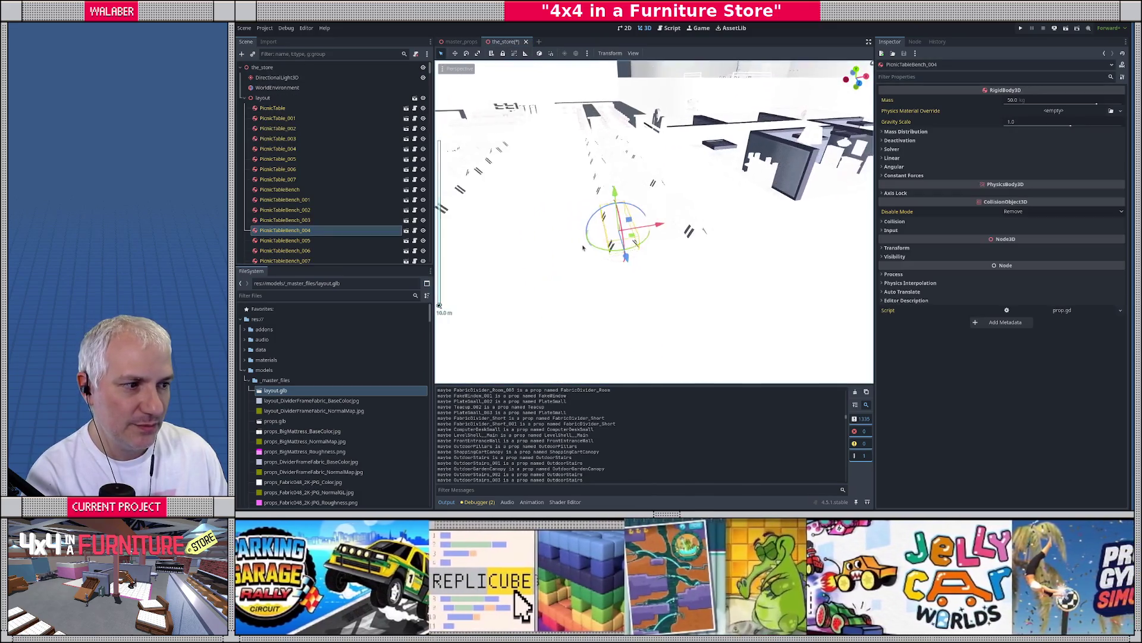
Select the LevelShell_Main mesh, inspect it from above, and save the_store scene
scroll(636, 232, down, 5)
scroll(327, 187, down, 10)
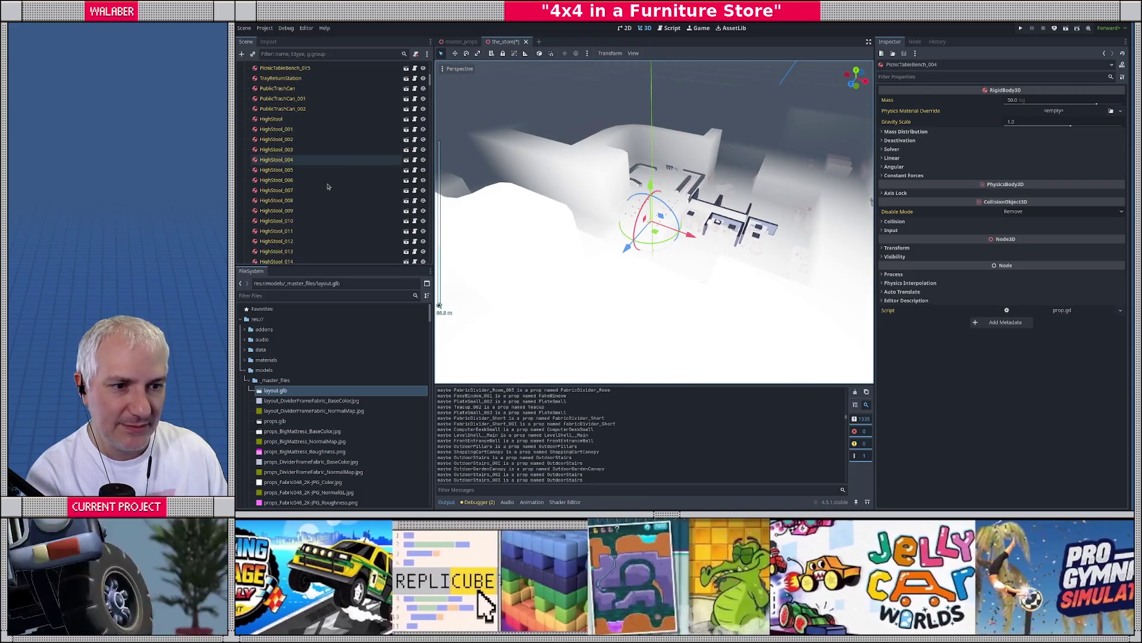
click(605, 187)
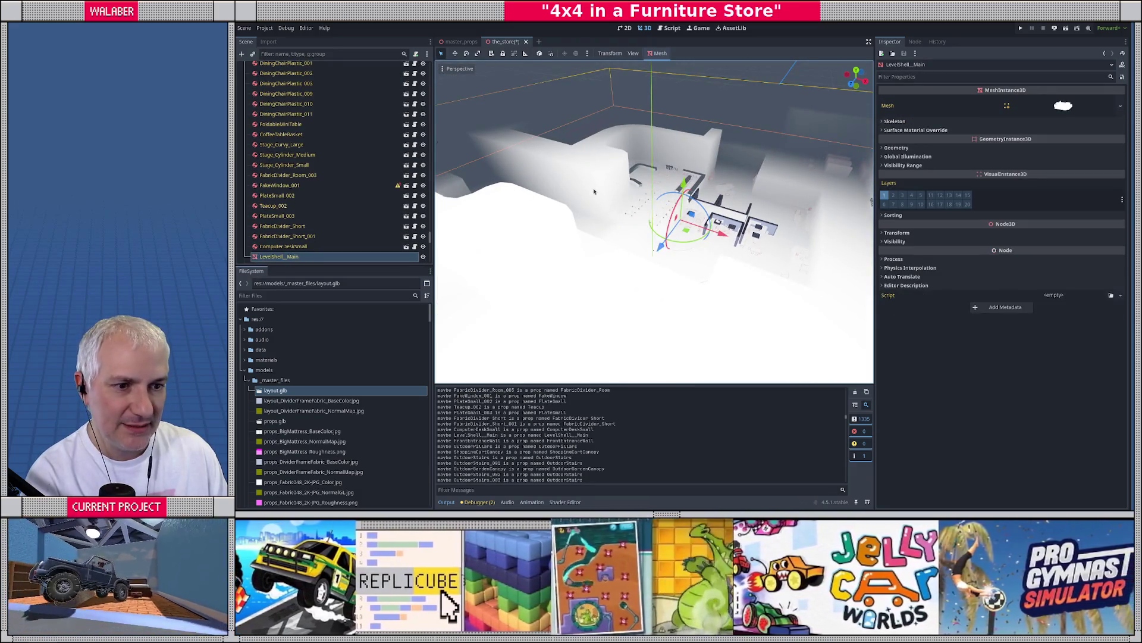
scroll(593, 192, up, 15)
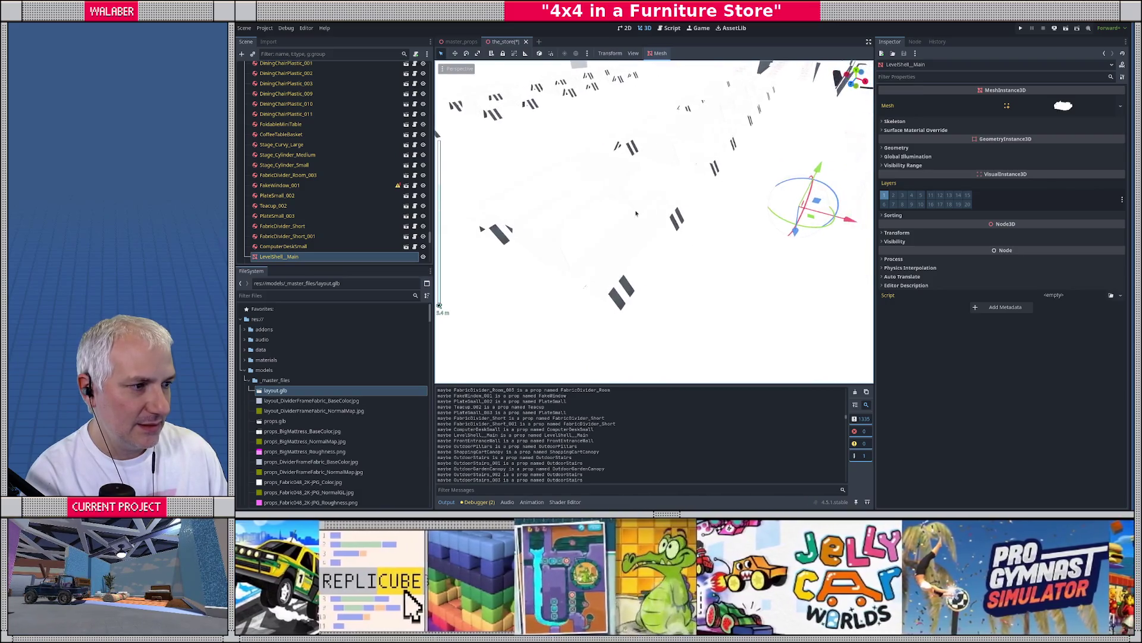
scroll(636, 213, down, 15)
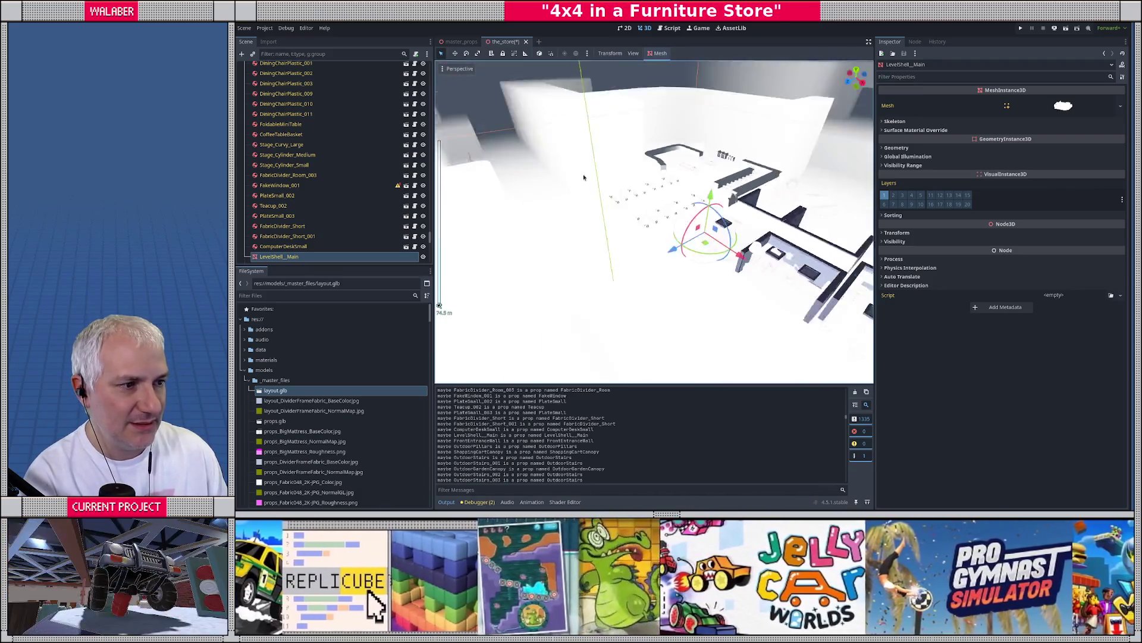
scroll(583, 178, down, 5)
scroll(619, 197, up, 7)
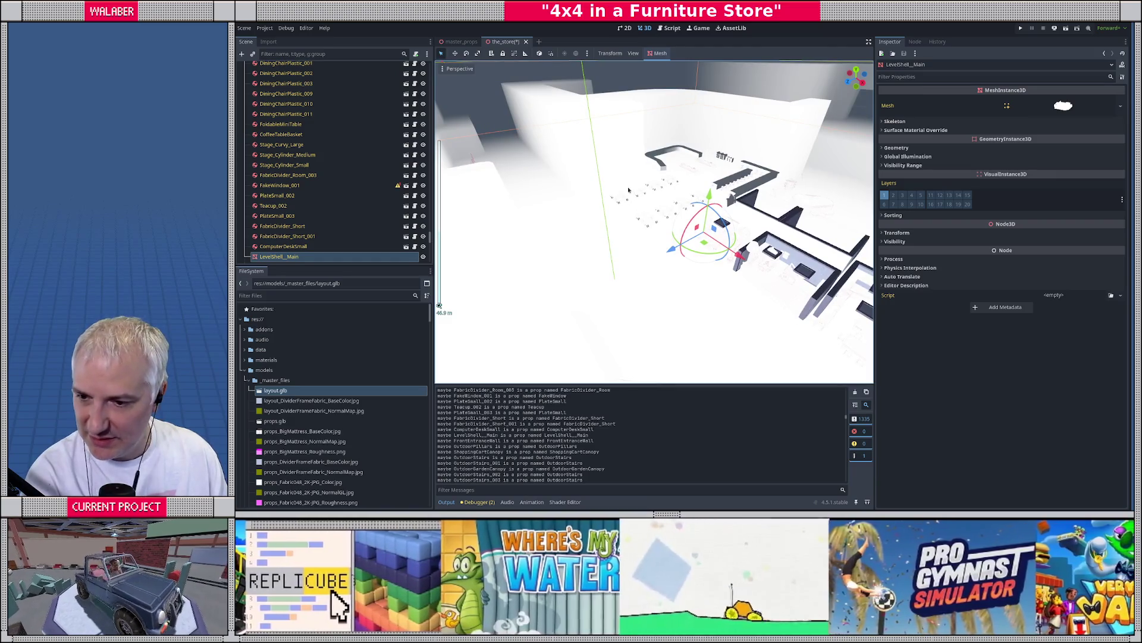
mouse_move(628, 190)
mouse_down()
mouse_move(589, 148)
mouse_move(646, 192)
mouse_up()
scroll(646, 192, up, 5)
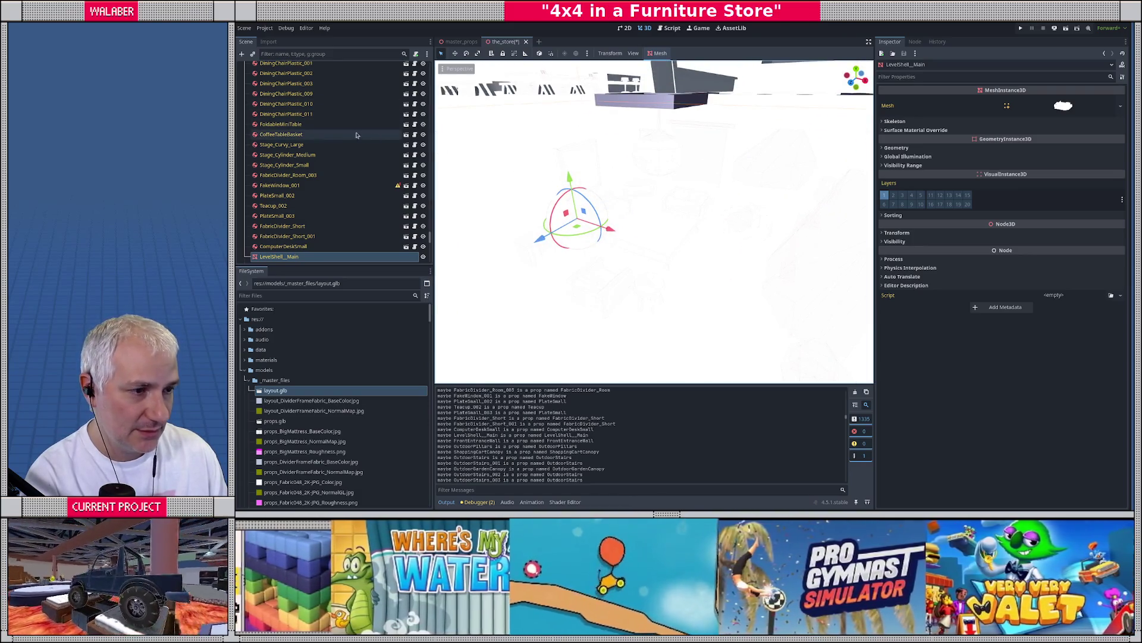
key(ctrl+s)
Open master_prop_import.gd in distraction-free mode with the caret after the _post_import header
click(669, 28)
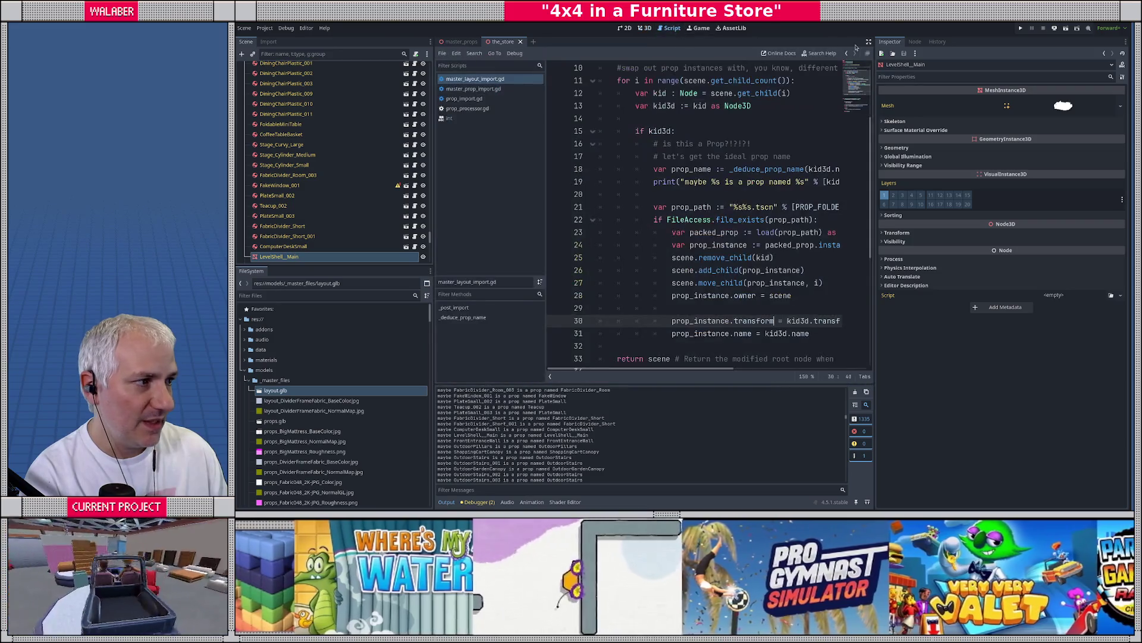
click(869, 43)
click(274, 89)
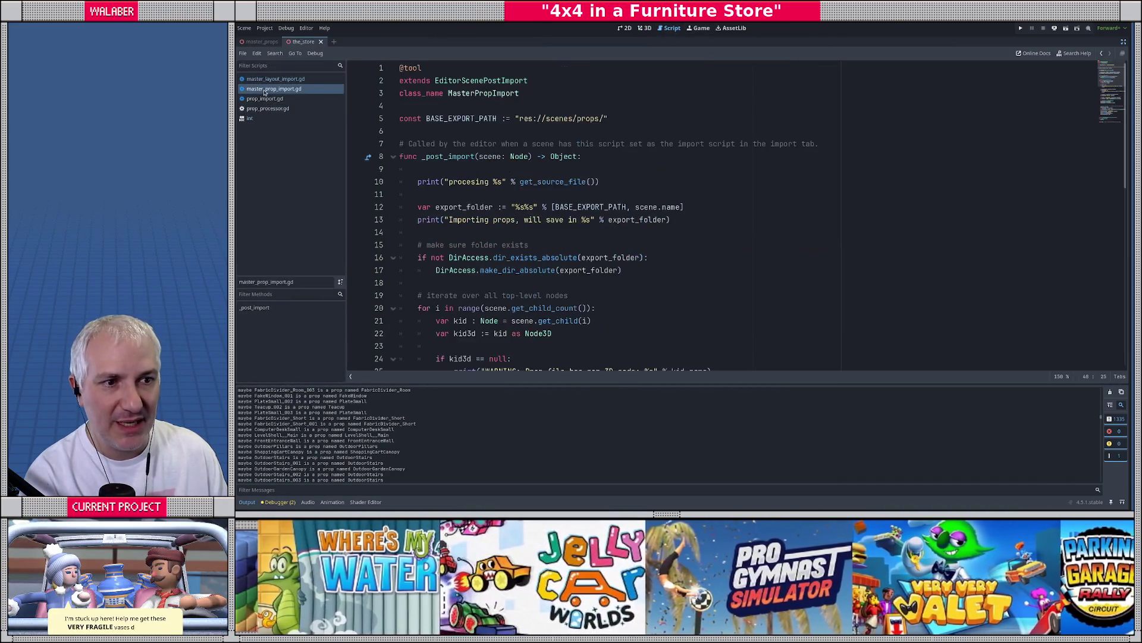
click(456, 143)
click(428, 128)
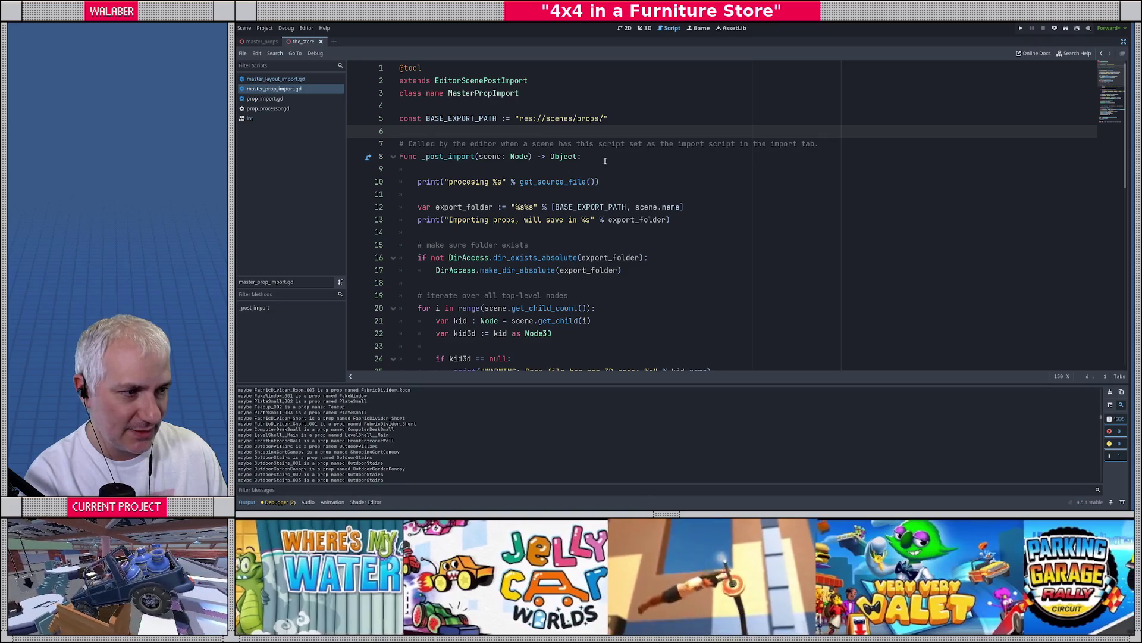
click(605, 159)
Add a 'fallback_mat := StandardMaterial3D.new()' line at the top of _post_import
key(Return)
key(Return)
text(var)
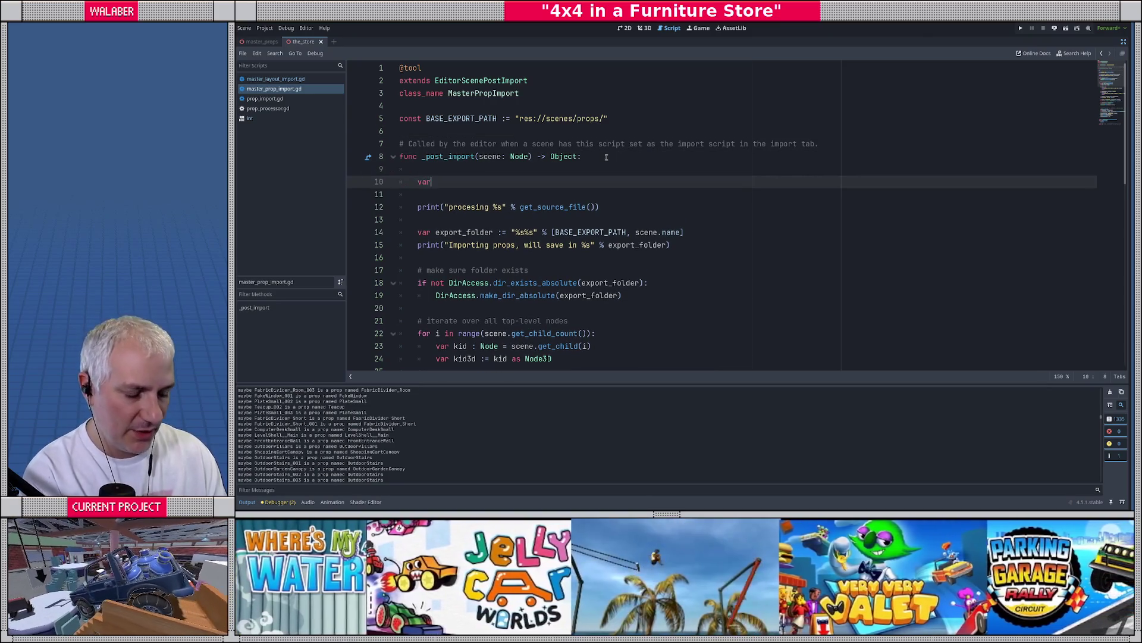
text( fallback_)
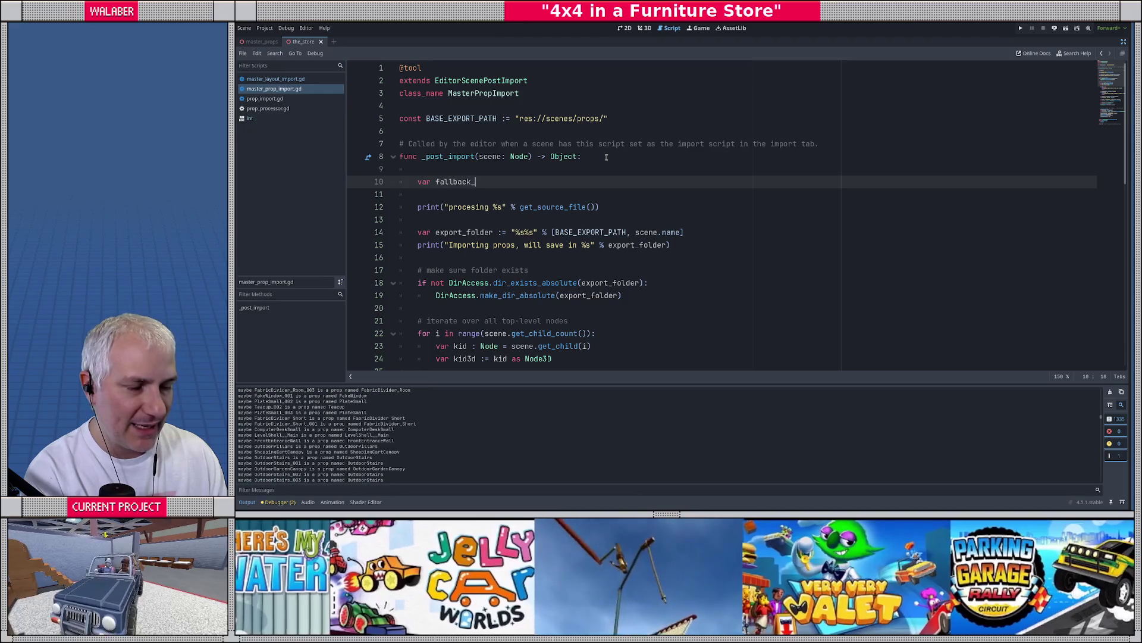
text(mat := Base)
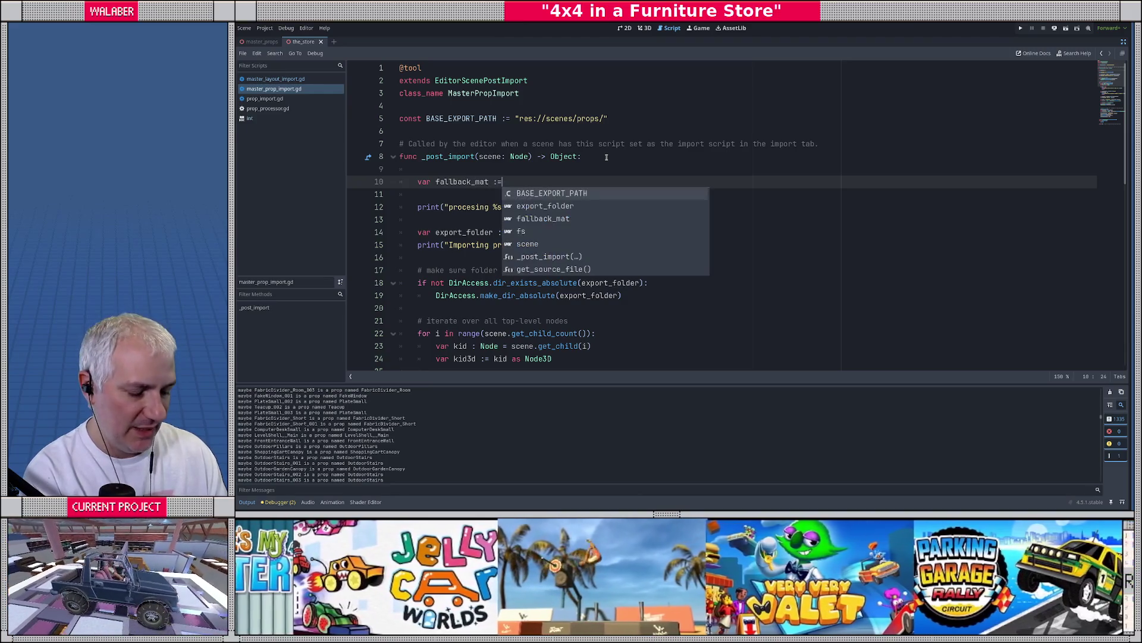
key(BackSpace)
key(BackSpace)
key(BackSpace)
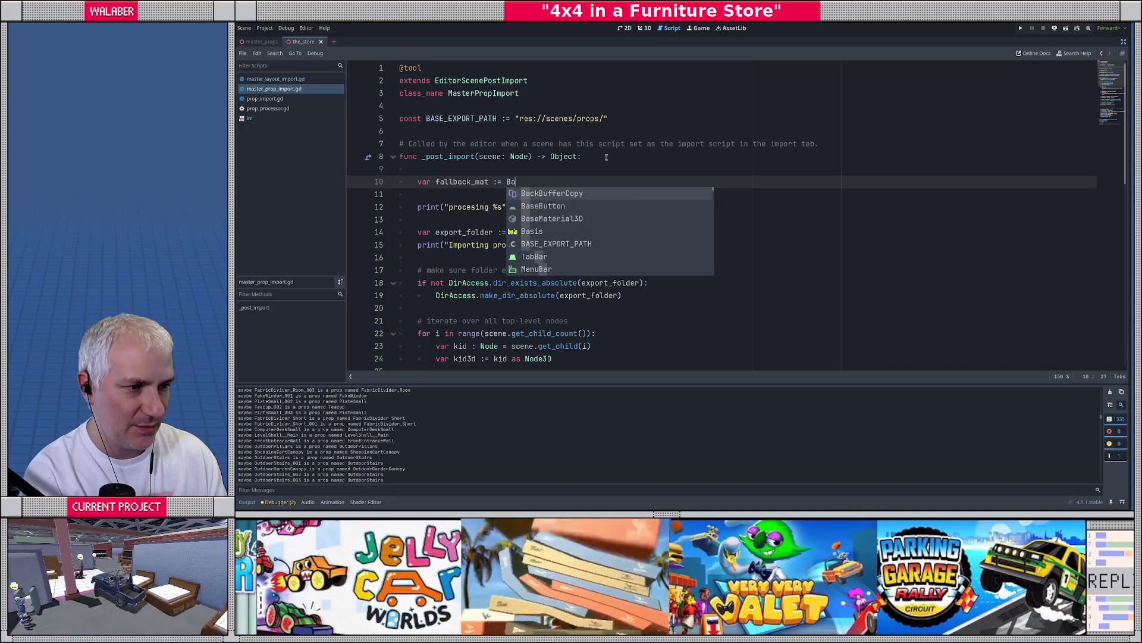
text(Standard)
key(Return)
text(.ne)
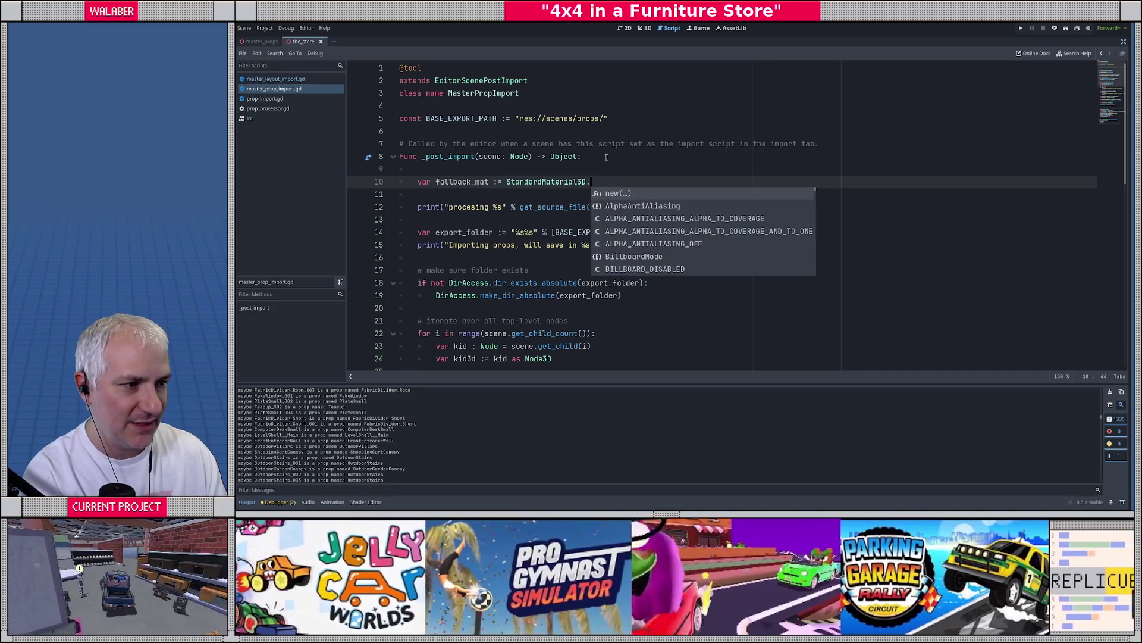
key(Return)
key(Return)
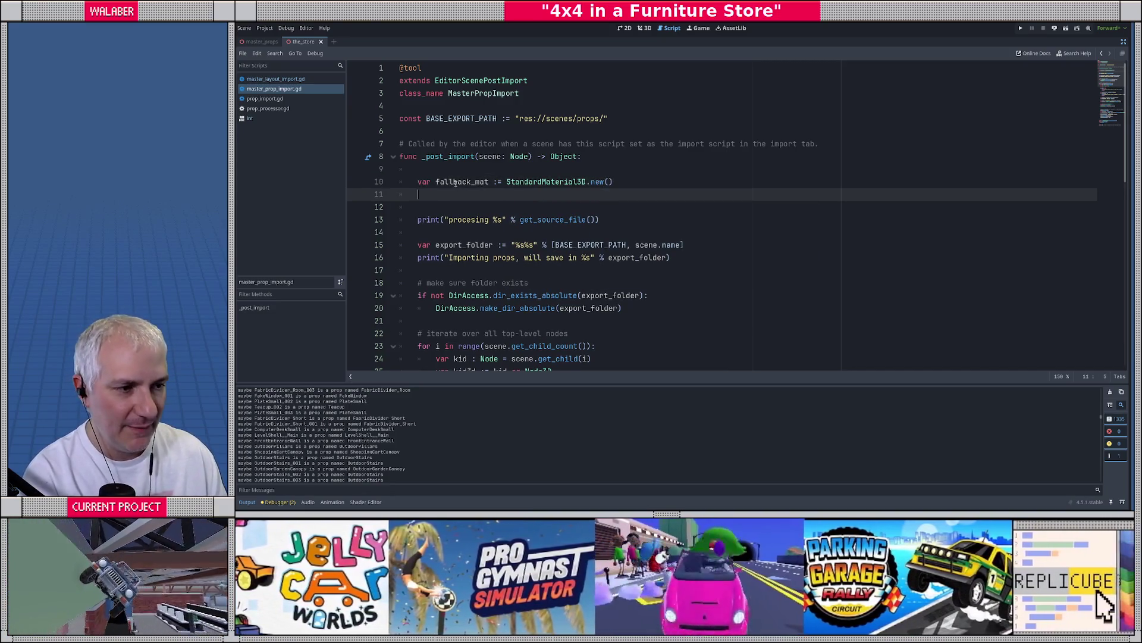
Try a fallback_mat.own line on line 11, then delete it, leaving the line empty
double_click(456, 183)
click(439, 195)
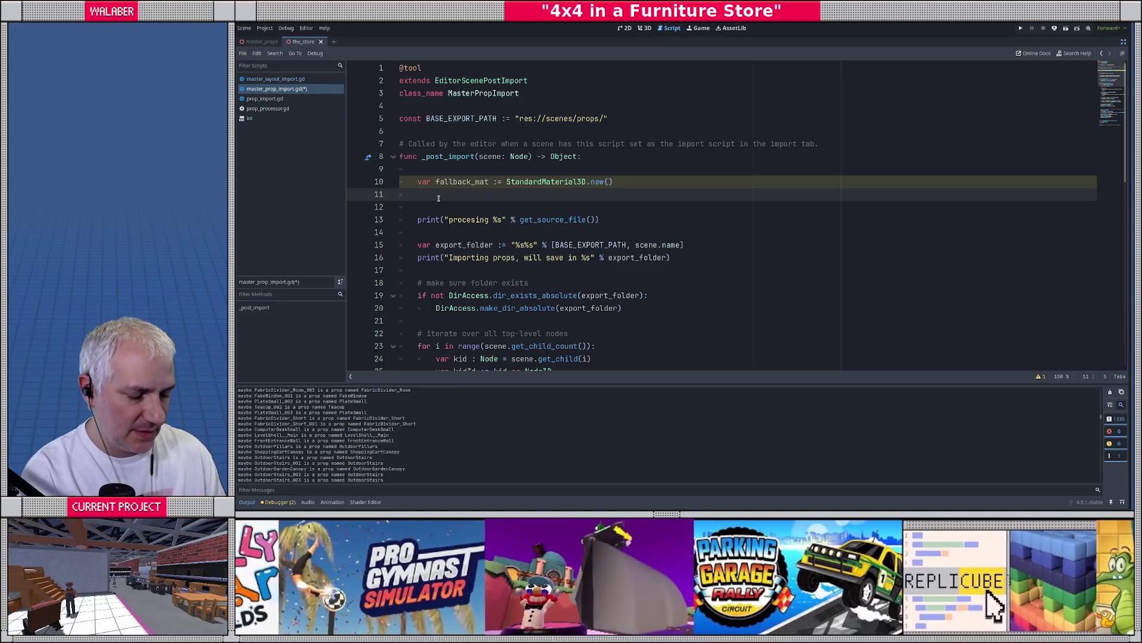
text(fal)
key(Return)
text(.)
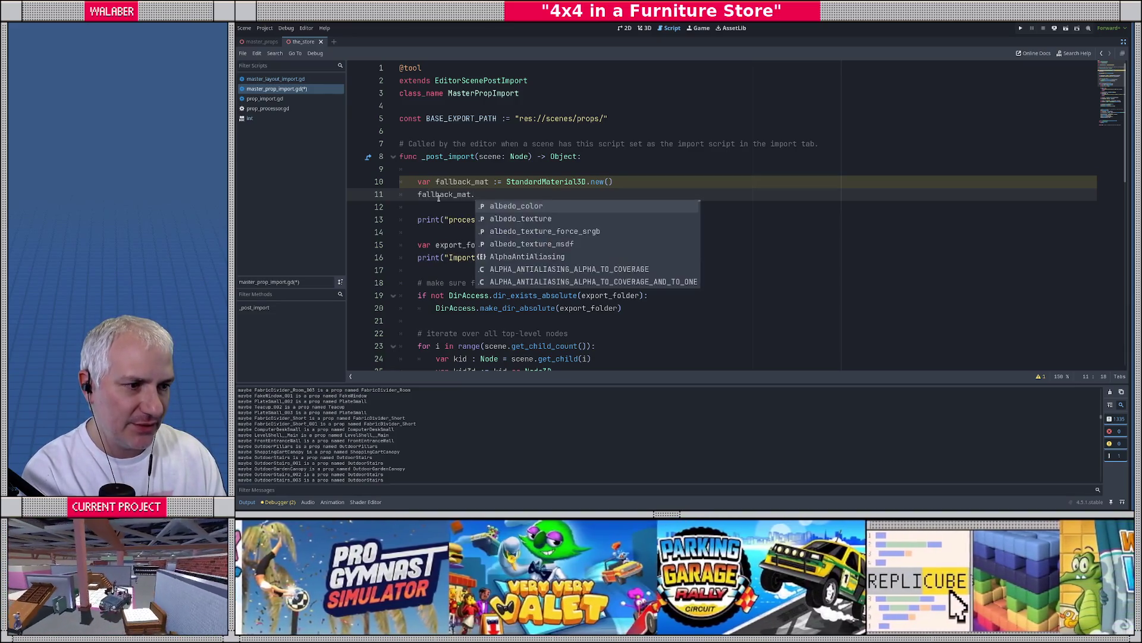
text(own)
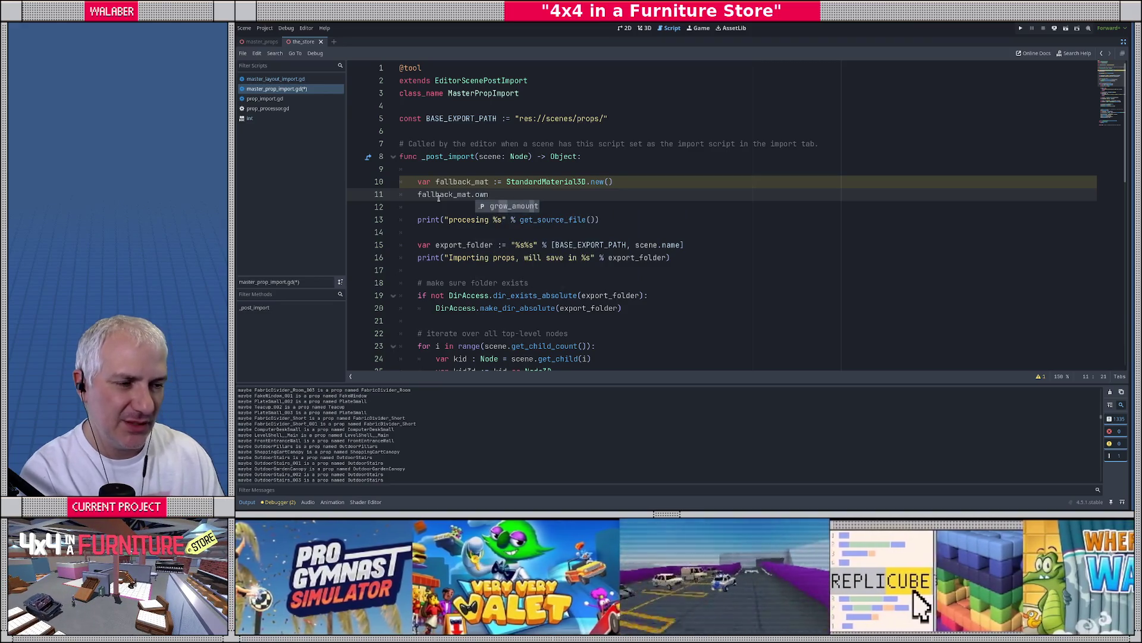
key(shift+Home)
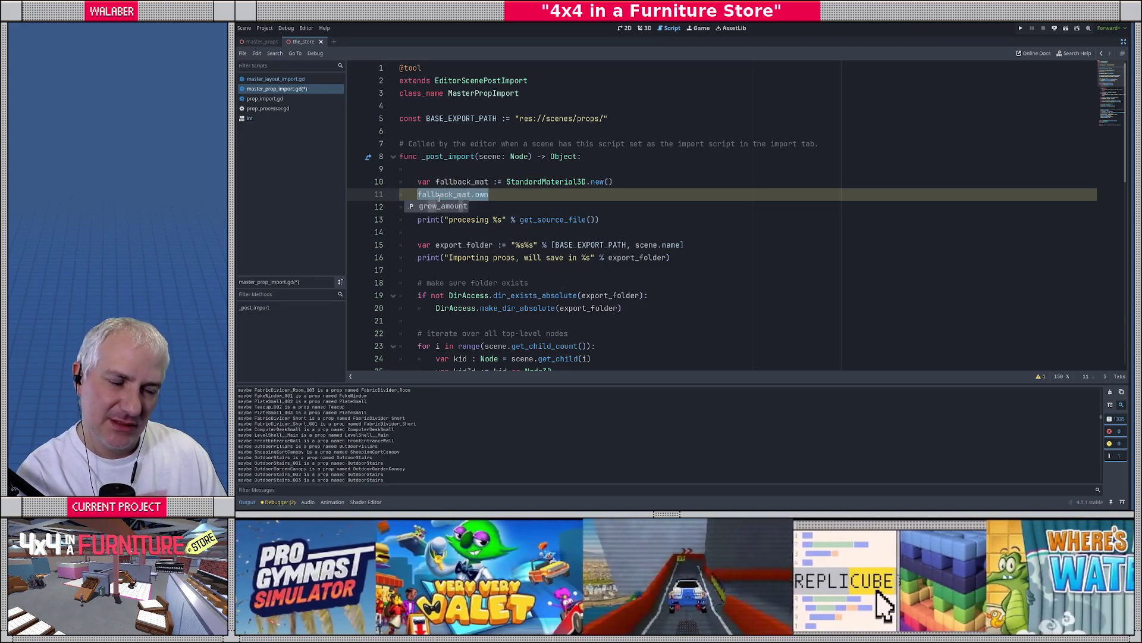
key(BackSpace)
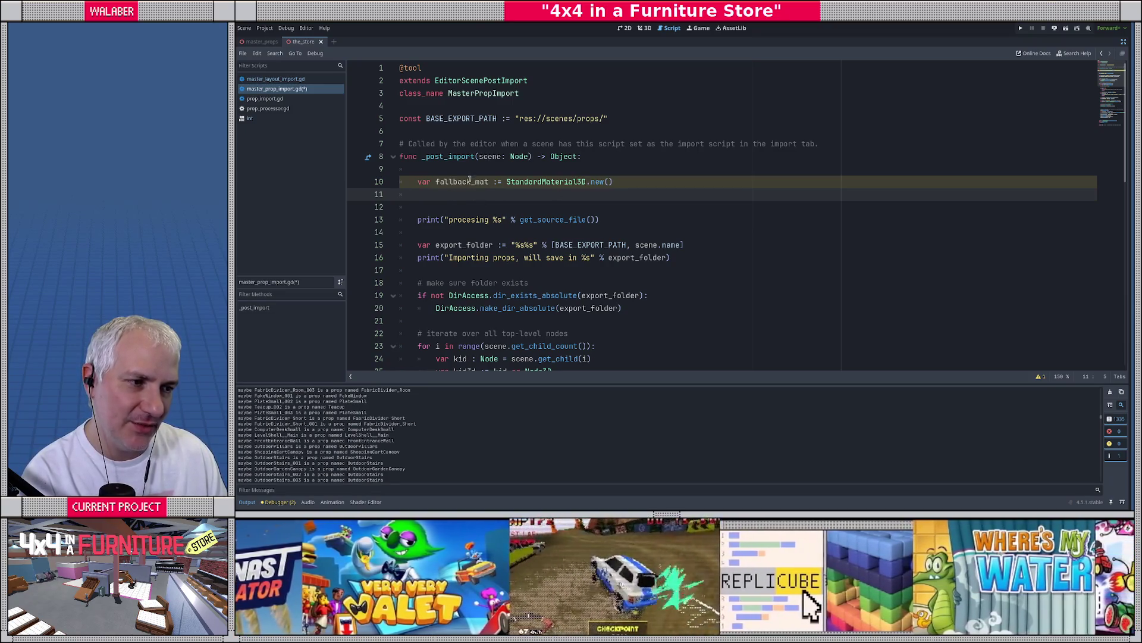
double_click(469, 179)
click(437, 198)
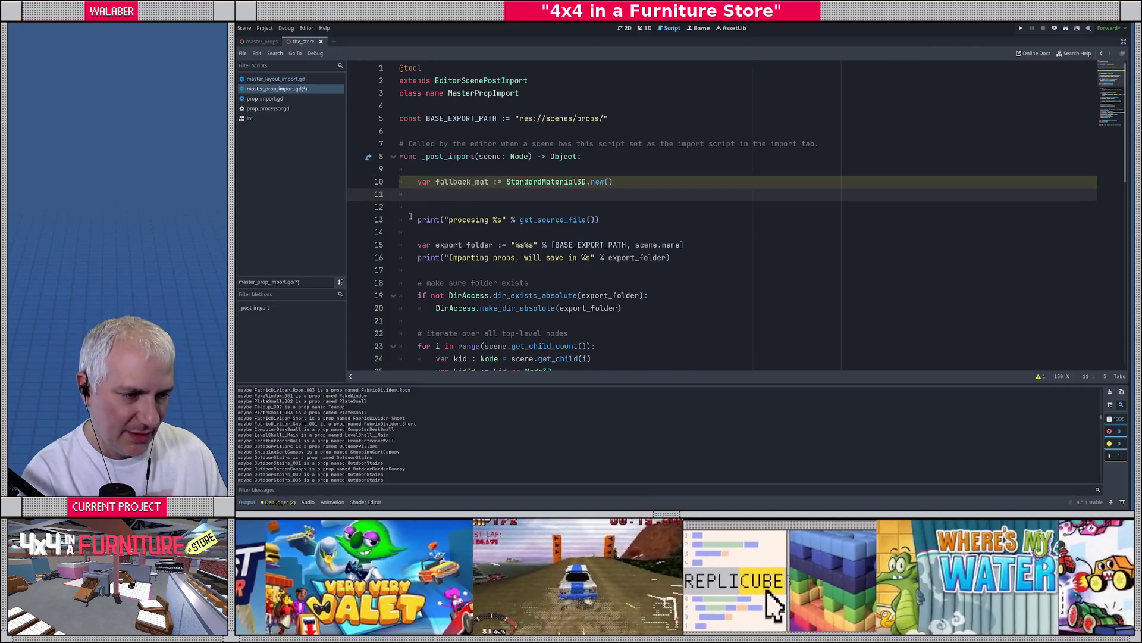
Add PropProcessor.set_fallback_material(fallback_mat) on a new line after the process_prop call
scroll(410, 216, down, 2)
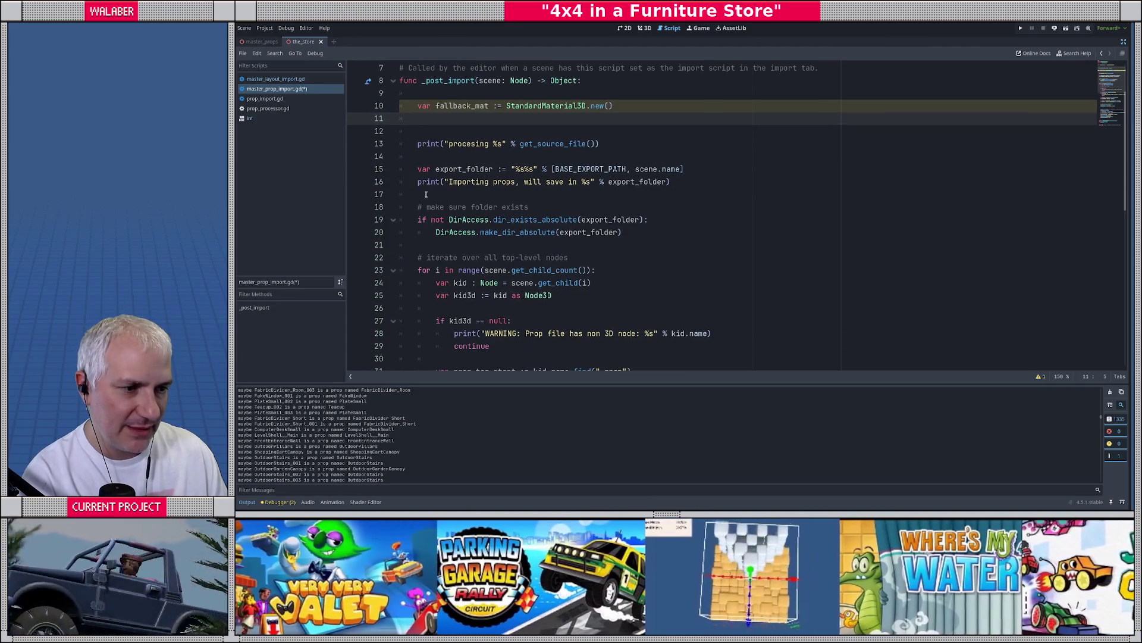
scroll(426, 194, down, 3)
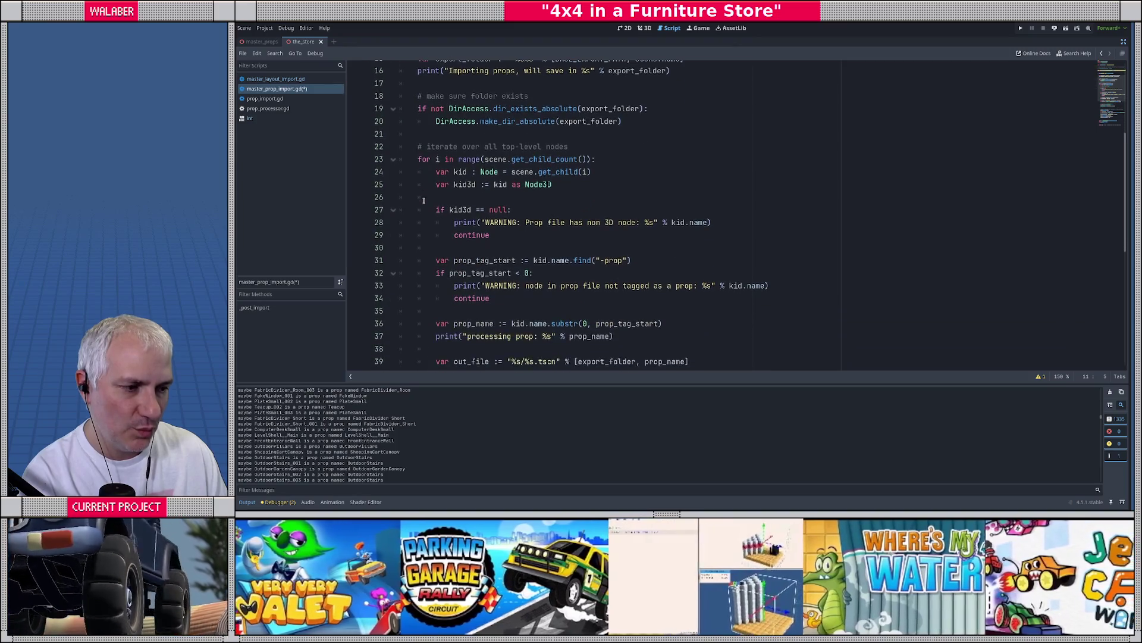
scroll(423, 200, down, 2)
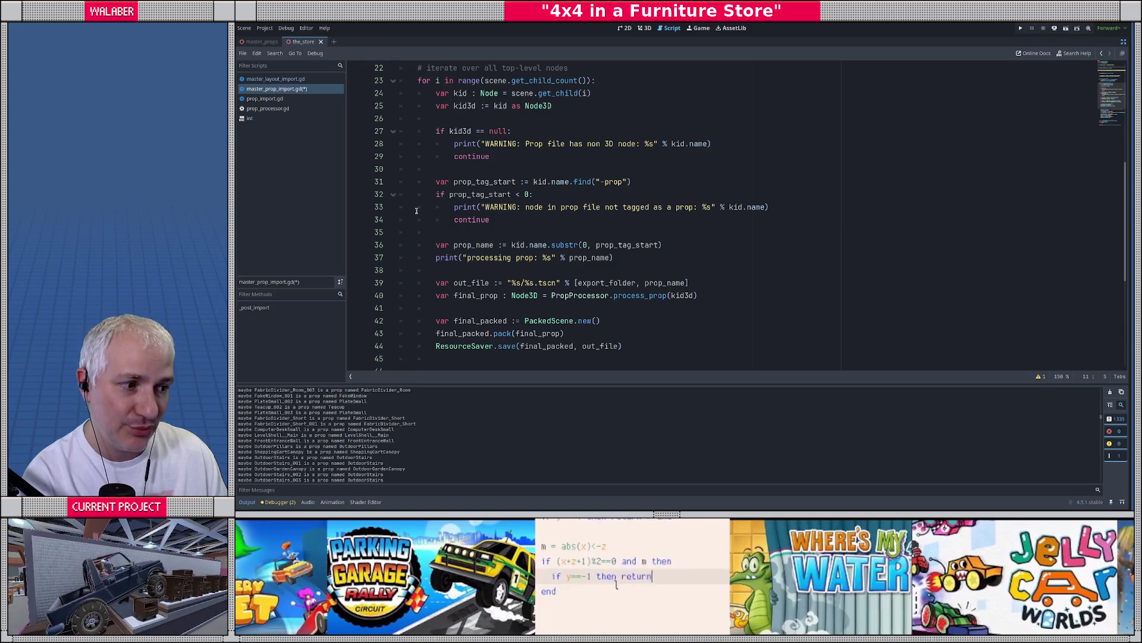
scroll(417, 212, down, 1)
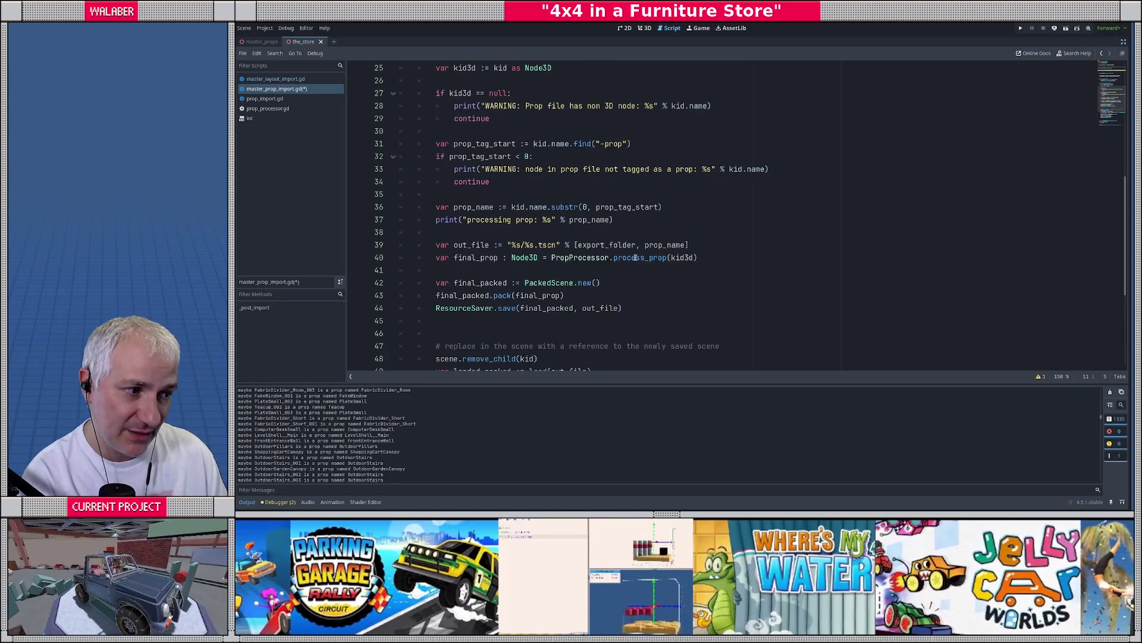
mouse_move(635, 257)
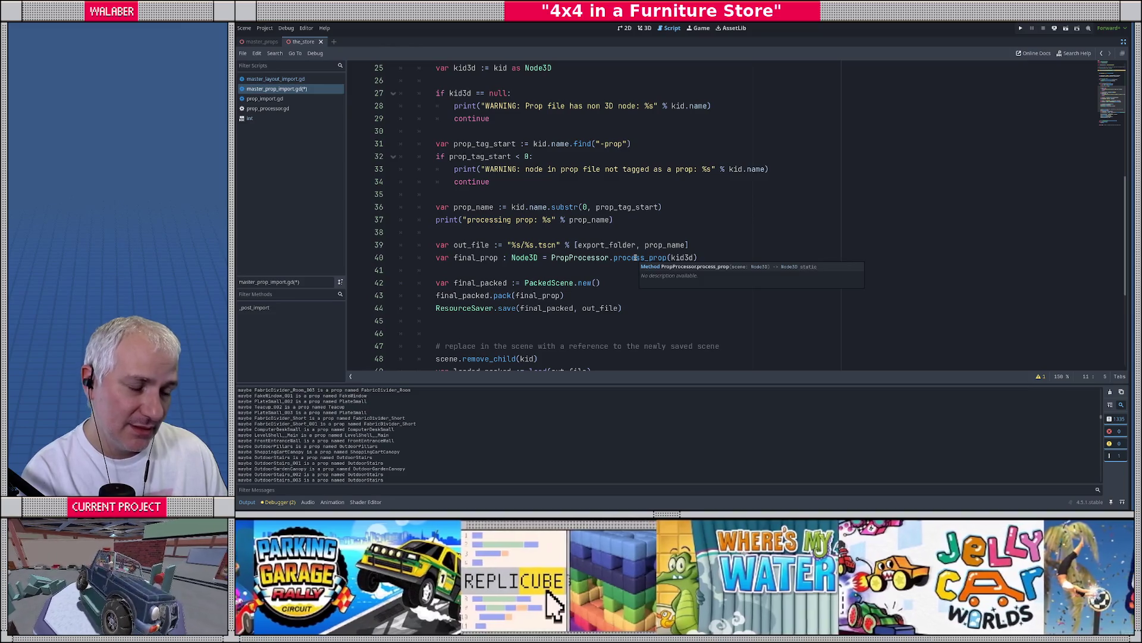
click(736, 262)
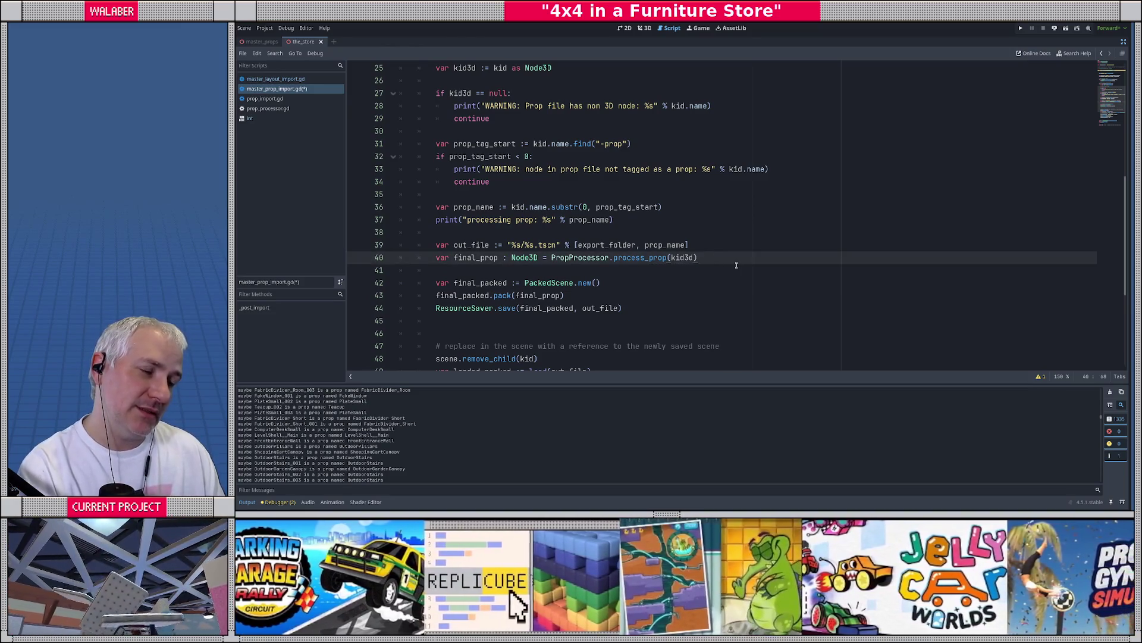
key(Return)
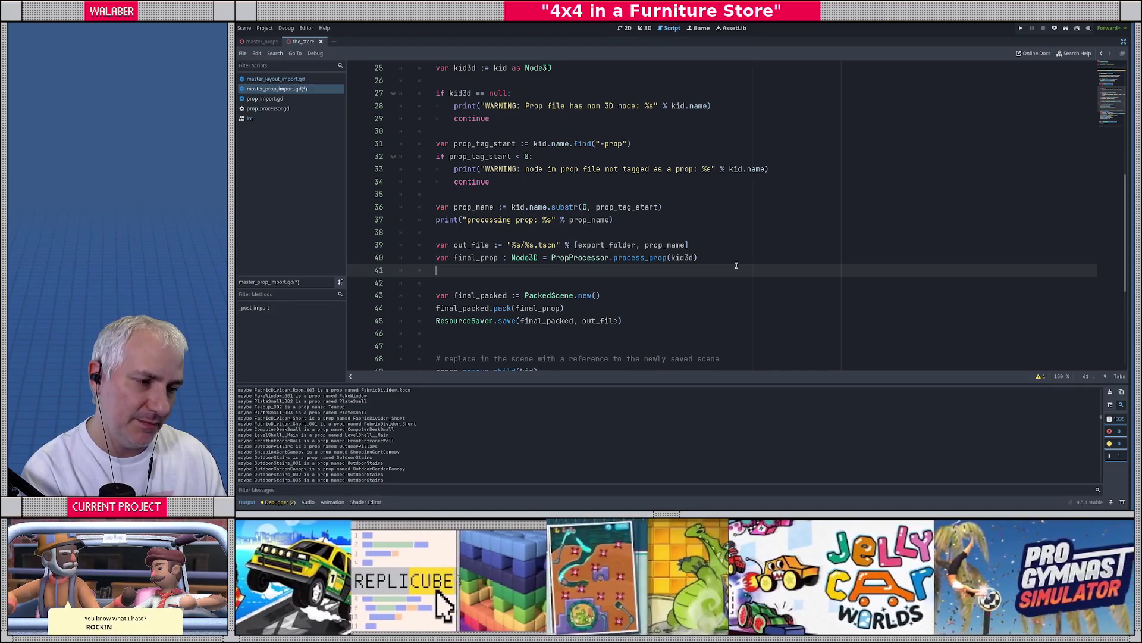
text(PropP)
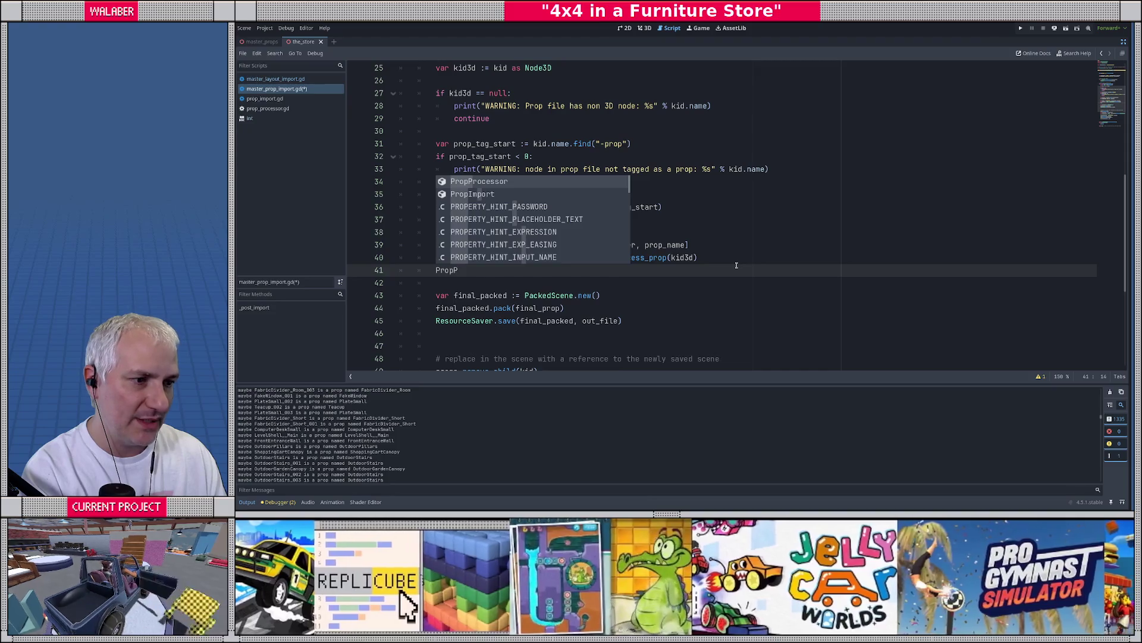
key(Return)
text(.)
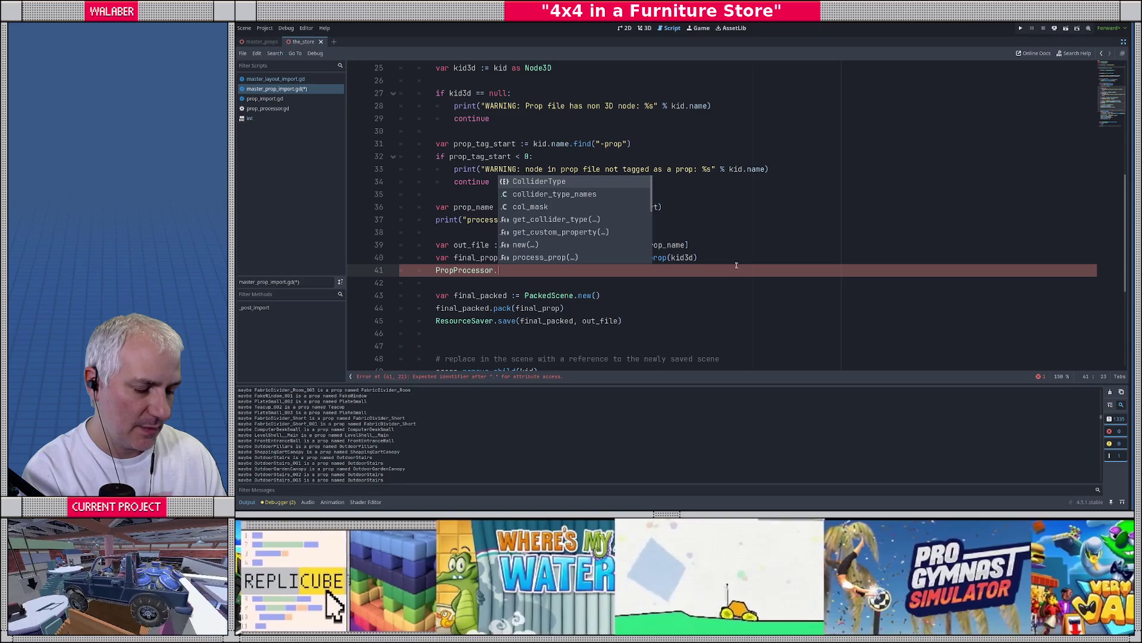
text(ad)
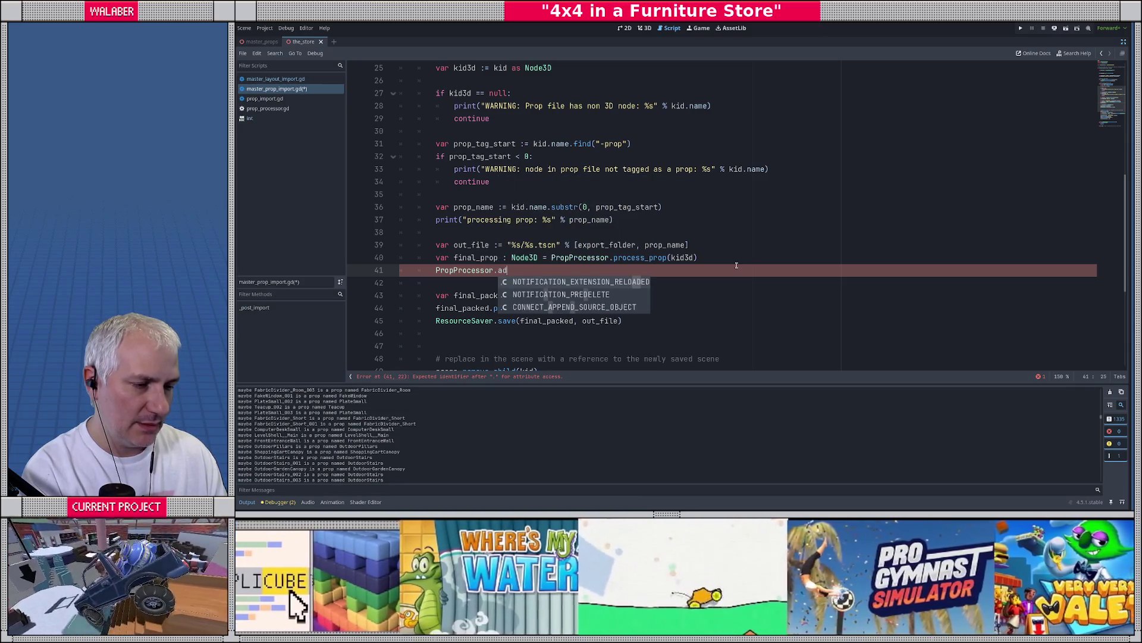
key(BackSpace)
key(BackSpace)
text(set_fallbac)
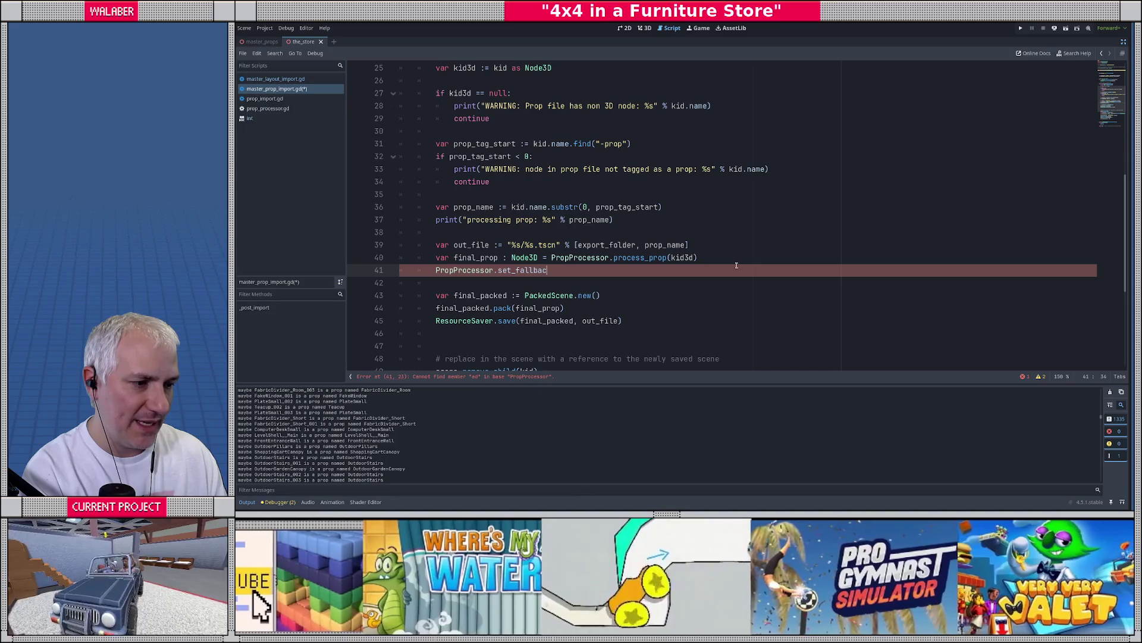
text(k_material)
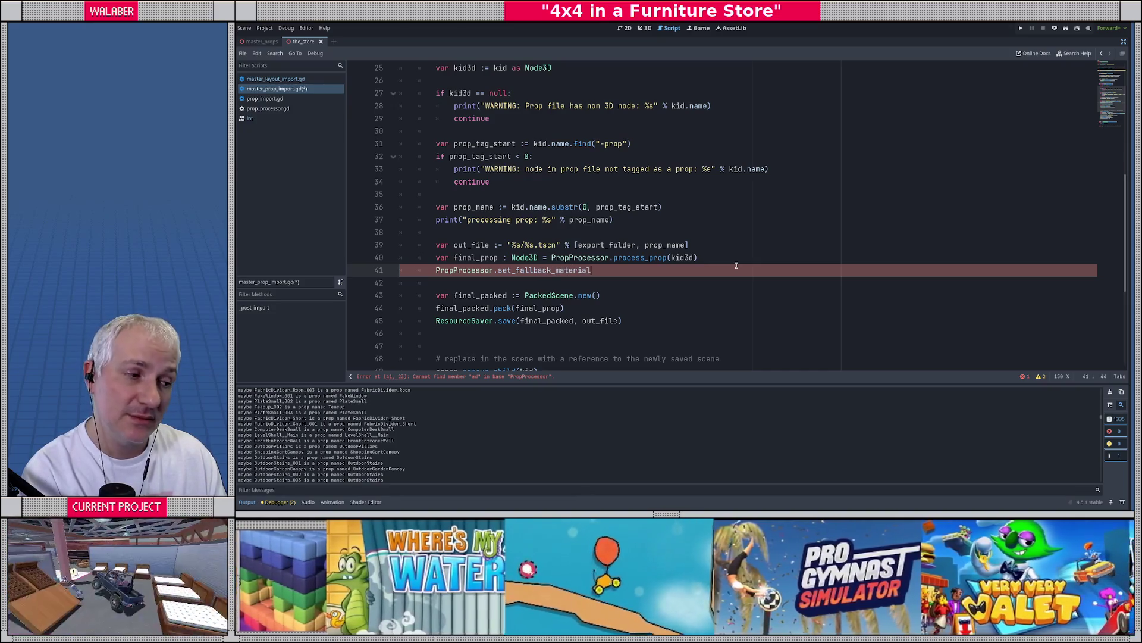
text((fallback_mat)
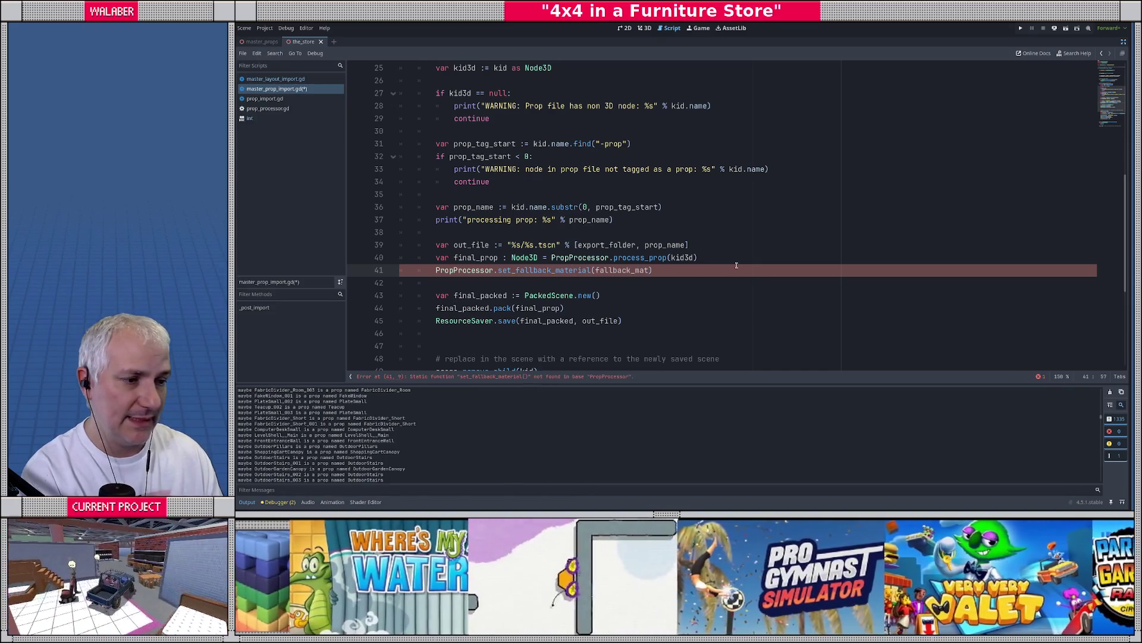
Look through prop_processor.gd for set_fallback_material, then return to line 41 of master_prop_import.gd
double_click(575, 270)
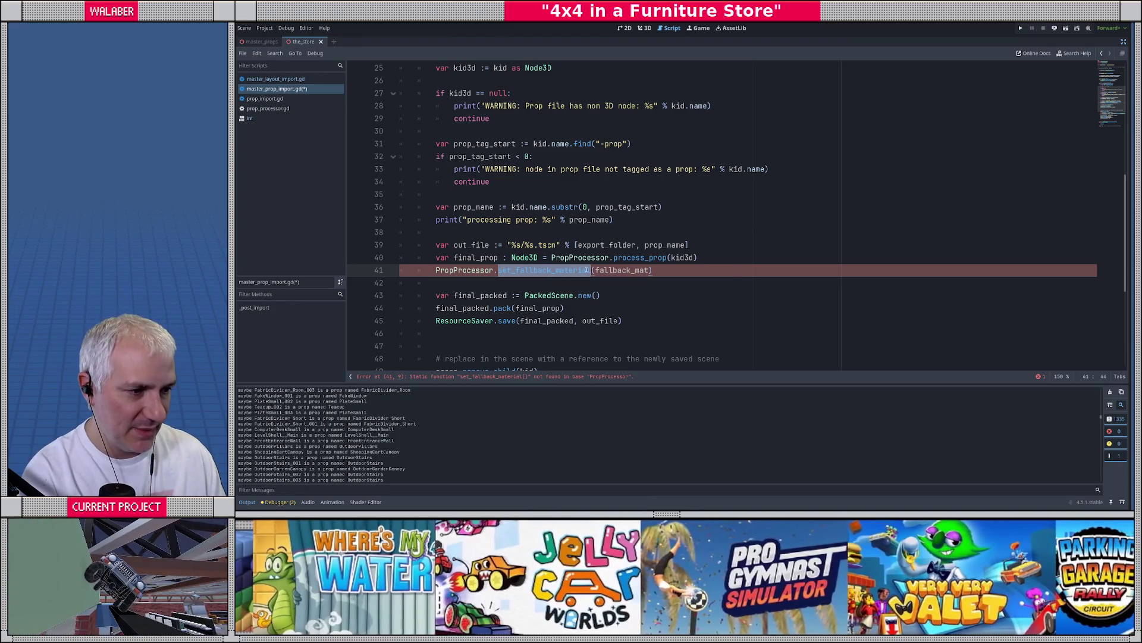
ctrl+click(464, 271)
scroll(424, 270, down, 10)
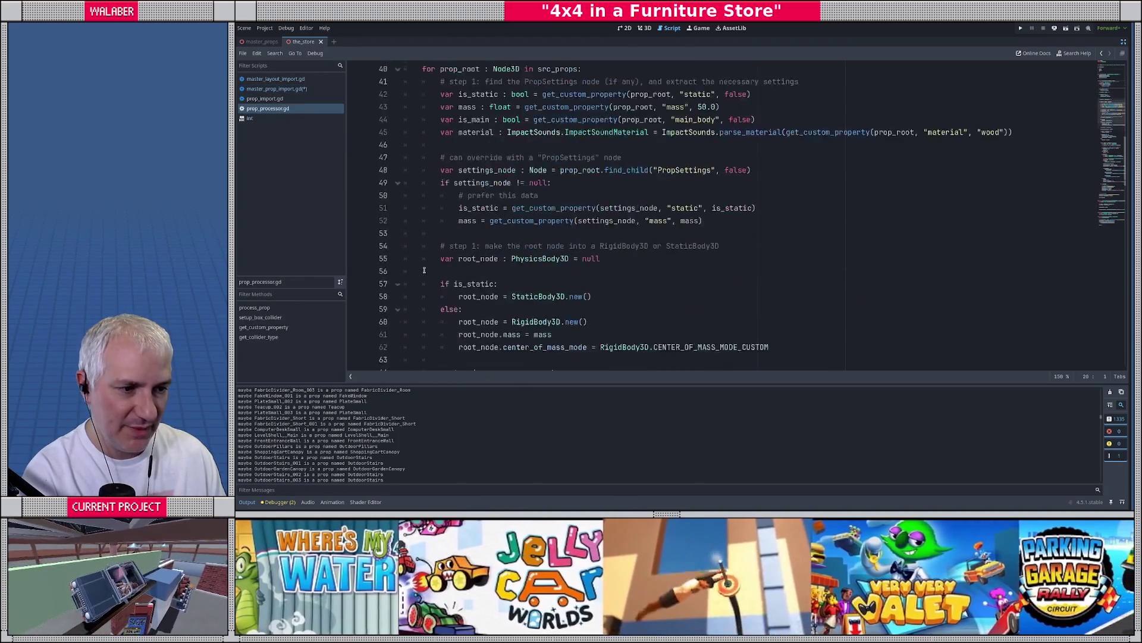
scroll(424, 270, down, 20)
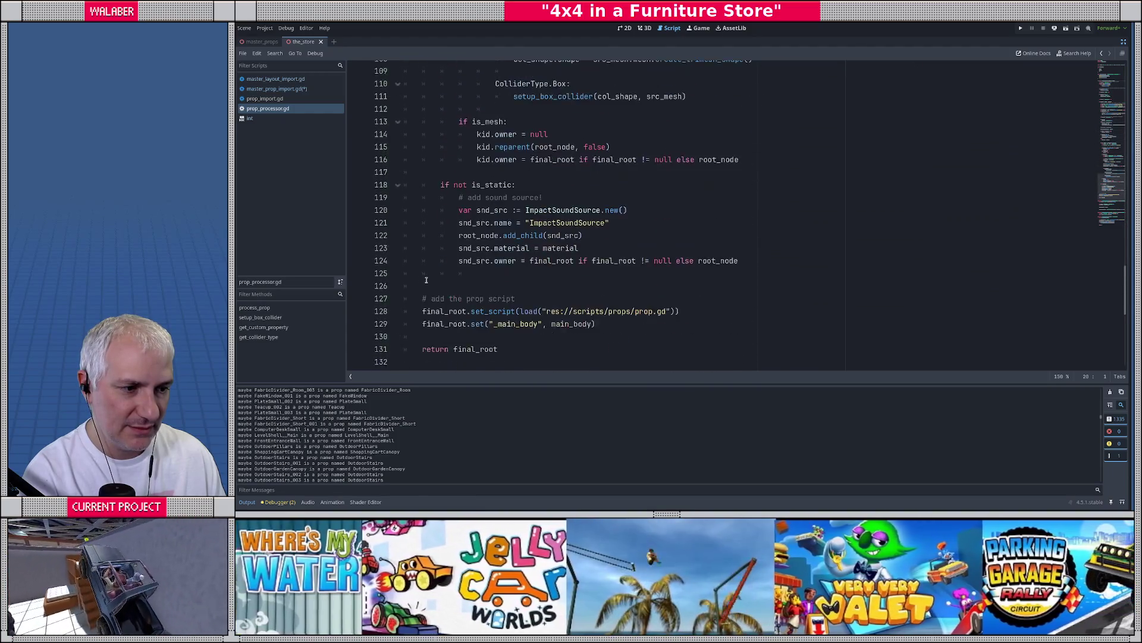
key(alt+Left)
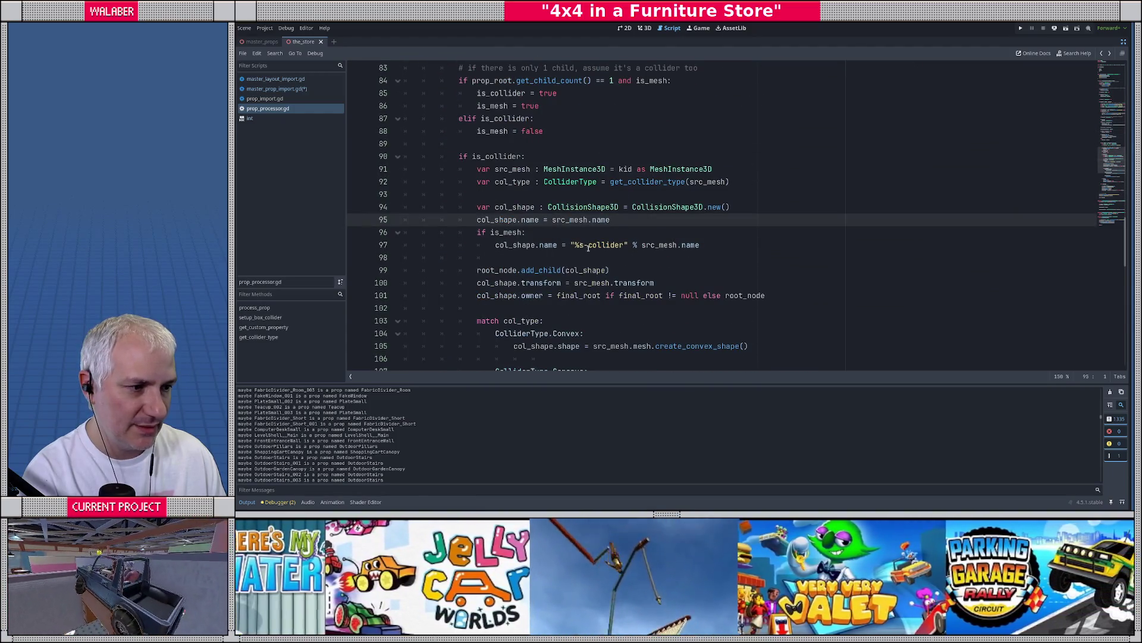
key(alt+Left)
Change line 41 to PropProcessor.assign_fallback_material(final_prop, fallback_mat) and jump to process_prop's definition
click(593, 270)
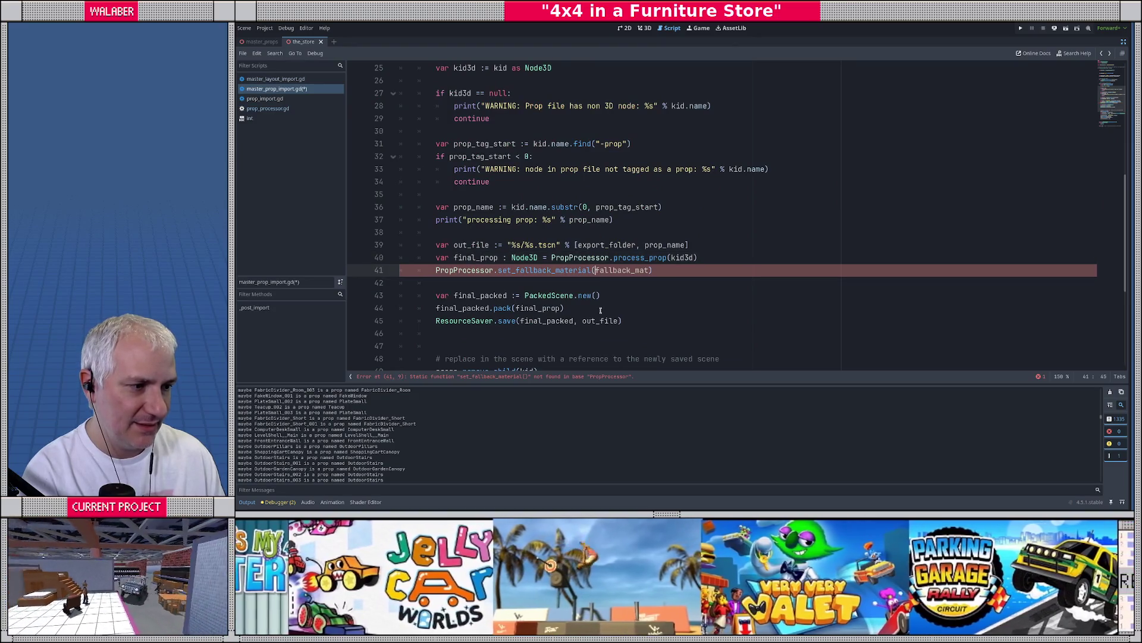
text(final_prop, f)
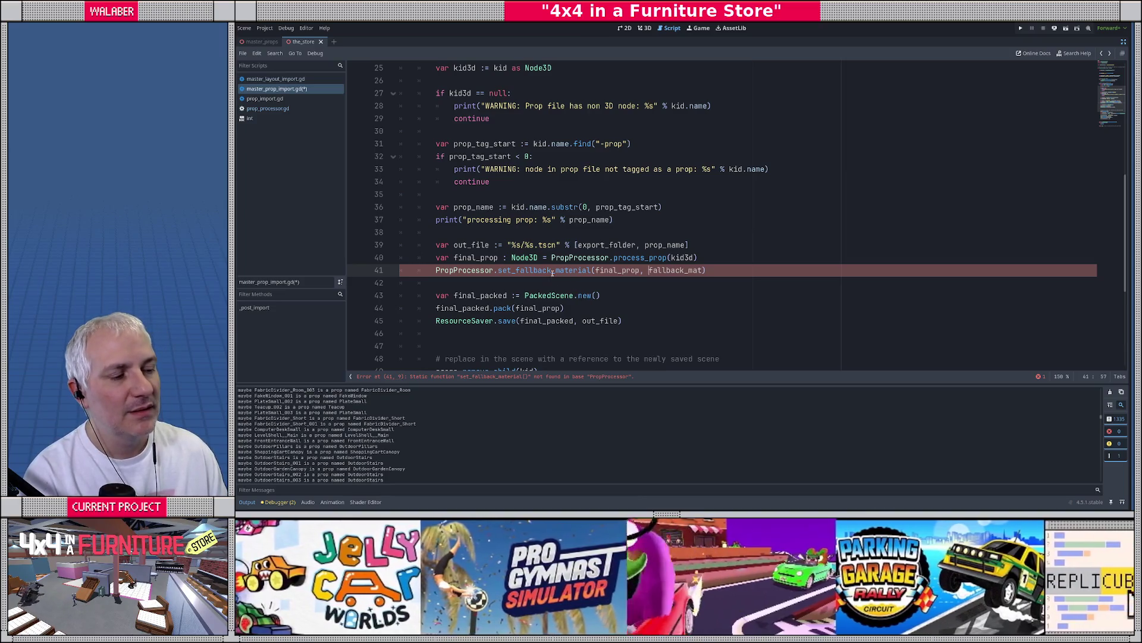
key(BackSpace)
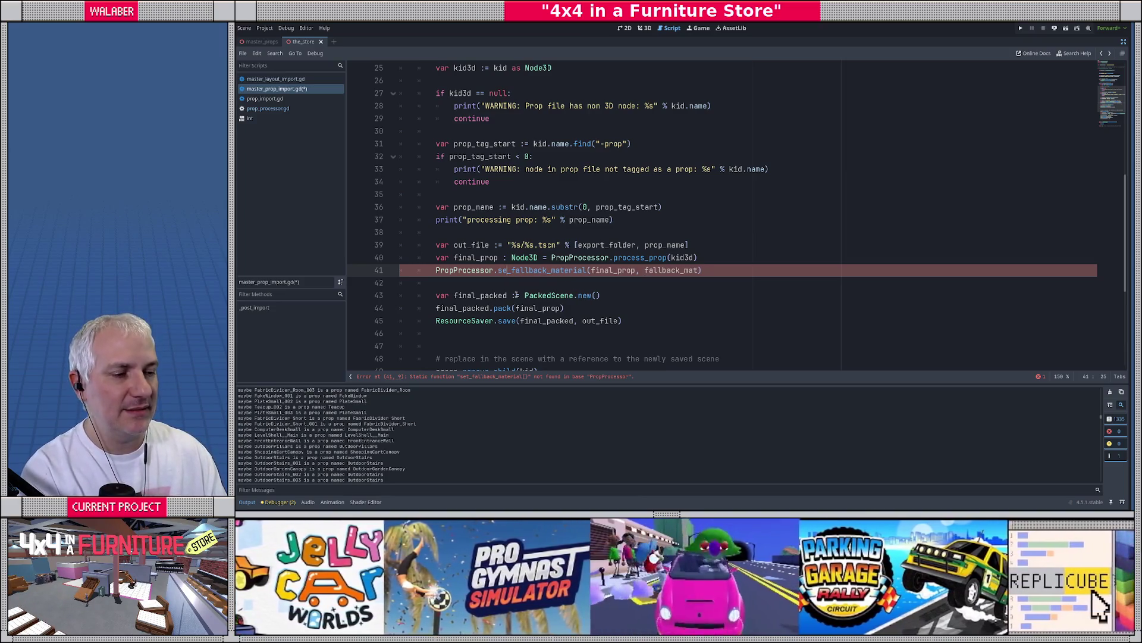
text(sign)
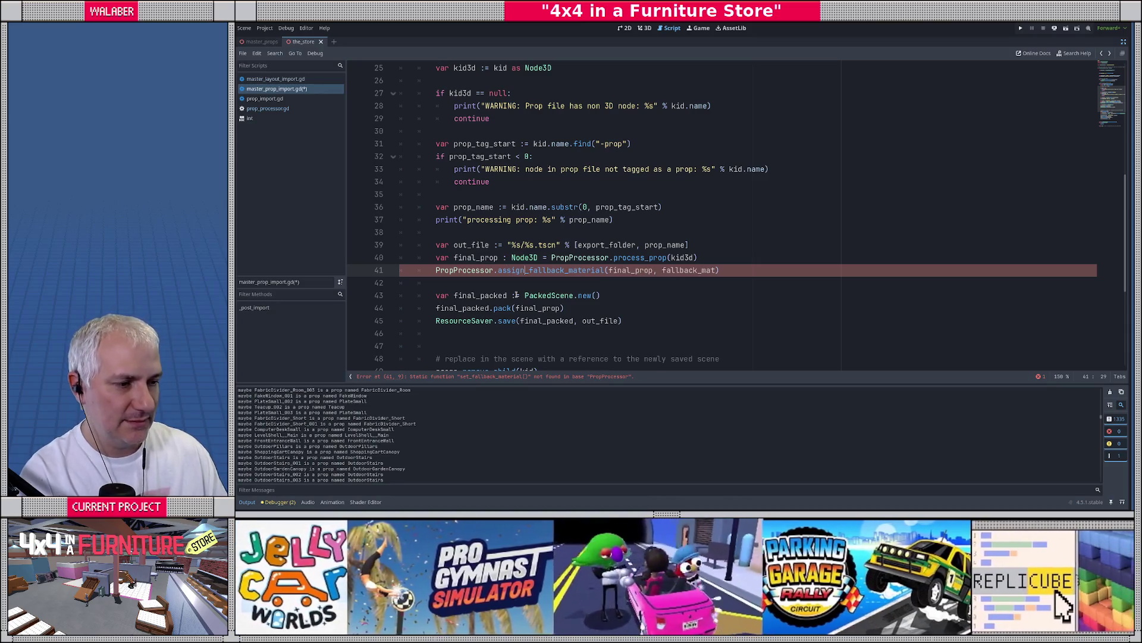
click(632, 257)
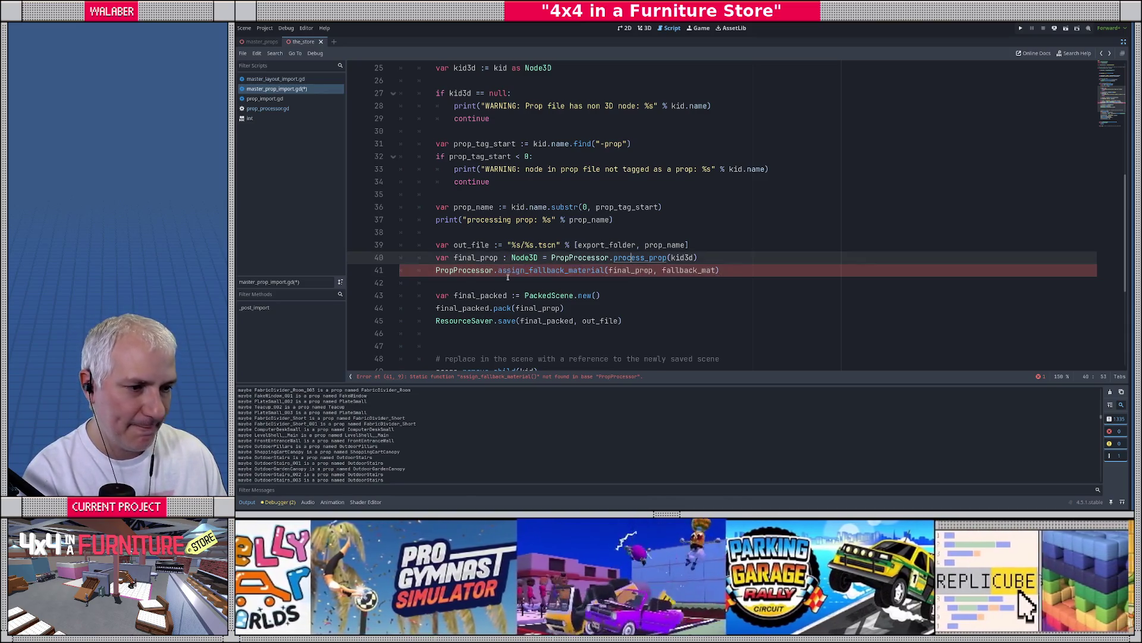
scroll(476, 285, down, 20)
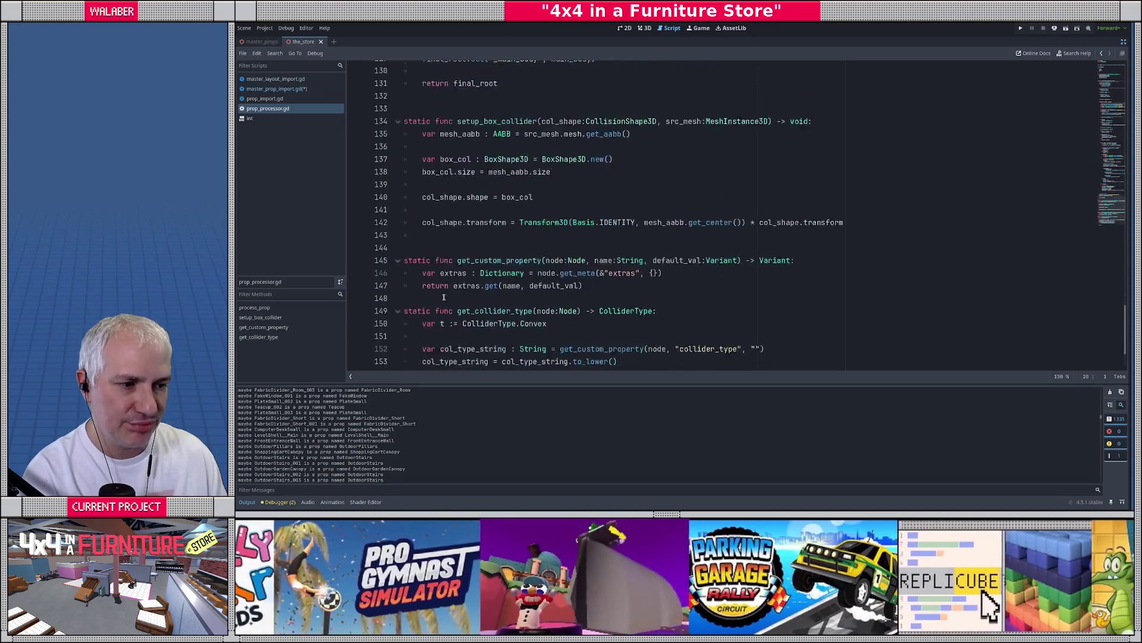
Declare 'static func assign_fallback_material(scene:Node3D, fallback_mat:BaseMaterial3D) -> void:' at the end of prop_processor.gd
scroll(452, 304, down, 2)
click(494, 346)
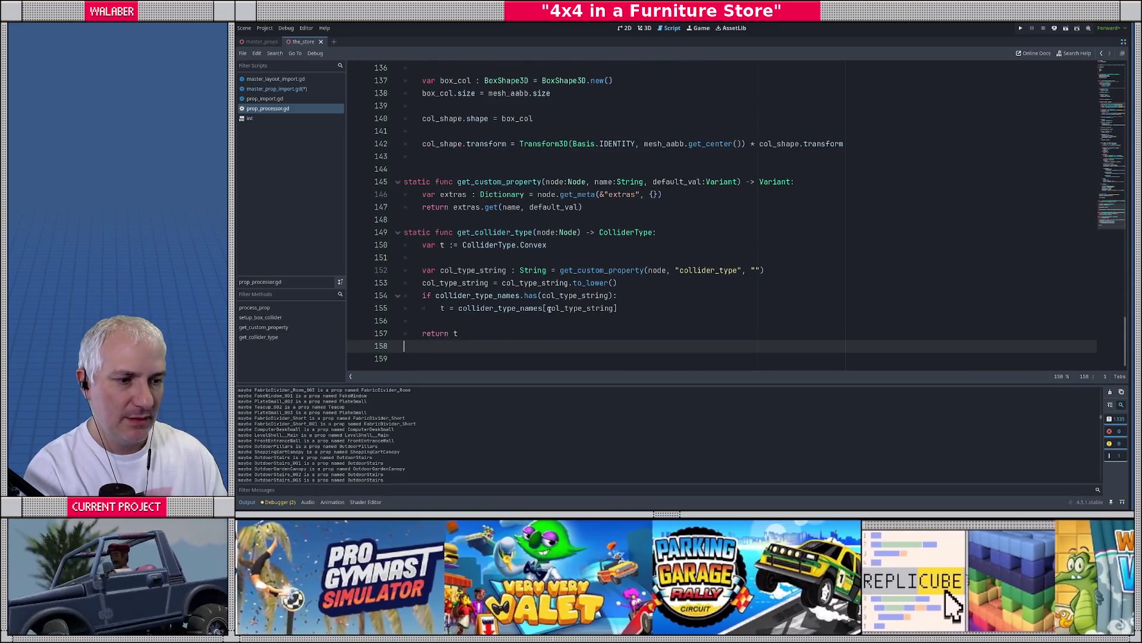
key(Return)
key(Return)
text(static func assign_fallback_material)
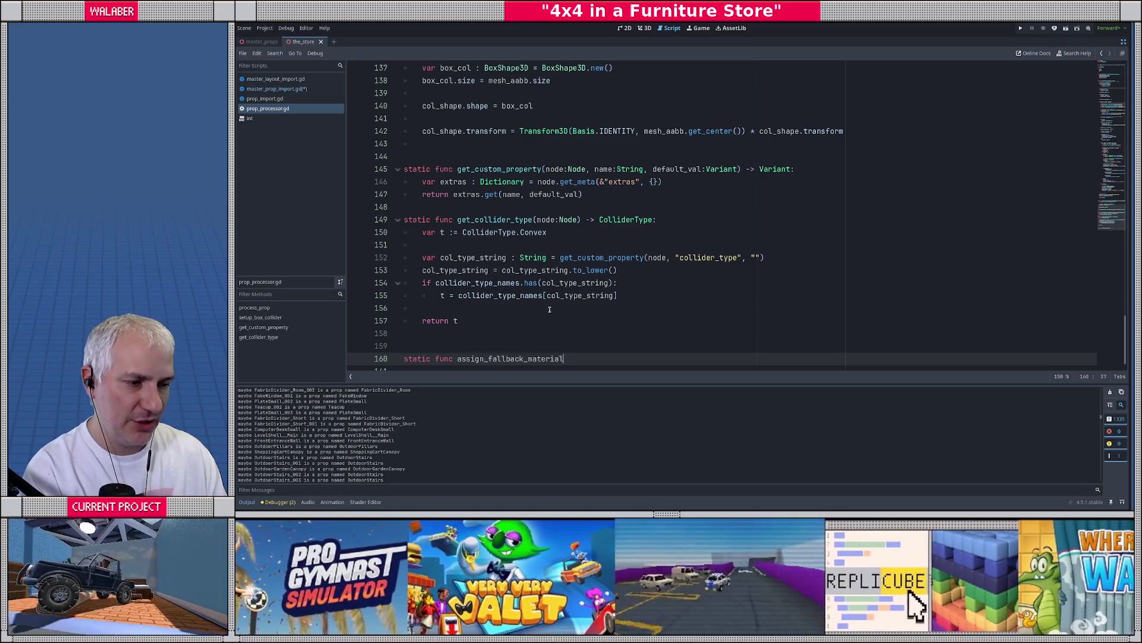
text((scene:)
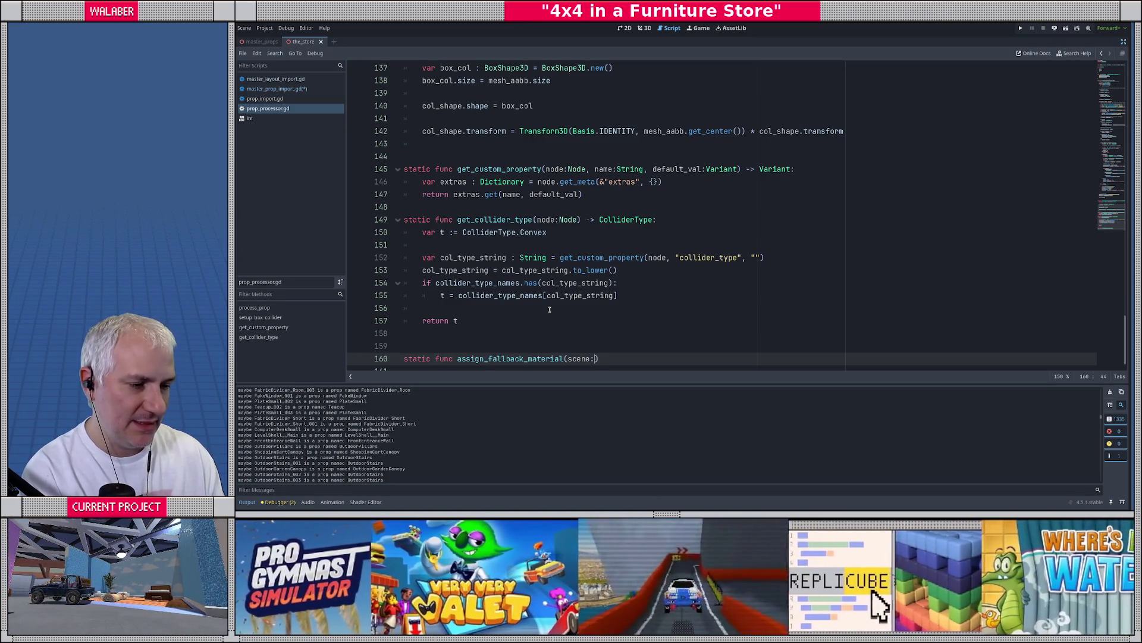
text(Node3D, )
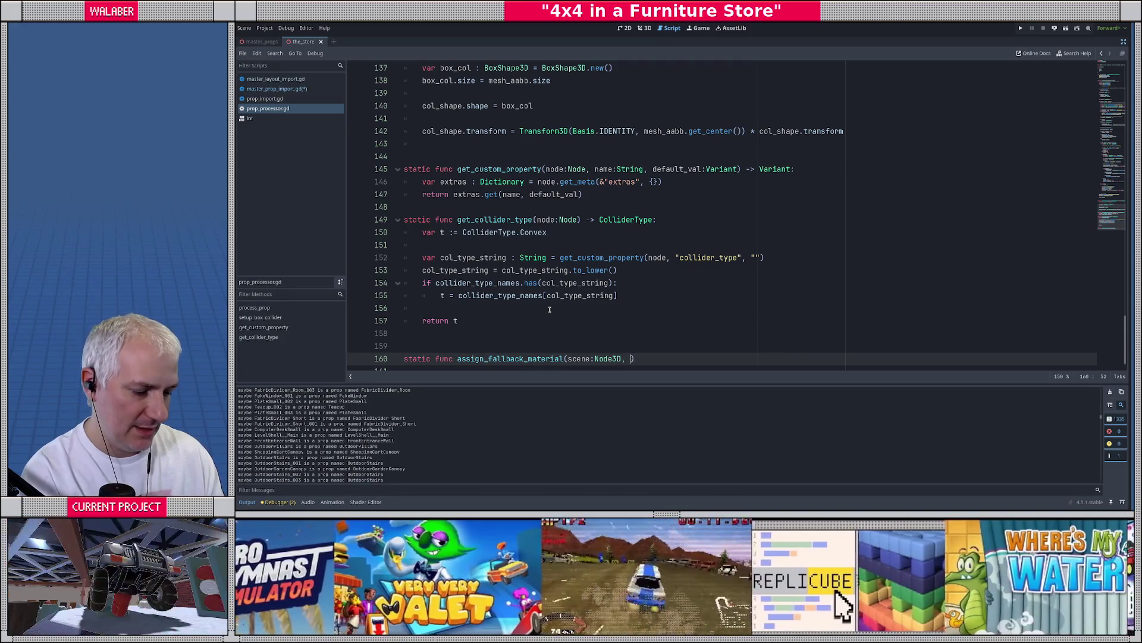
text(fallback_mat:)
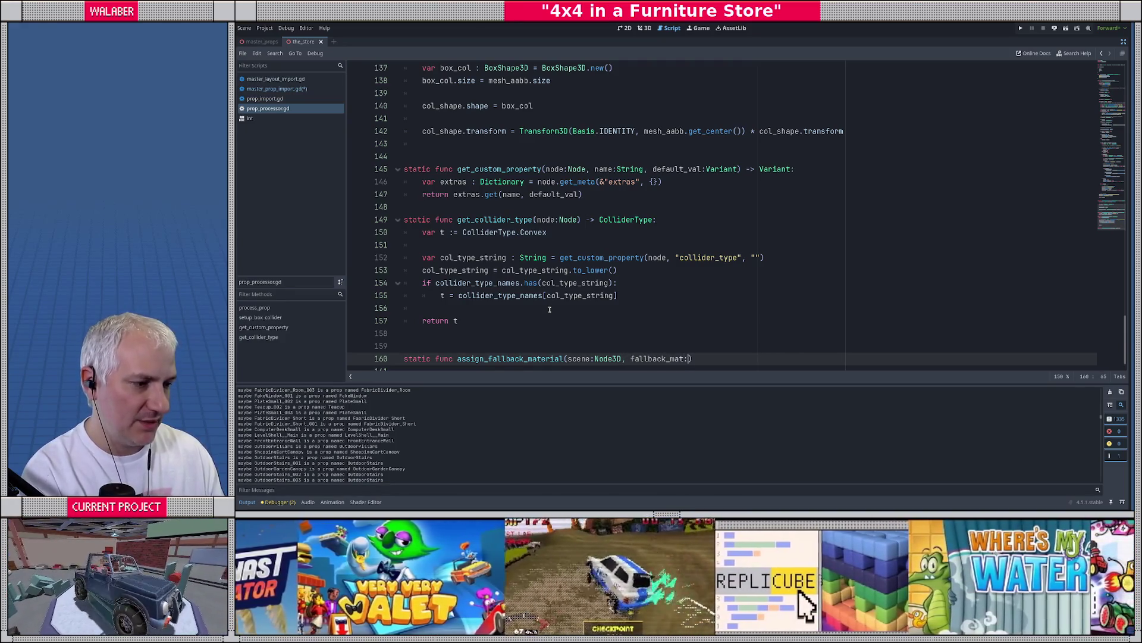
text(Material)
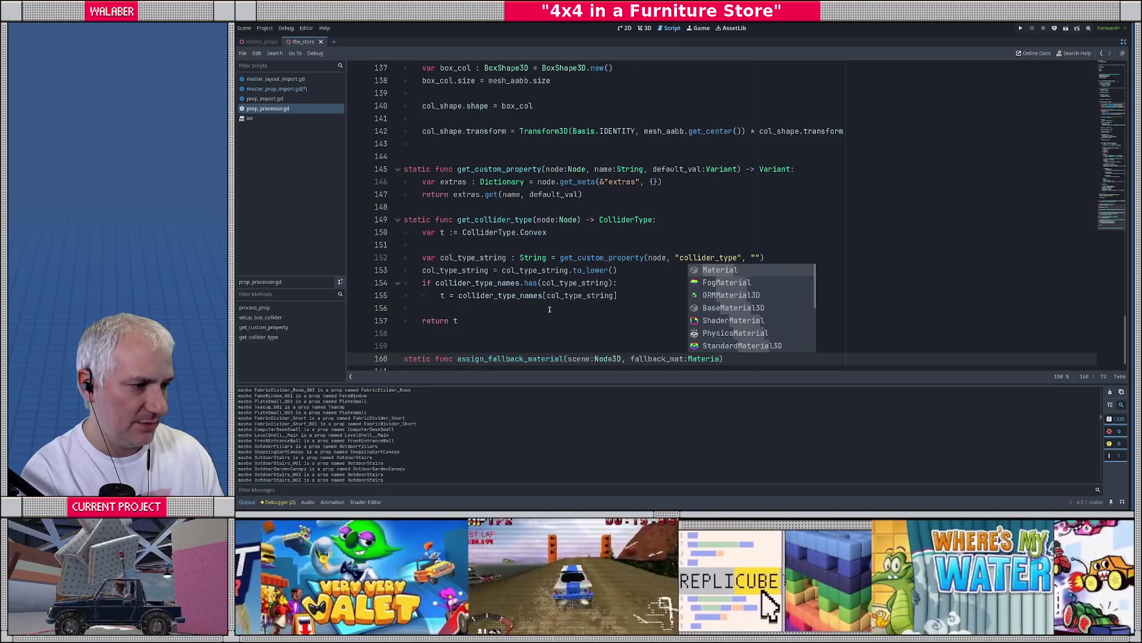
key(Down)
key(Down)
key(Down)
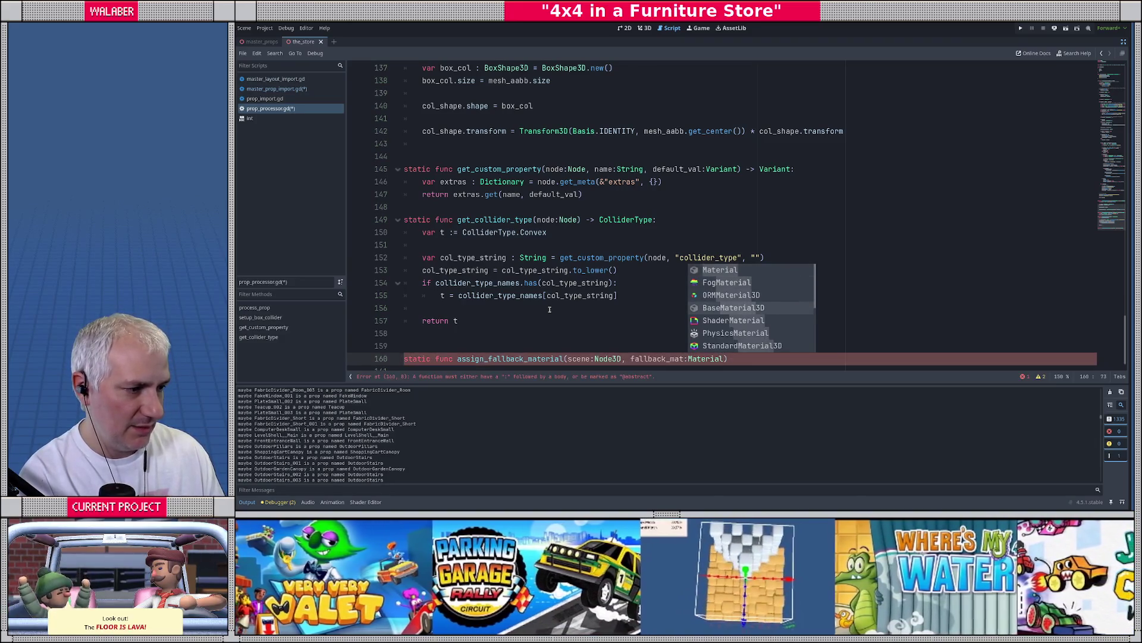
key(Return)
text(> void:)
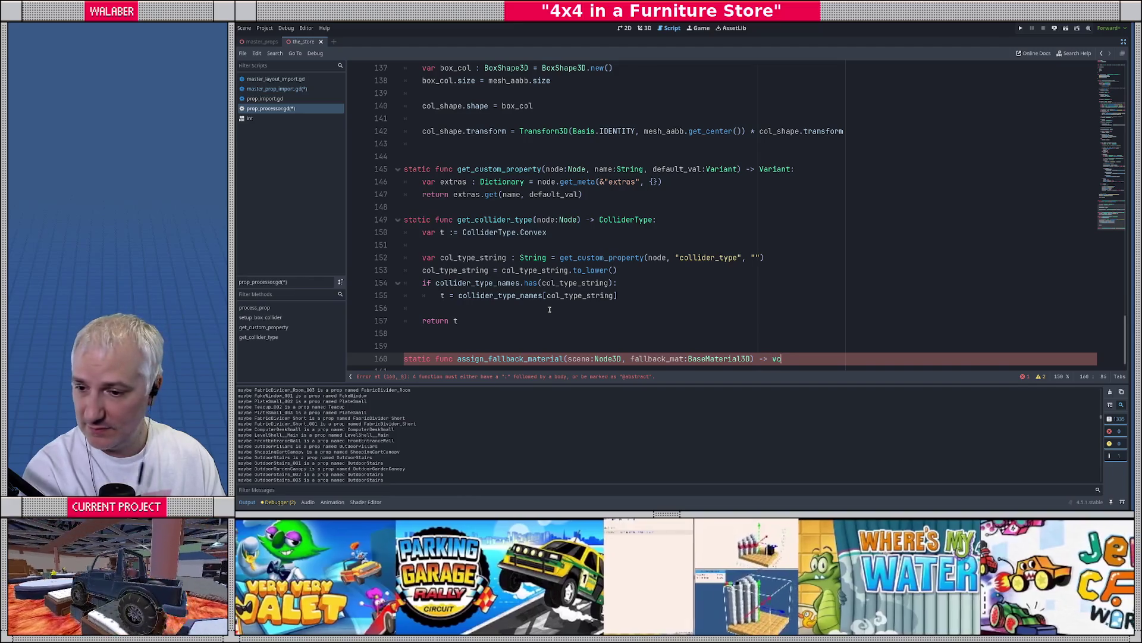
key(Return)
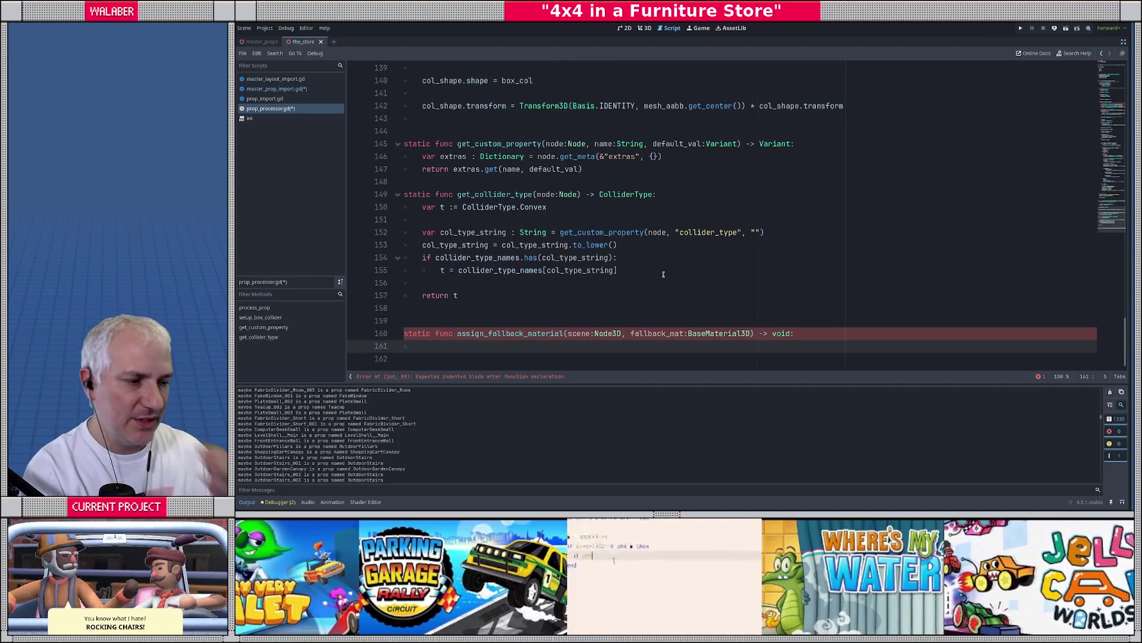
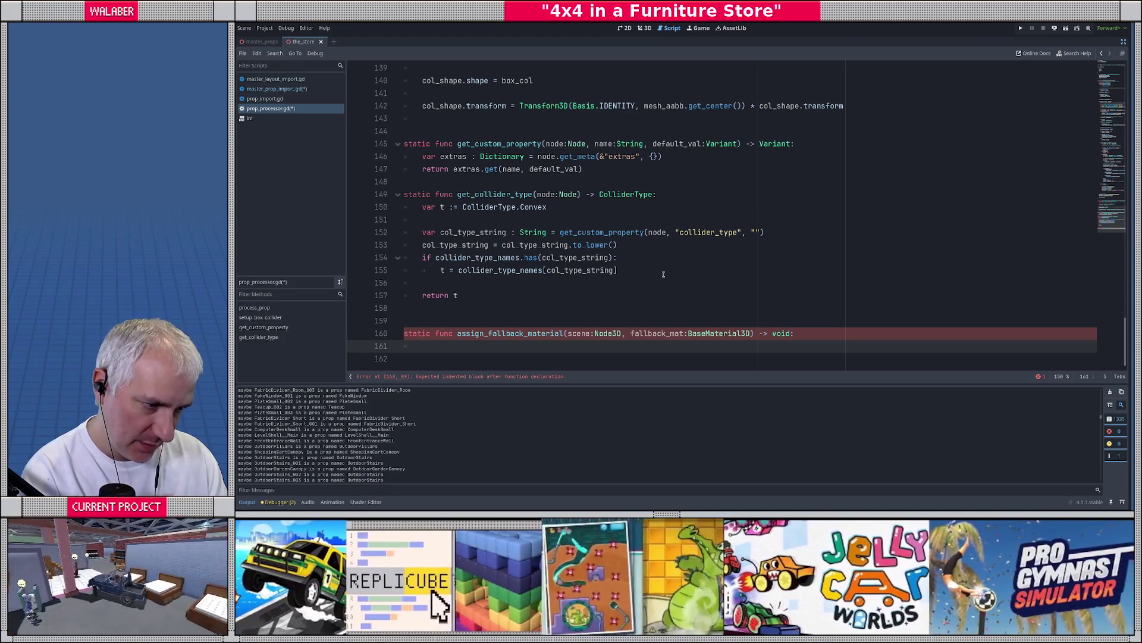
Add a loop 'for mesh : MeshInstance3D in scene.find_children("", "MeshInstance3D"):'
text(scene.fin)
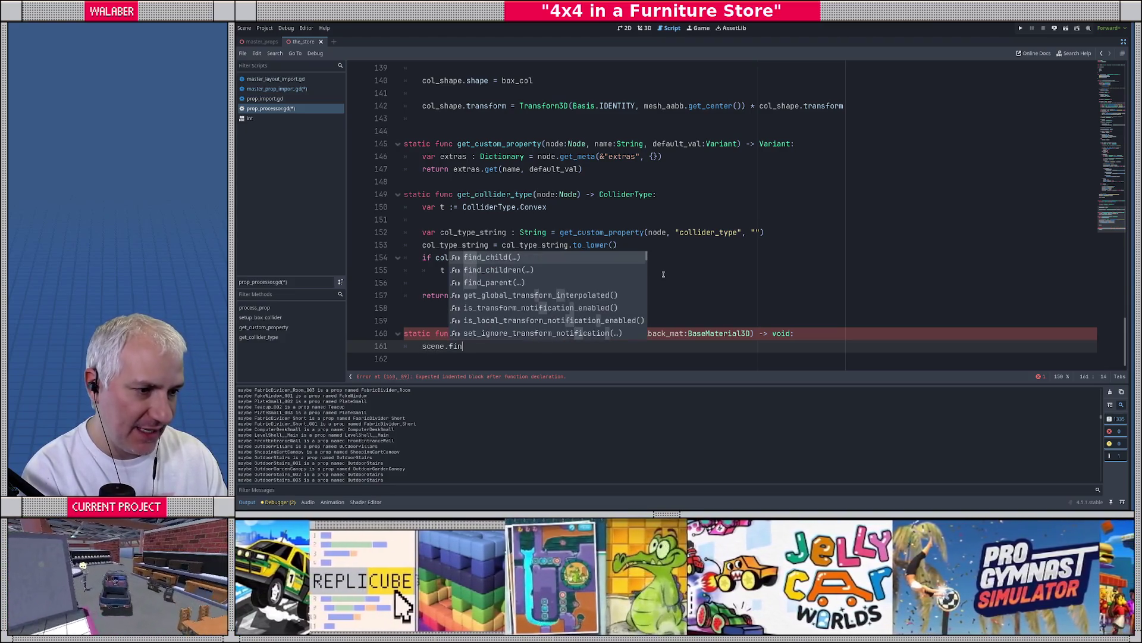
key(Down)
key(Return)
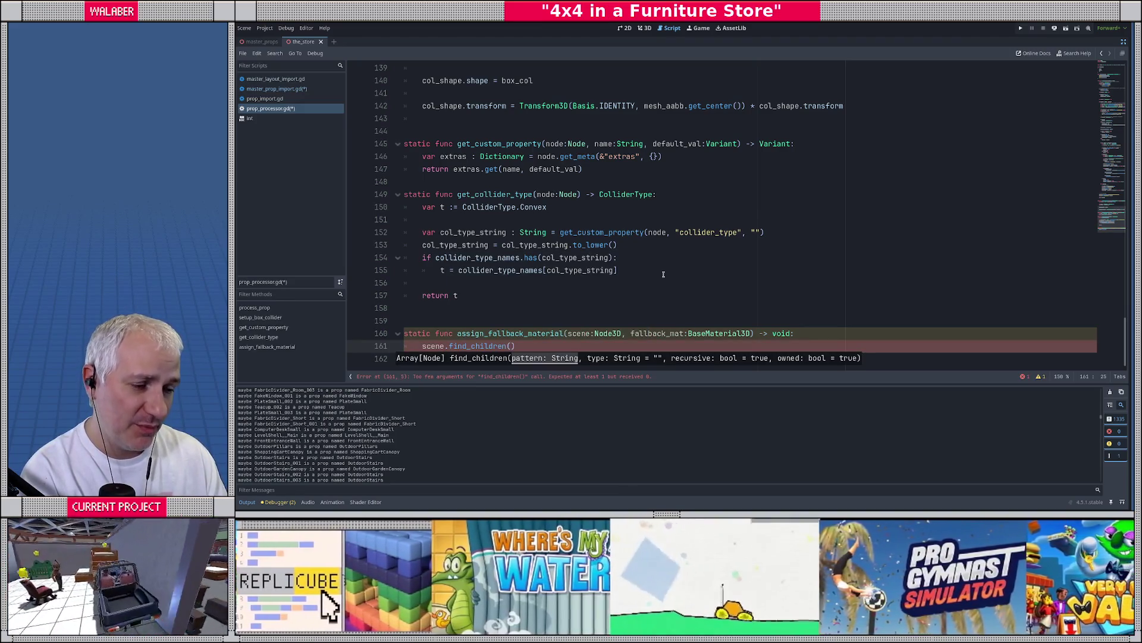
text("", )
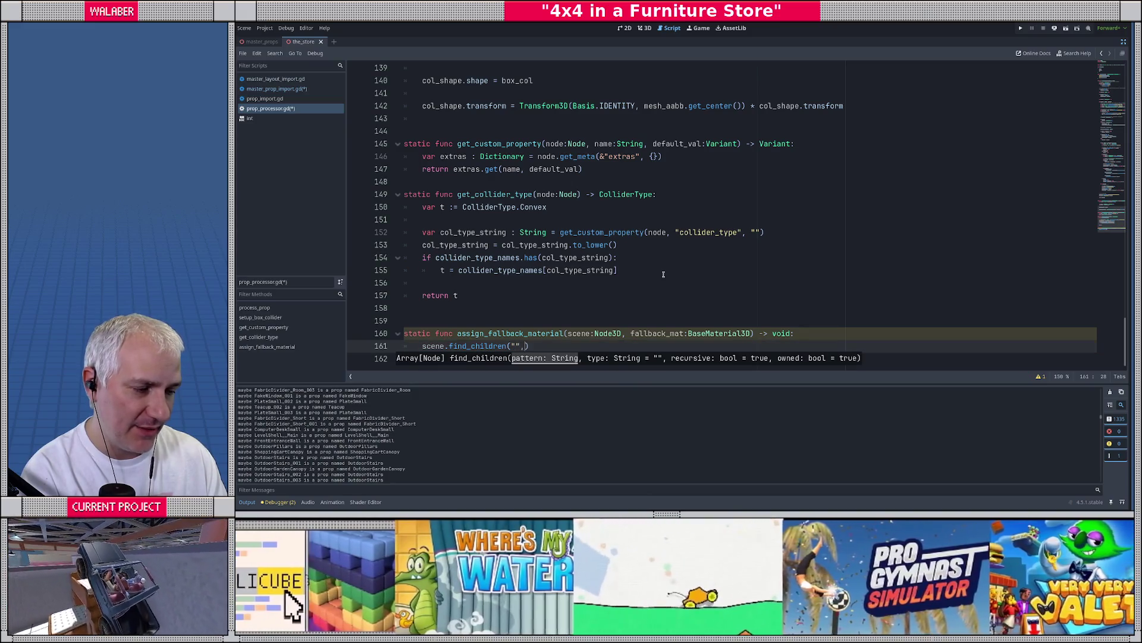
text(MeshInstance3D)
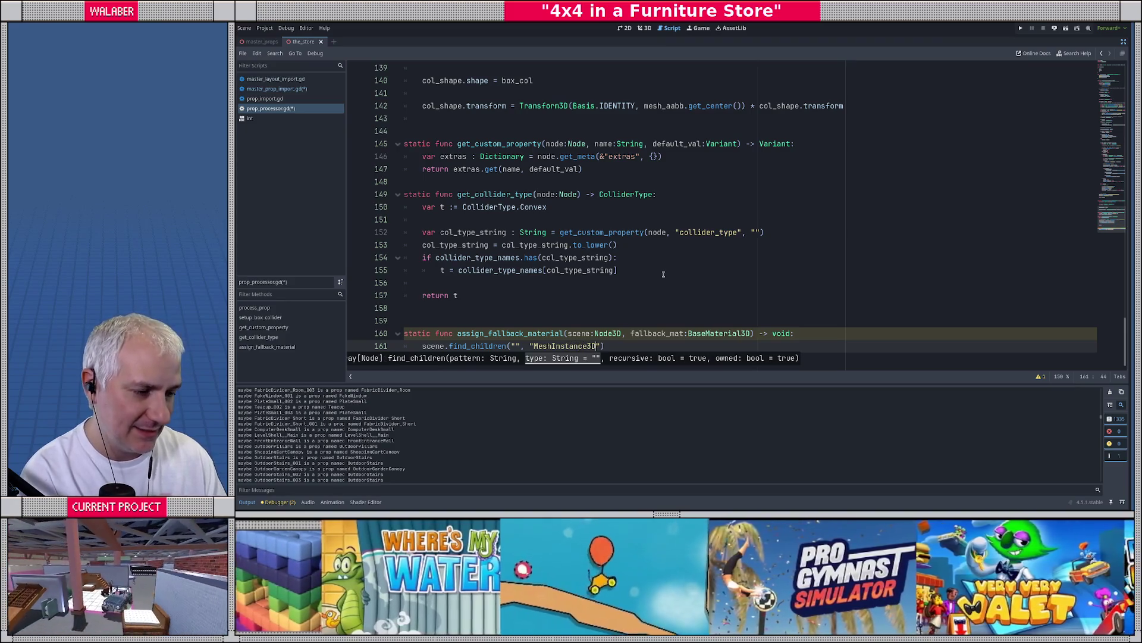
text(,)
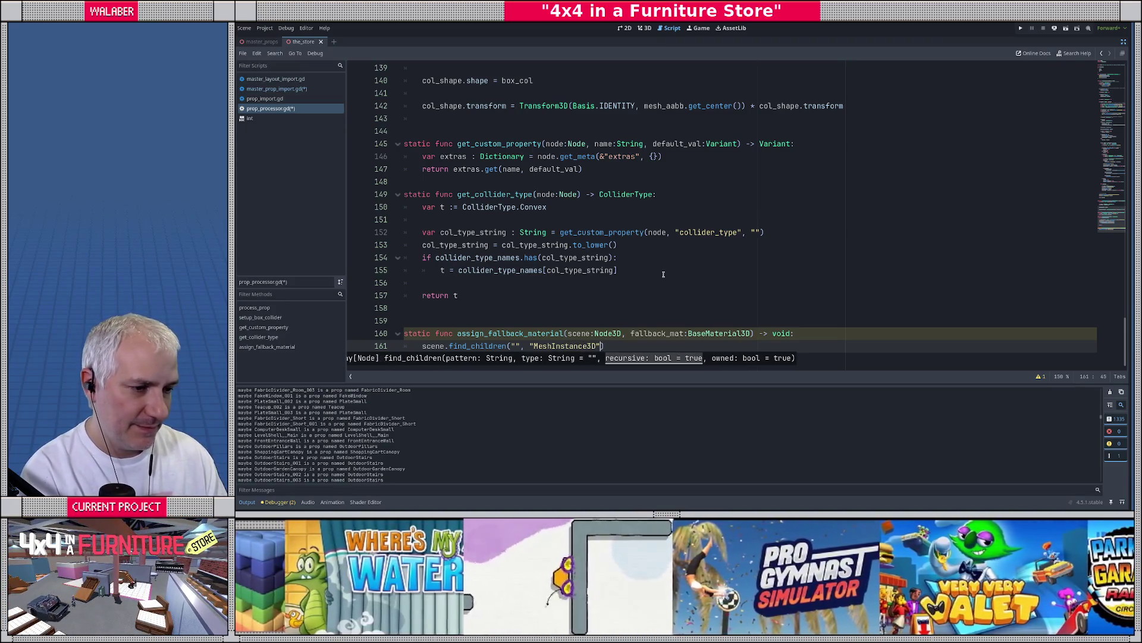
text())
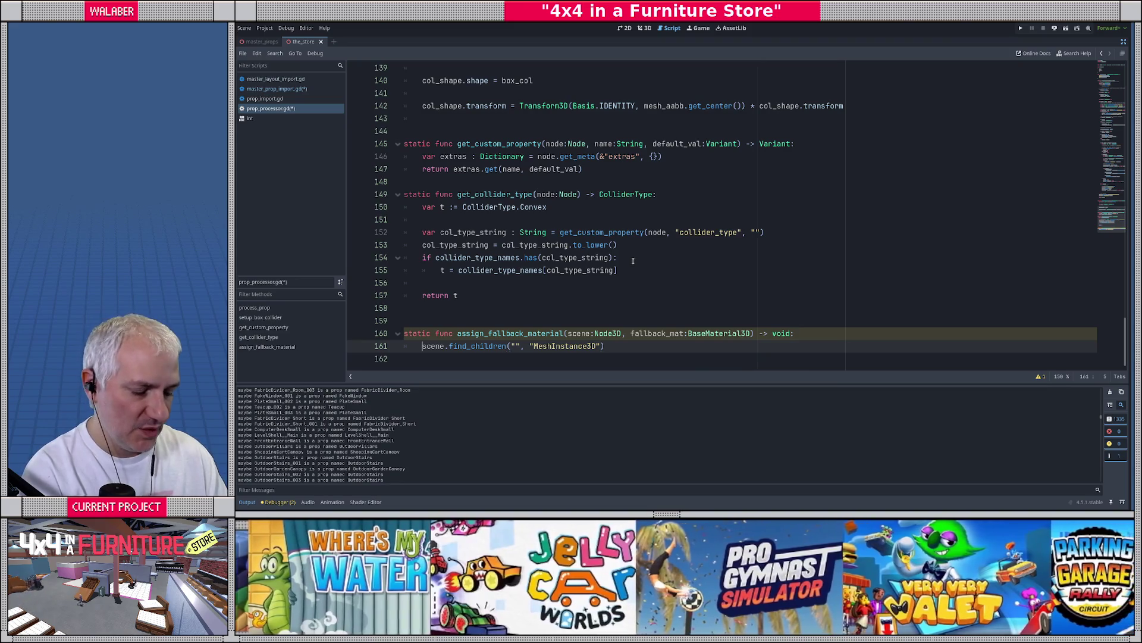
text(for mesh : Mes)
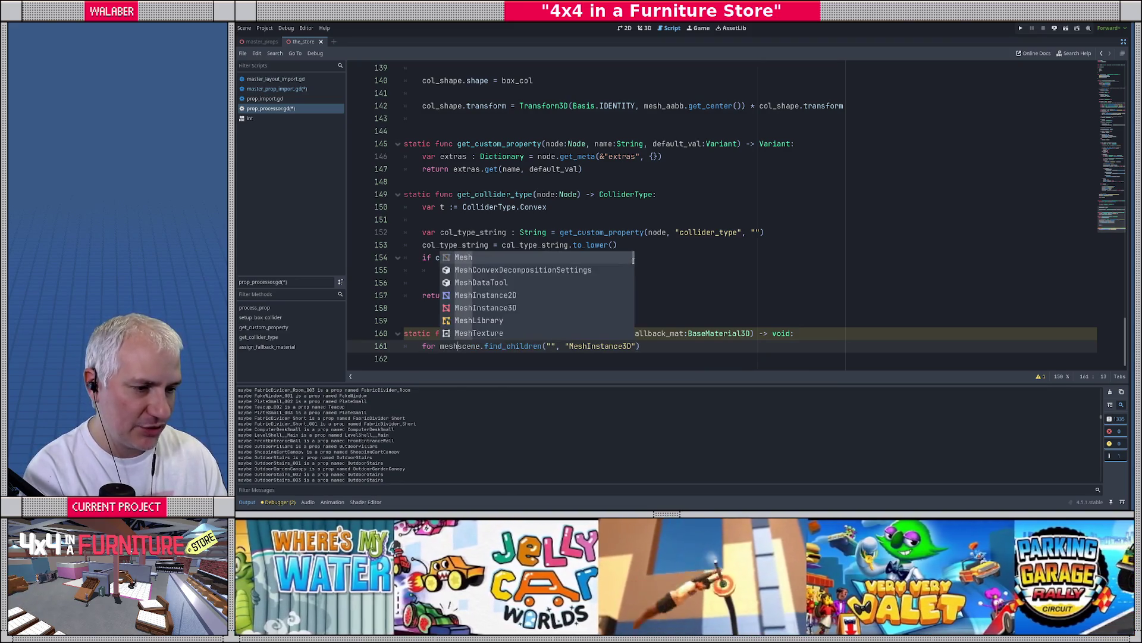
text(hInstance3D in)
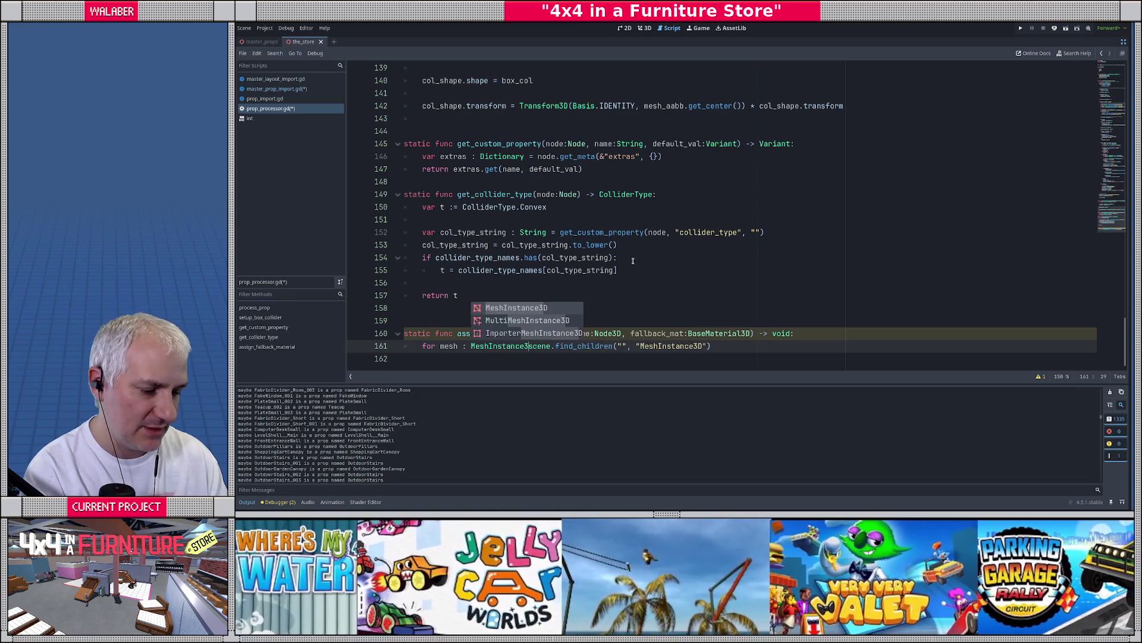
key(End)
text(:)
key(Return)
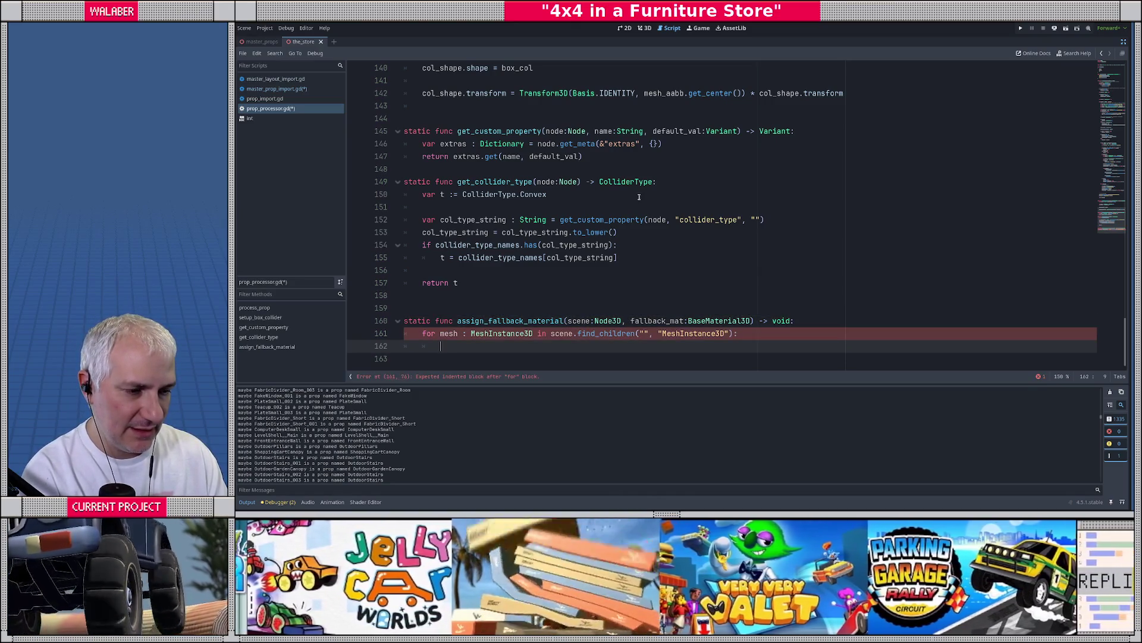
Drop a trial material check and begin an inner 'for i in' loop instead
text(if )
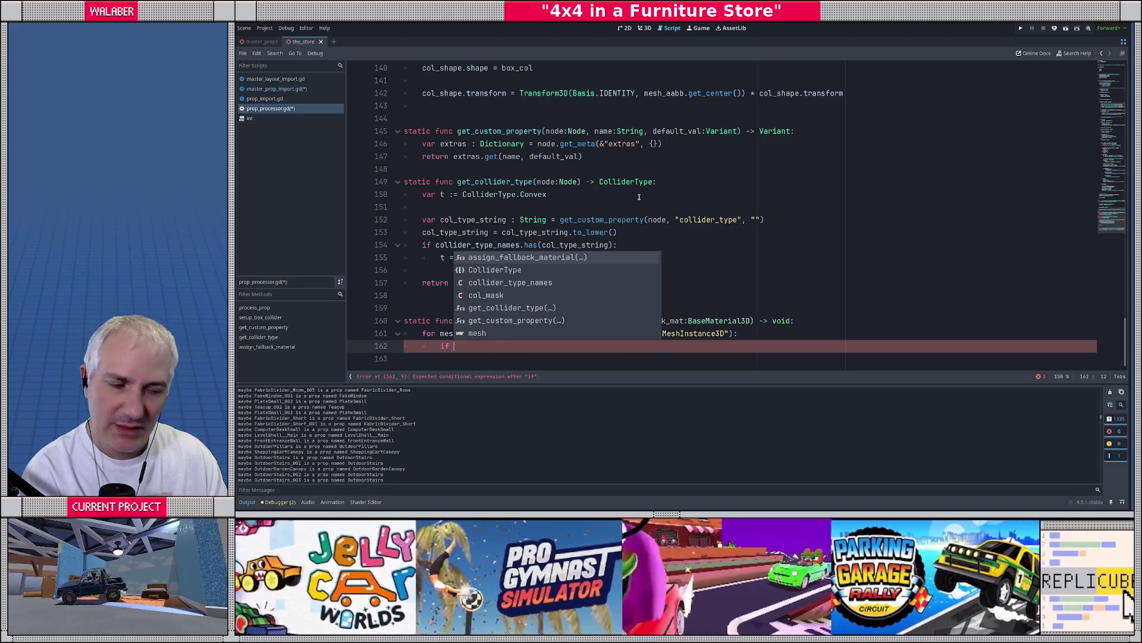
text(mesh.)
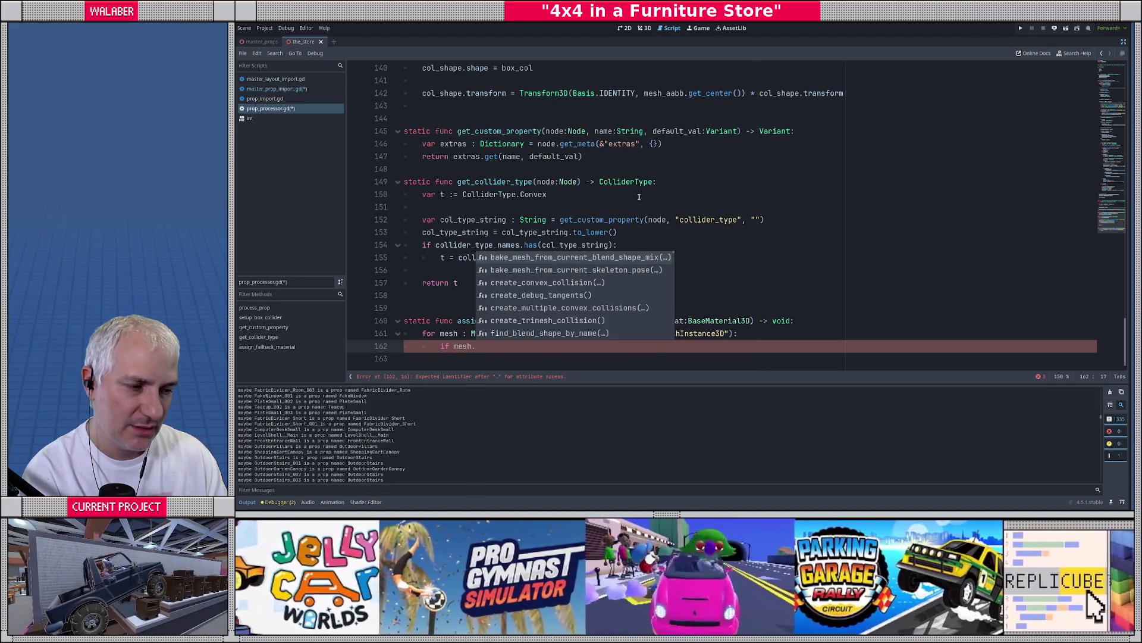
text(mesh.mesh.)
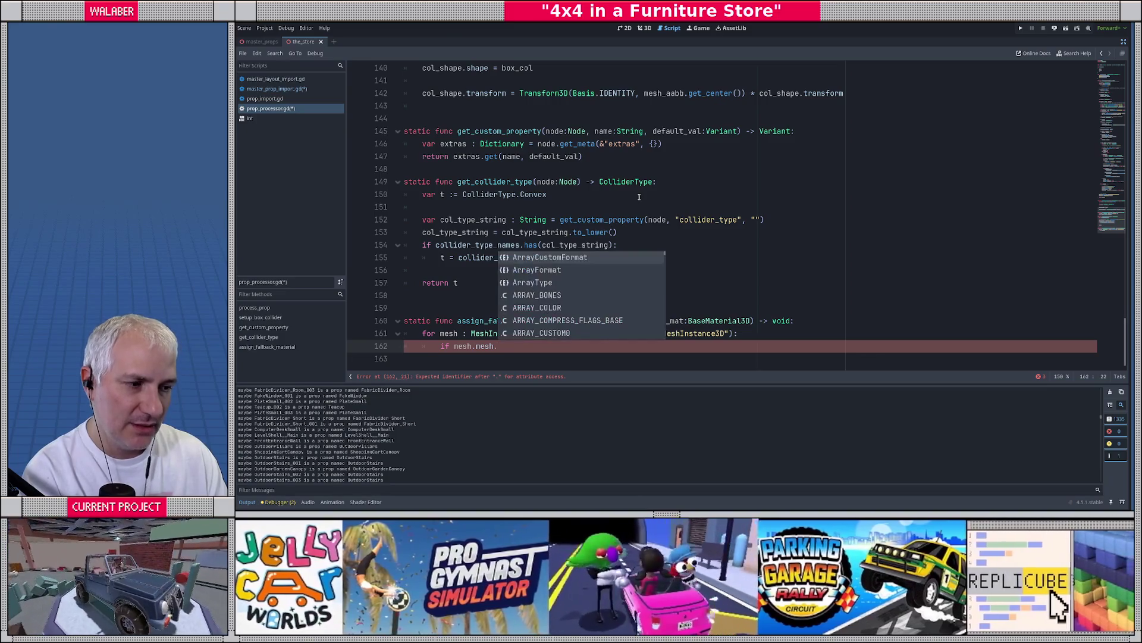
text(mat)
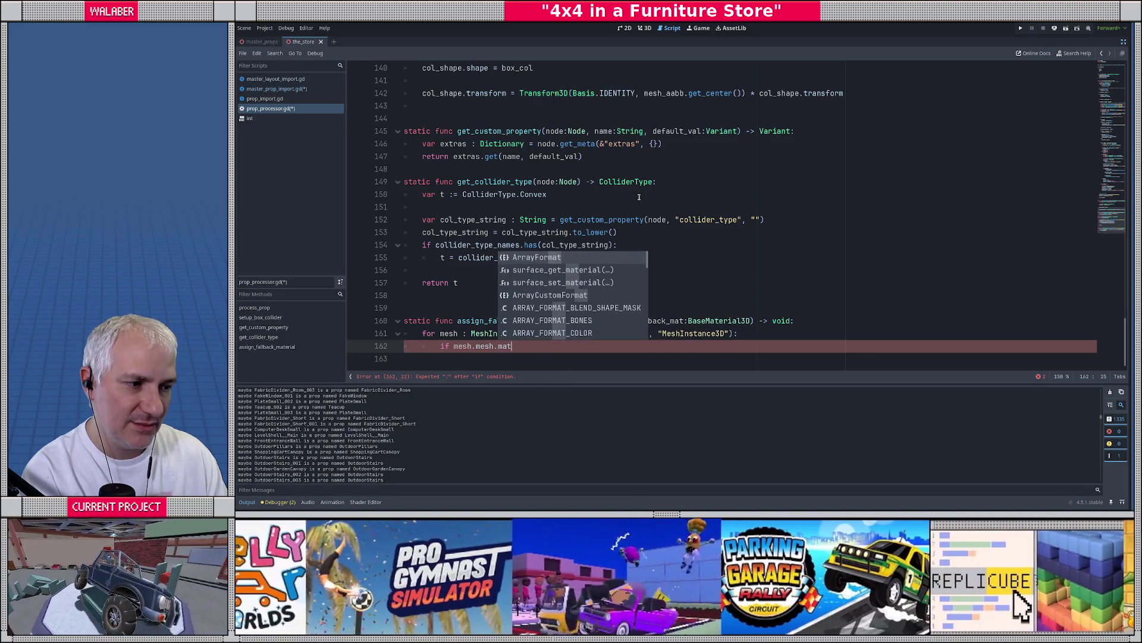
key(BackSpace)
key(BackSpace)
key(BackSpace)
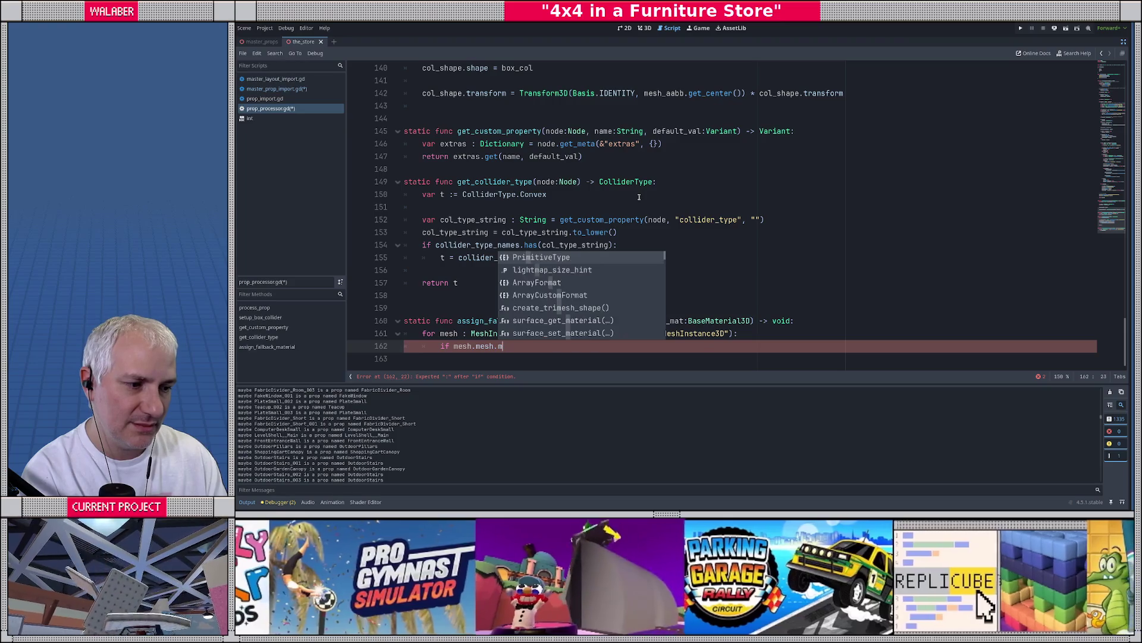
text(cou)
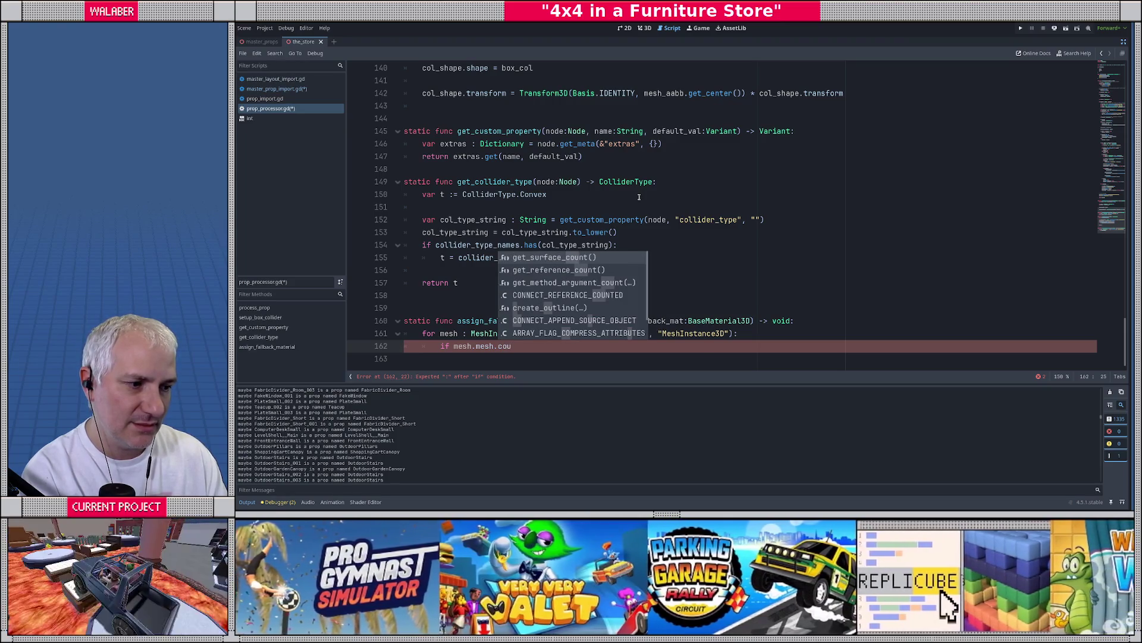
key(BackSpace)
key(BackSpace)
key(BackSpace)
text(mat)
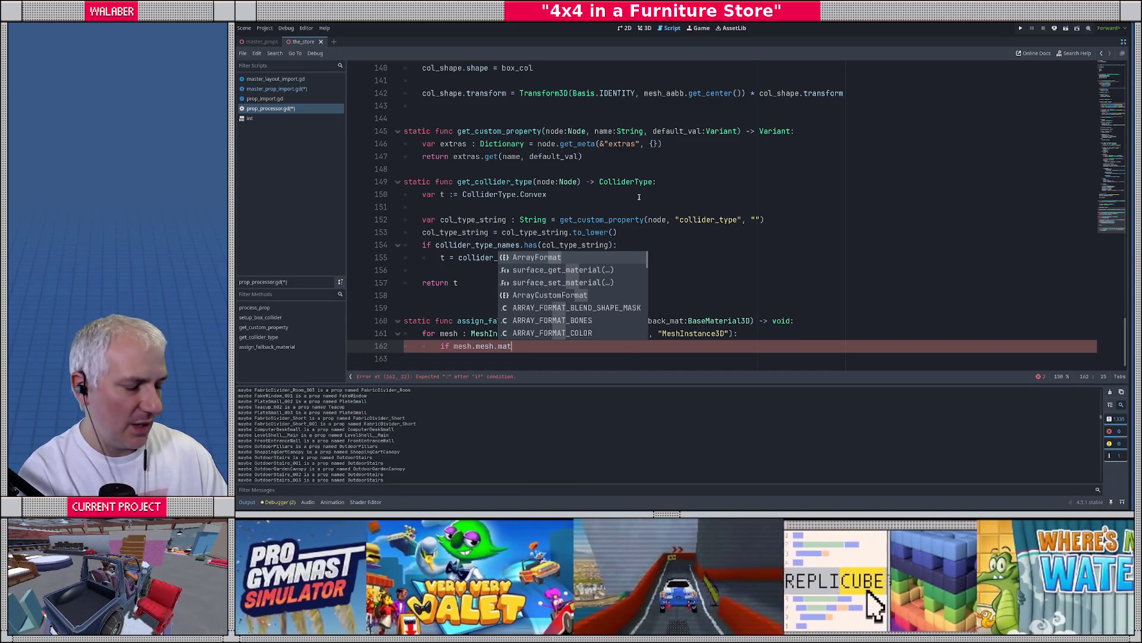
key(BackSpace)
key(BackSpace)
key(BackSpace)
text(for i in)
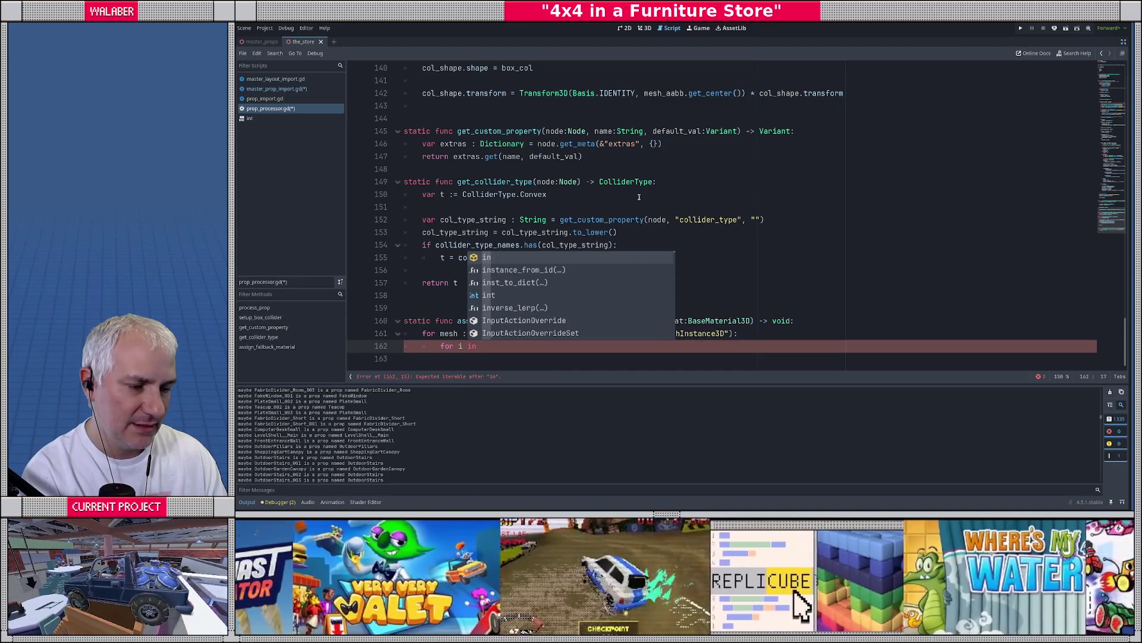
key(Escape)
key(Up)
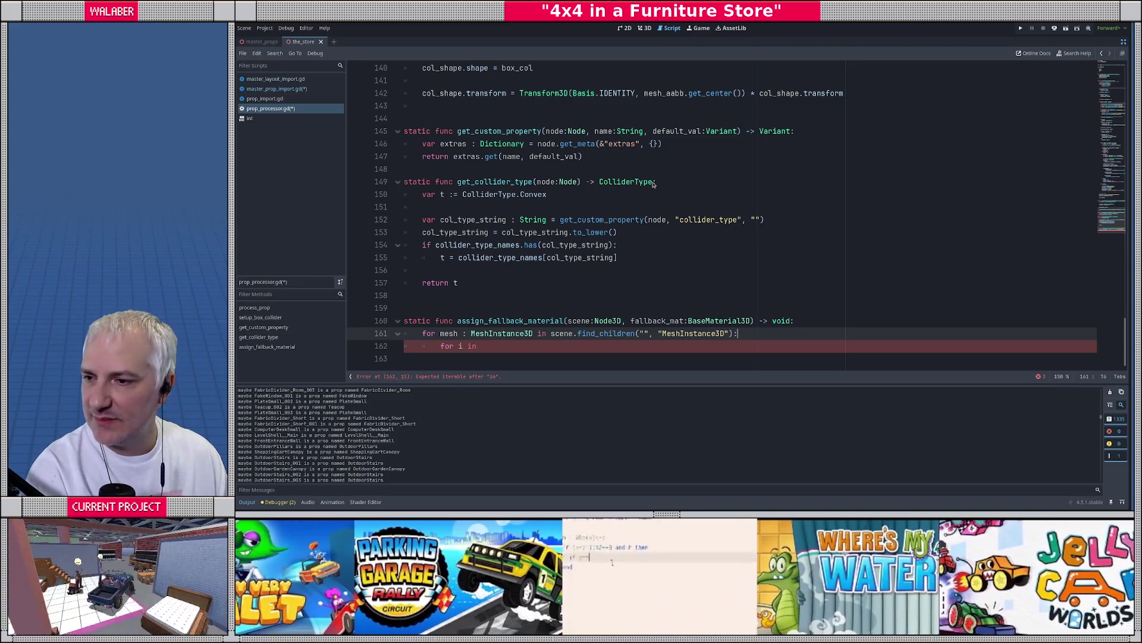
Select a picnic bench in the store's 3D view and open its PicnicTableBench scene
click(644, 27)
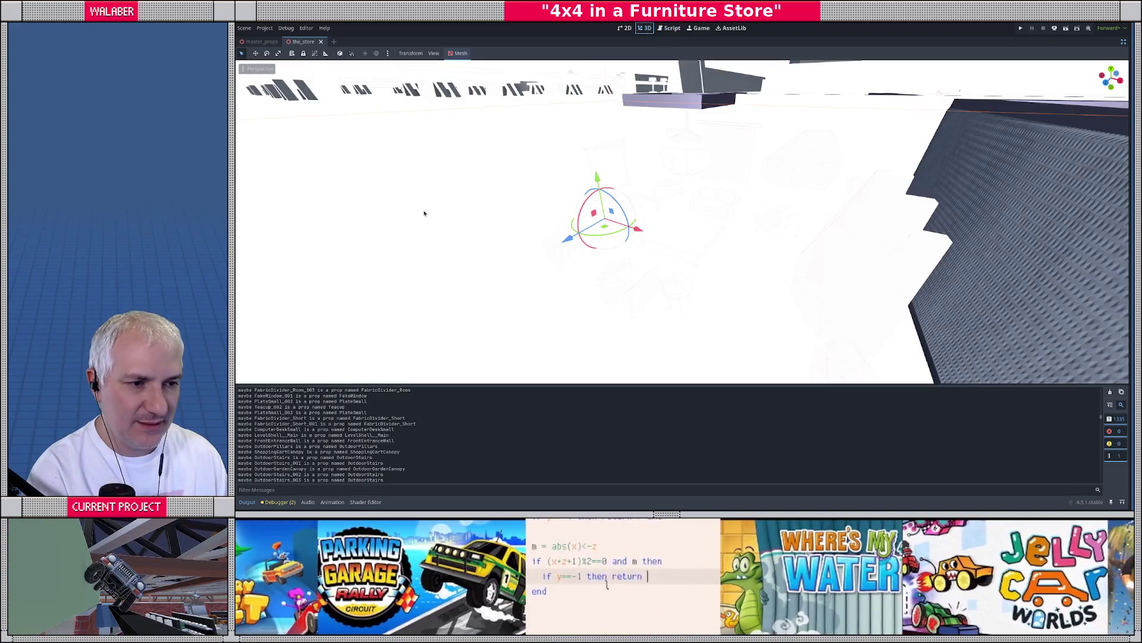
drag(404, 159, 660, 132)
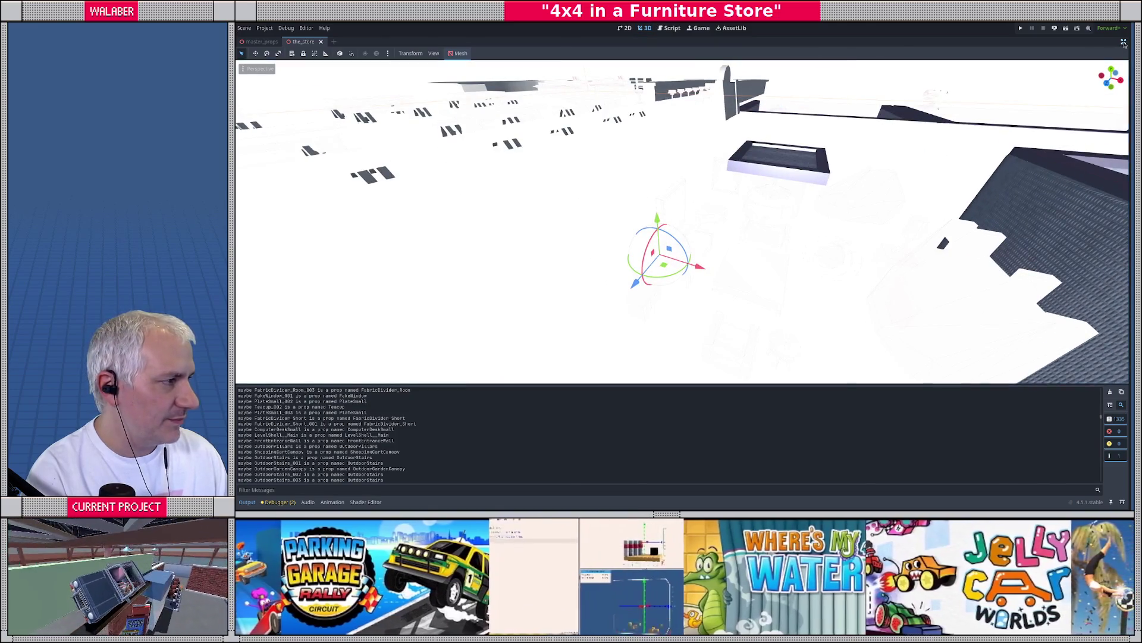
key(ctrl+shift+F11)
click(492, 147)
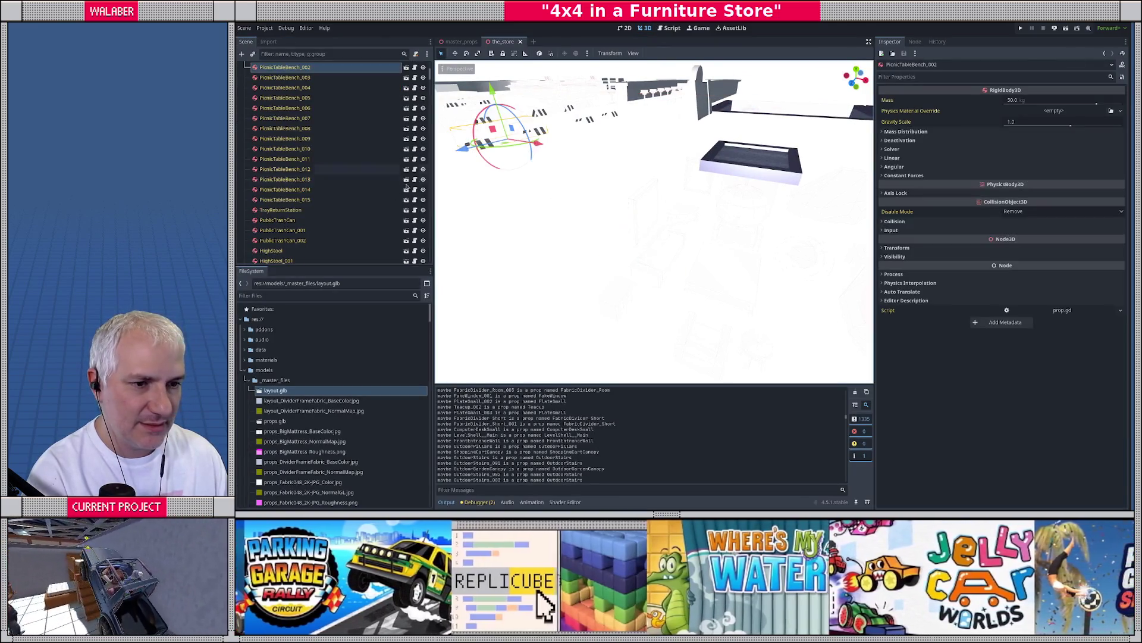
click(407, 68)
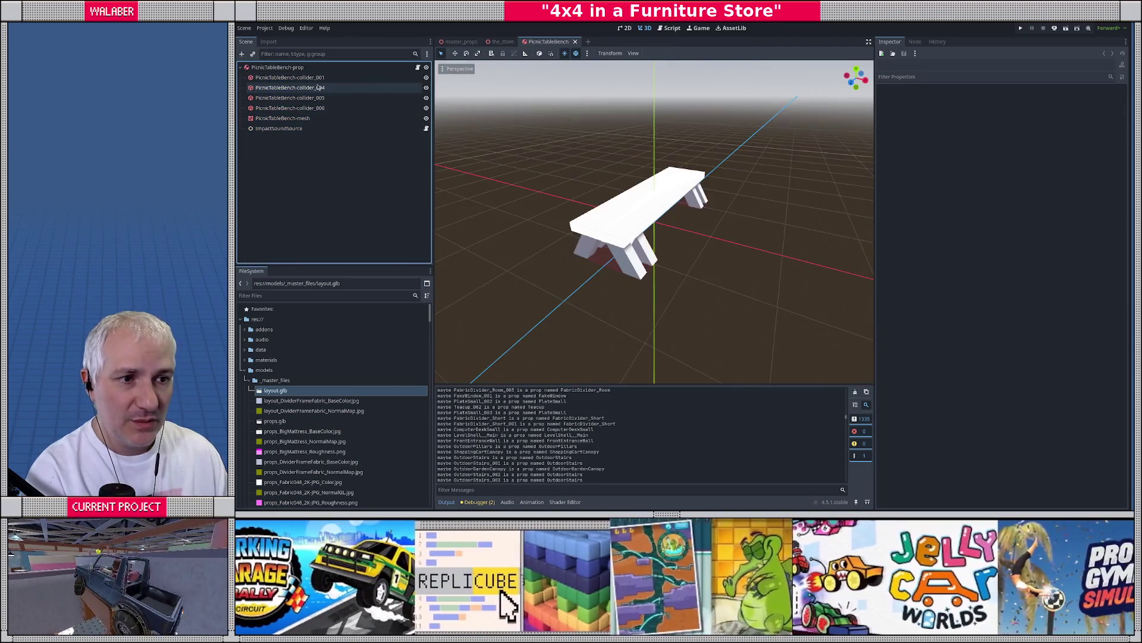
Inspect PicnicTableBench-mesh's Surface Material Override, then return to the script in distraction-free mode
click(298, 118)
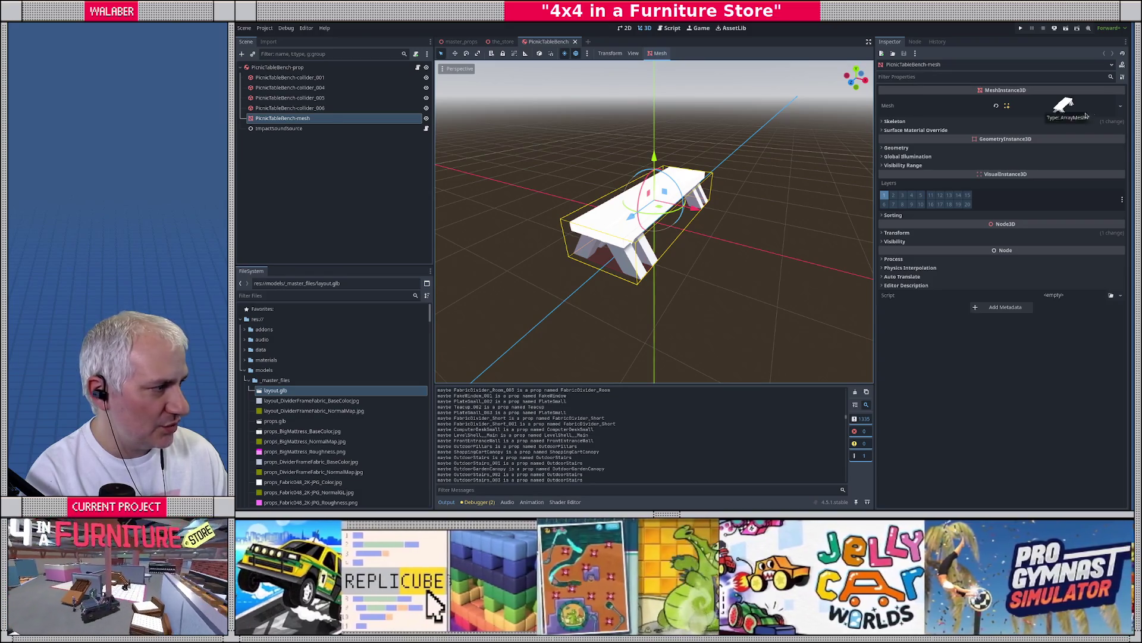
click(1047, 130)
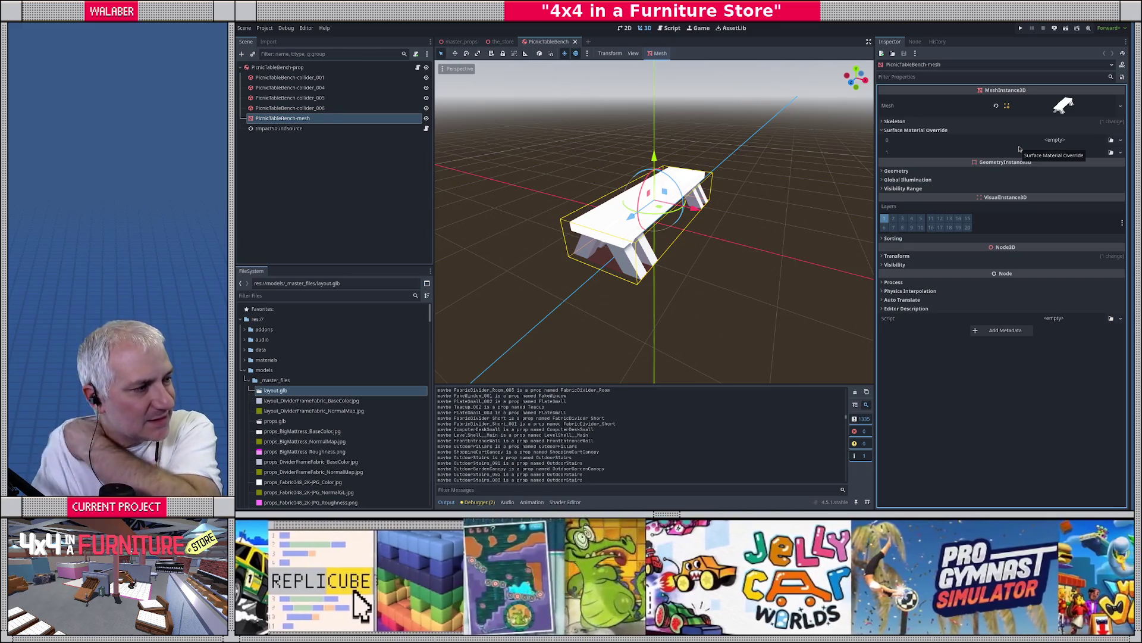
click(669, 28)
click(869, 42)
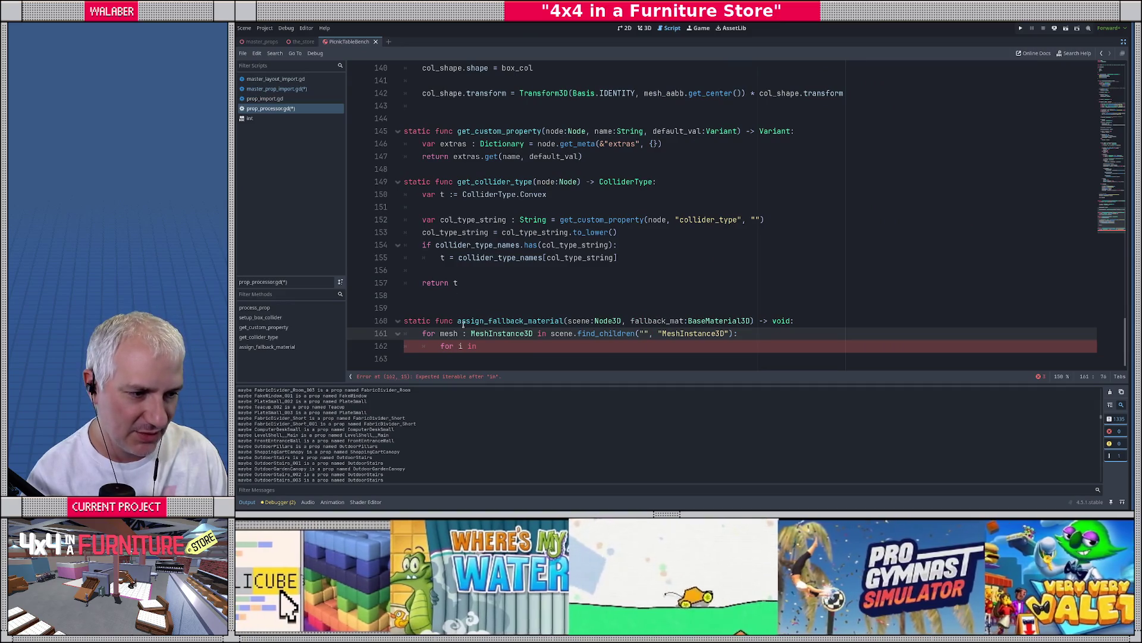
Make the inner loop run over mesh.mesh.get_surface_count()
key(Down)
text(mesh.mehs.)
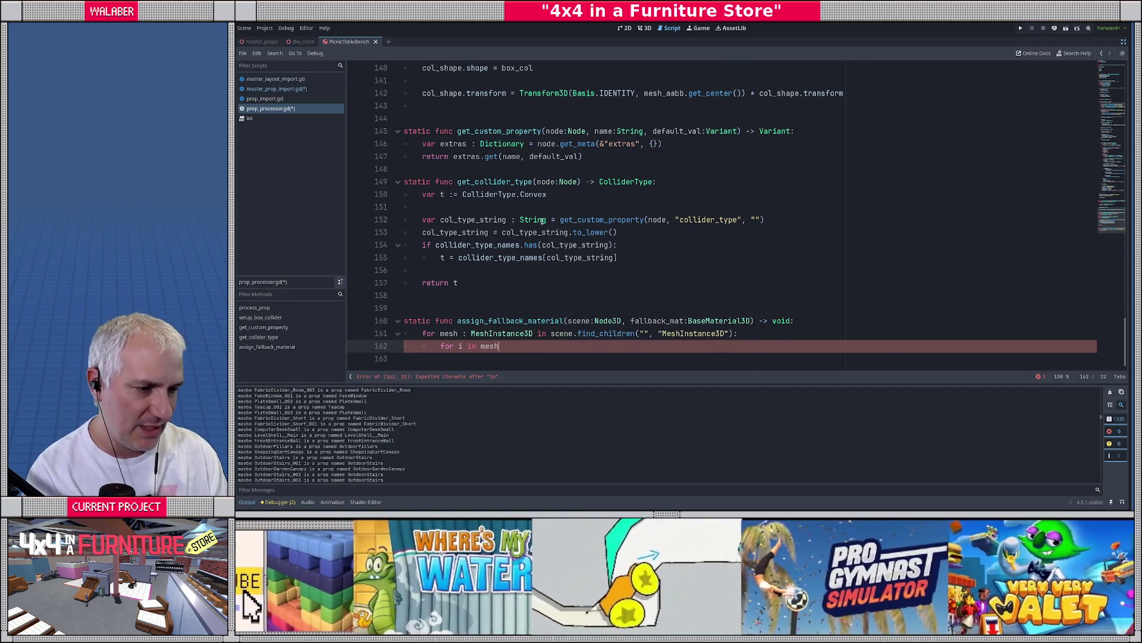
key(BackSpace)
key(BackSpace)
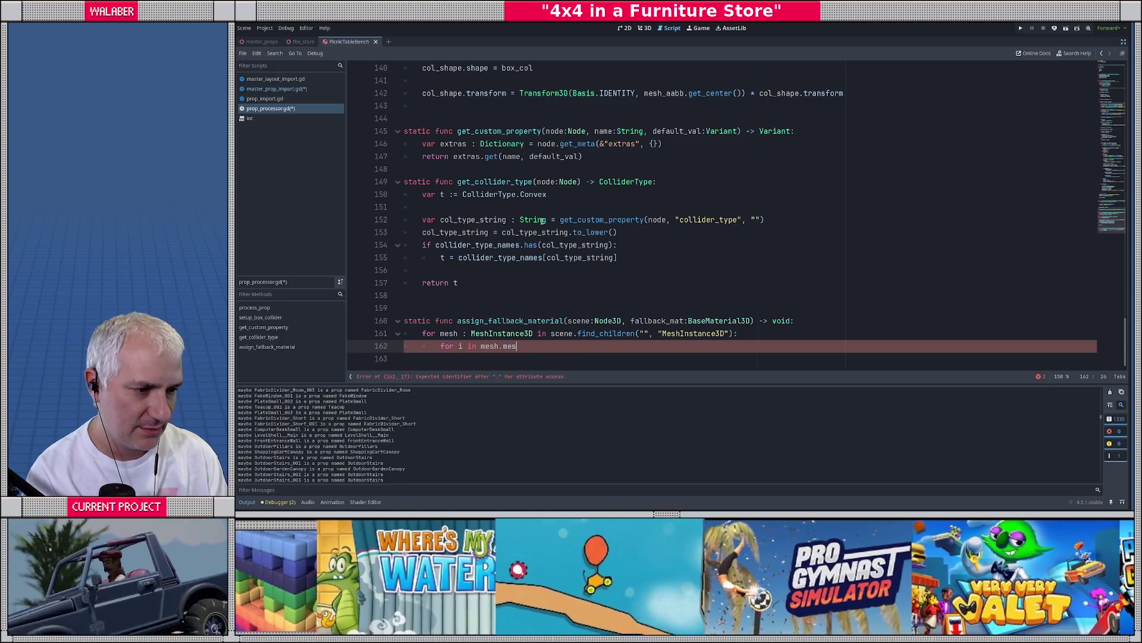
text(h.surfa)
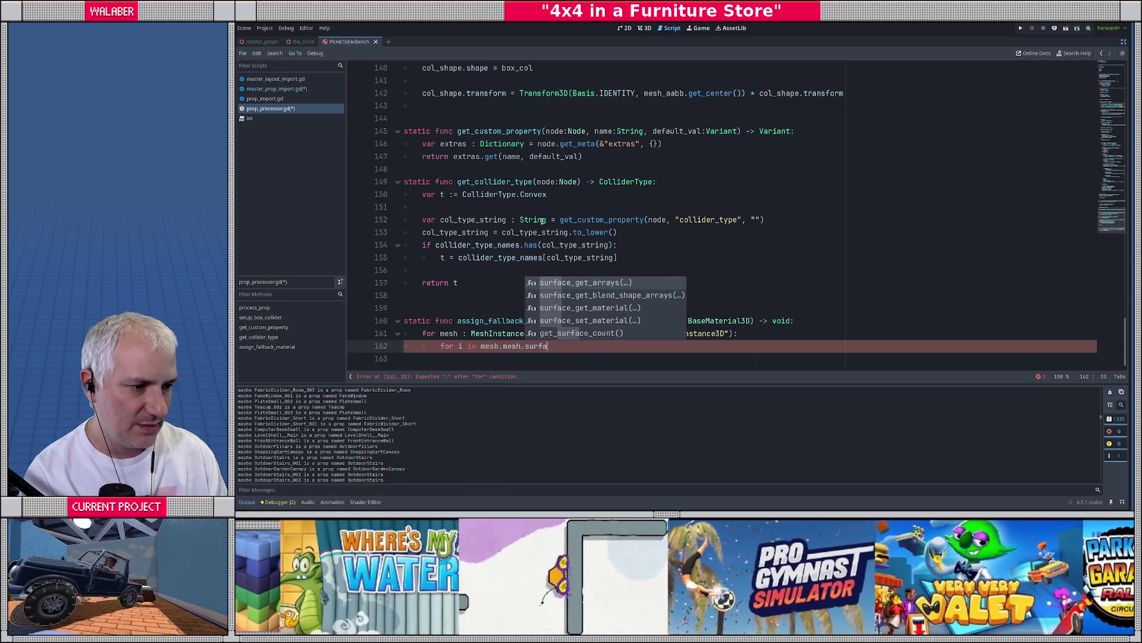
key(Down)
key(Down)
key(Down)
key(Return)
text(:)
key(Return)
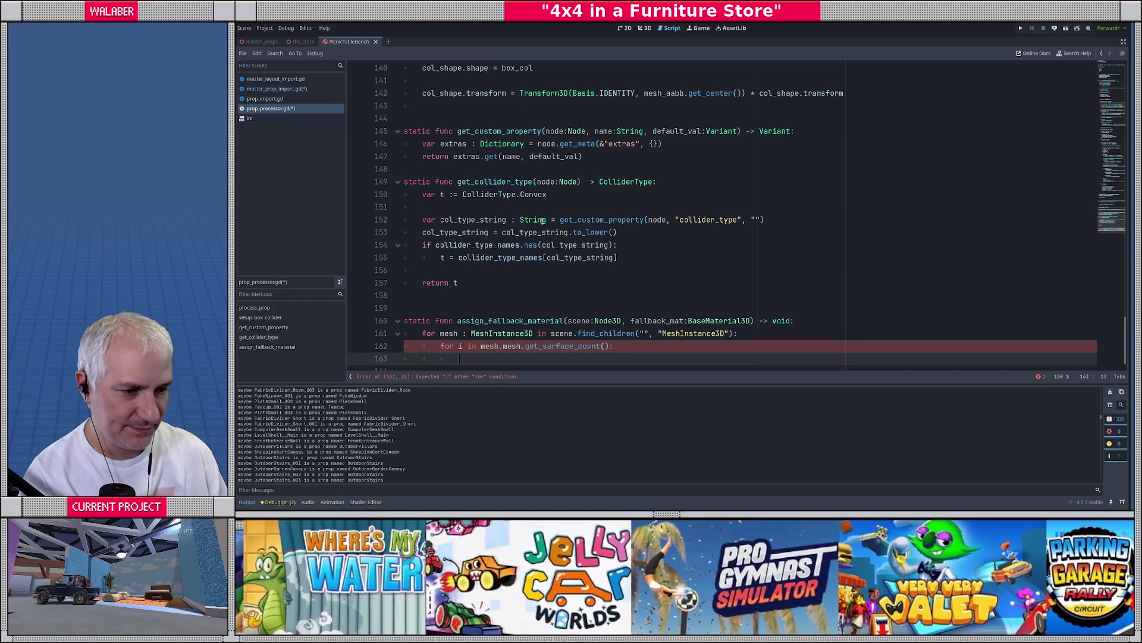
Add 'var mat := mesh.mesh.surface_get_material(i)' inside the inner loop
text(if )
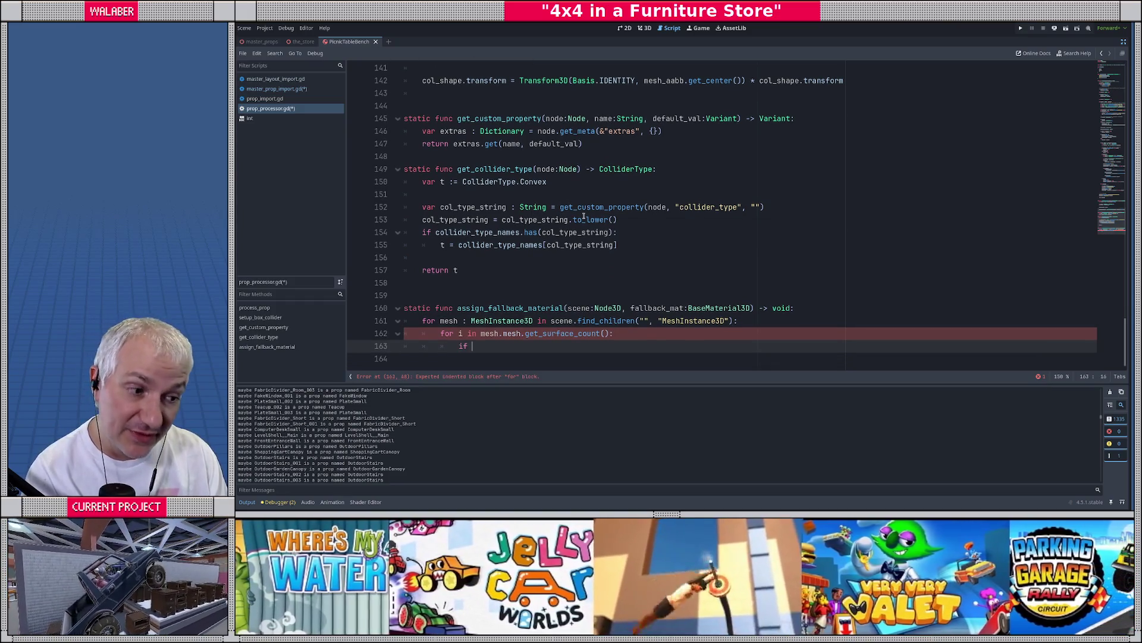
text(mehs)
key(BackSpace)
key(BackSpace)
key(BackSpace)
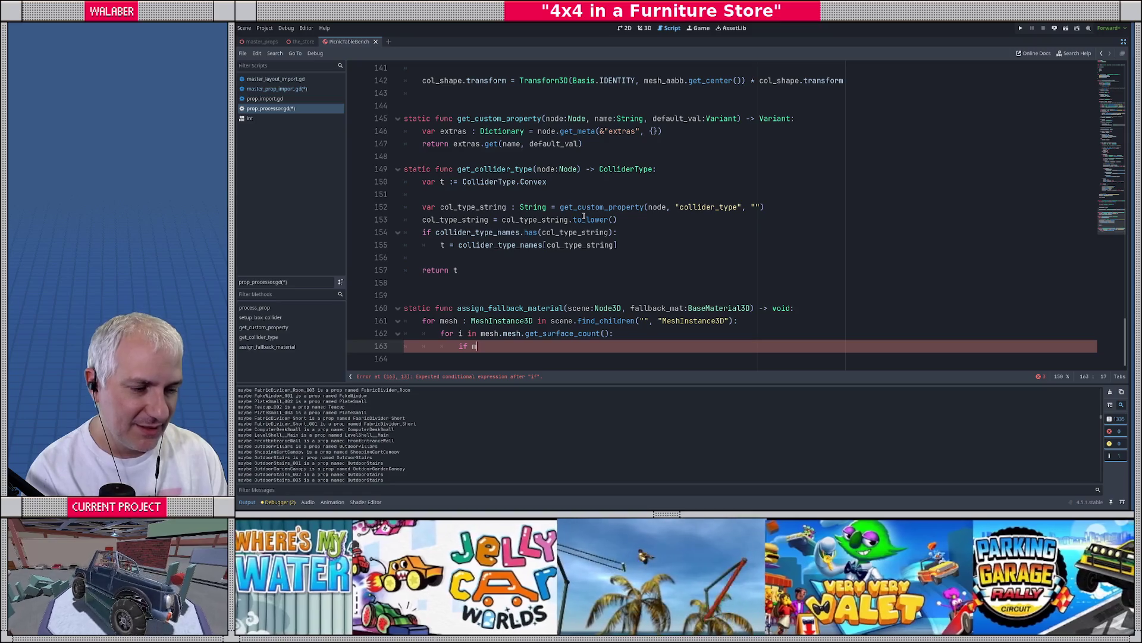
text(var mat :=)
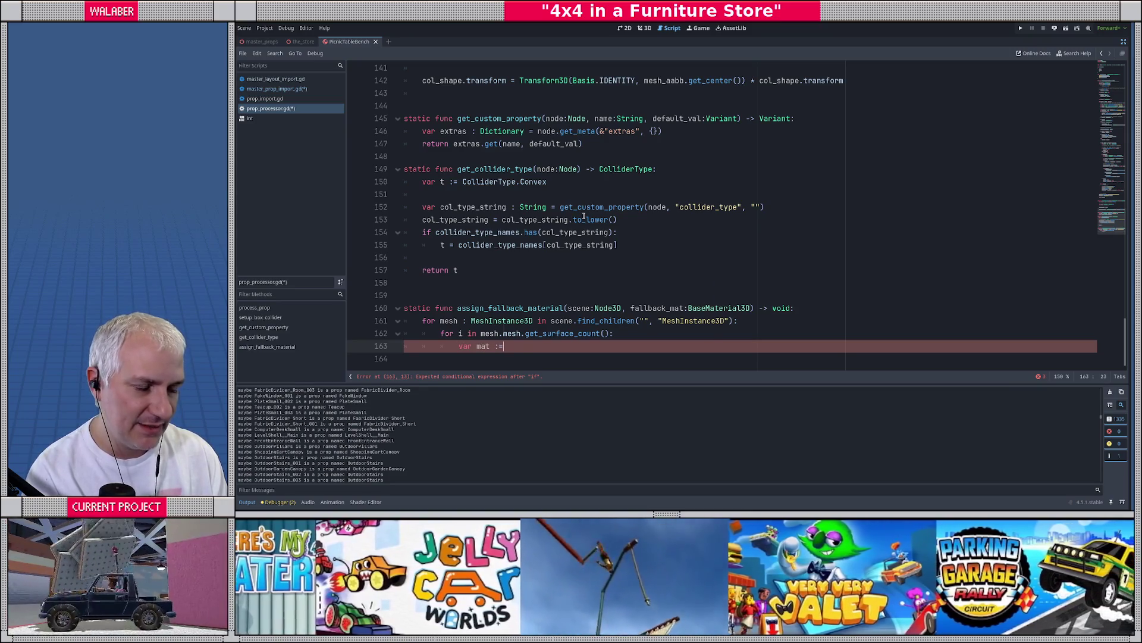
text( mesh.mehs)
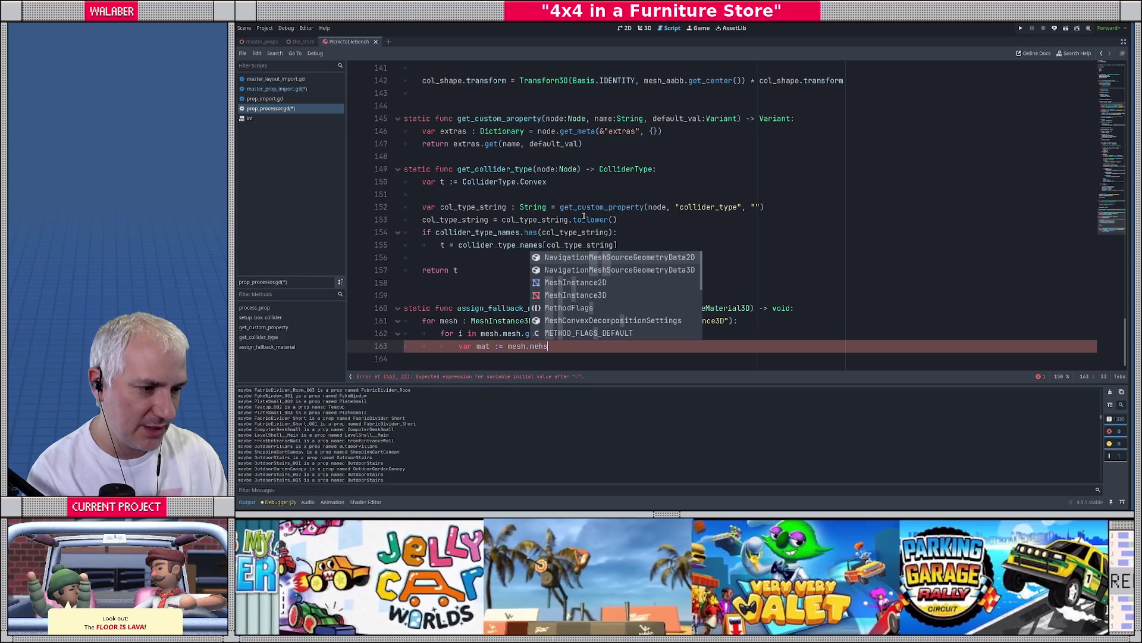
key(BackSpace)
key(BackSpace)
text(sh.get_cur)
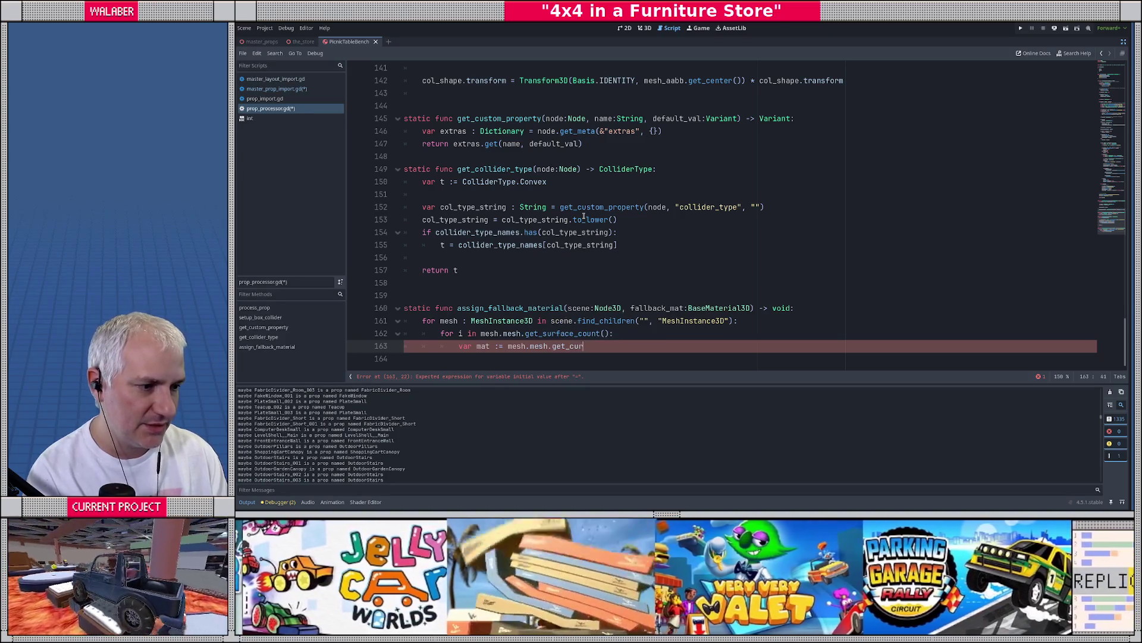
key(BackSpace)
key(BackSpace)
key(BackSpace)
text(su)
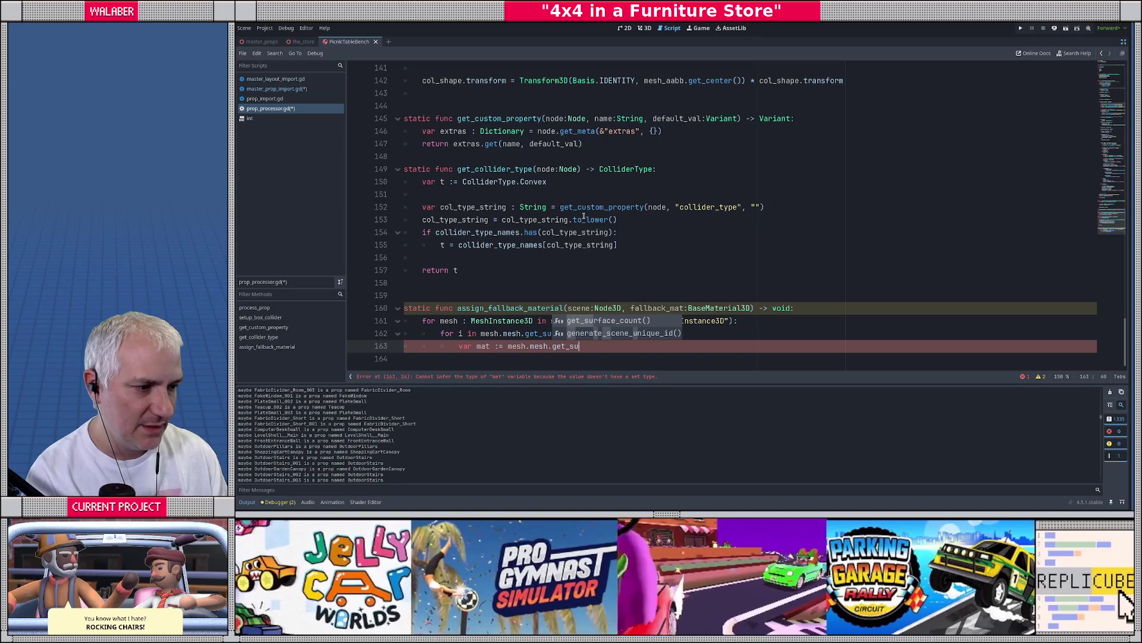
key(BackSpace)
key(BackSpace)
key(BackSpace)
key(BackSpace)
key(BackSpace)
key(BackSpace)
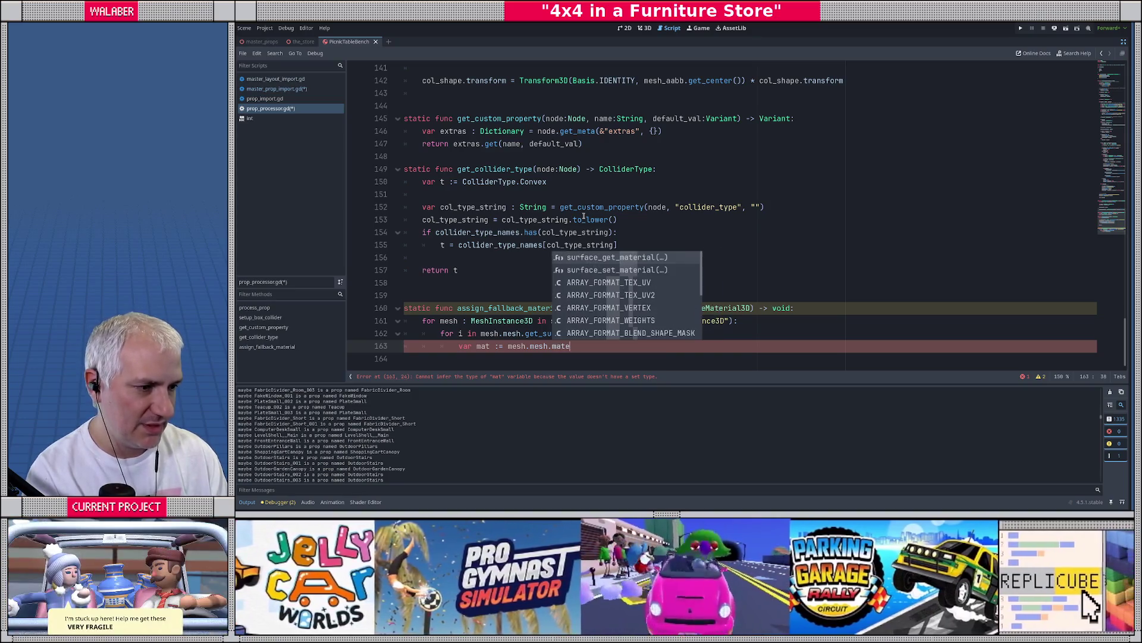
text(mater)
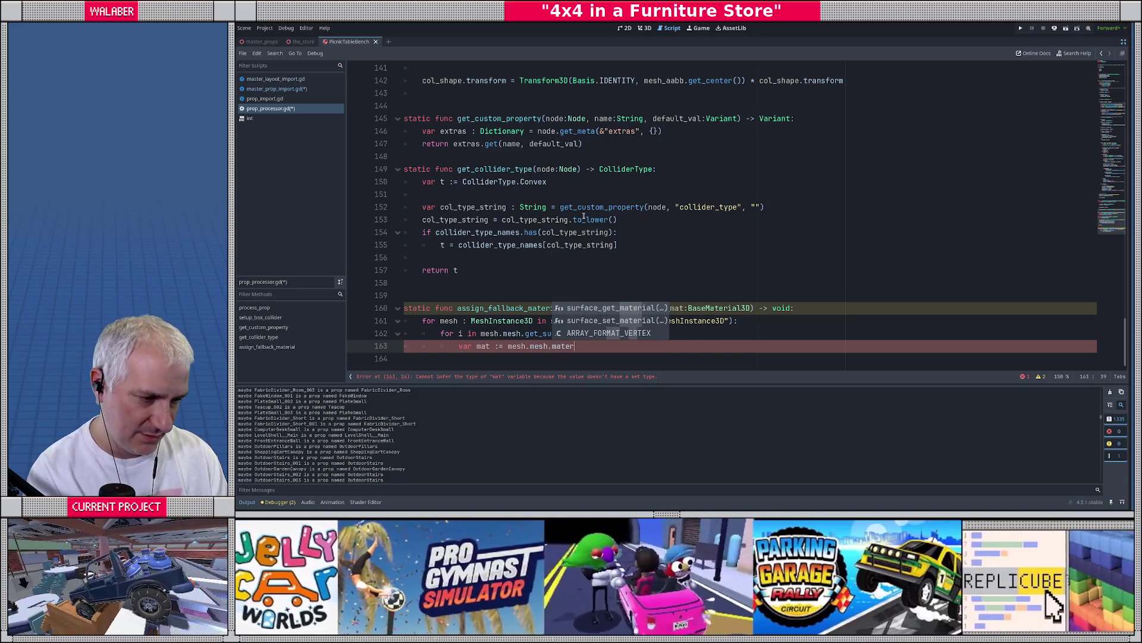
key(Return)
text(i))
When mat == null, call set_surface_override_material(i, fallback_mat), then save the script
key(Return)
text(if mt)
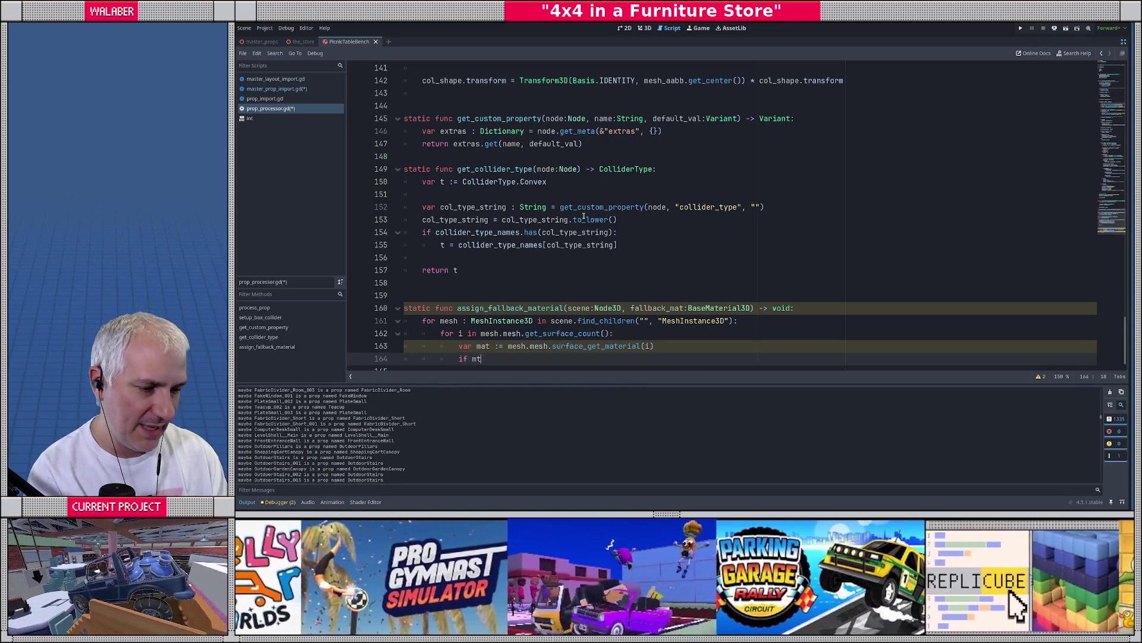
key(BackSpace)
key(BackSpace)
key(BackSpace)
text(at == null:)
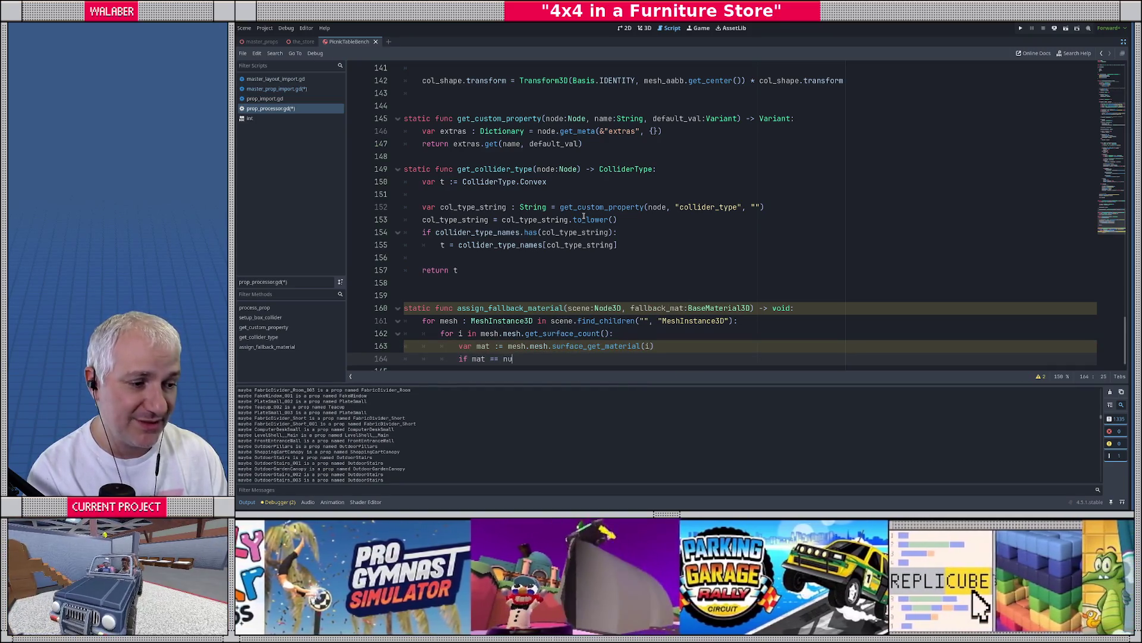
key(Return)
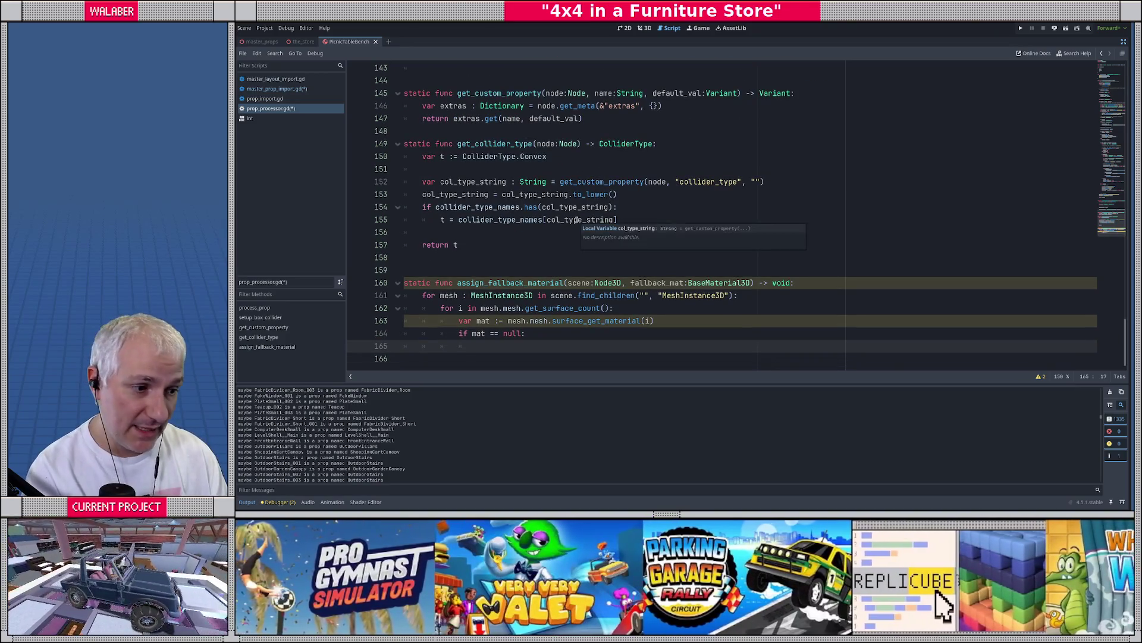
text(mesh.set_surf)
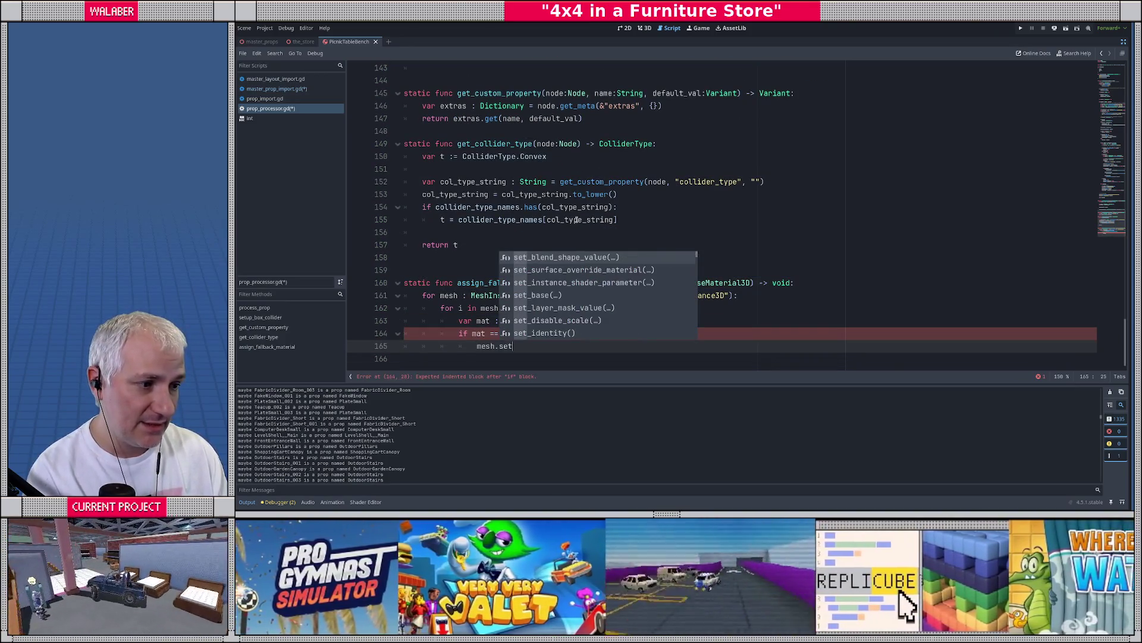
key(Return)
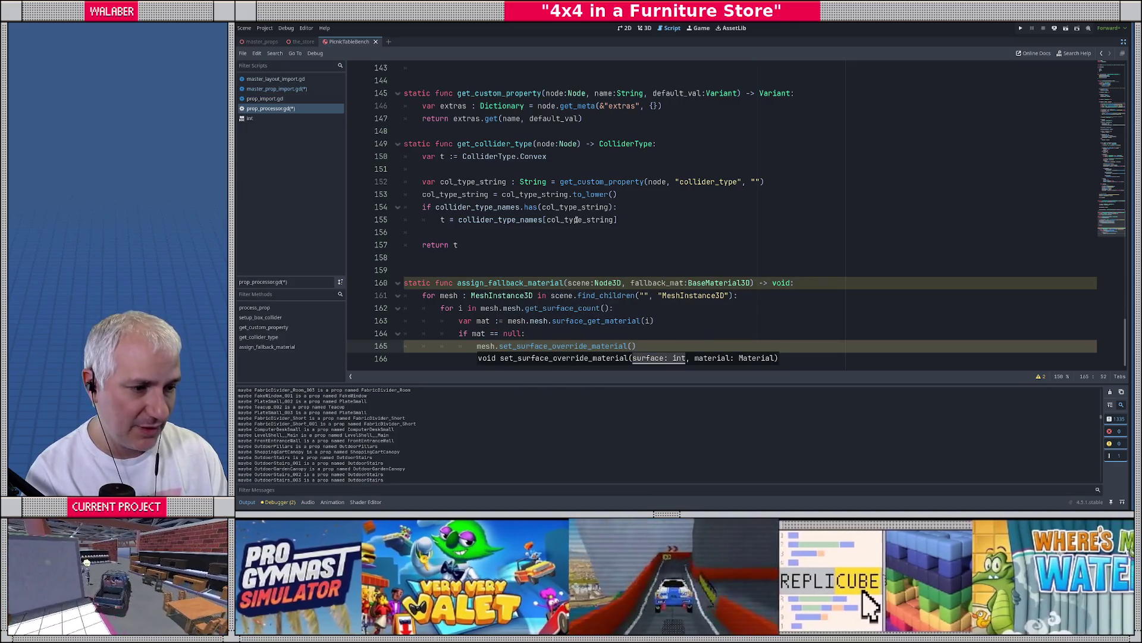
text(i, fal)
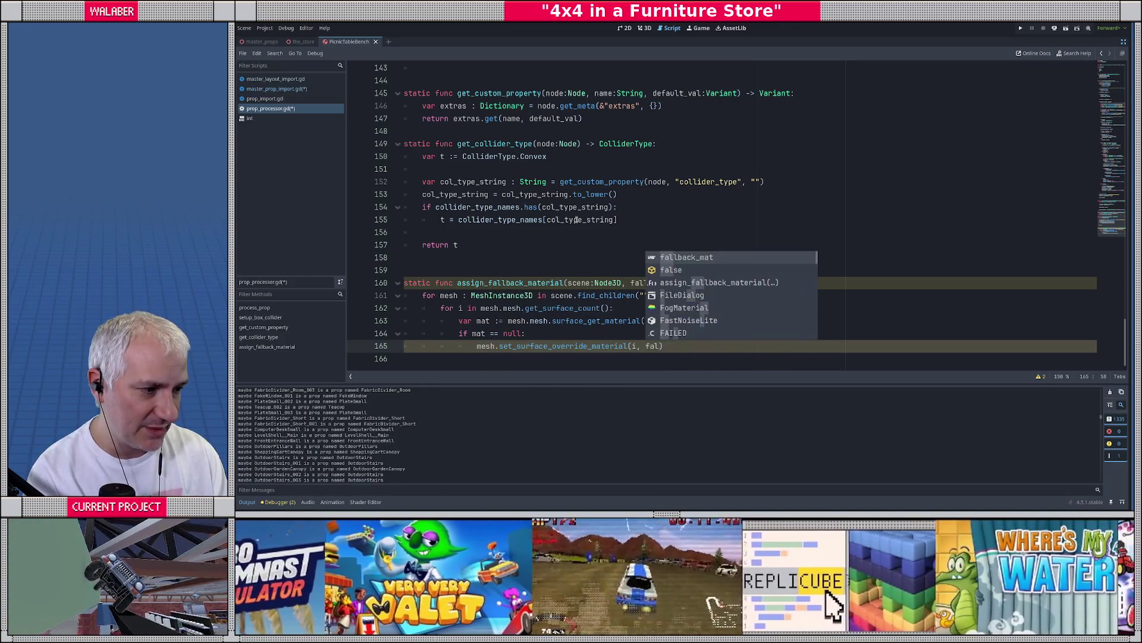
key(Return)
key(ctrl+s)
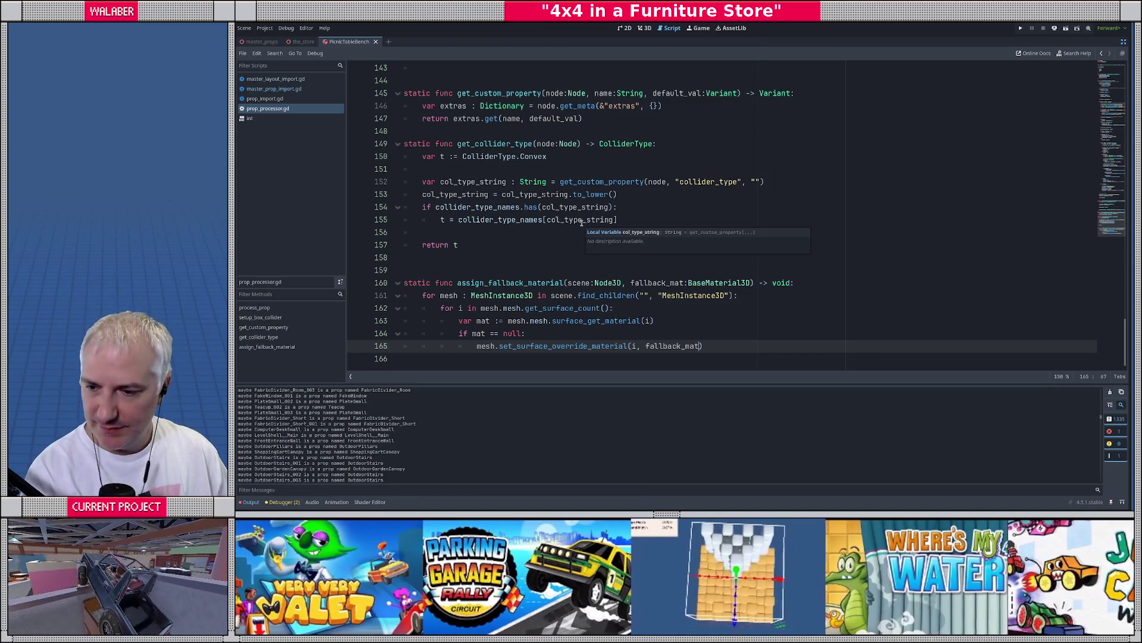
Save again, restore the editor docks, and show the picnic bench in the 3D view
mouse_move(516, 321)
mouse_down()
mouse_move(548, 321)
mouse_move(511, 345)
mouse_move(607, 346)
mouse_up()
click(577, 258)
key(ctrl+s)
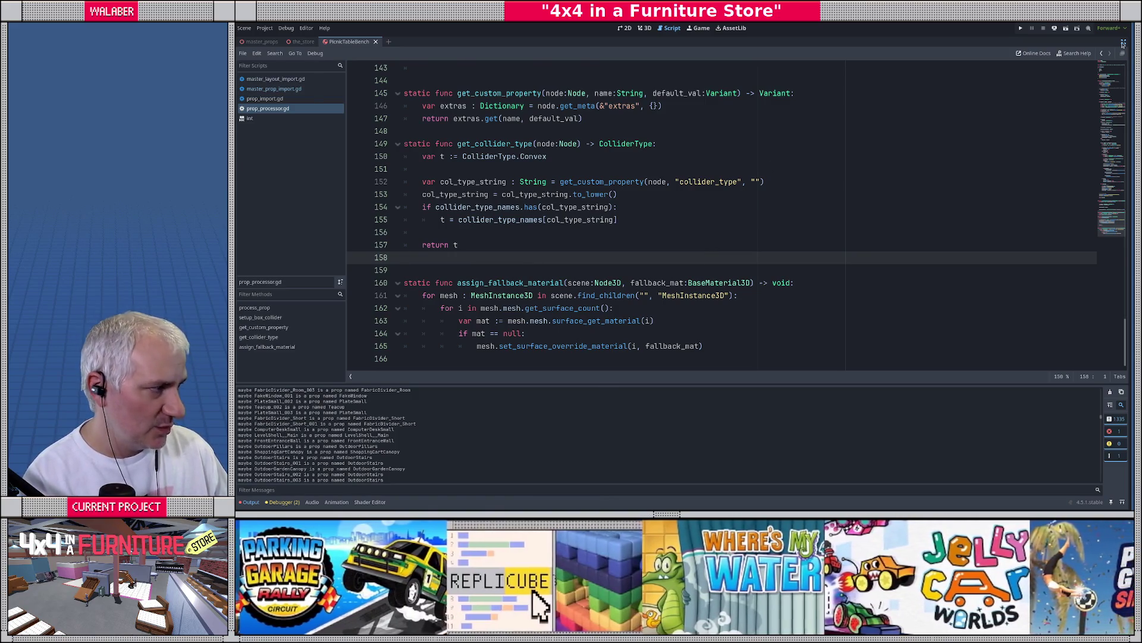
click(1123, 42)
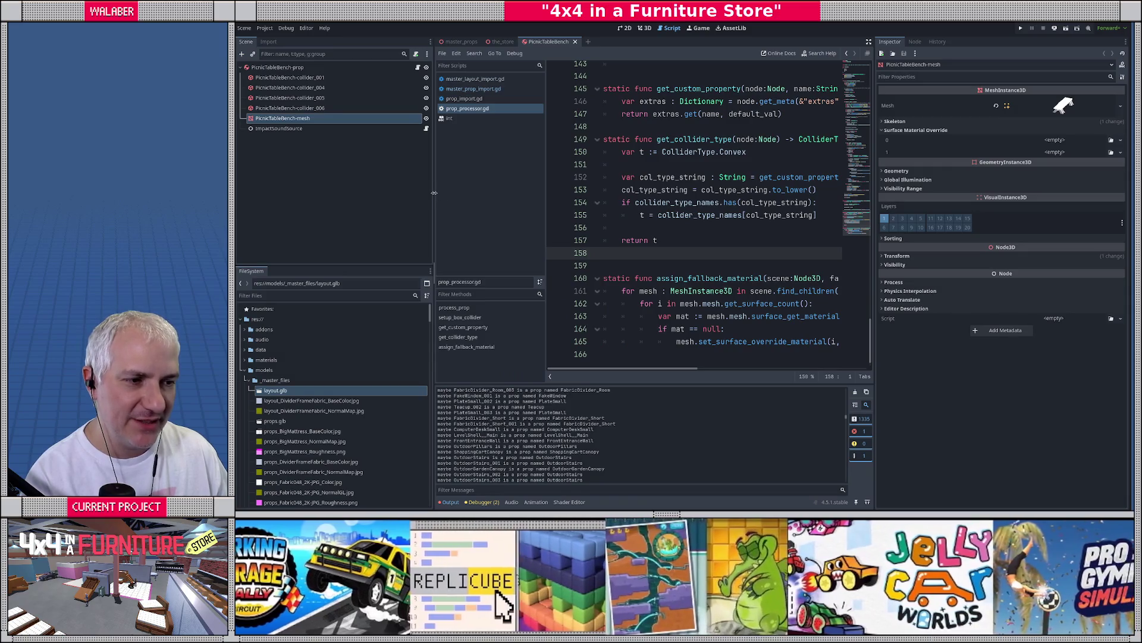
drag(434, 197, 410, 197)
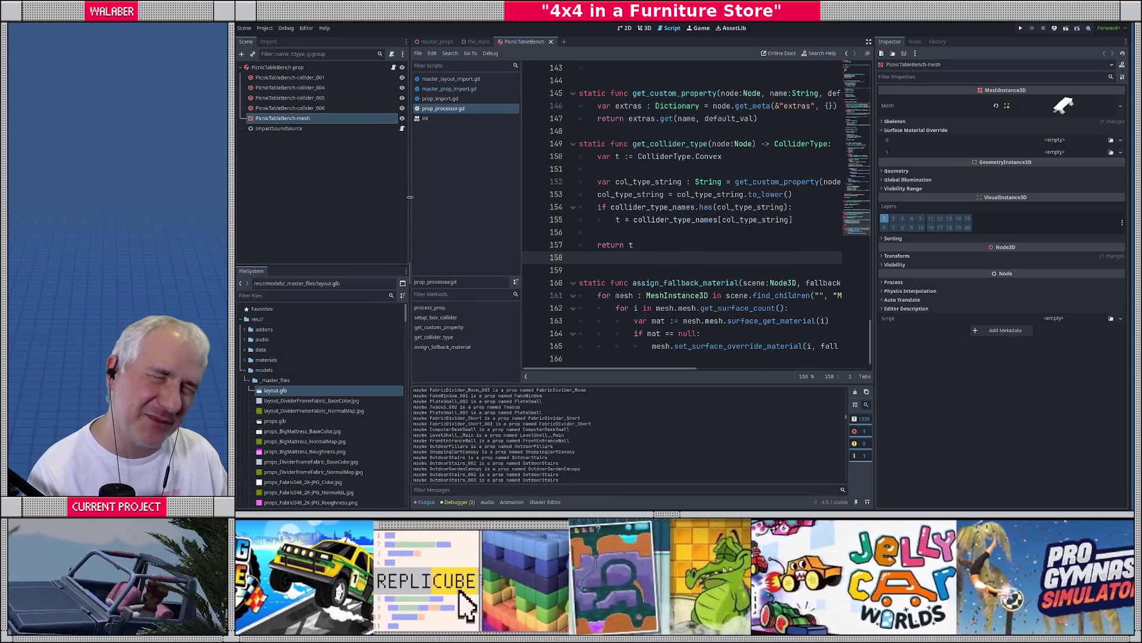
click(644, 28)
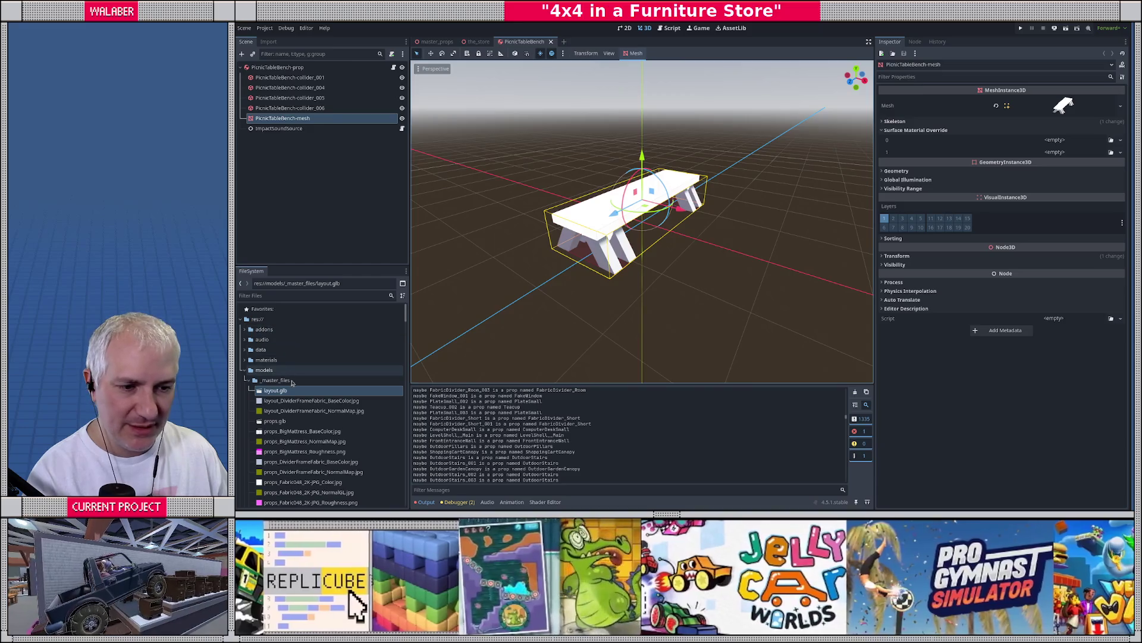
Reimport props.glb from the FileSystem dock, then close and reopen the PicnicTableBench scene
right_click(279, 421)
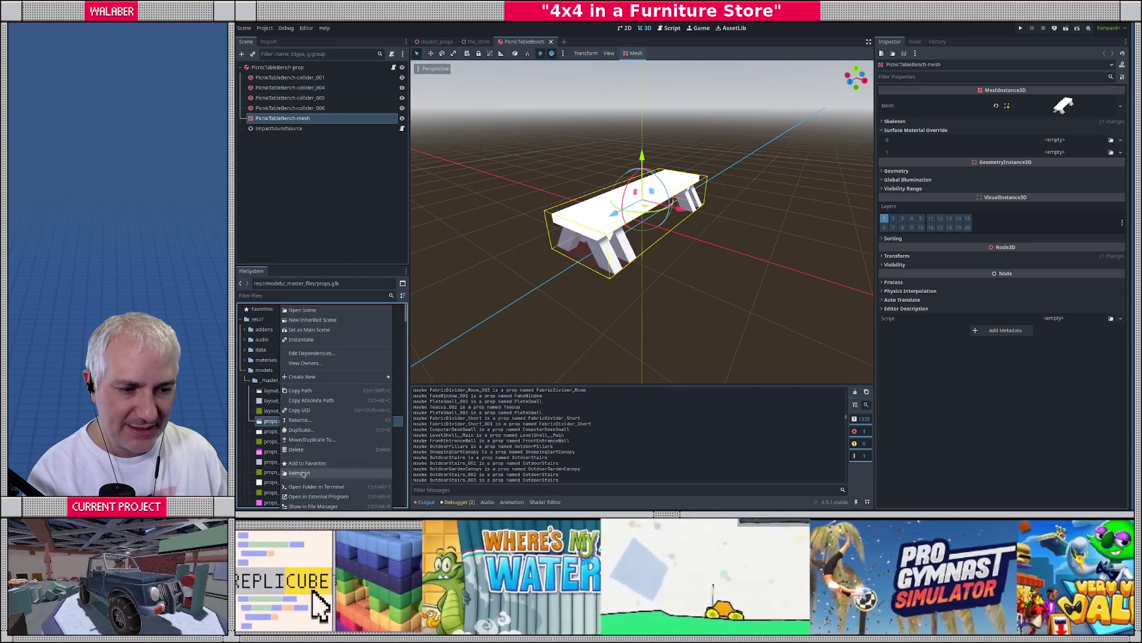
click(299, 473)
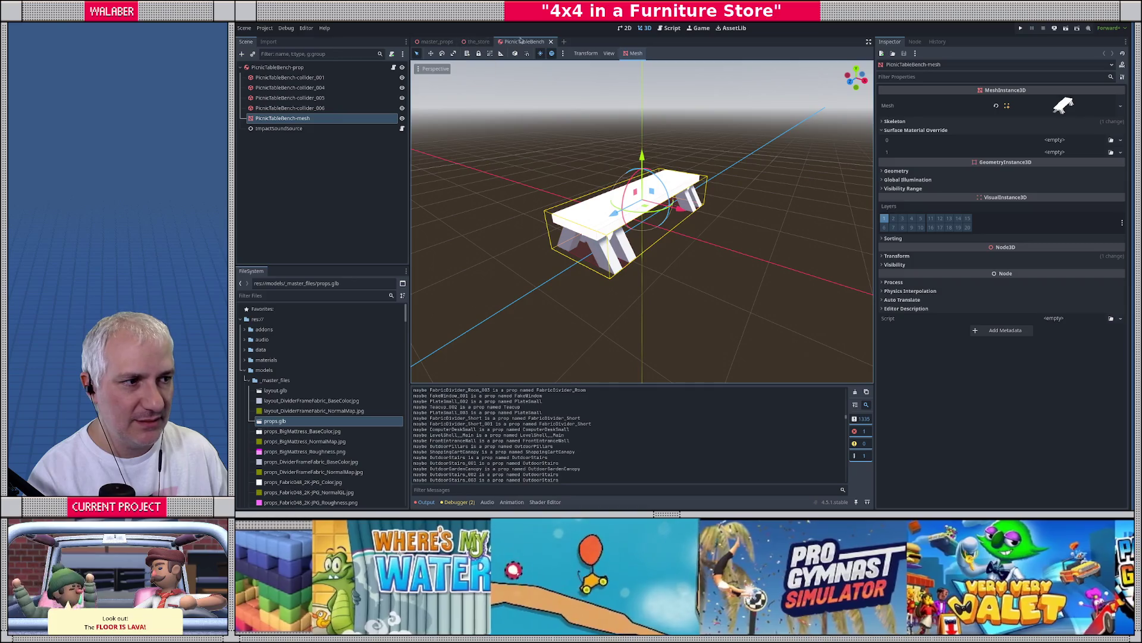
click(551, 42)
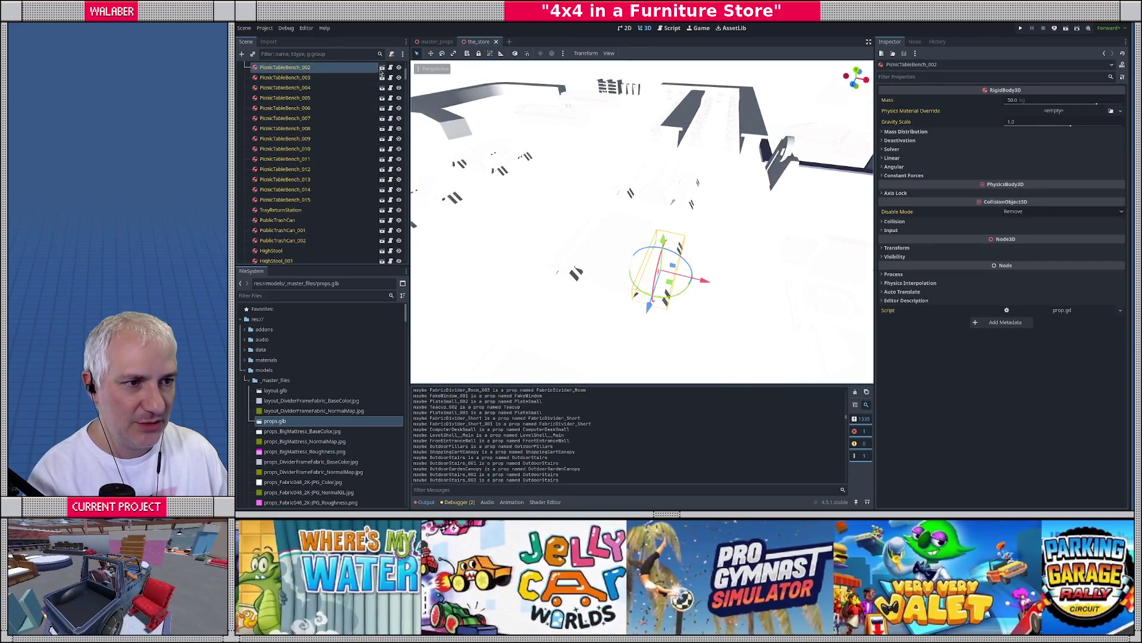
key(ctrl+shift+t)
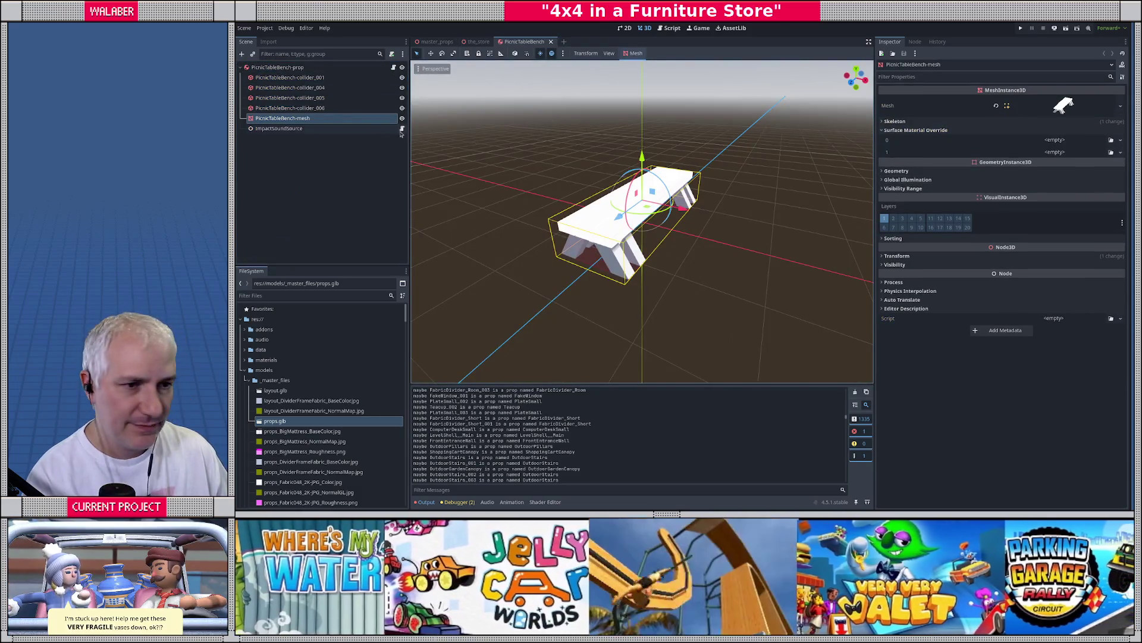
scroll(537, 455, down, 15)
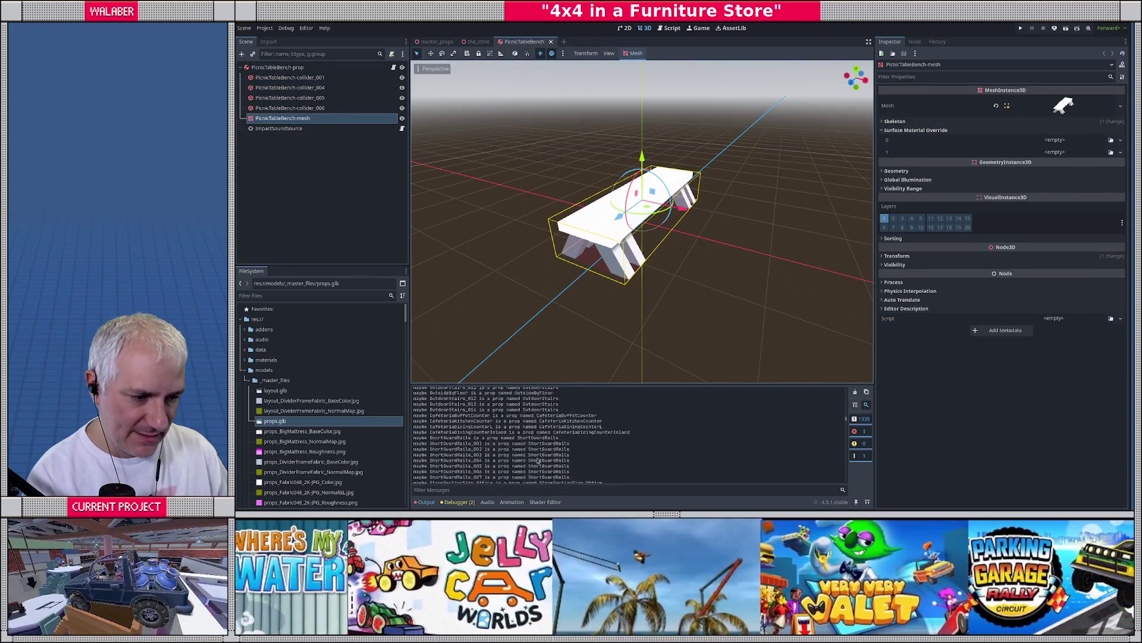
scroll(537, 455, down, 20)
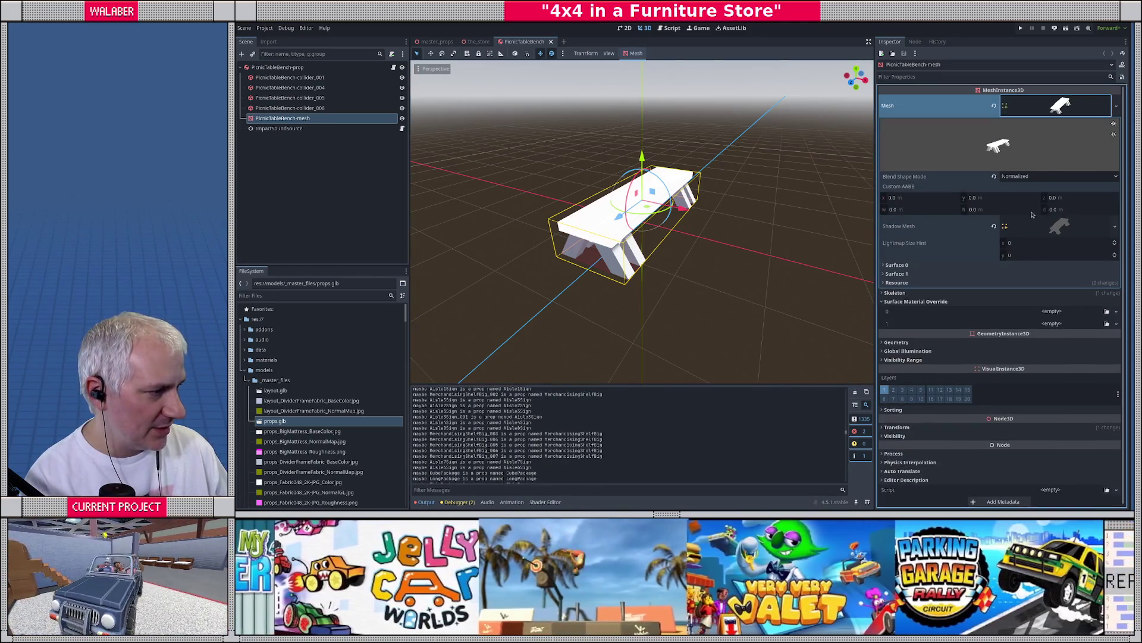
Expand the bench mesh's Surfaces 0 and 1 and create a new material in override slot 0
click(929, 266)
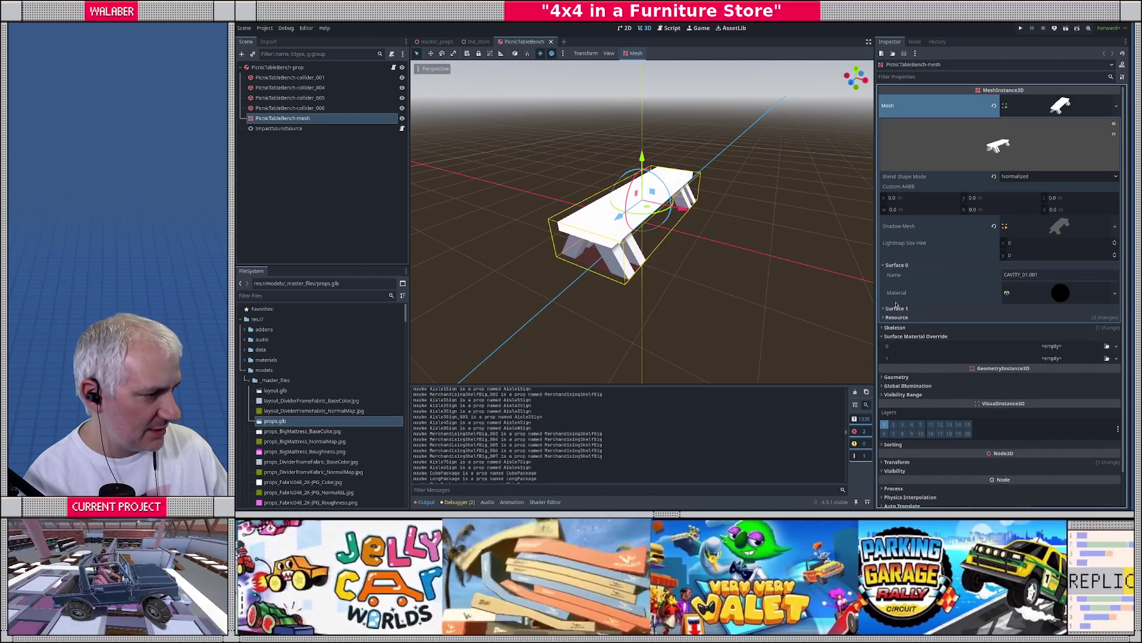
click(896, 308)
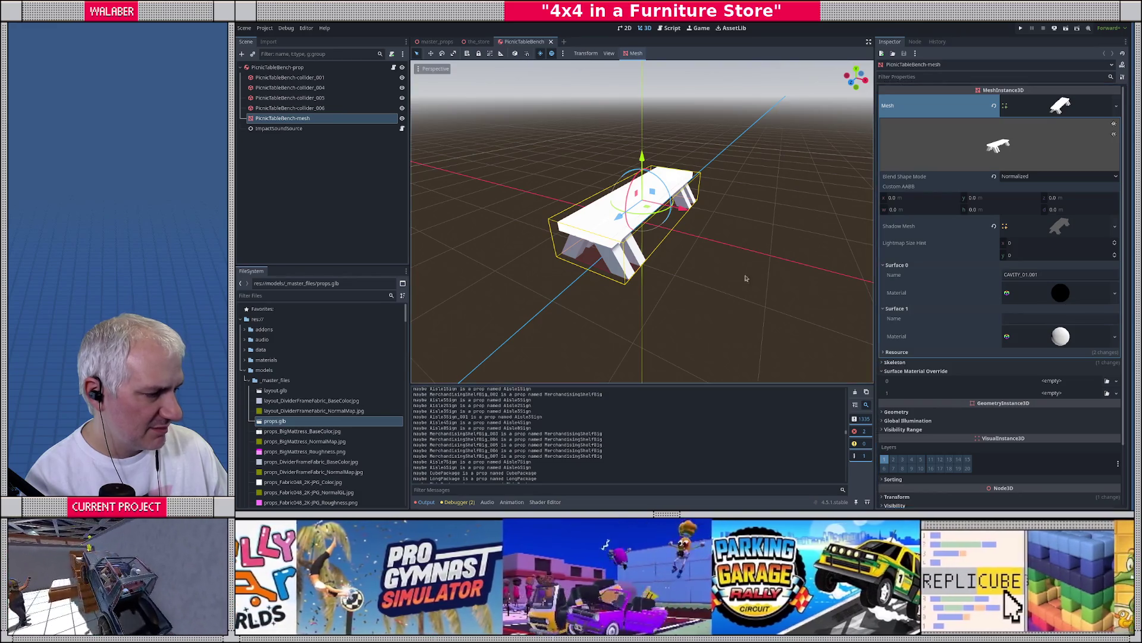
scroll(599, 243, up, 6)
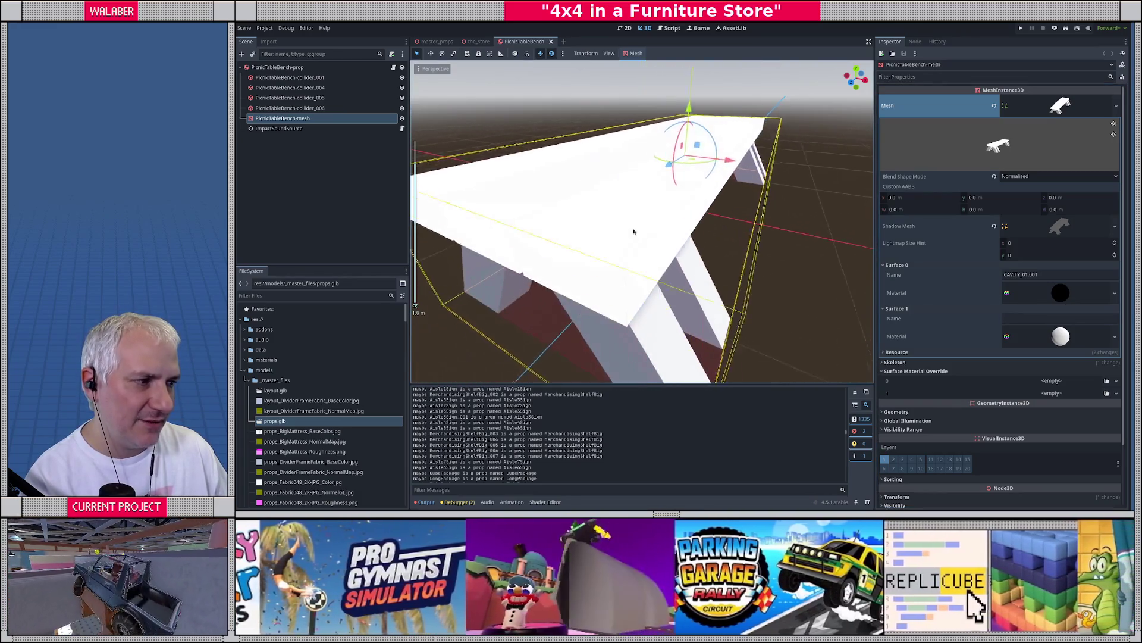
mouse_move(651, 220)
mouse_down()
mouse_move(757, 192)
mouse_move(622, 219)
mouse_move(802, 216)
mouse_up()
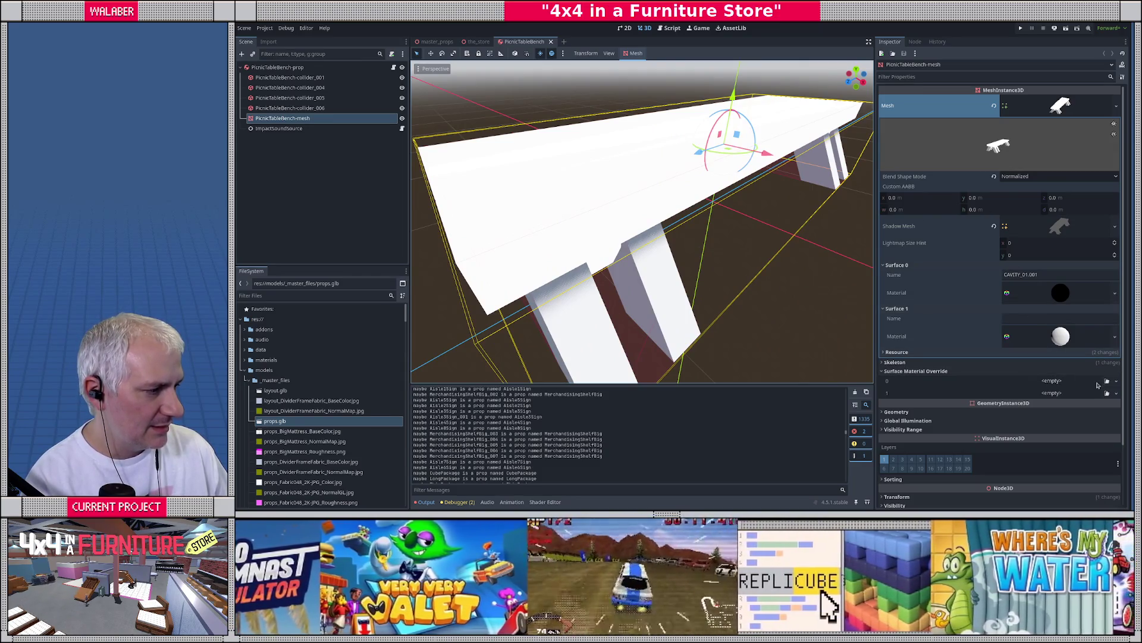
click(1077, 380)
click(1071, 403)
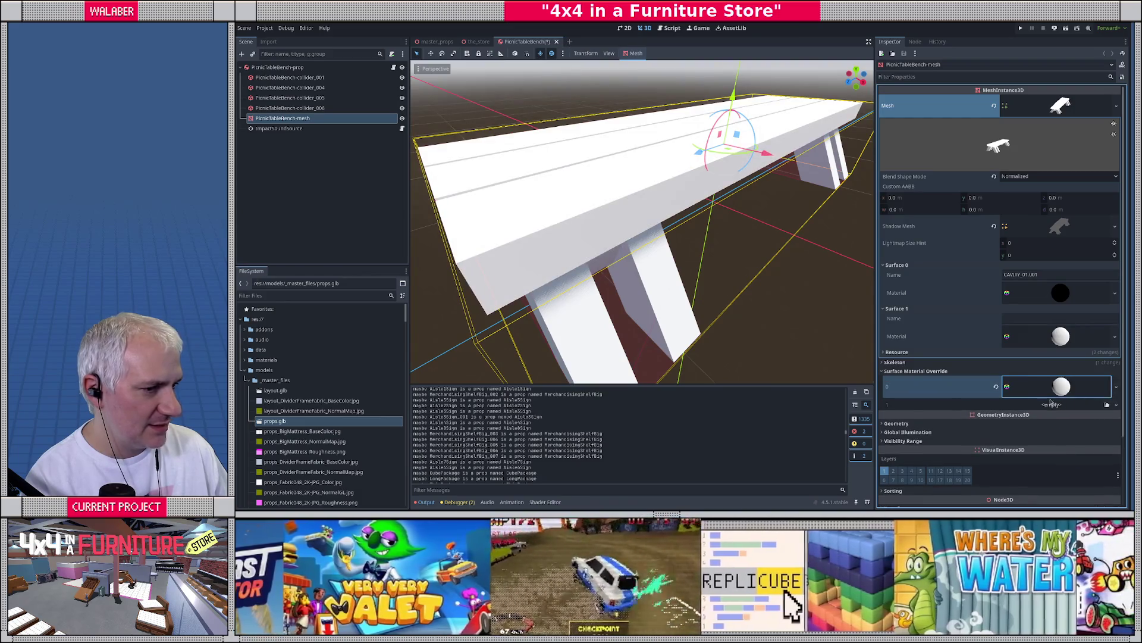
click(1070, 385)
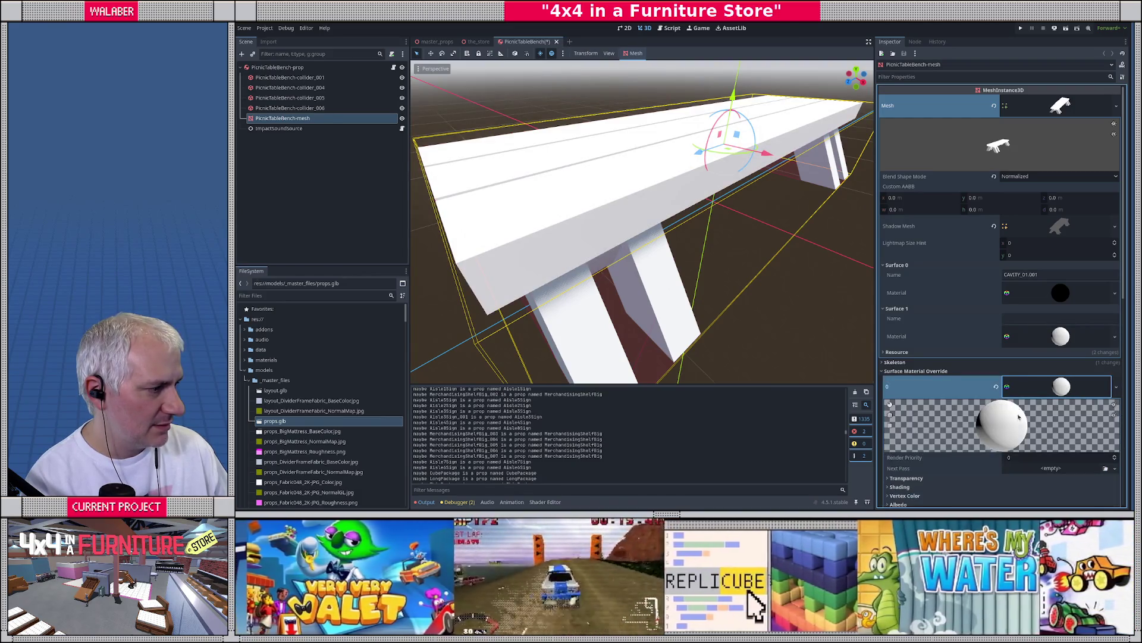
scroll(1035, 293, down, 2)
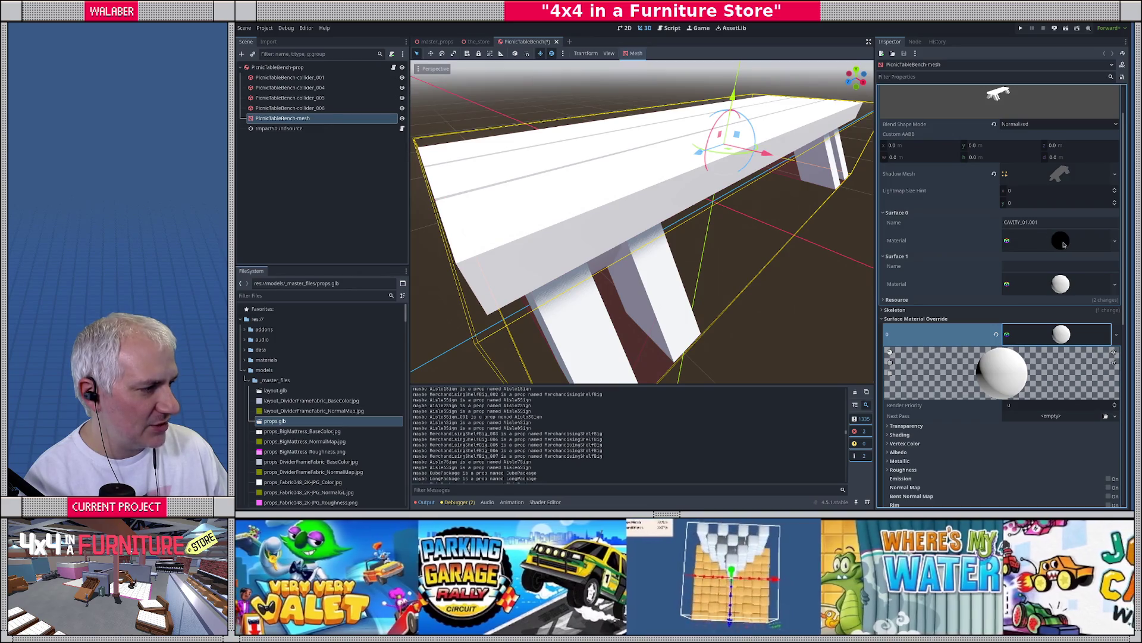
Examine Surface 0's original material and its Shading Mode setting
click(1063, 242)
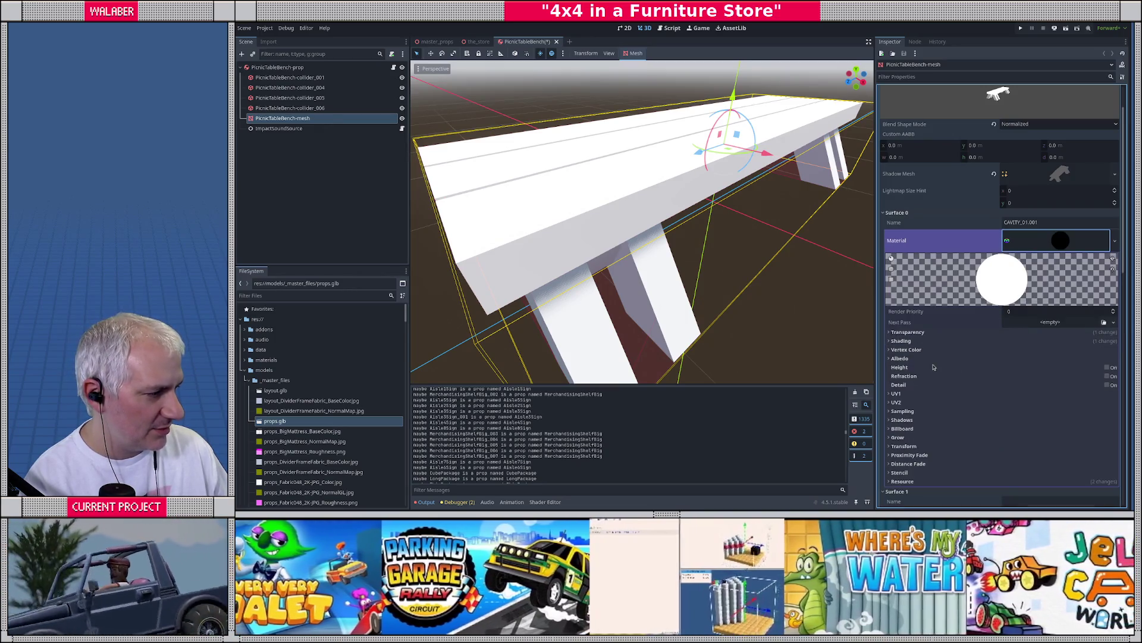
scroll(934, 367, down, 2)
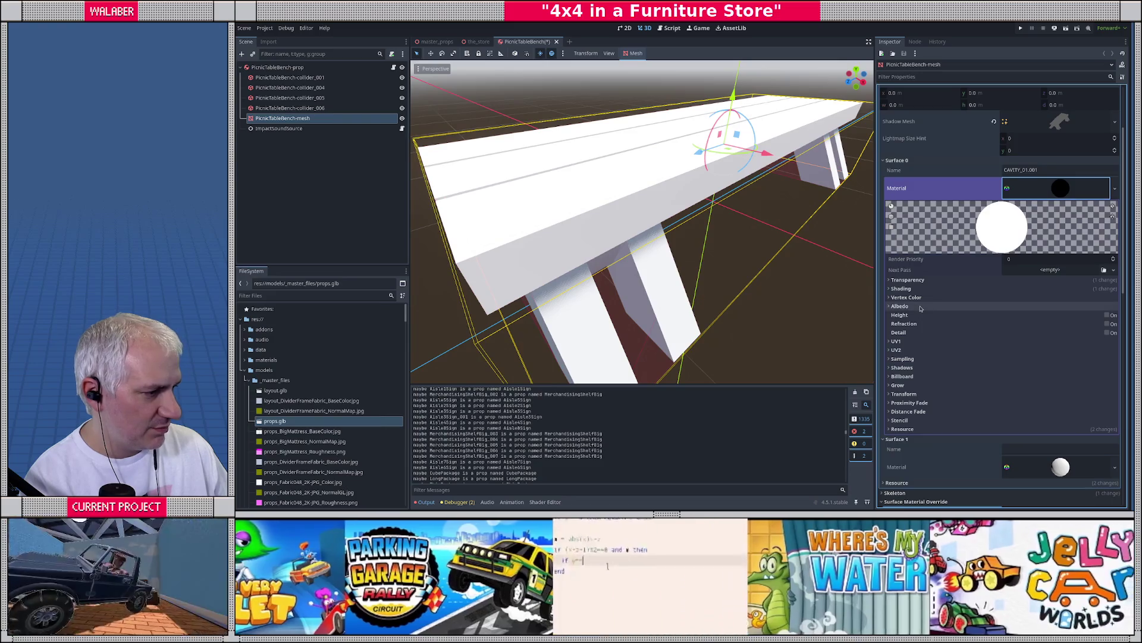
click(908, 288)
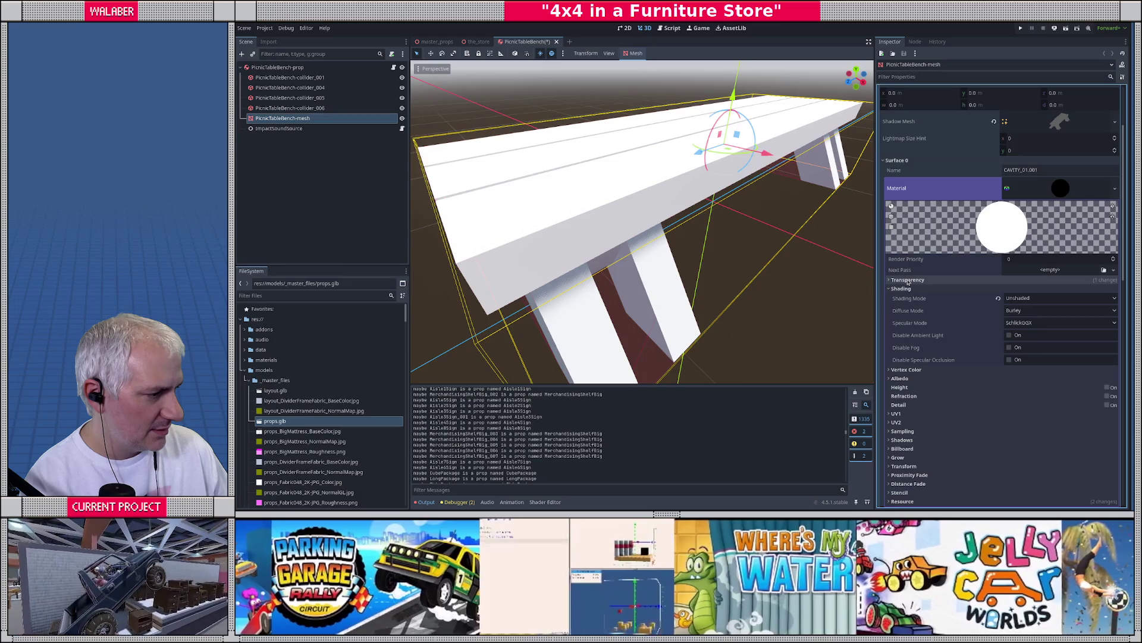
click(910, 298)
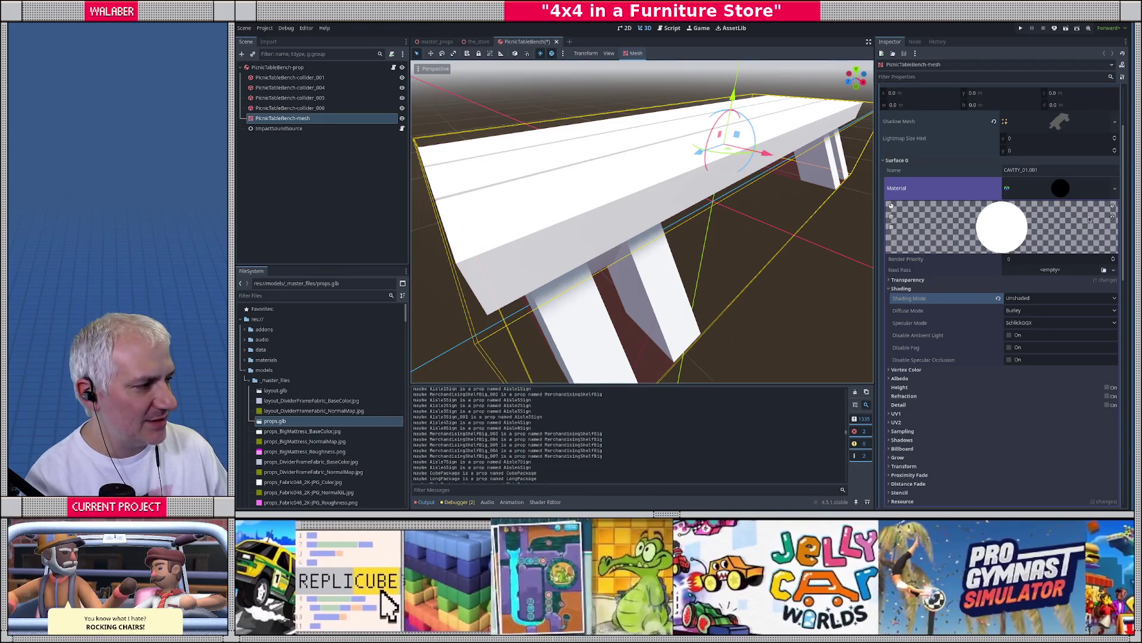
click(1078, 189)
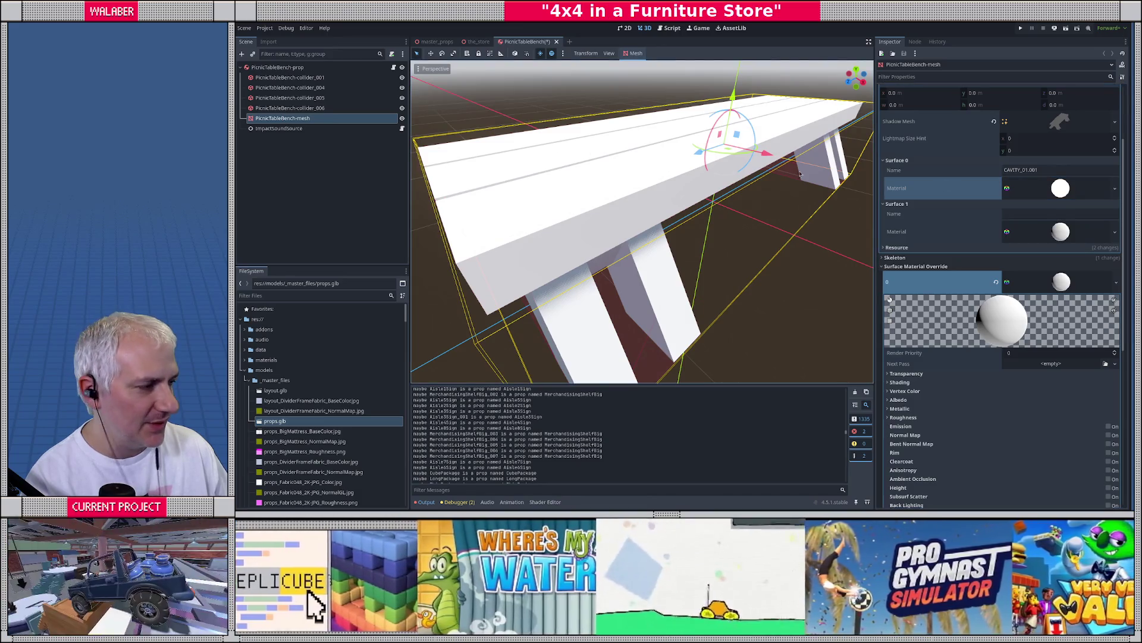
click(1072, 194)
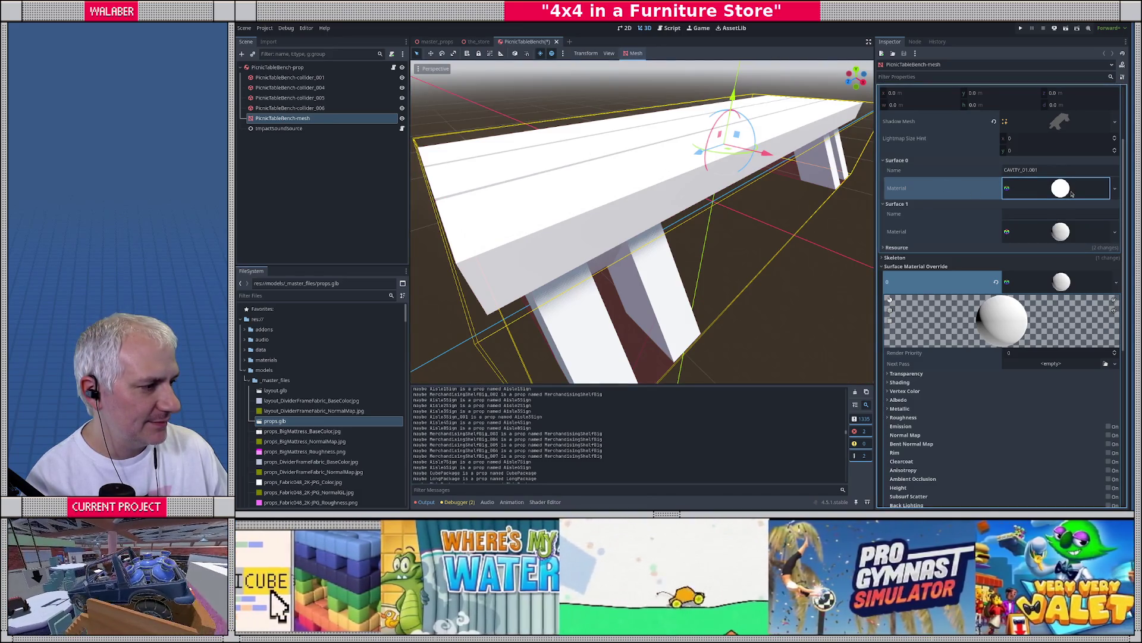
click(1065, 190)
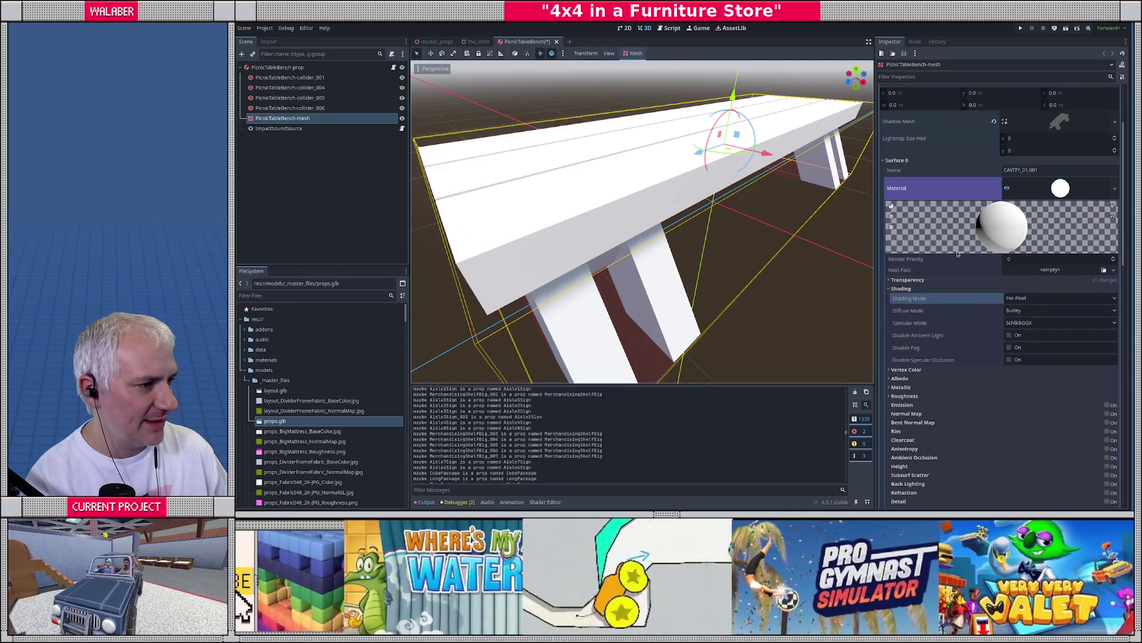
click(1058, 187)
scroll(649, 176, down, 10)
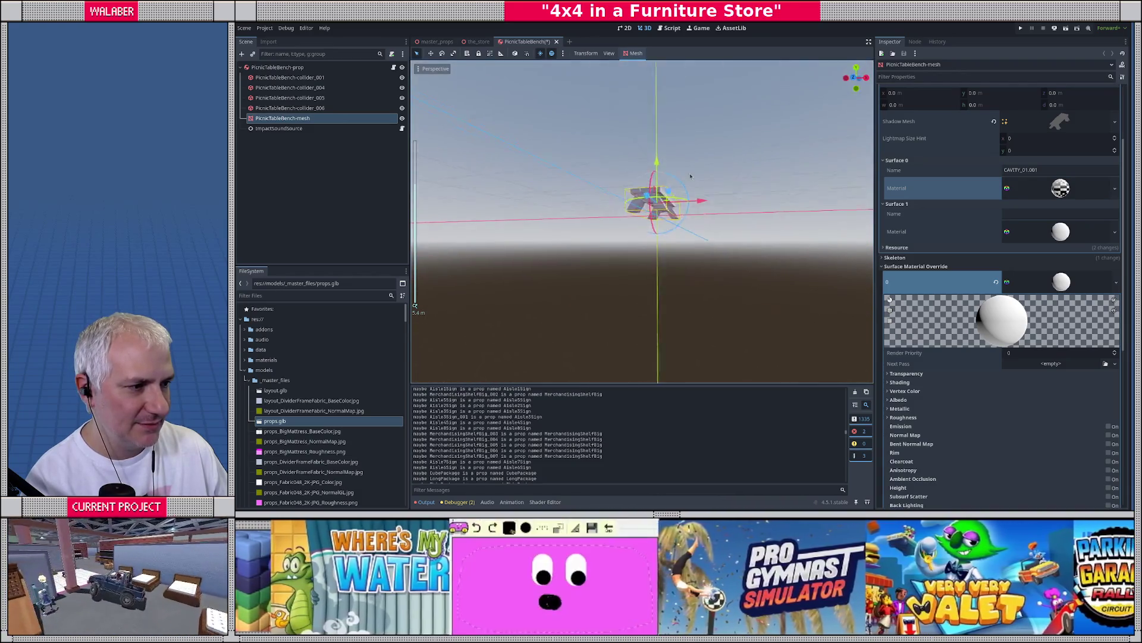
Frame and save the bench scene, close it to return to the_store, and reopen prop_processor.gd
scroll(649, 176, up, 10)
key(f)
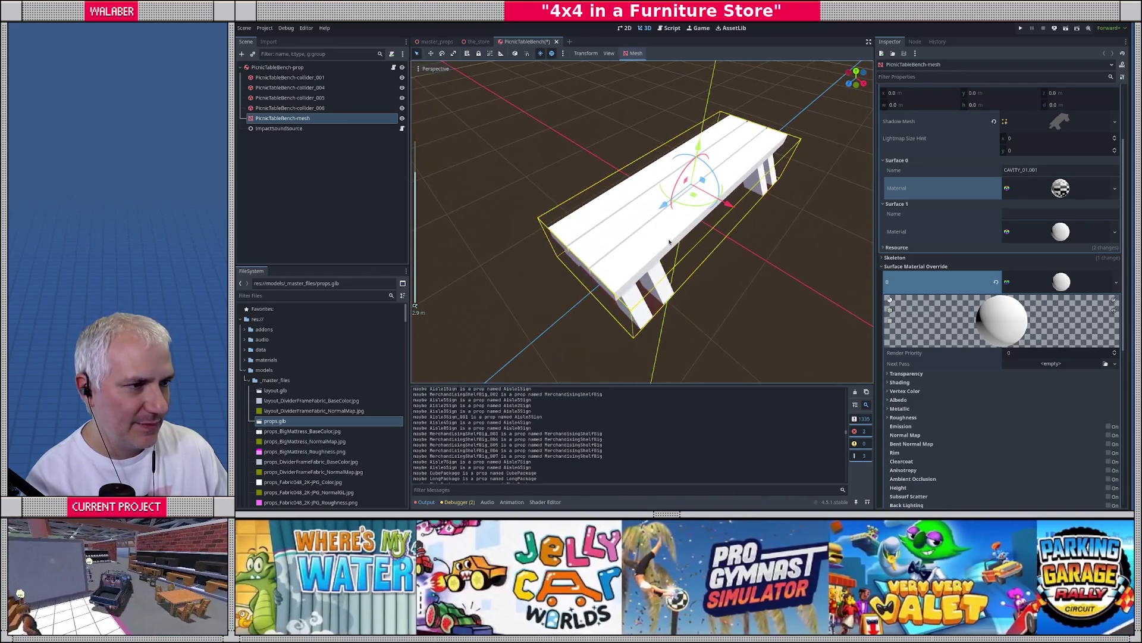
key(ctrl+s)
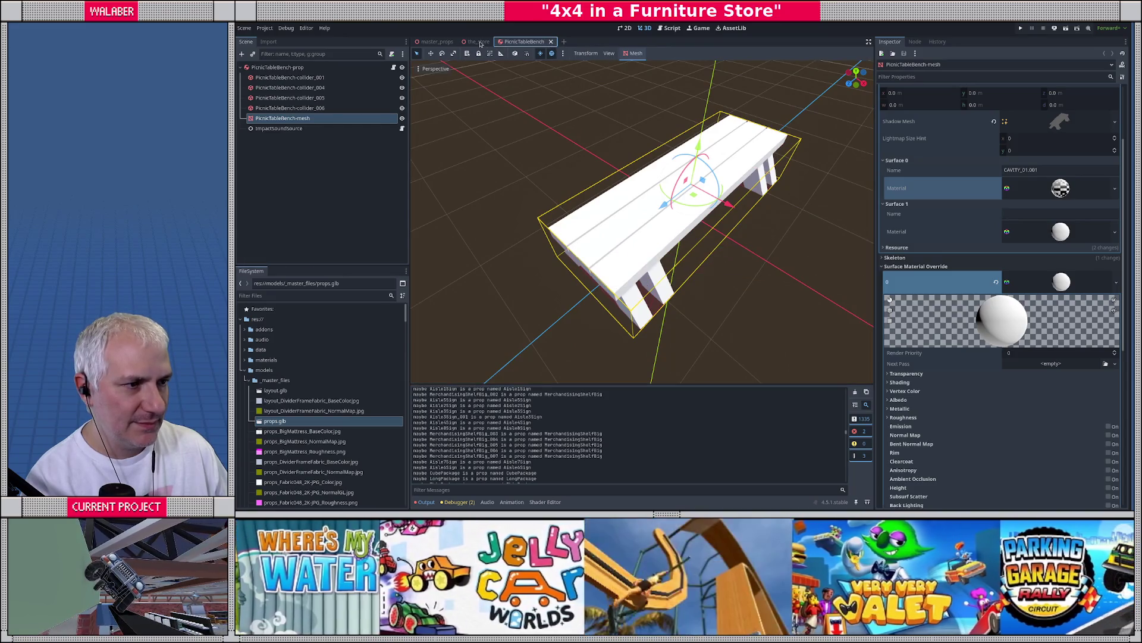
click(481, 44)
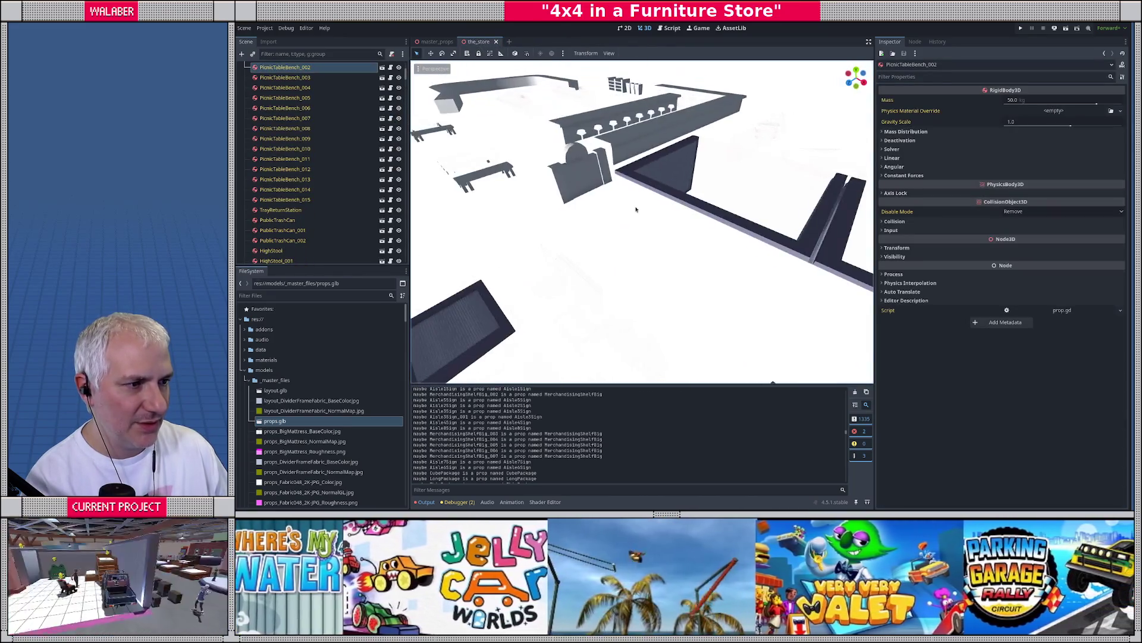
scroll(636, 210, down, 5)
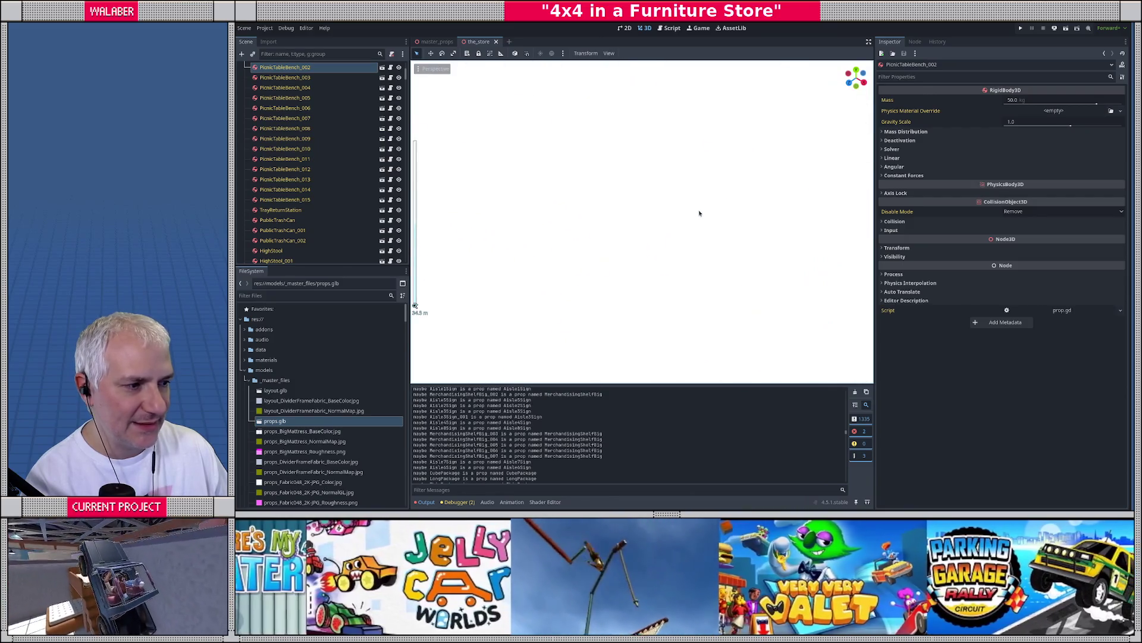
scroll(699, 213, down, 4)
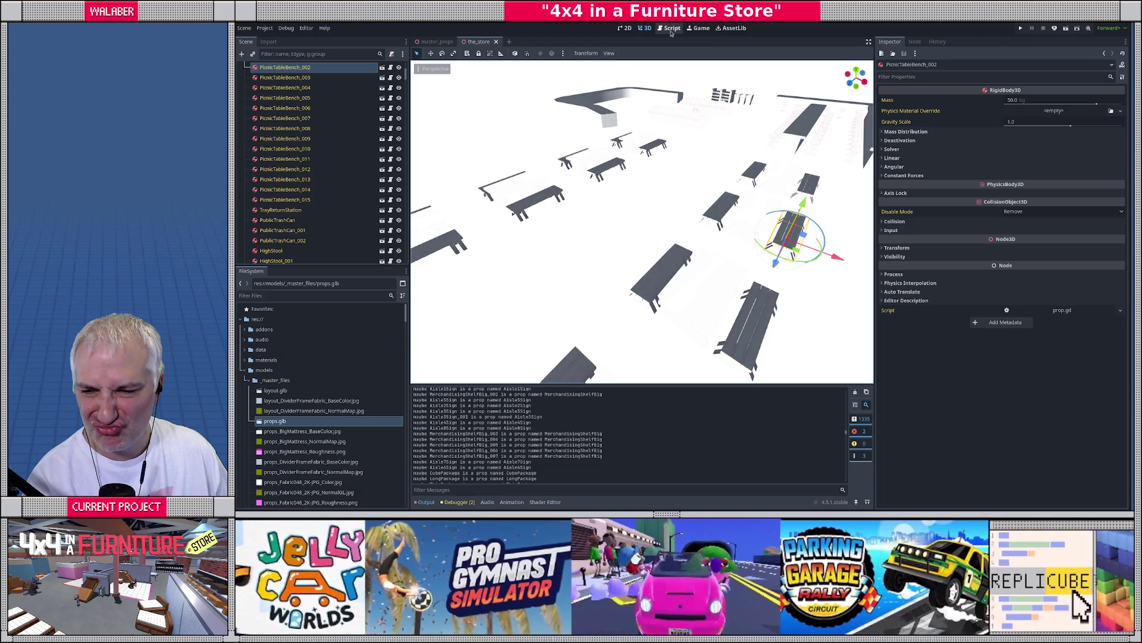
click(672, 29)
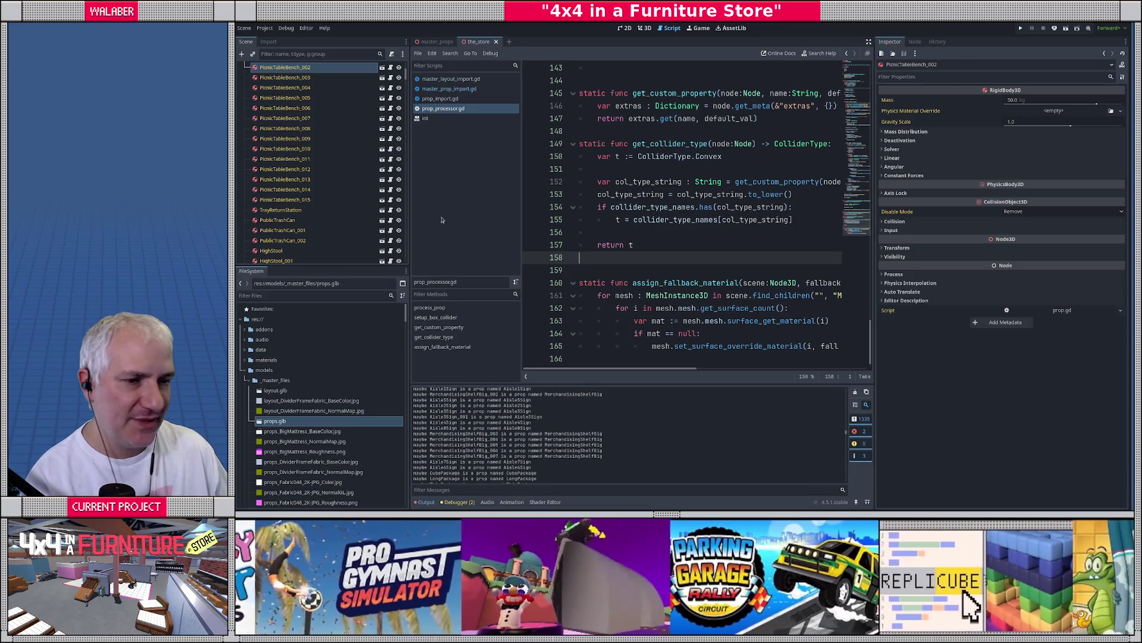
Add an else: branch after line 165 in distraction-free mode
click(290, 221)
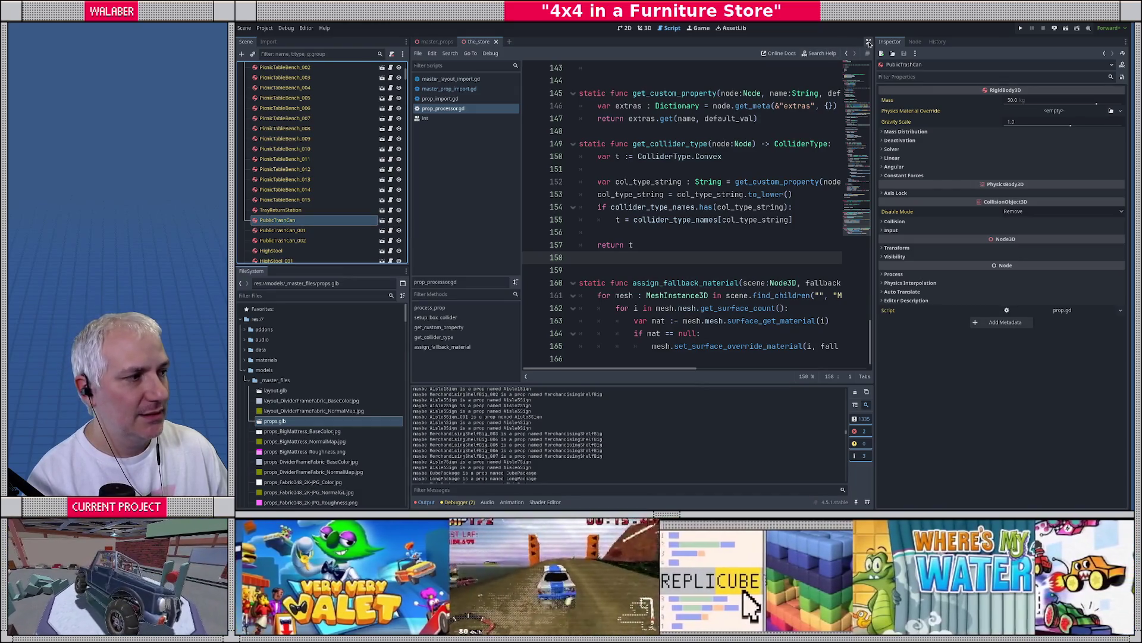
click(869, 41)
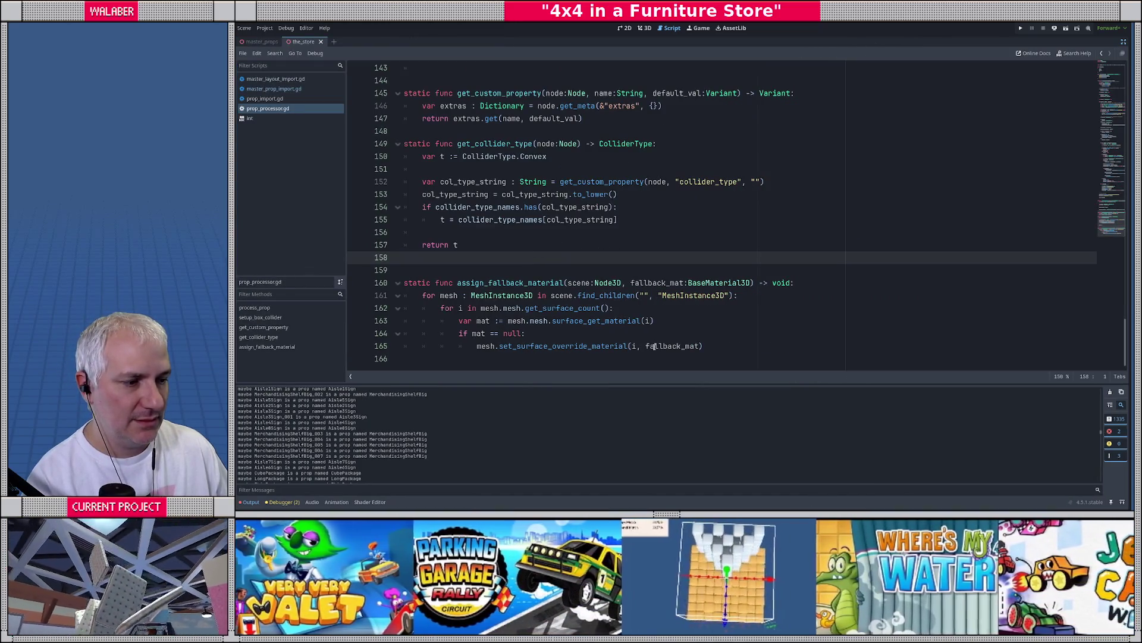
click(705, 345)
key(Return)
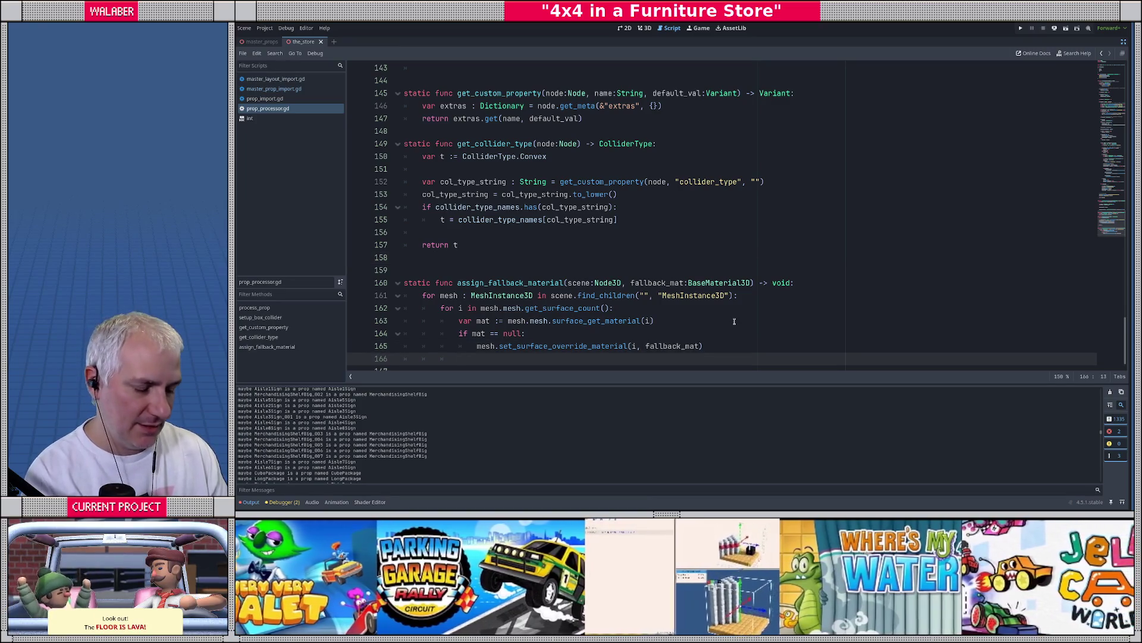
scroll(618, 244, down, 1)
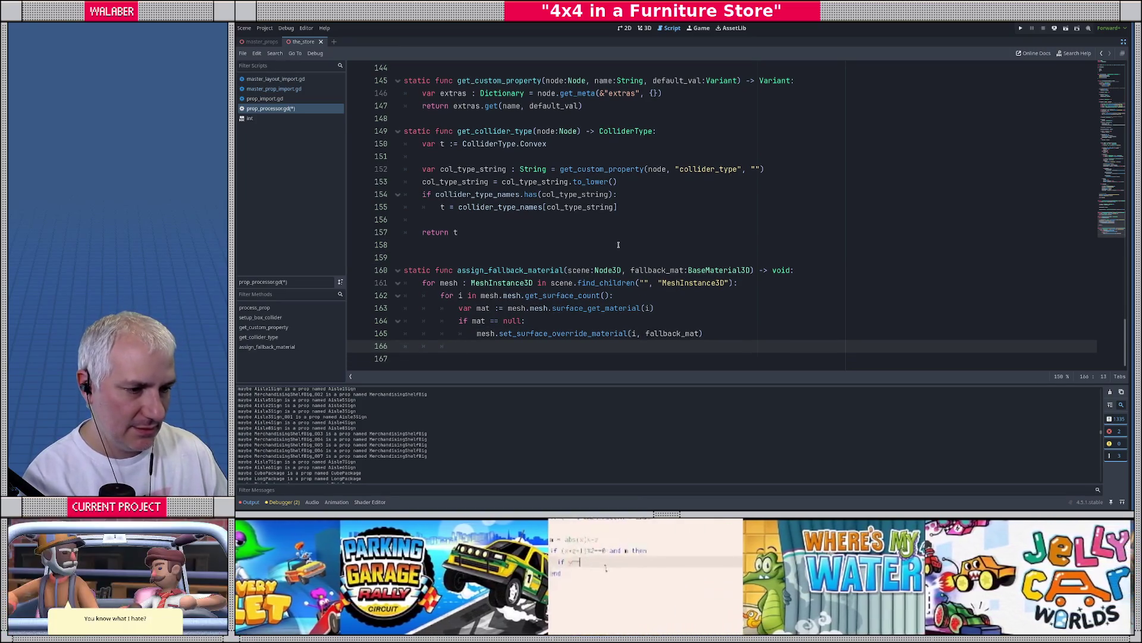
text(else:)
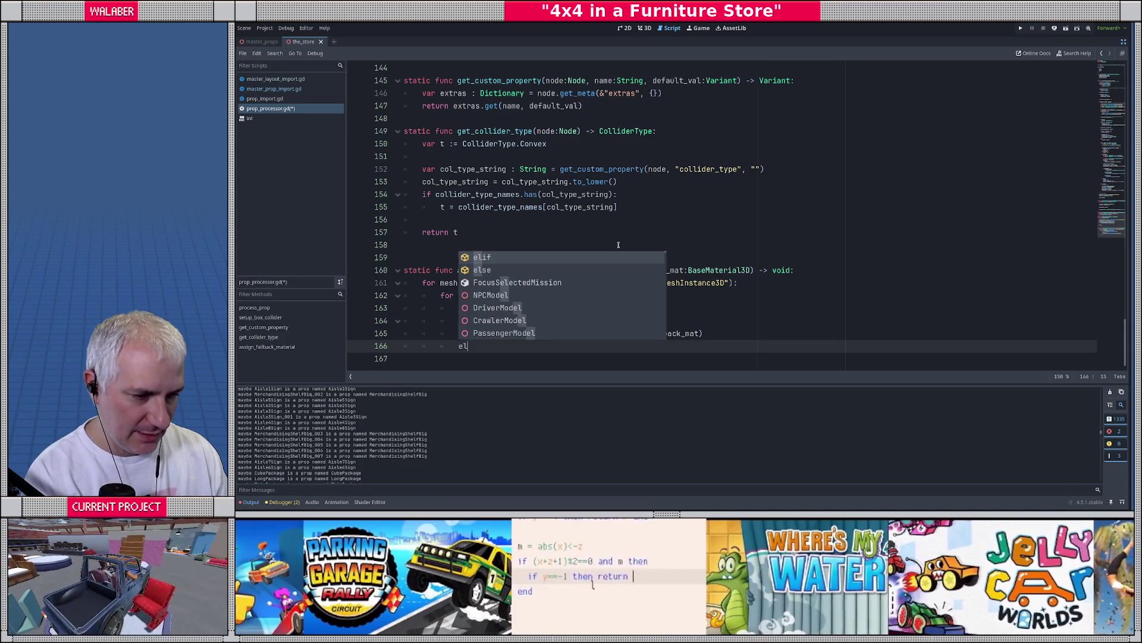
key(Return)
If mat is StandardMaterial3D, set its shading_mode to SHADING_MODE_PER_PIXEL, then save the script
text(if )
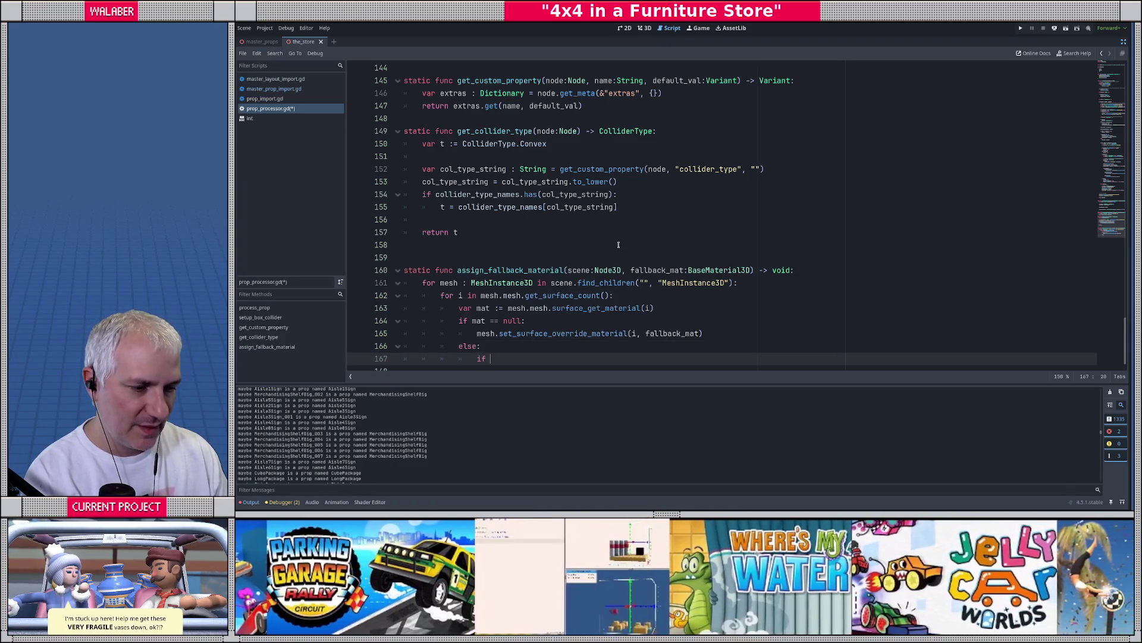
text(mat is stan)
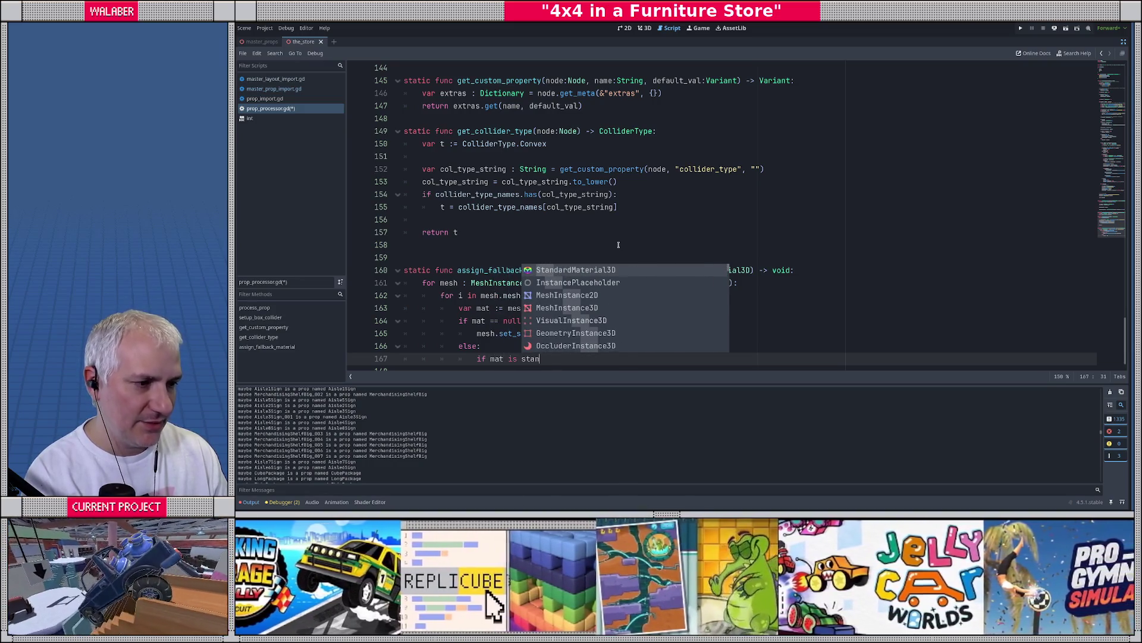
key(Return)
text(:)
key(Return)
text((mat as)
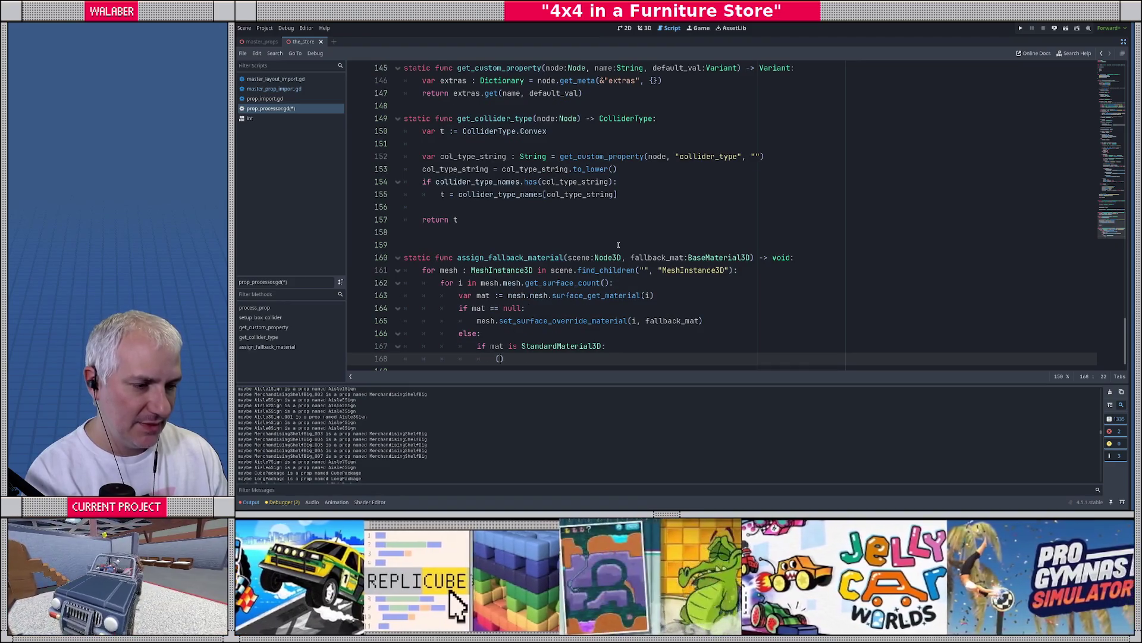
text( st)
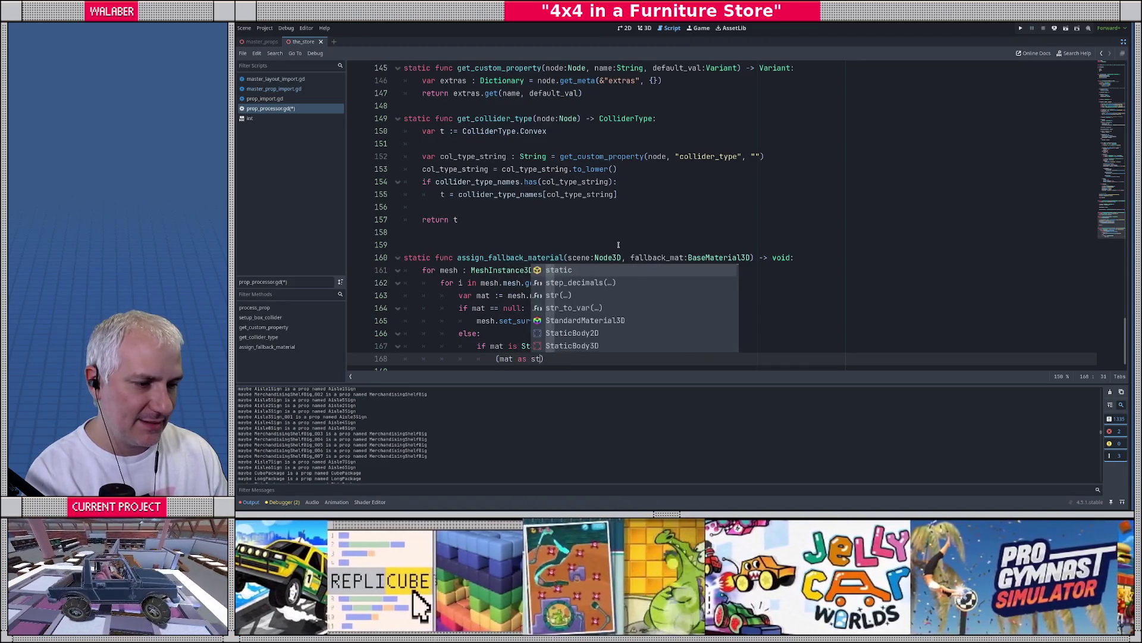
text(an)
key(Return)
text(sha)
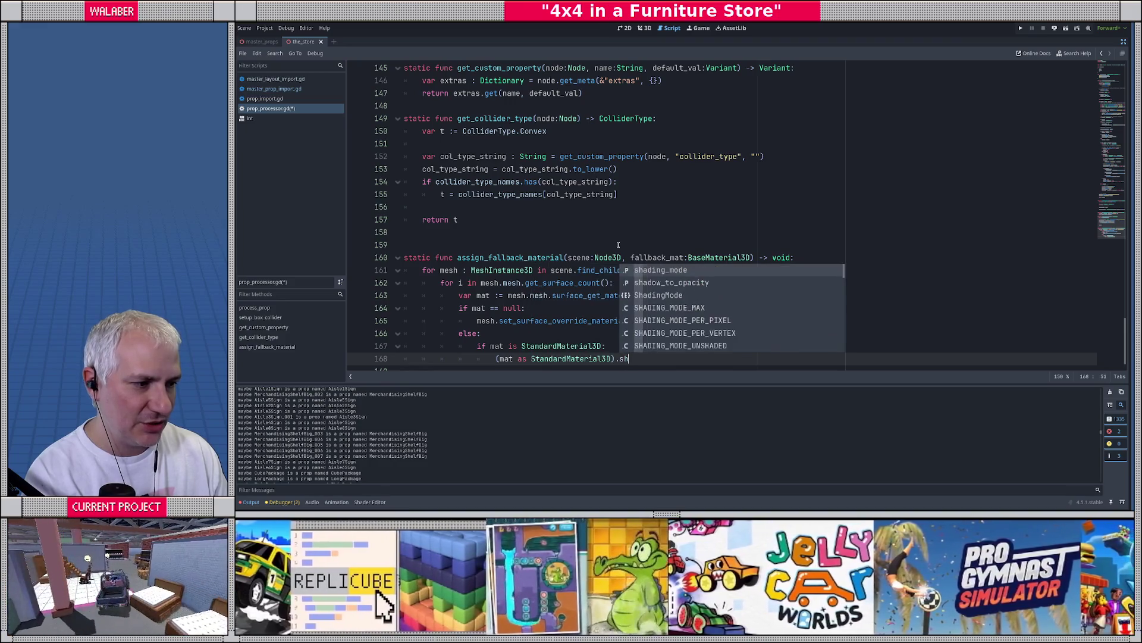
key(Return)
text(=)
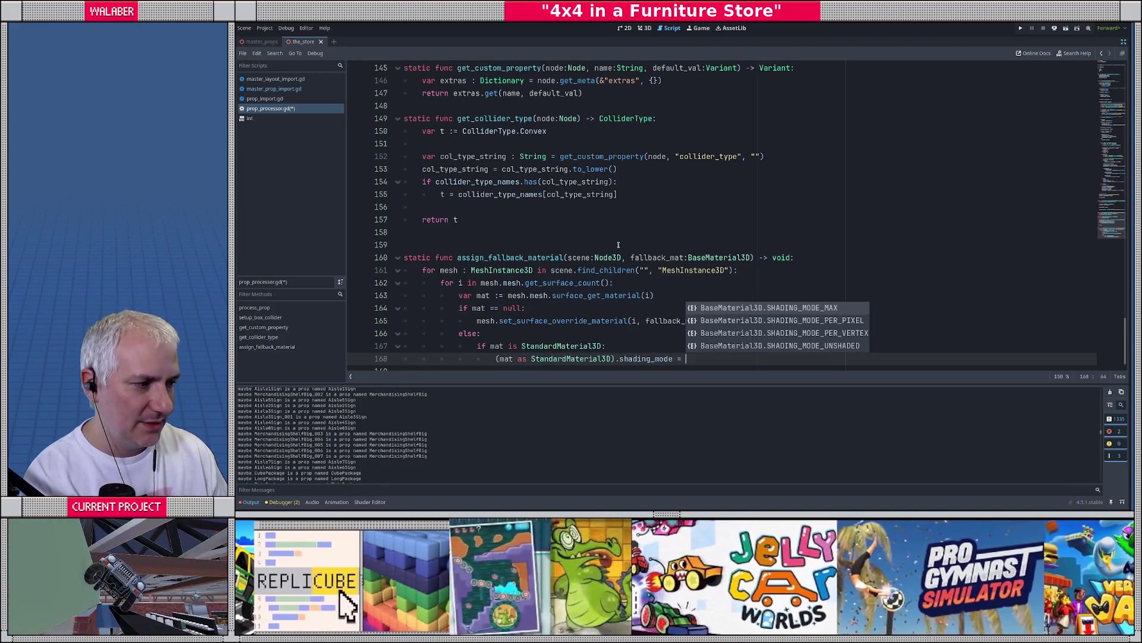
key(Down)
key(Return)
key(ctrl+s)
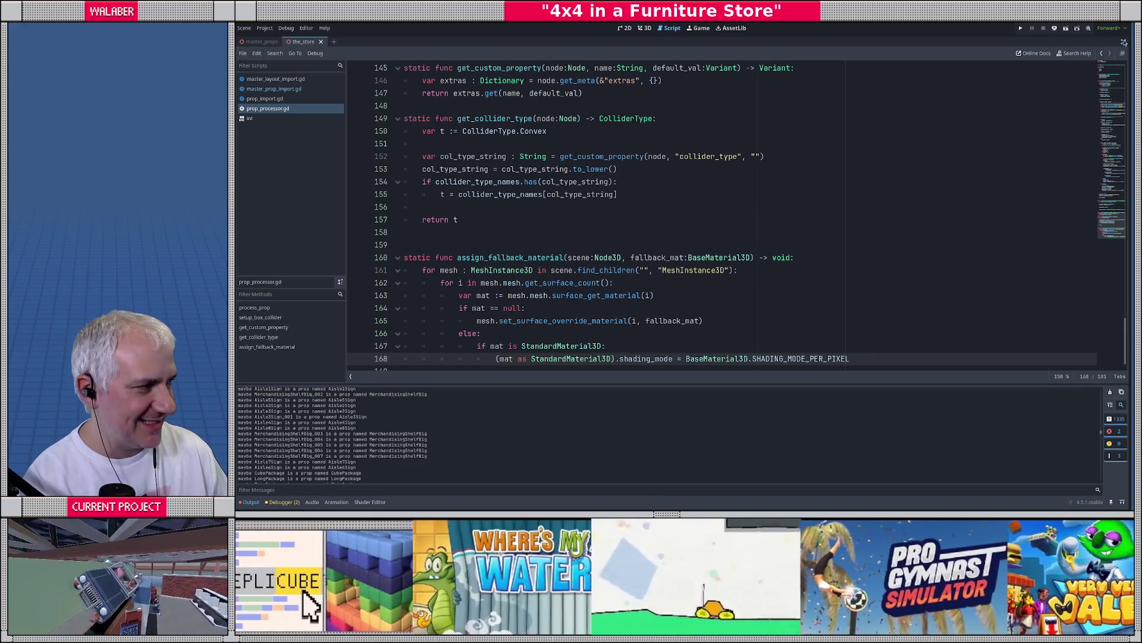
click(1124, 42)
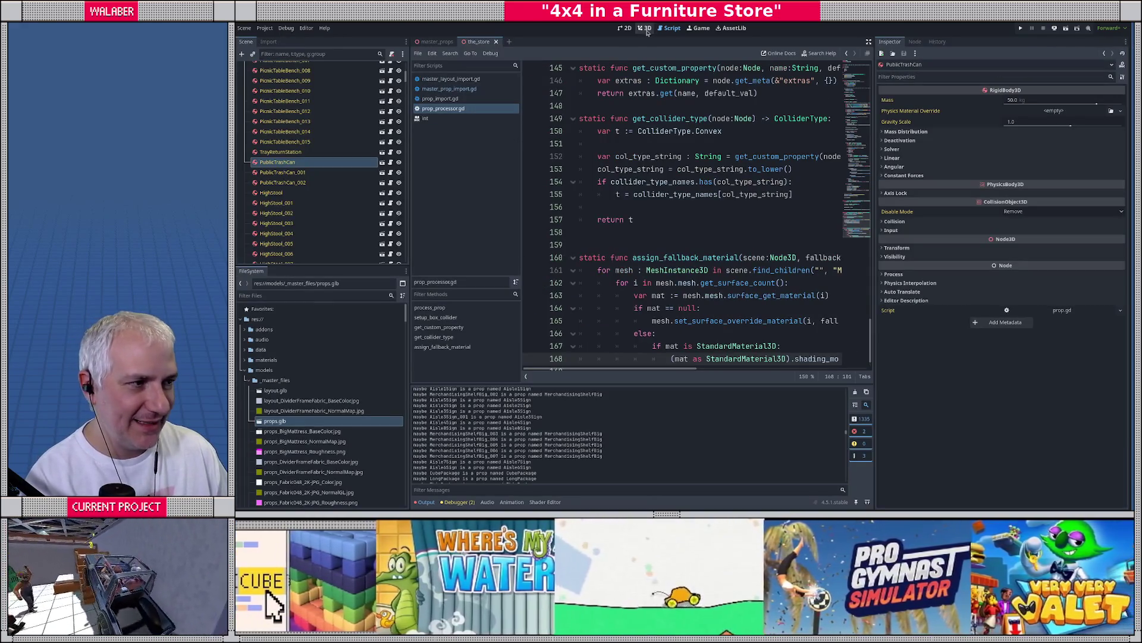
Reimport props.glb from the 3D view and look through the Scene menu for a reload option
click(647, 29)
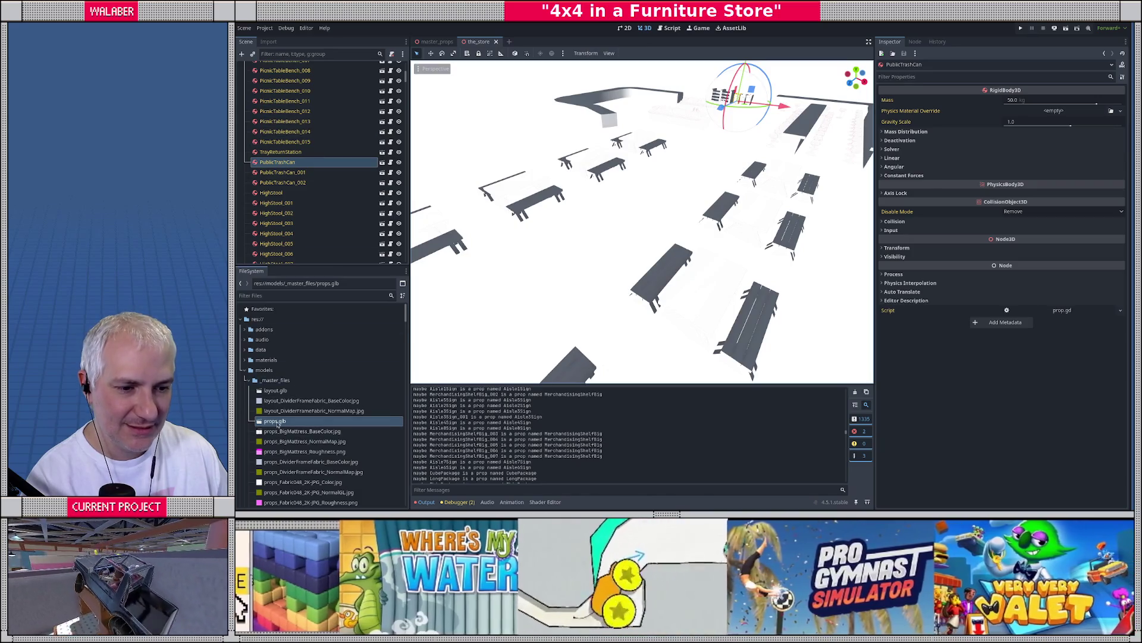
click(277, 424)
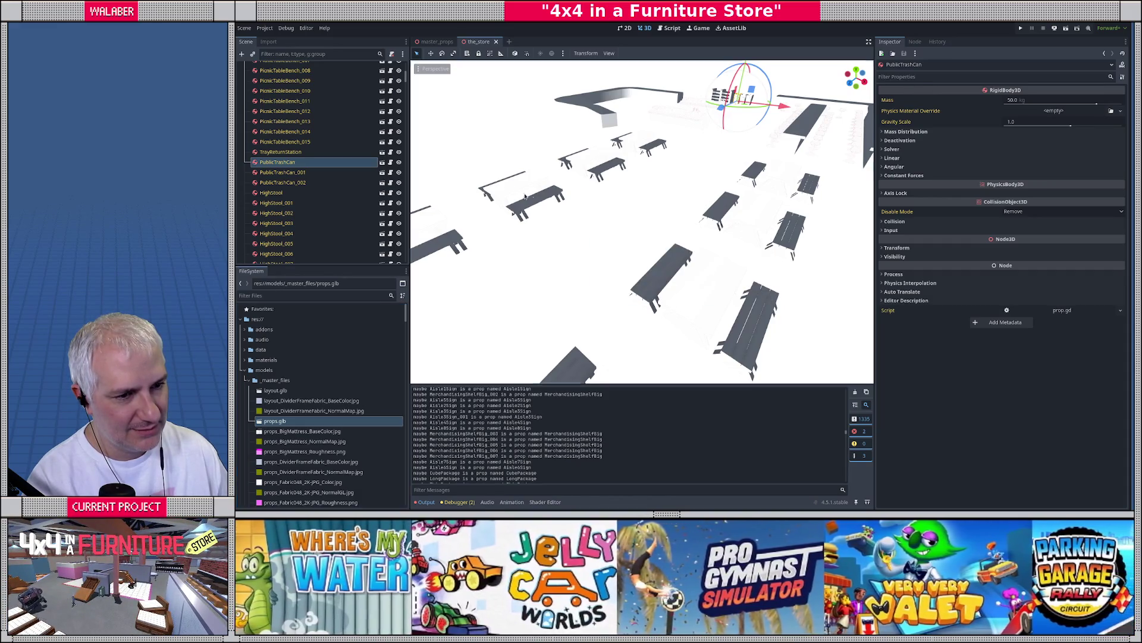
click(265, 30)
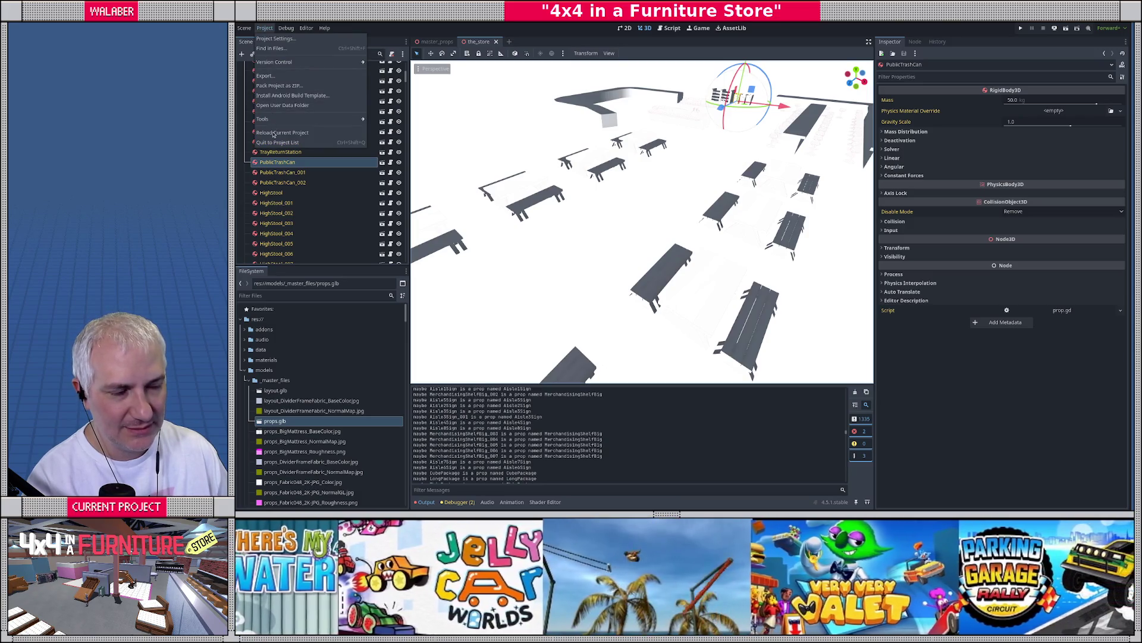
mouse_move(244, 28)
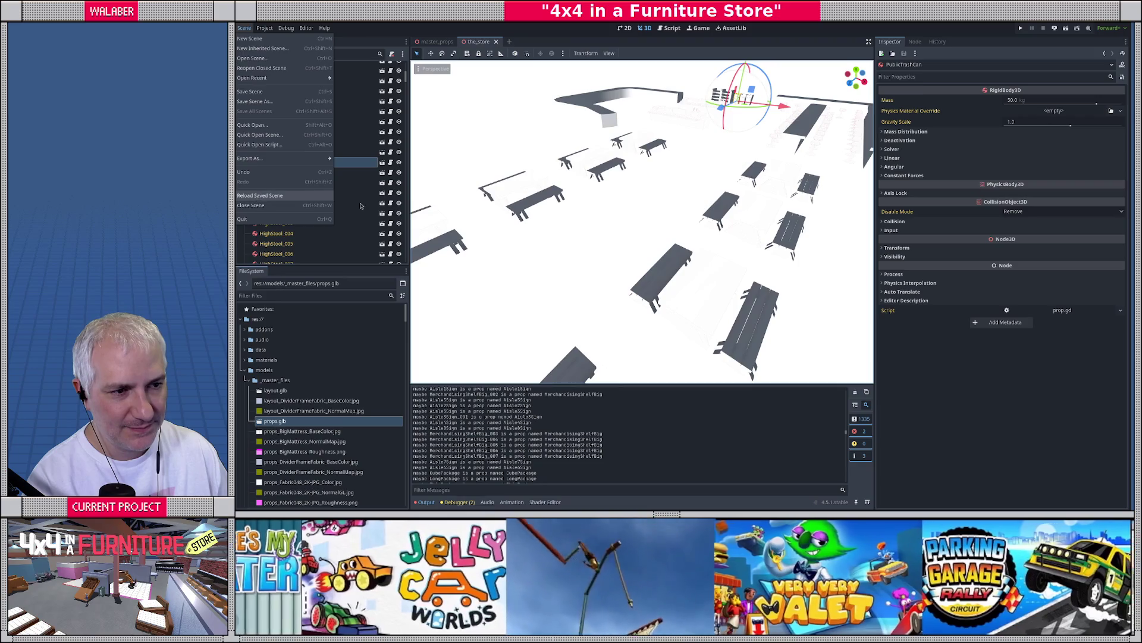
scroll(388, 200, down, 5)
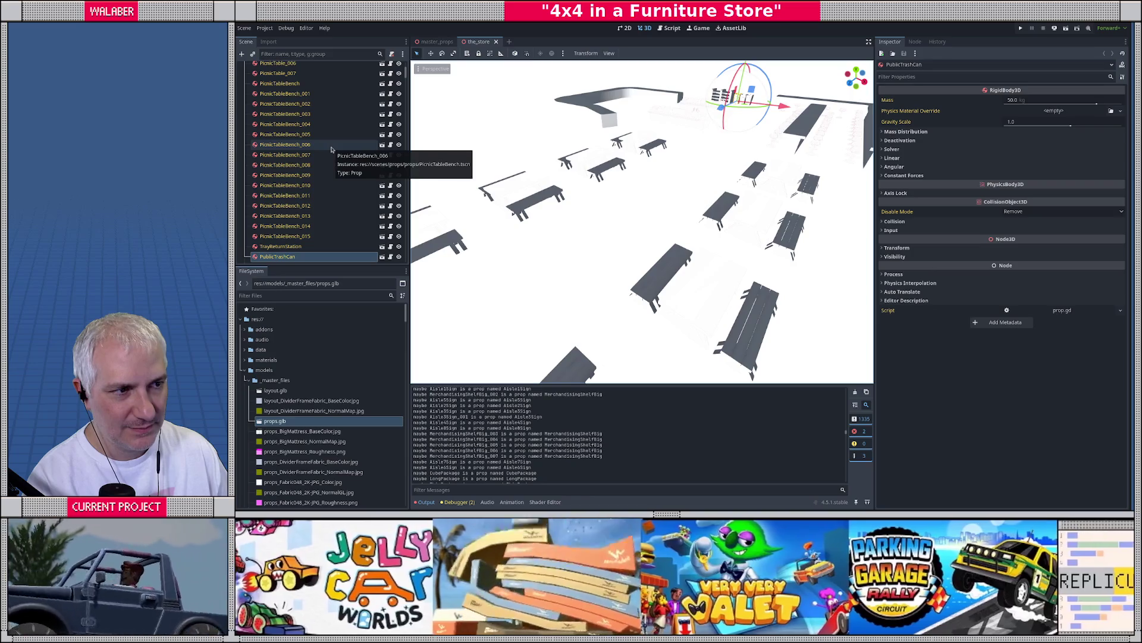
scroll(302, 139, up, 3)
scroll(303, 139, up, 3)
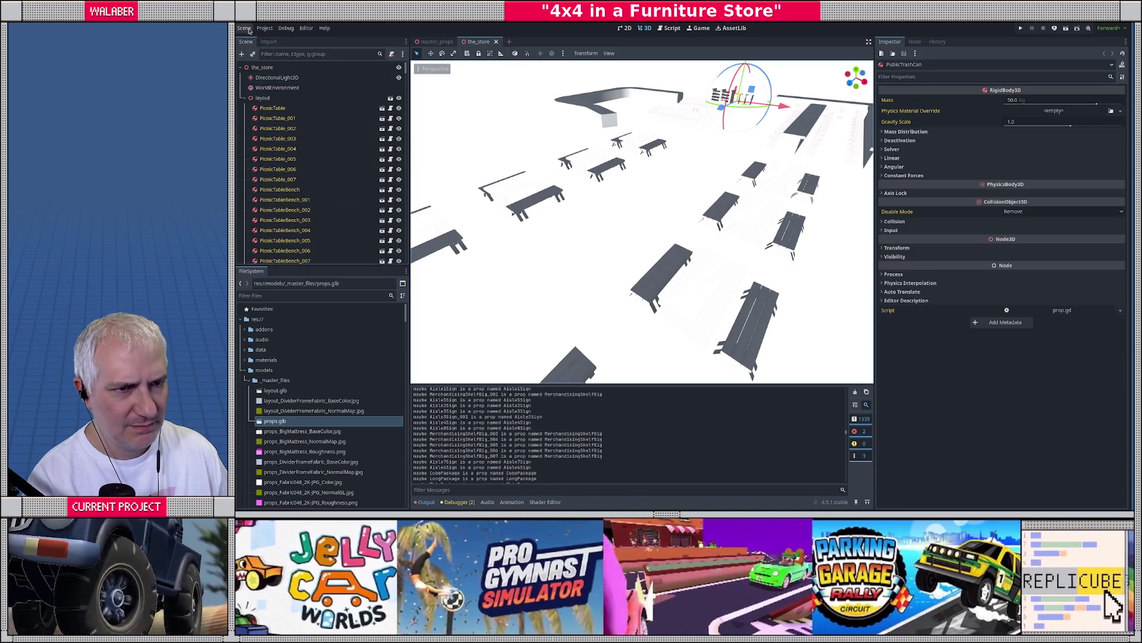
click(244, 28)
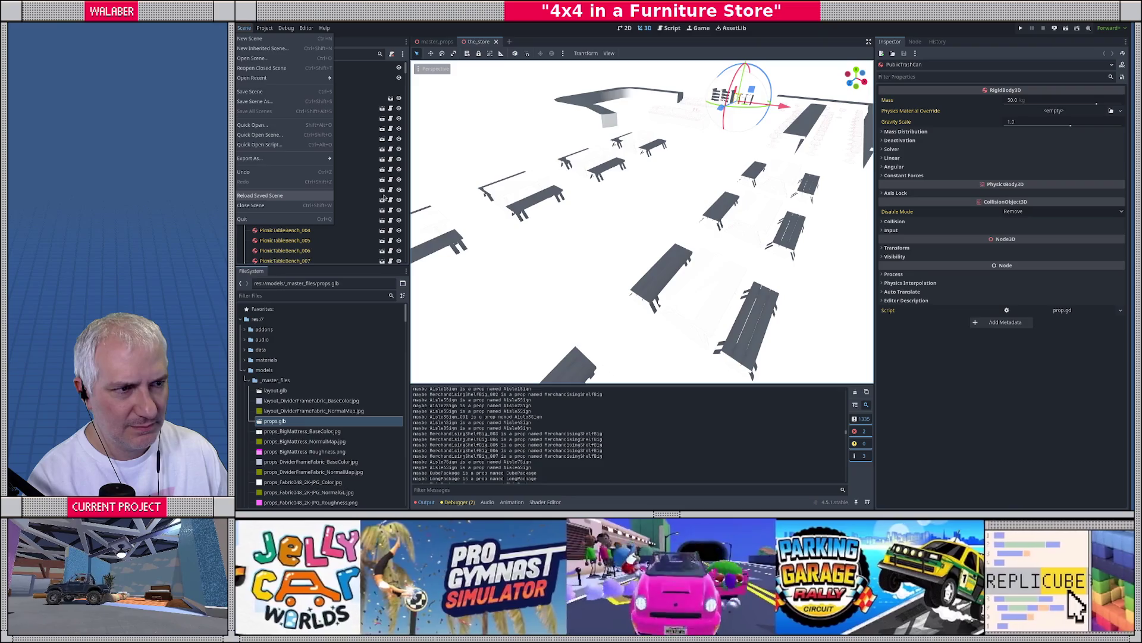
click(385, 198)
Focus the trash can, then select a picnic table and open its PicnicTable scene
key(f)
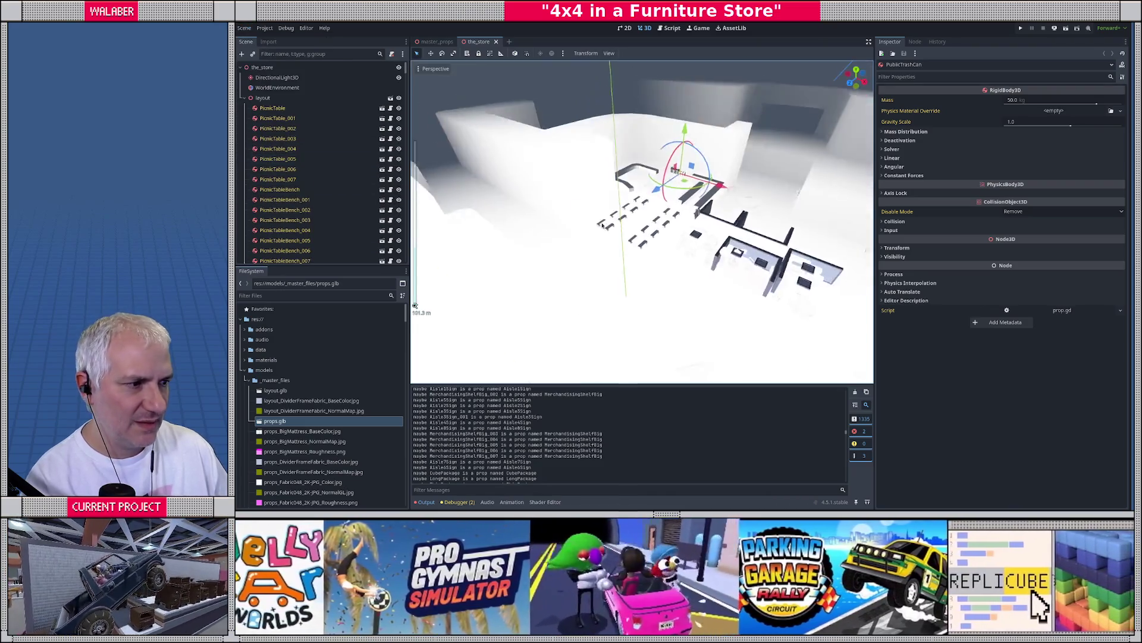
scroll(617, 228, down, 5)
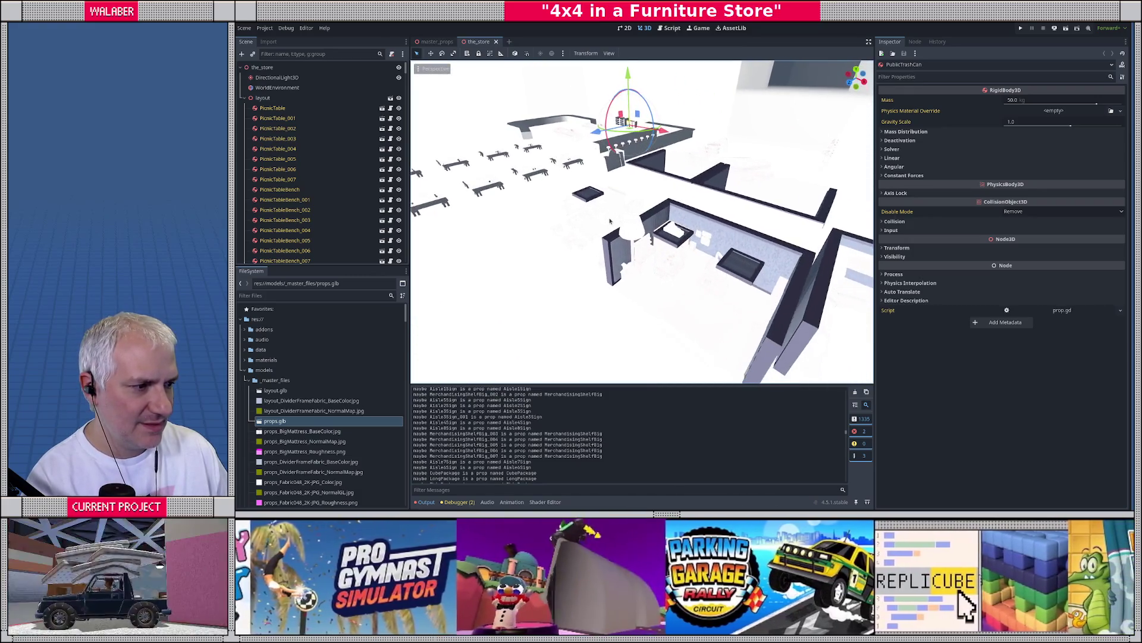
scroll(619, 226, up, 5)
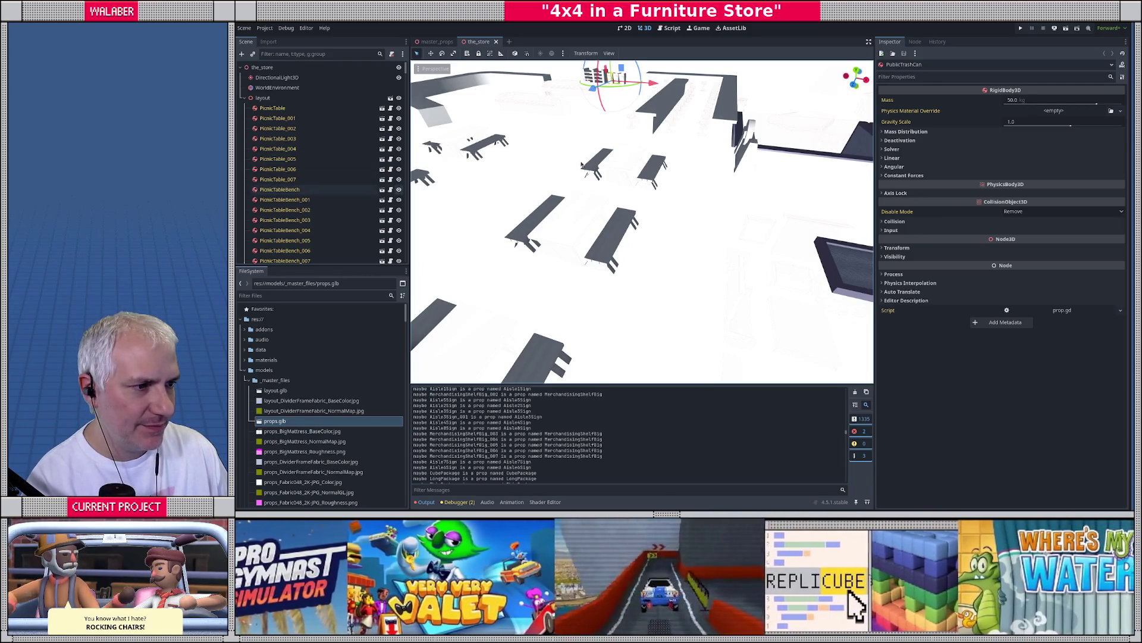
click(580, 213)
click(382, 144)
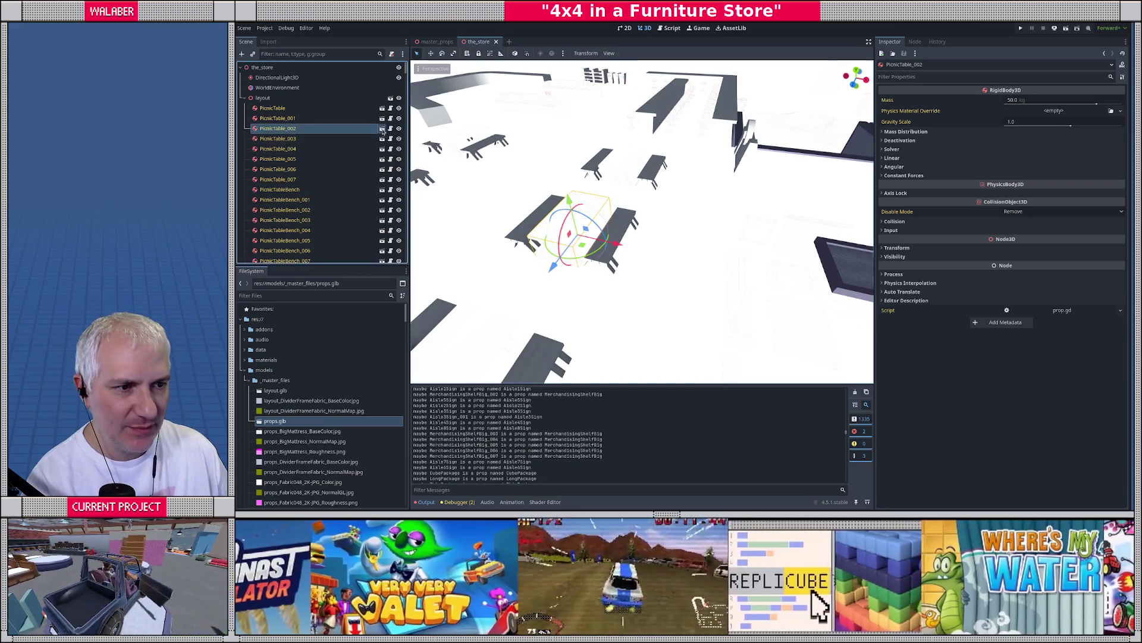
On PicnicTable-mesh, expand Mesh, Surface 0, its Material and Shading to reveal Unshaded mode
click(333, 118)
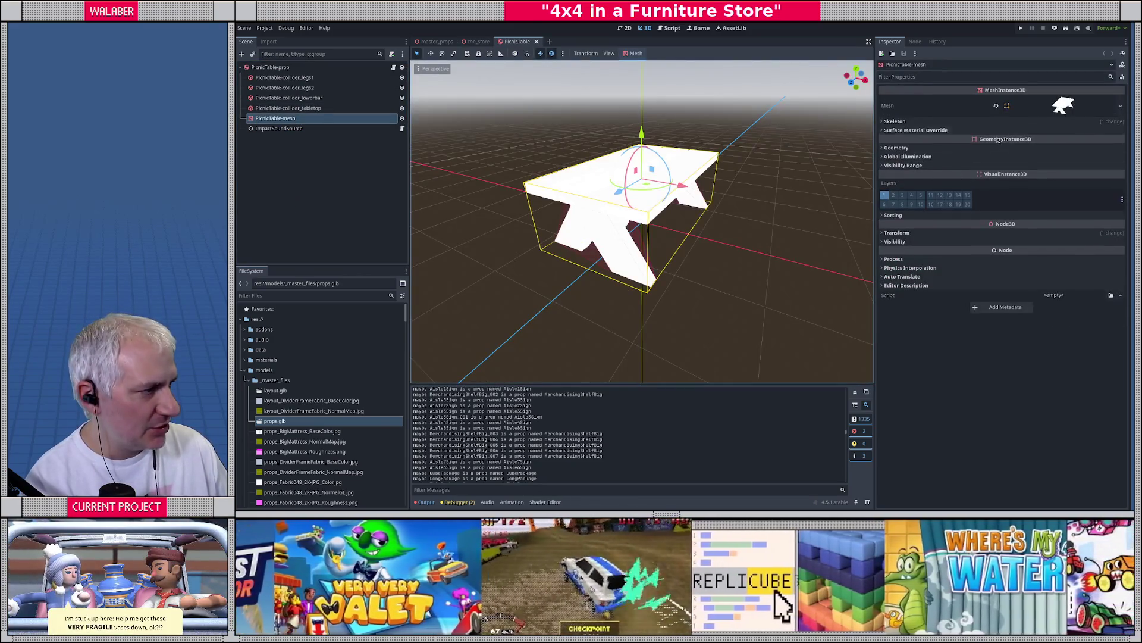
click(1064, 106)
click(979, 265)
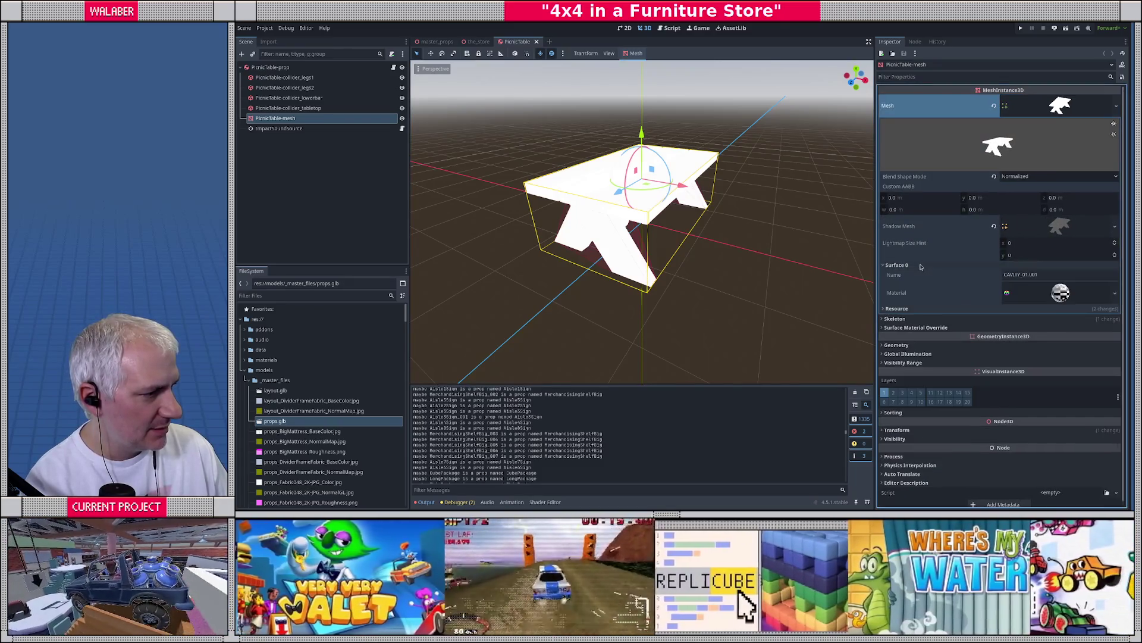
click(1056, 294)
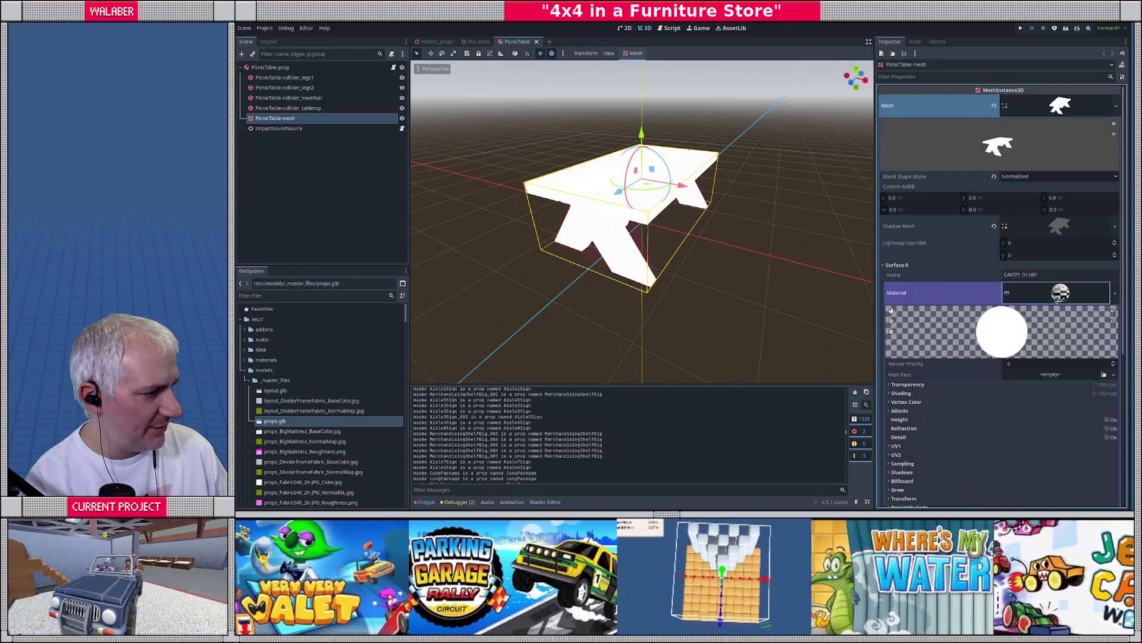
click(900, 394)
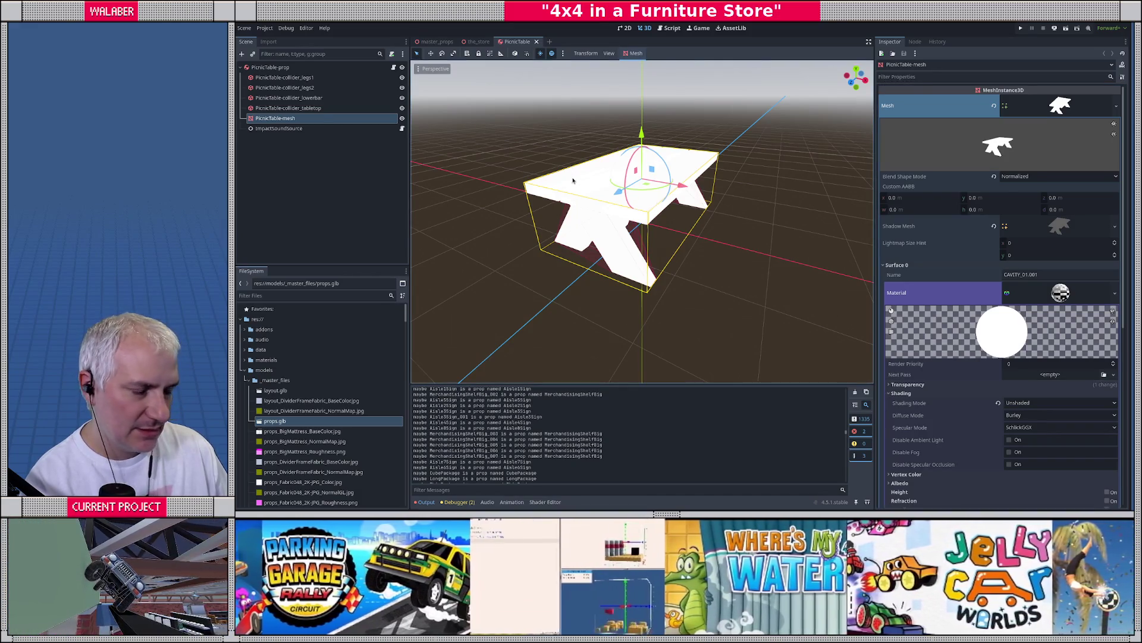
Review prop_processor.gd's shading code and check the PicnicTable material's resource path
click(670, 28)
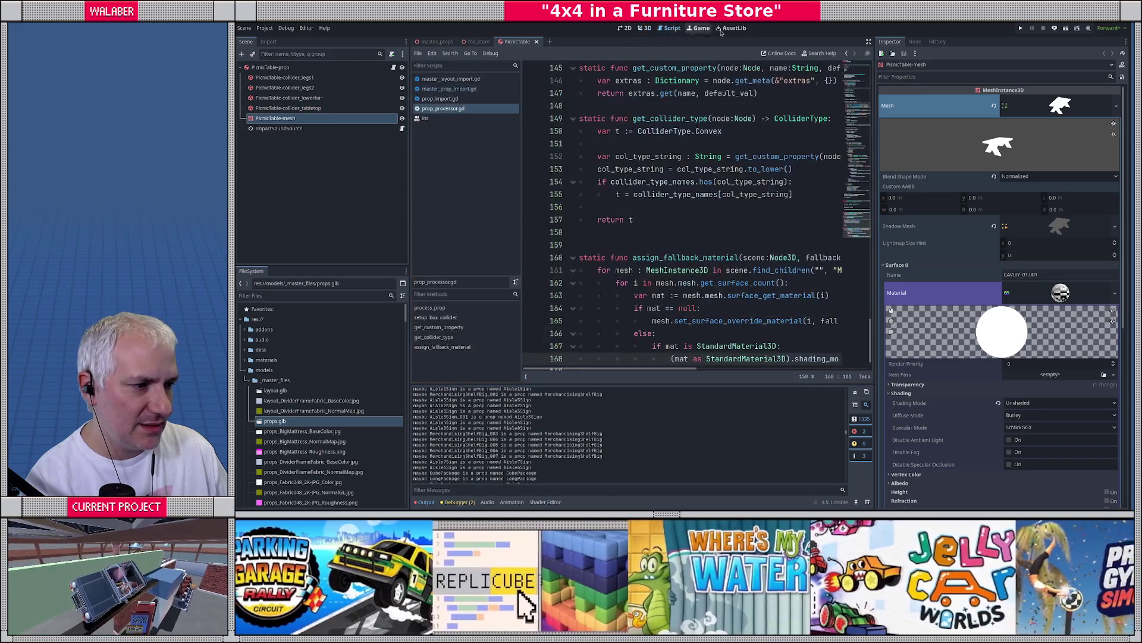
click(869, 41)
scroll(453, 248, down, 1)
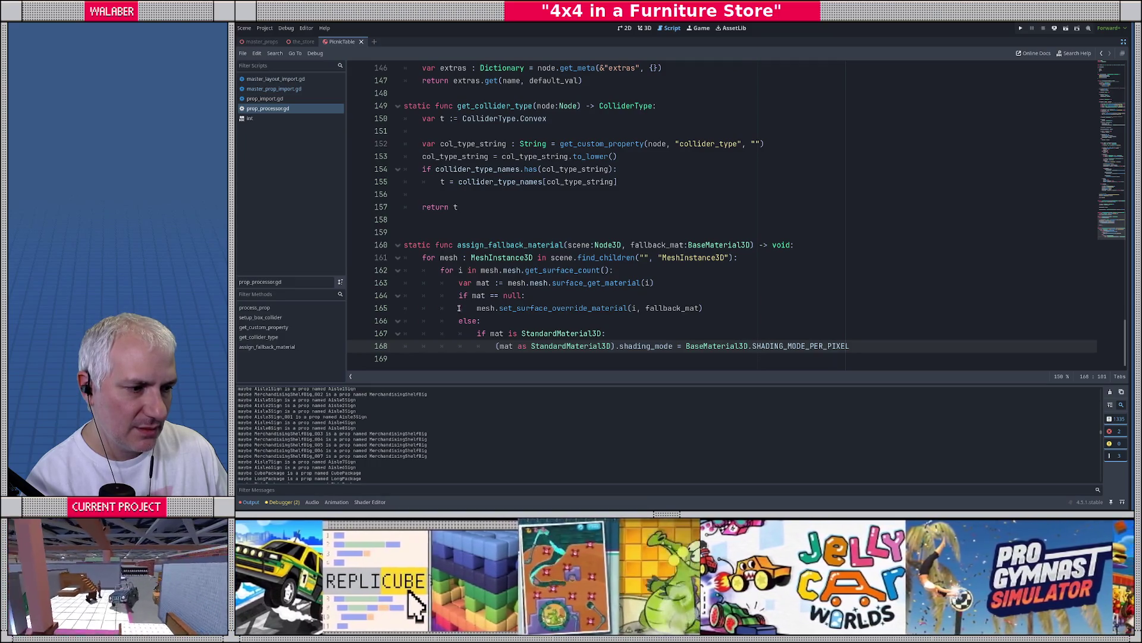
click(1123, 42)
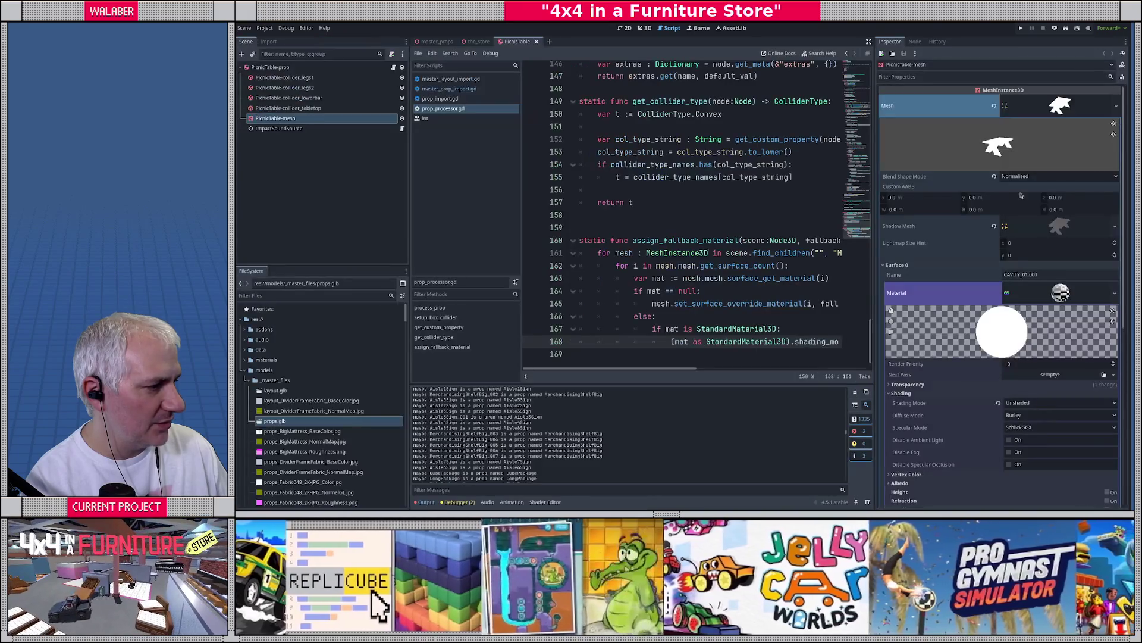
scroll(1050, 305, down, 8)
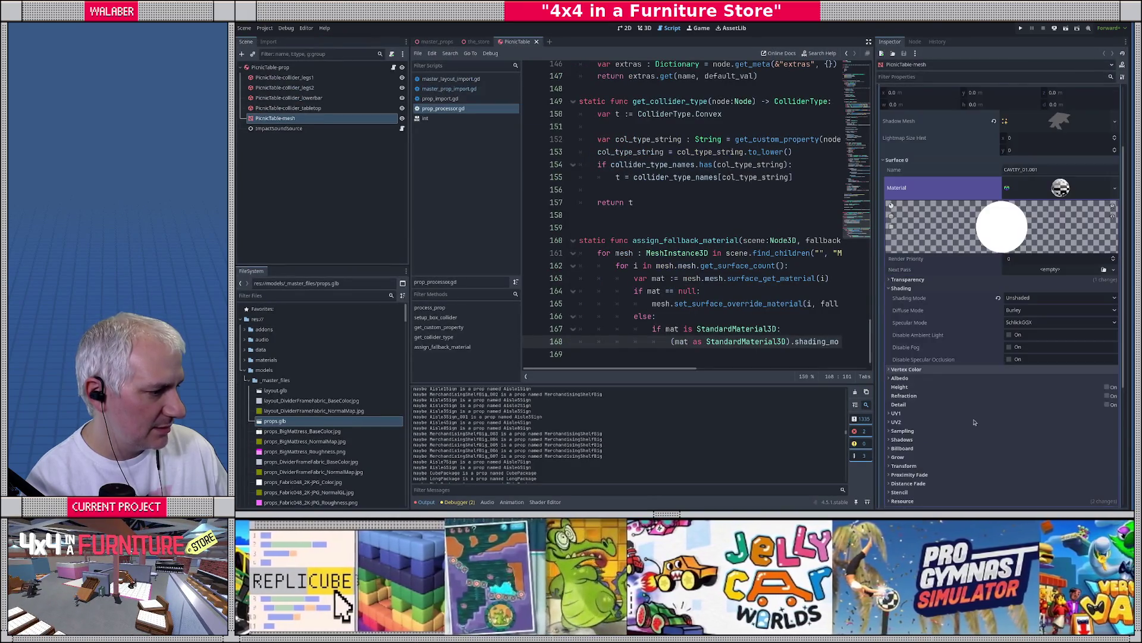
click(898, 295)
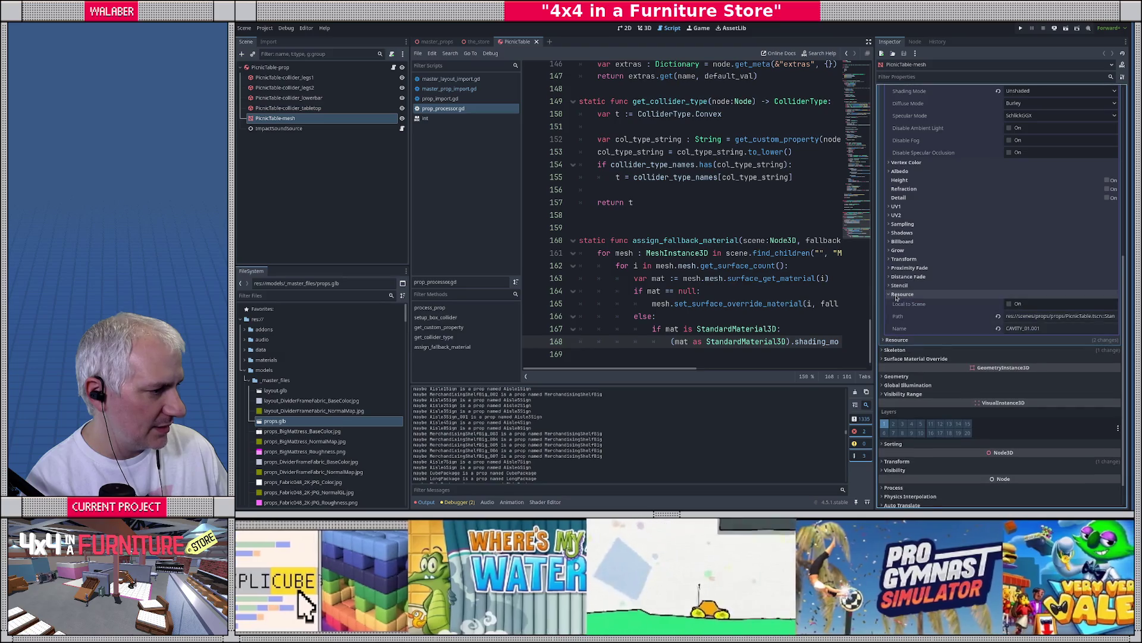
click(898, 295)
scroll(1012, 285, up, 7)
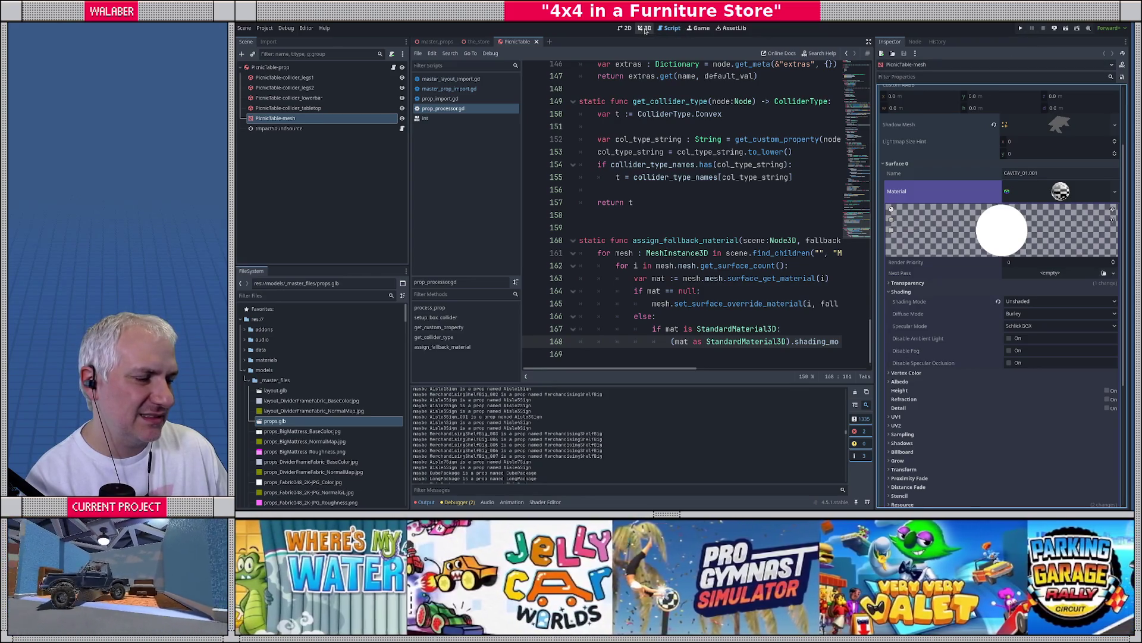
Select the material cast on line 168 of prop_processor.gd, then move back to line 151
key(Down)
drag(671, 337, 797, 335)
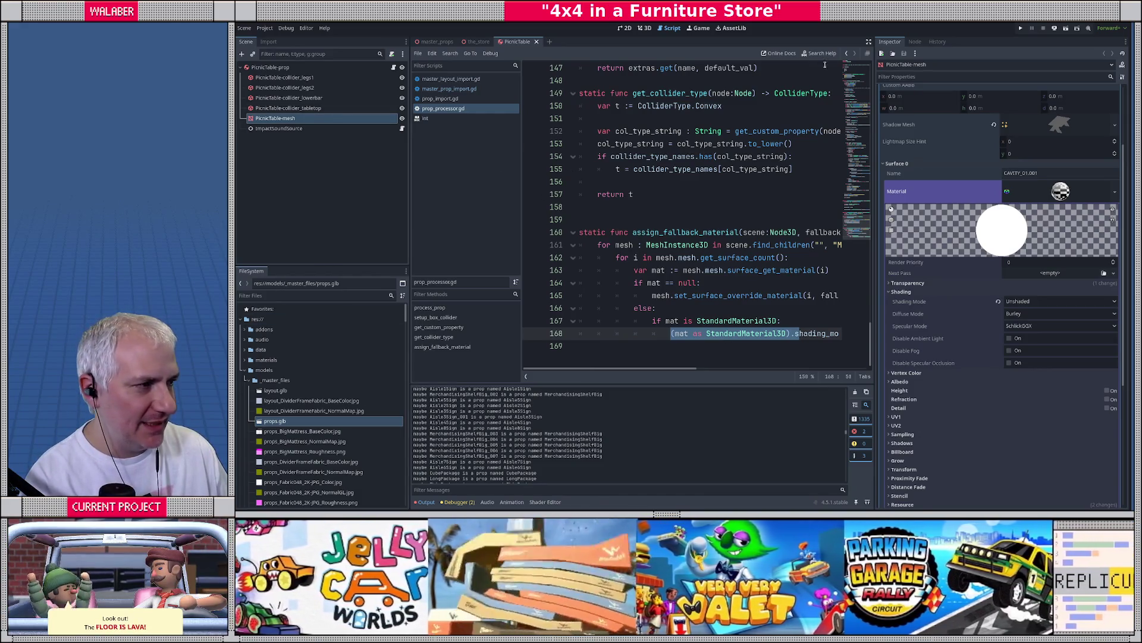
click(870, 44)
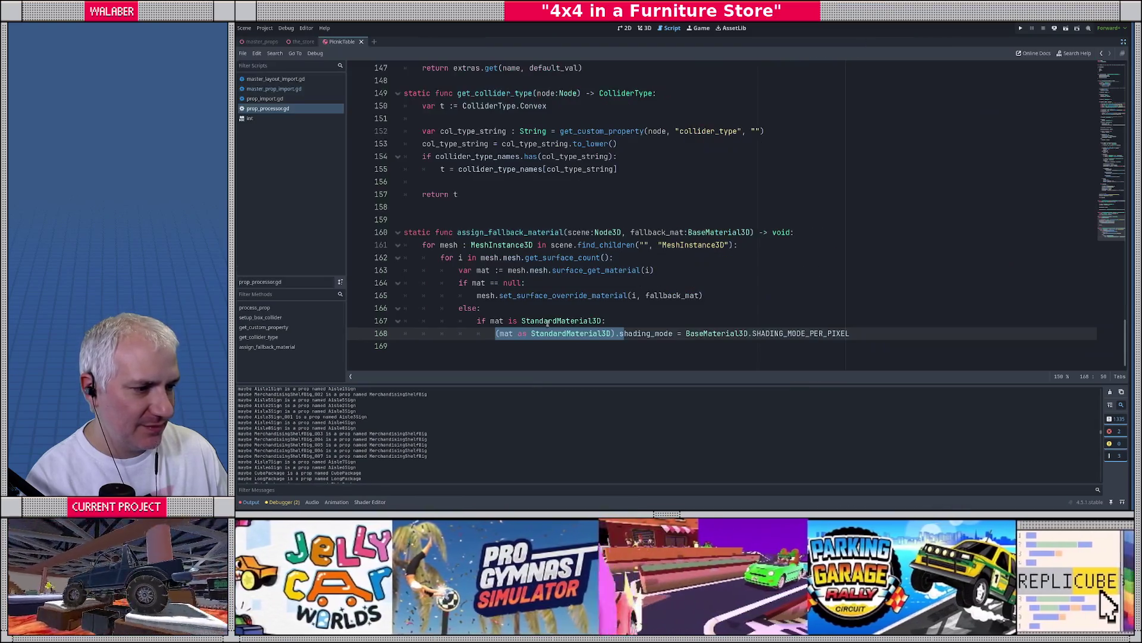
click(617, 322)
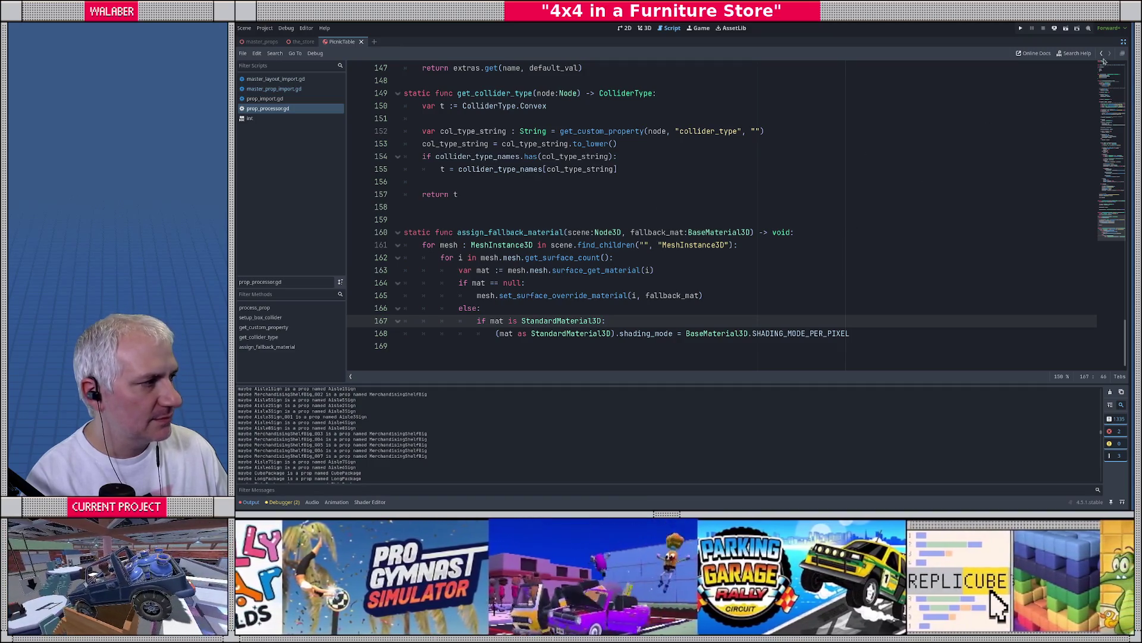
click(1124, 43)
click(613, 124)
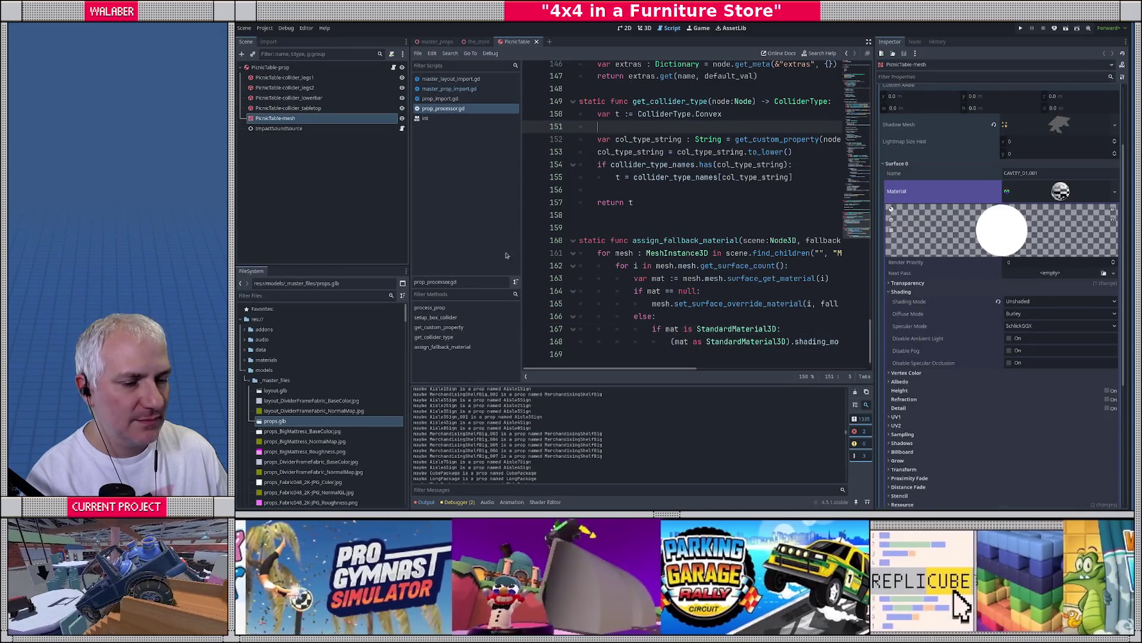
scroll(279, 421, down, 3)
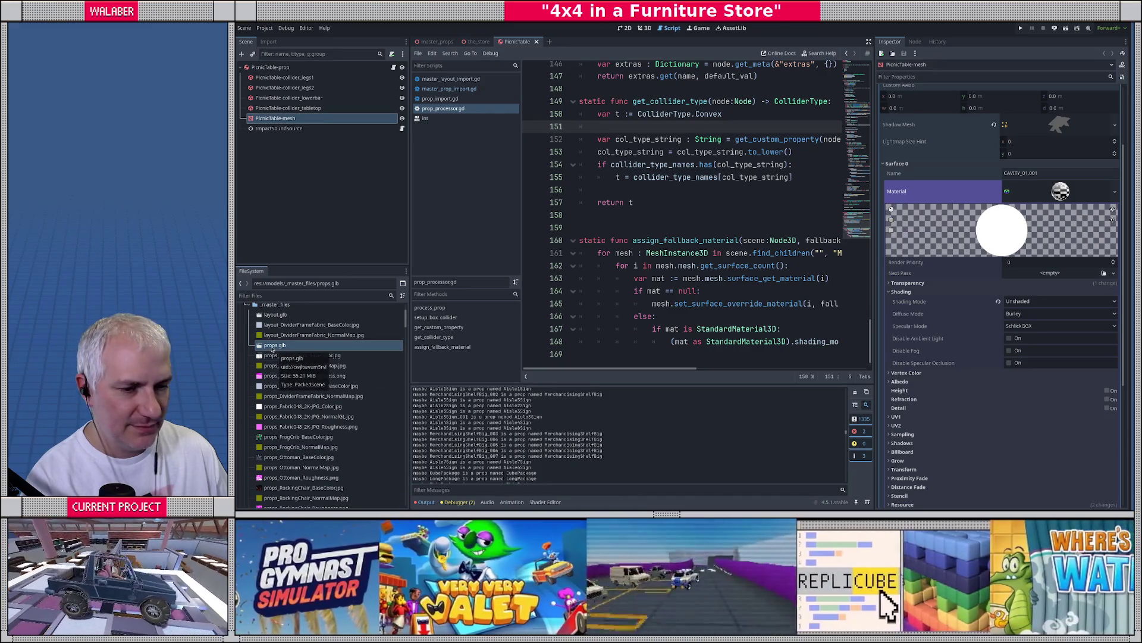
Open props.glb's advanced import settings and preview its CAVITY_01.001 and CAVITY_01.002 materials
double_click(271, 346)
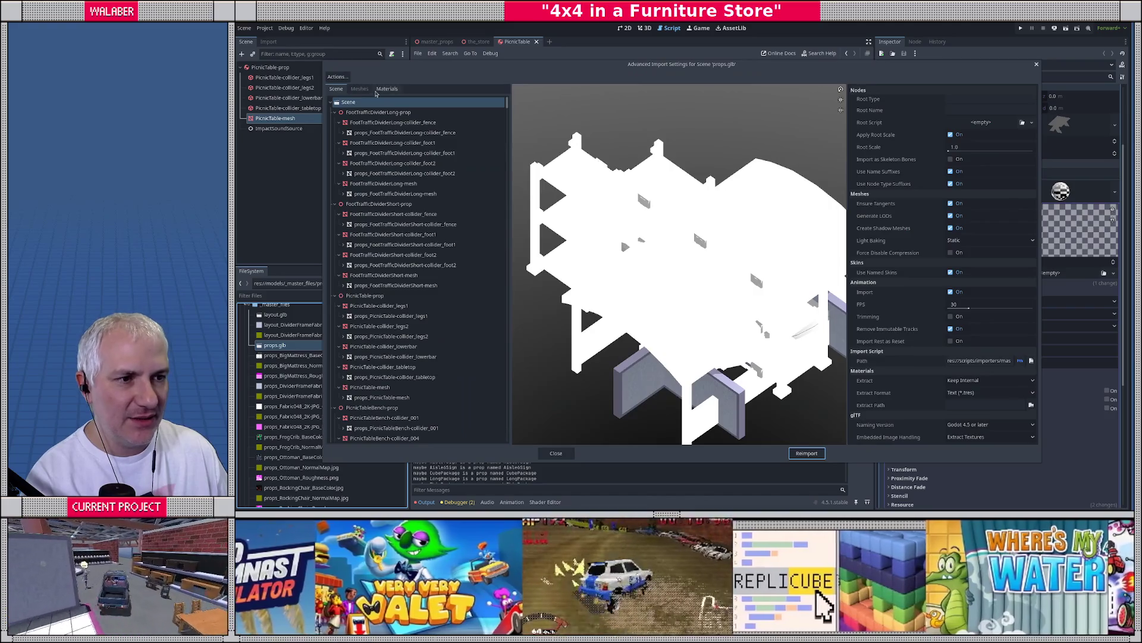
click(378, 90)
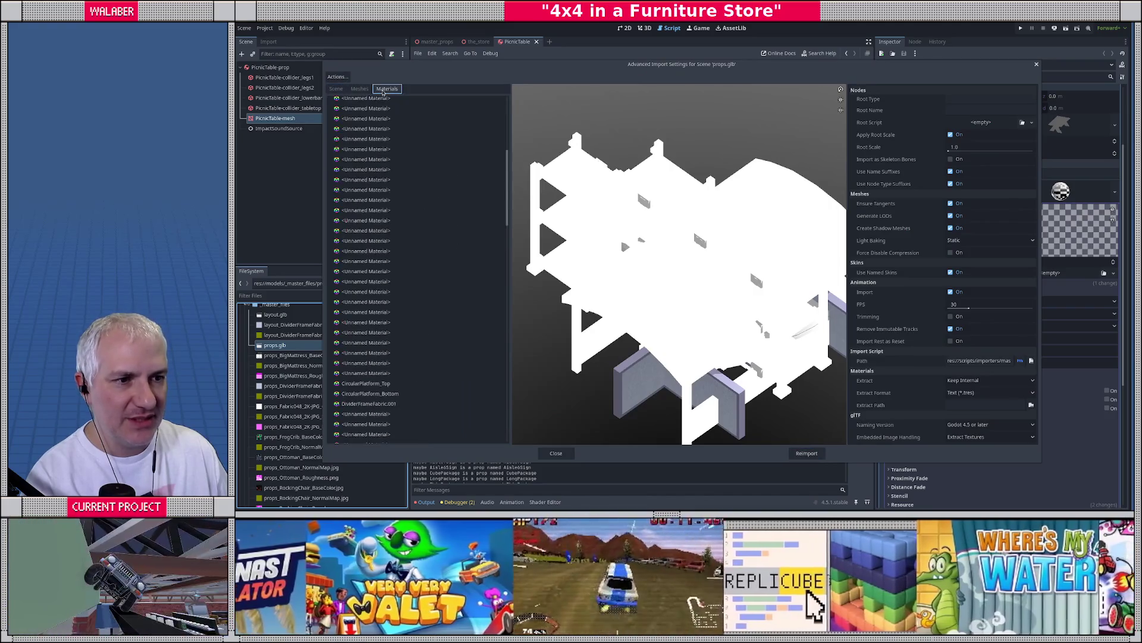
click(361, 185)
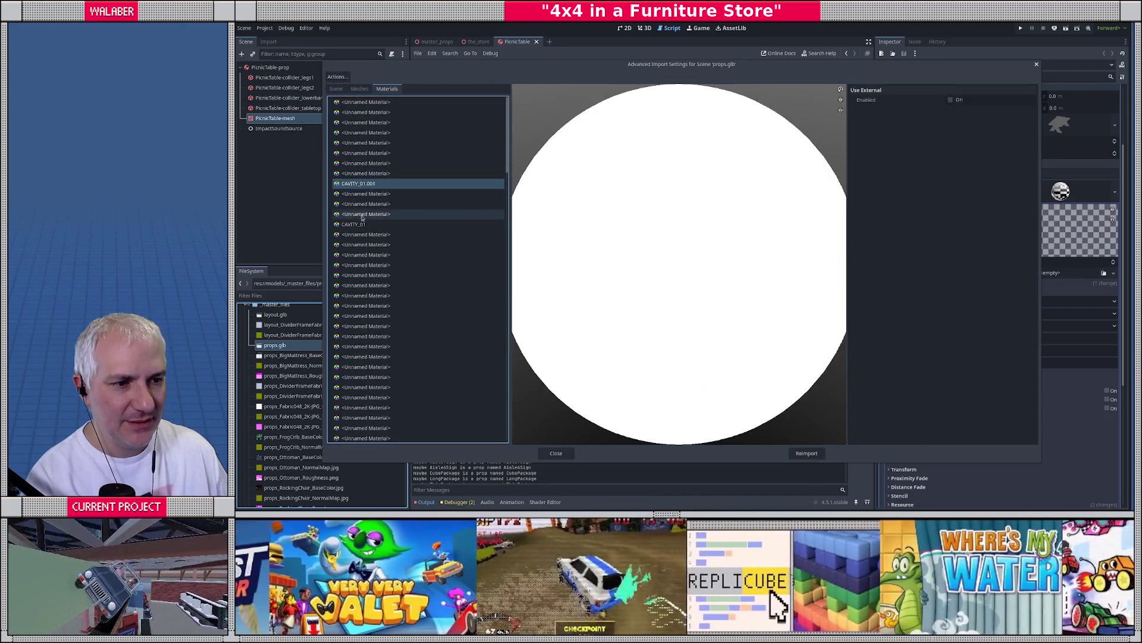
scroll(417, 238, down, 5)
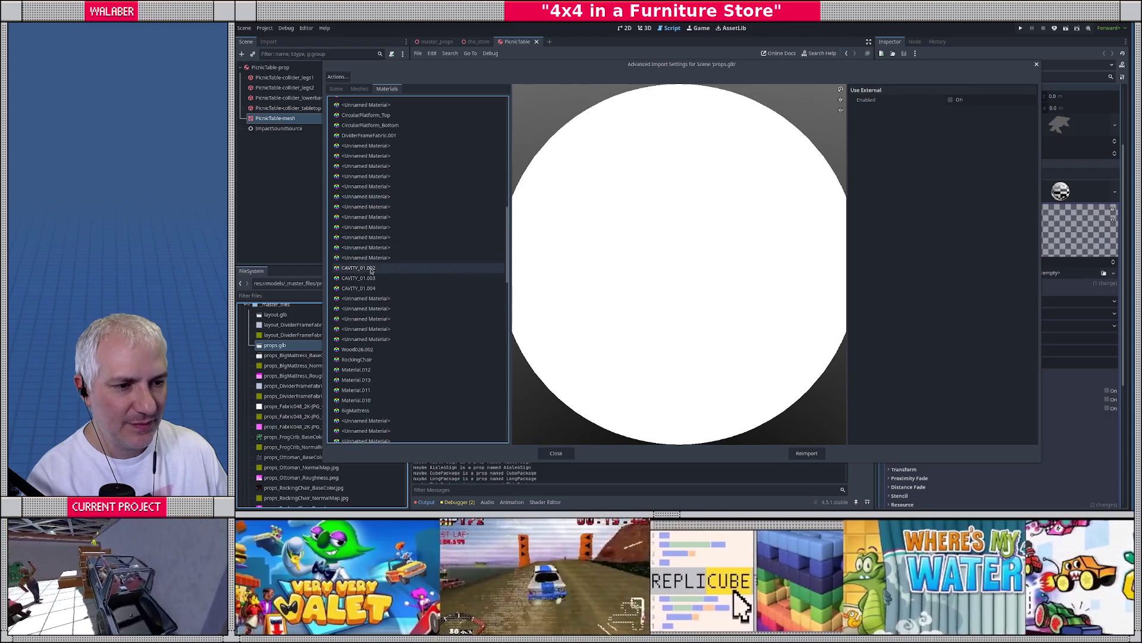
click(374, 308)
click(359, 278)
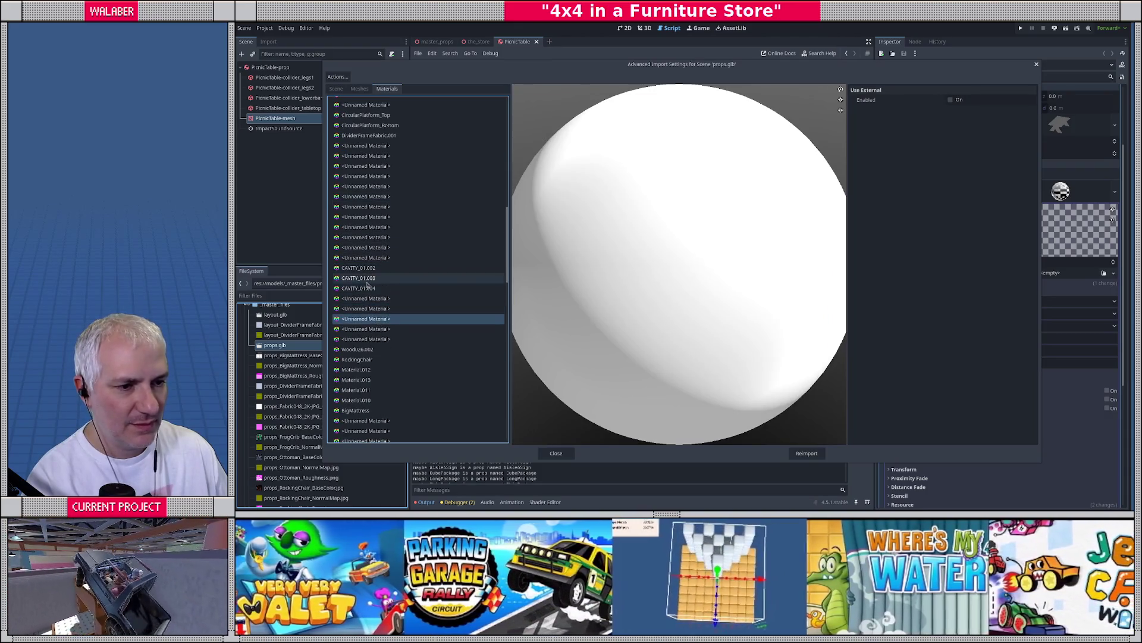
click(359, 268)
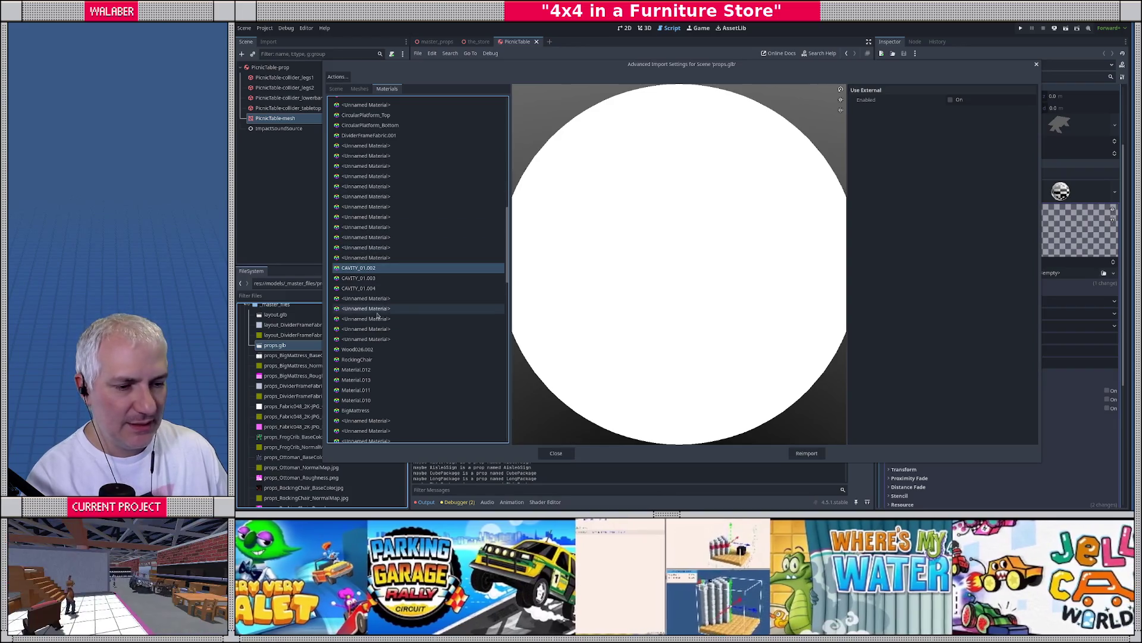
scroll(383, 316, down, 10)
scroll(383, 316, up, 10)
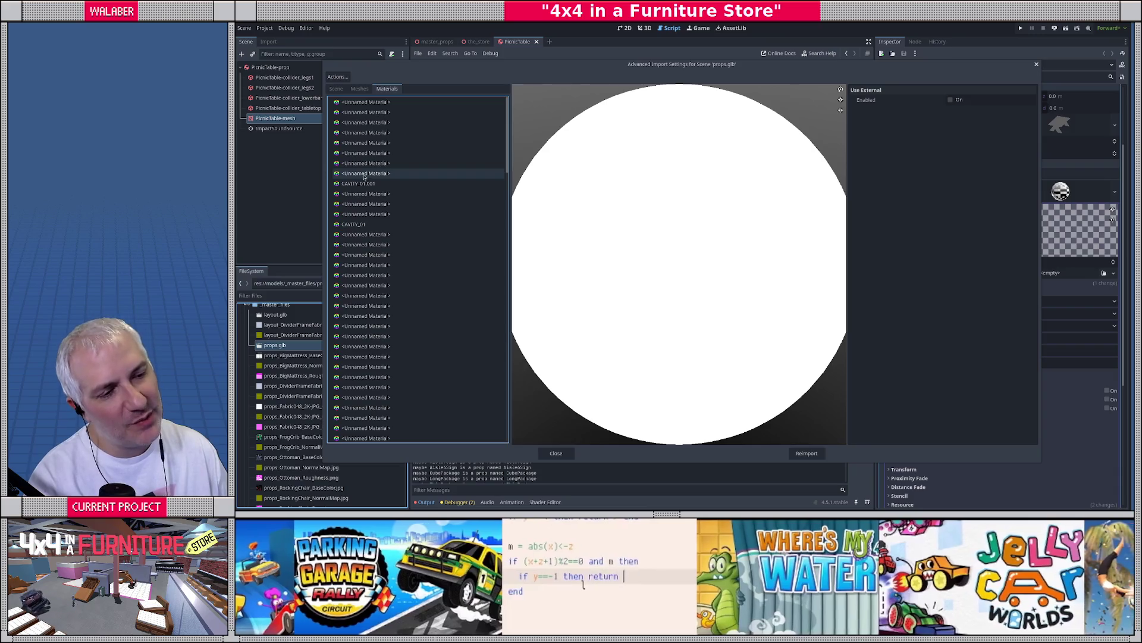
Look through the imported scene's node tree, then close the import settings
click(381, 91)
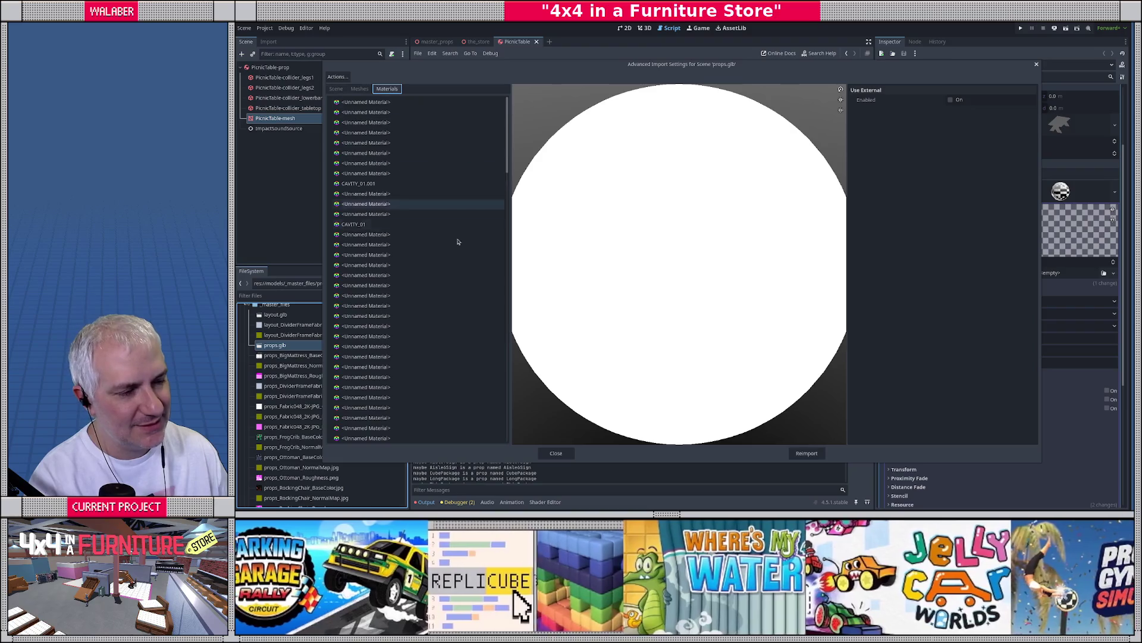
click(336, 88)
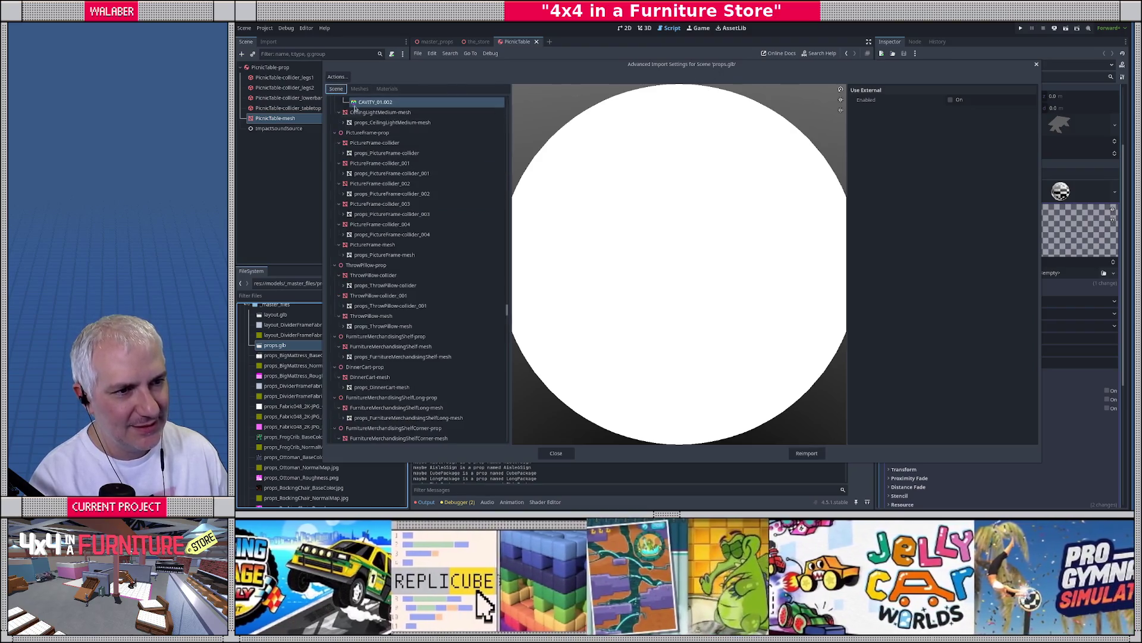
scroll(381, 120, down, 10)
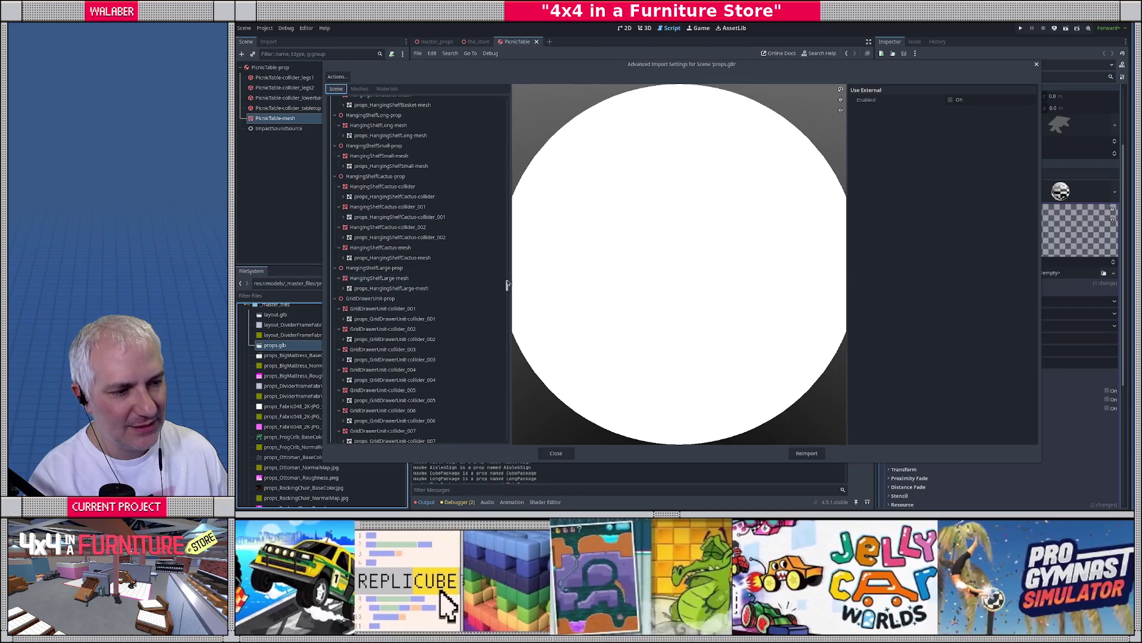
drag(507, 287, 519, 82)
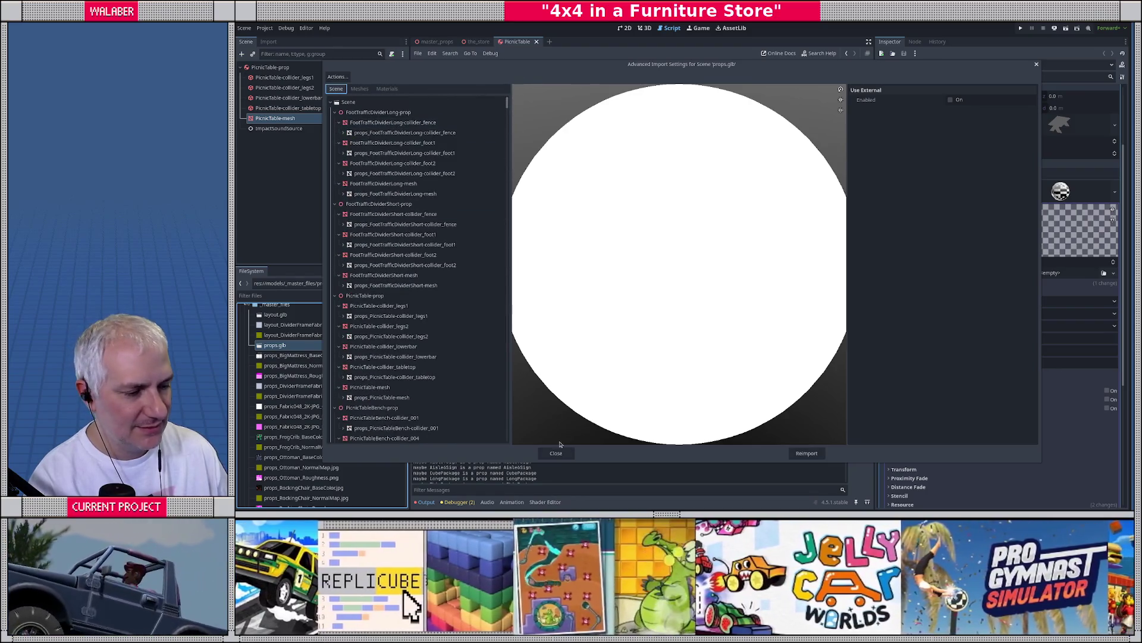
click(556, 453)
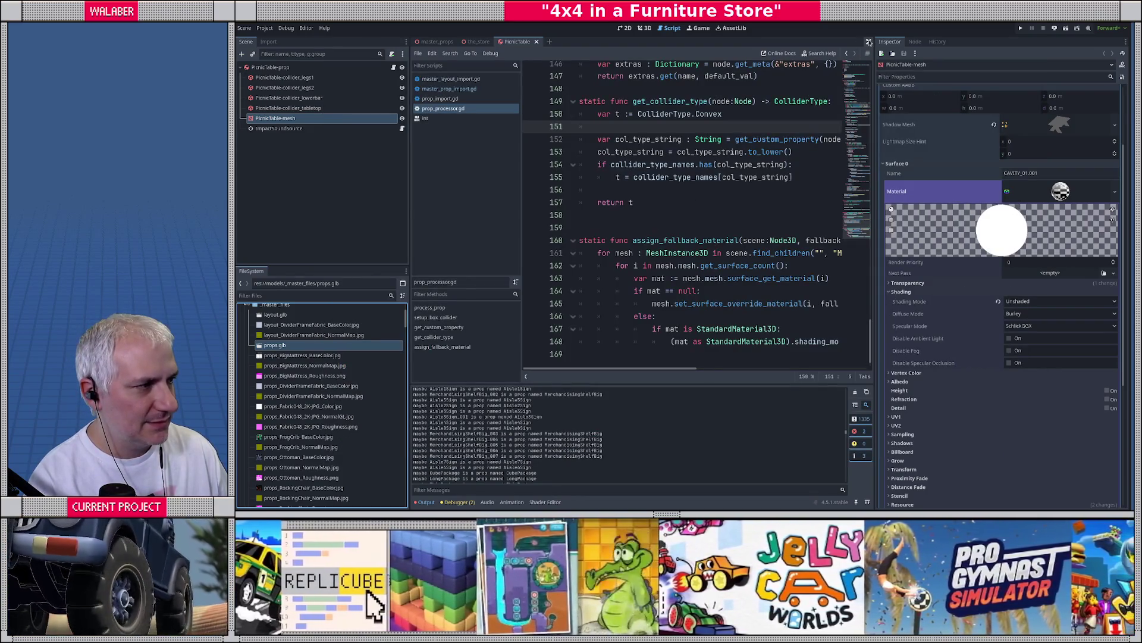
Check prop_processor.gd lines 159–165 in full width, then reimport props.glb from the FileSystem dock
click(868, 42)
click(509, 307)
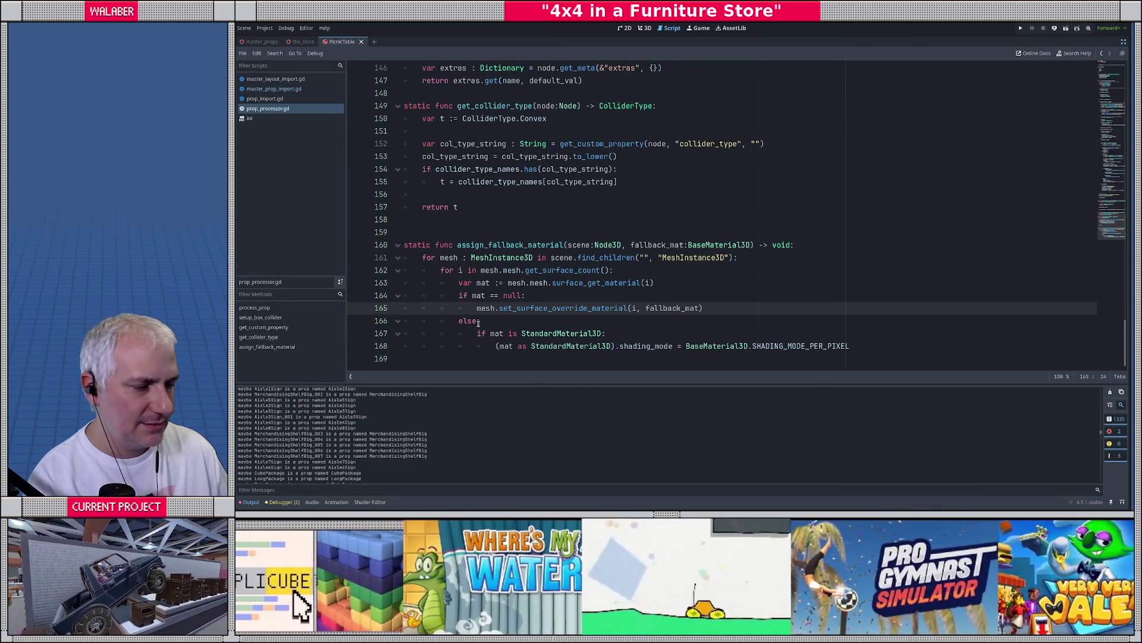
click(476, 234)
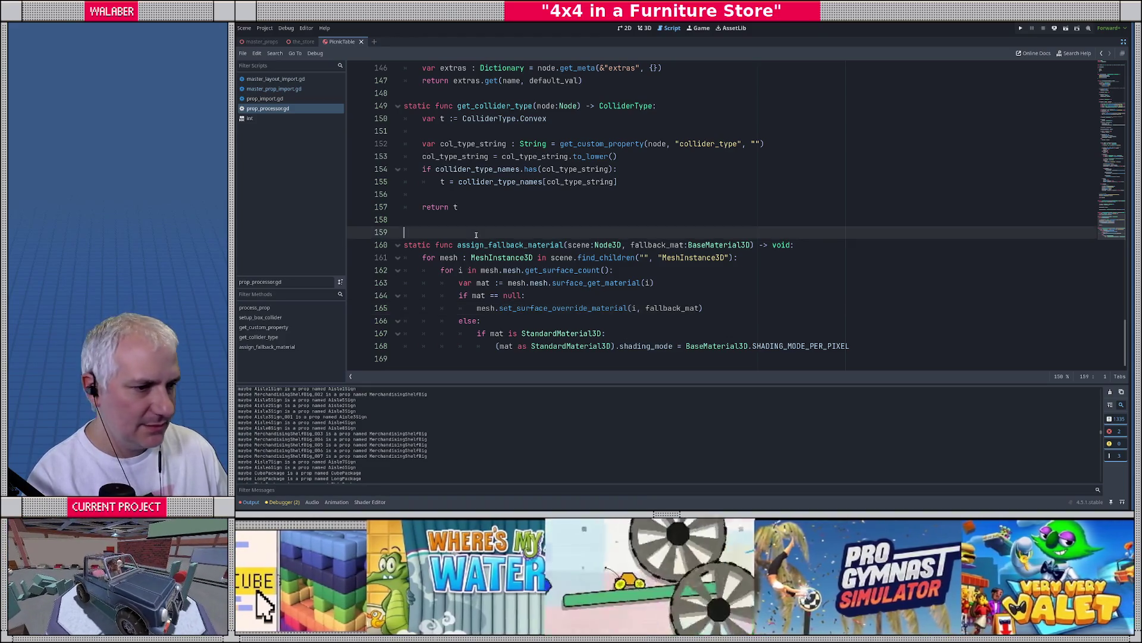
click(1124, 42)
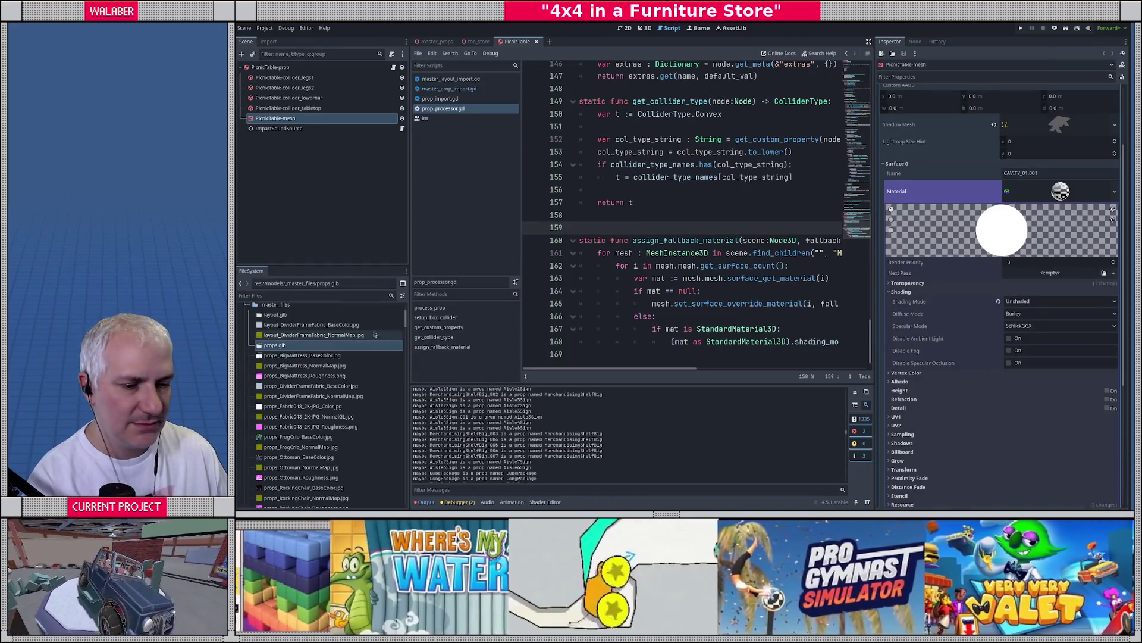
right_click(277, 346)
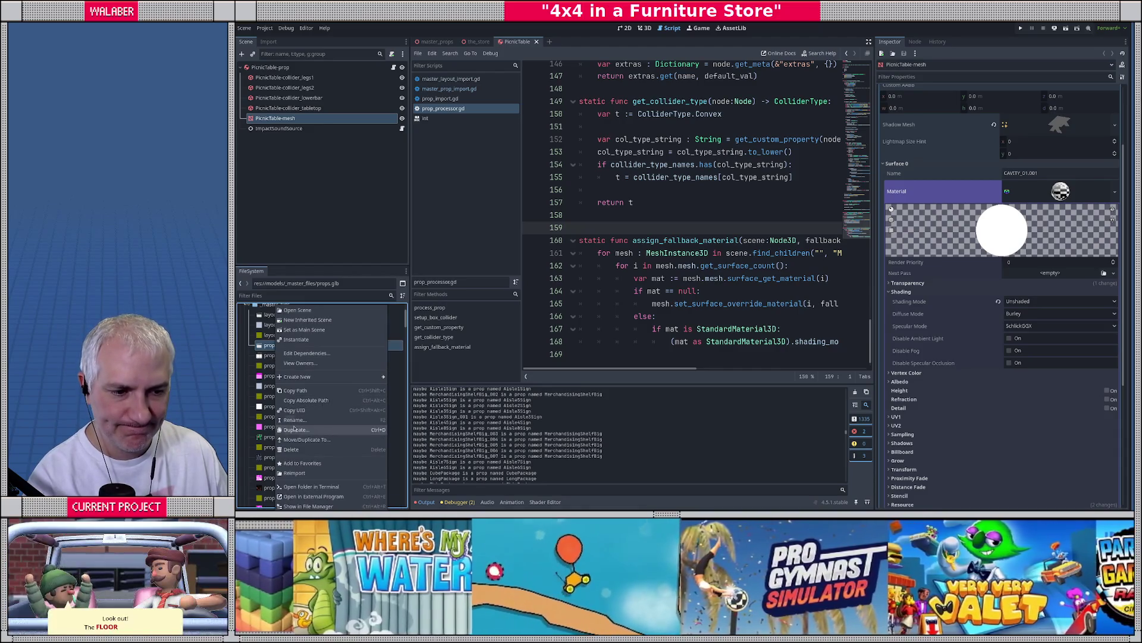
click(298, 473)
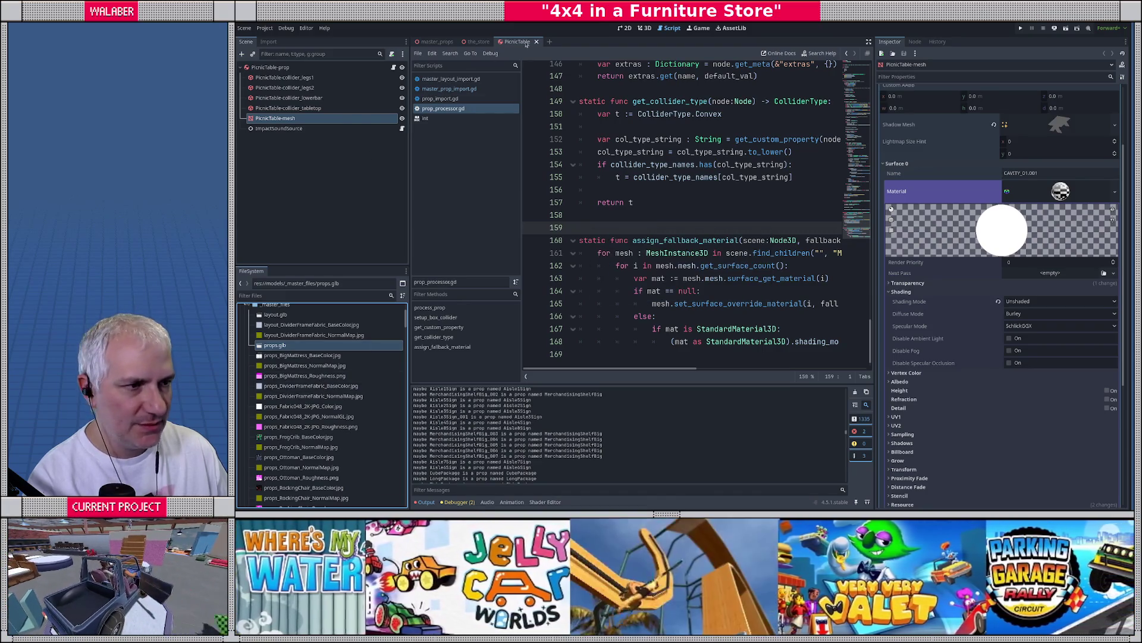
Revert the PicnicTable material's Shading Mode to Per-Pixel in the 3D view and save the scene
click(644, 28)
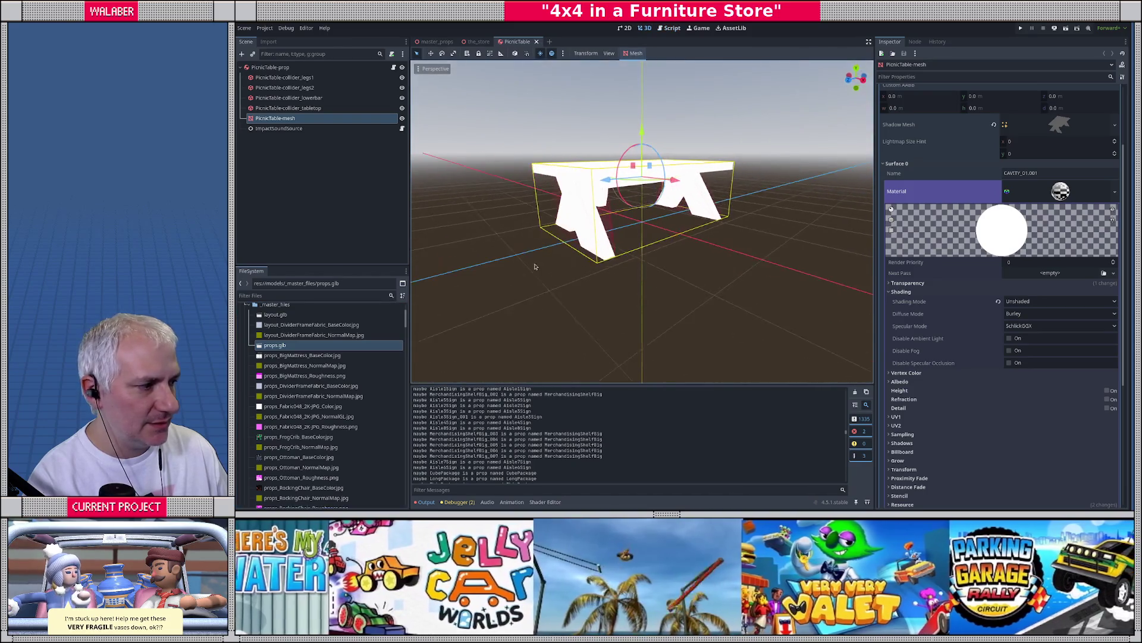
click(999, 301)
mouse_move(601, 249)
mouse_down()
mouse_move(623, 280)
mouse_move(619, 253)
mouse_up()
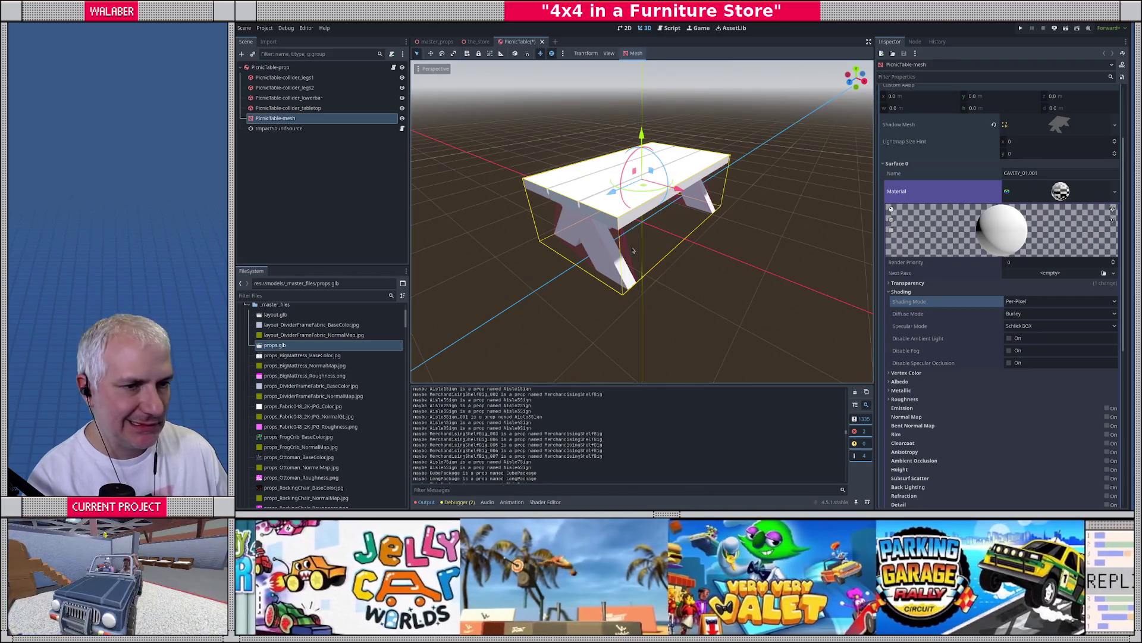
click(607, 204)
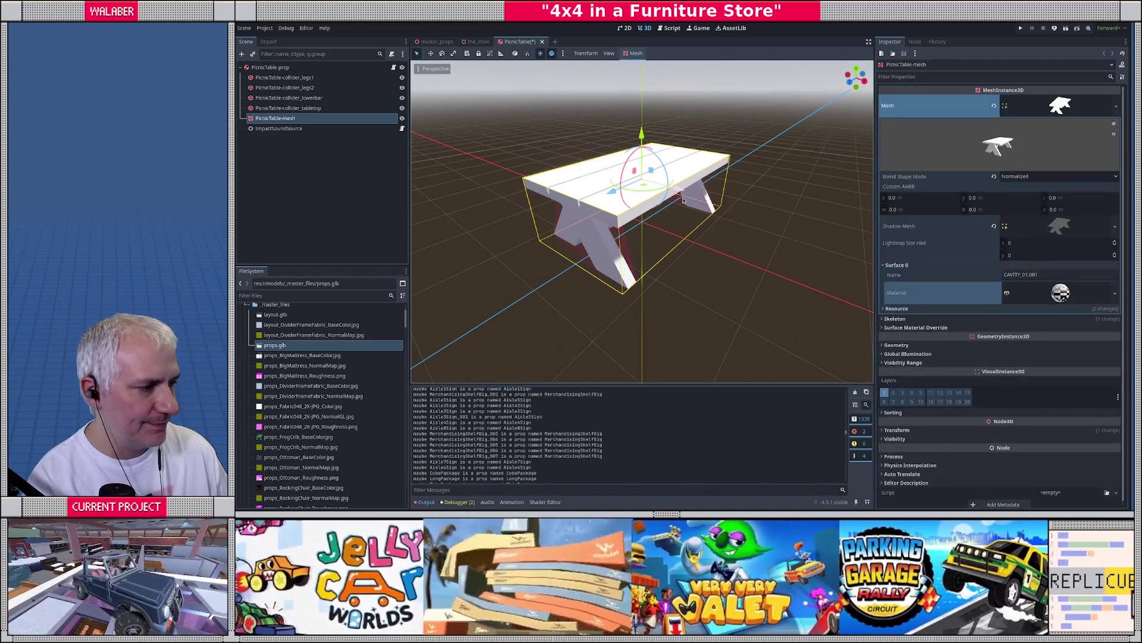
key(ctrl+s)
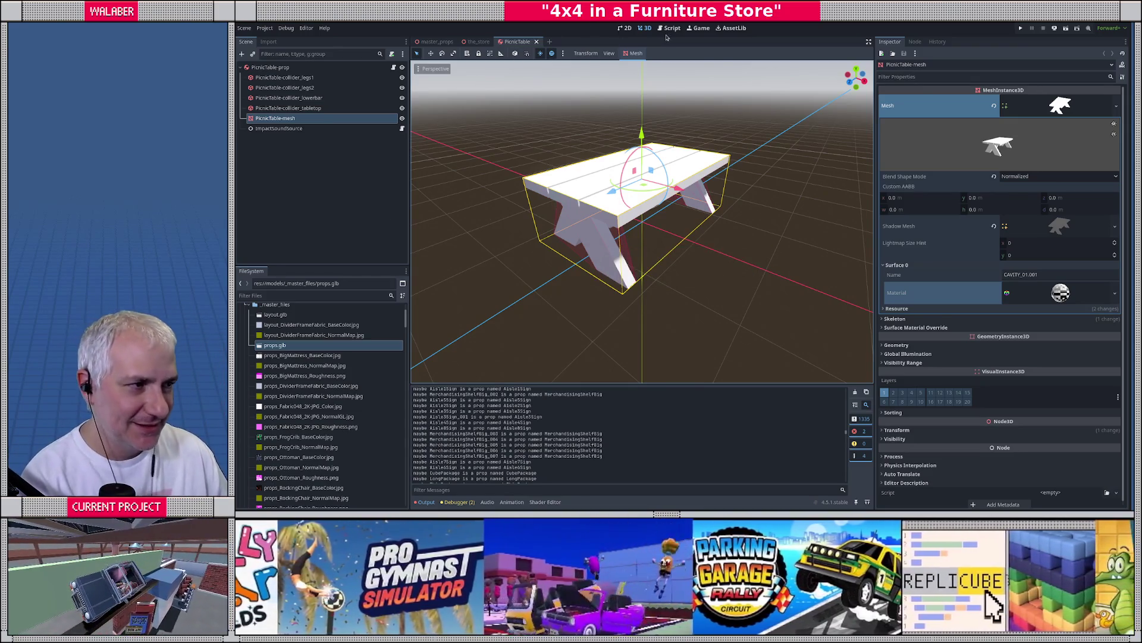
Fly the camera across the_store's layout and return to a store overview
click(478, 41)
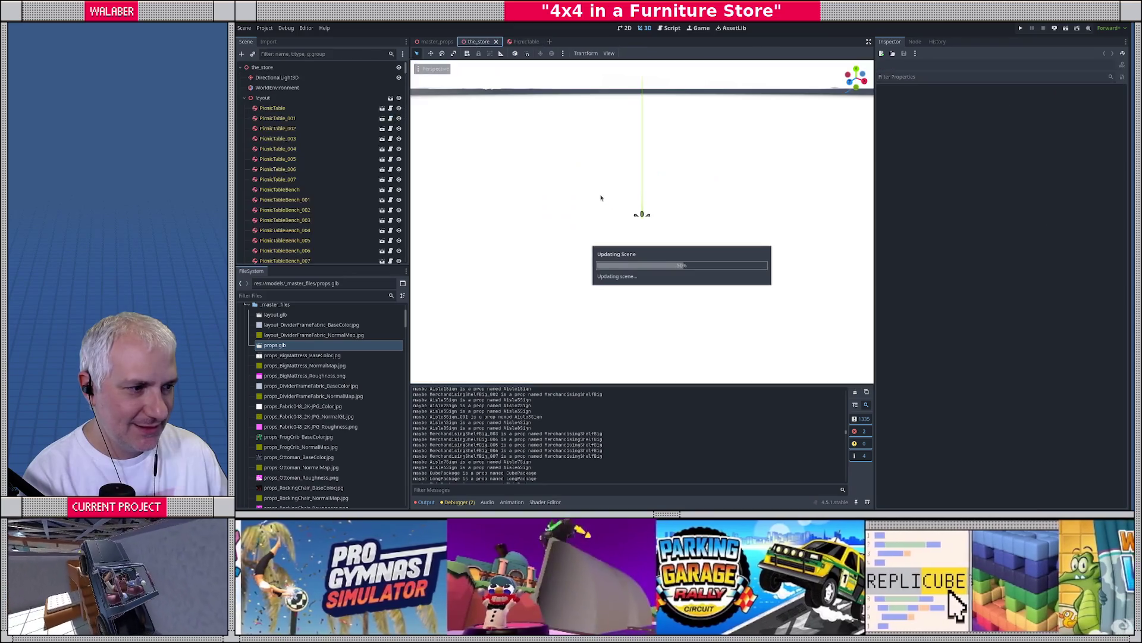
scroll(636, 220, down, 10)
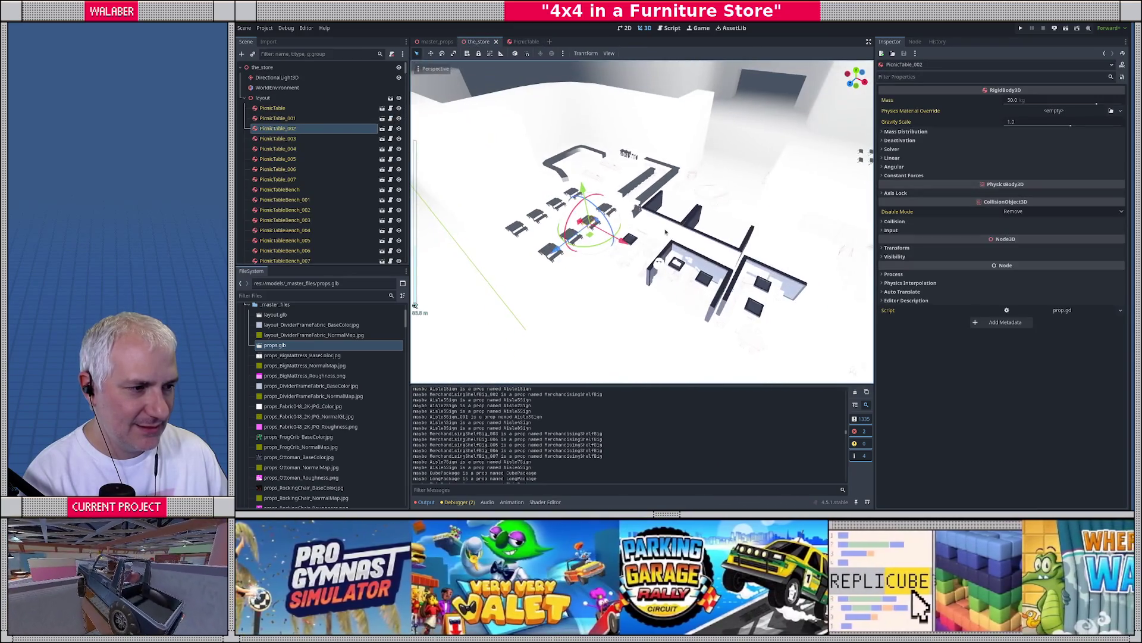
key(w)
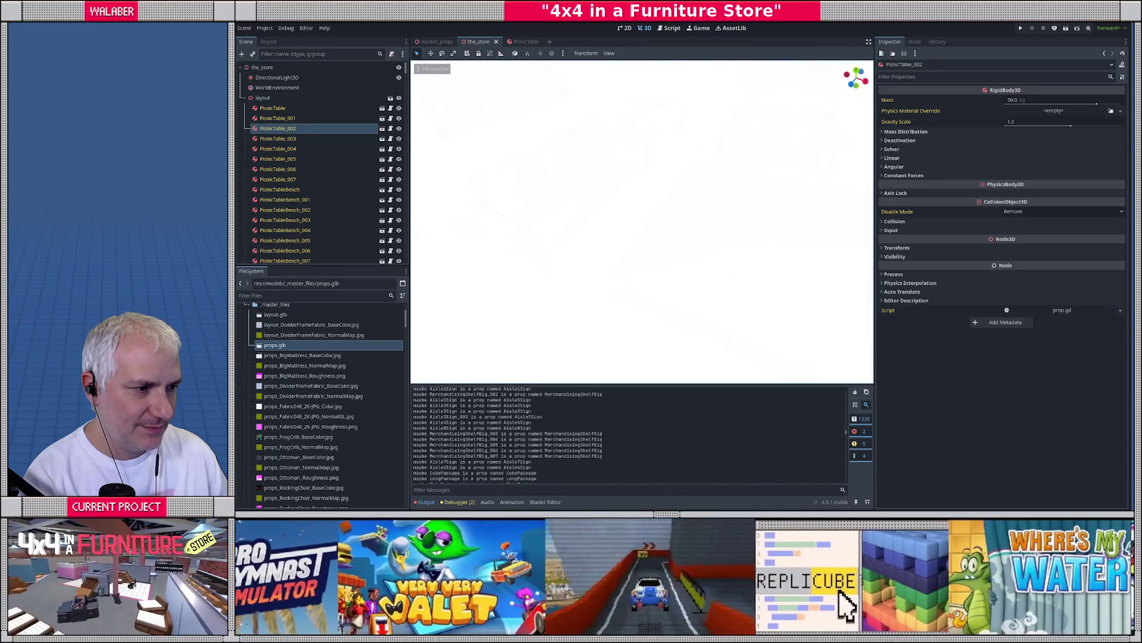
key(f)
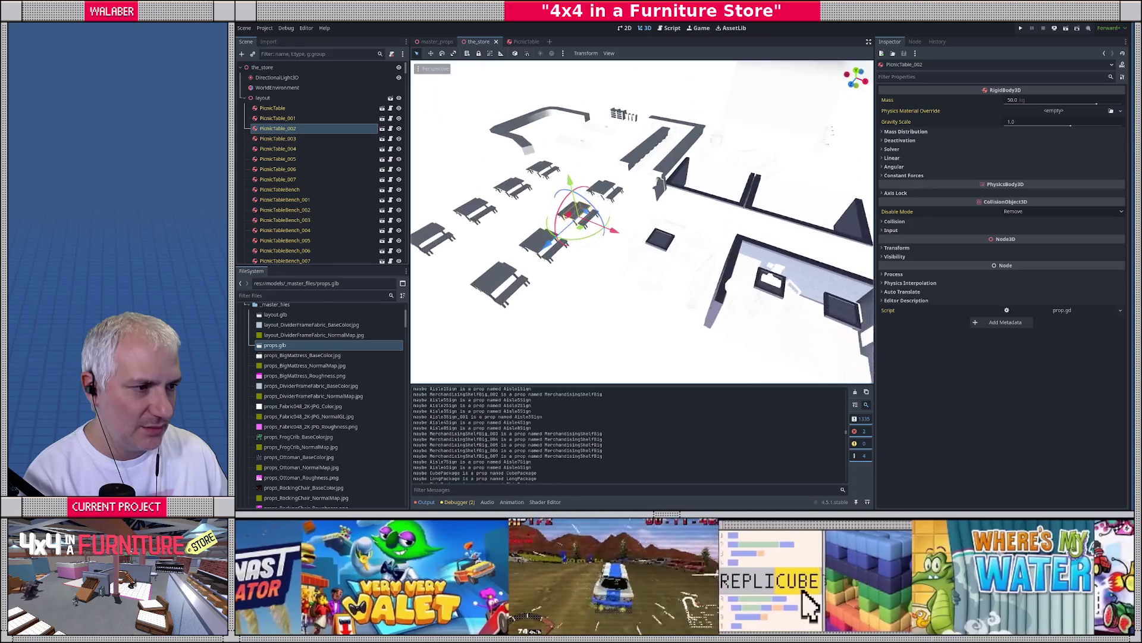
Move the set_surface_override_material line above the mat checks and dedent it one level
click(671, 28)
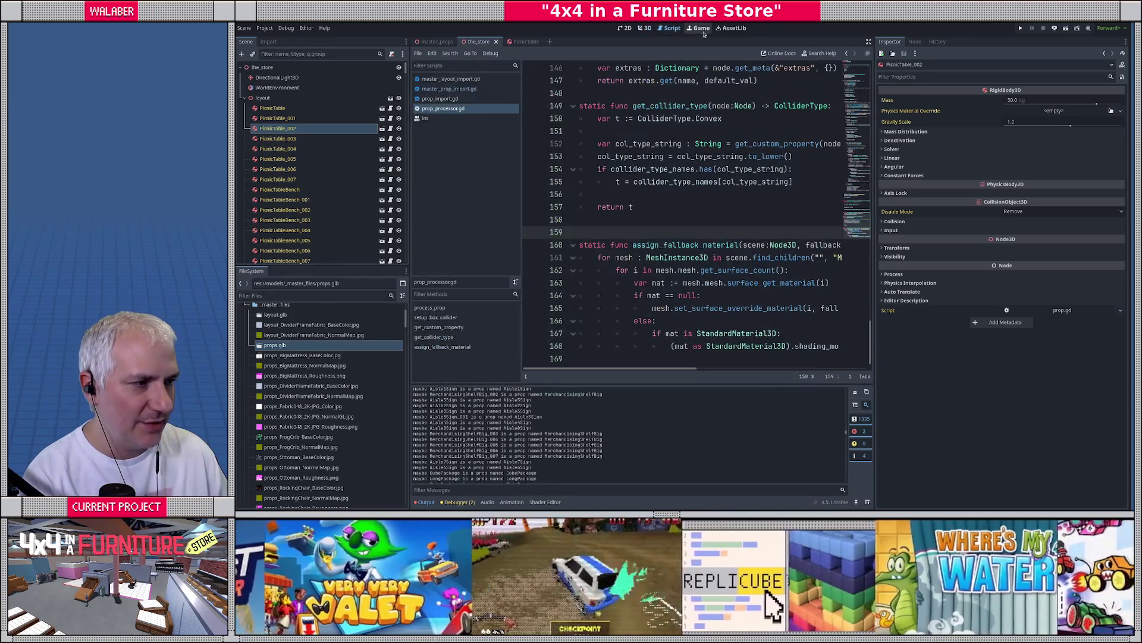
click(700, 29)
click(671, 28)
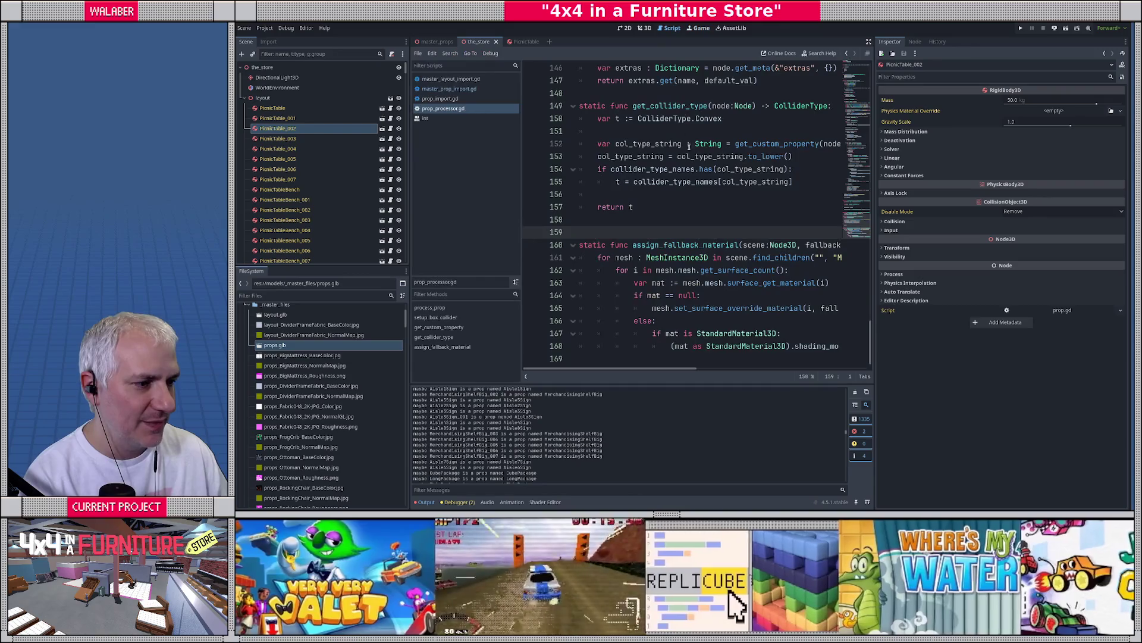
click(868, 42)
click(494, 295)
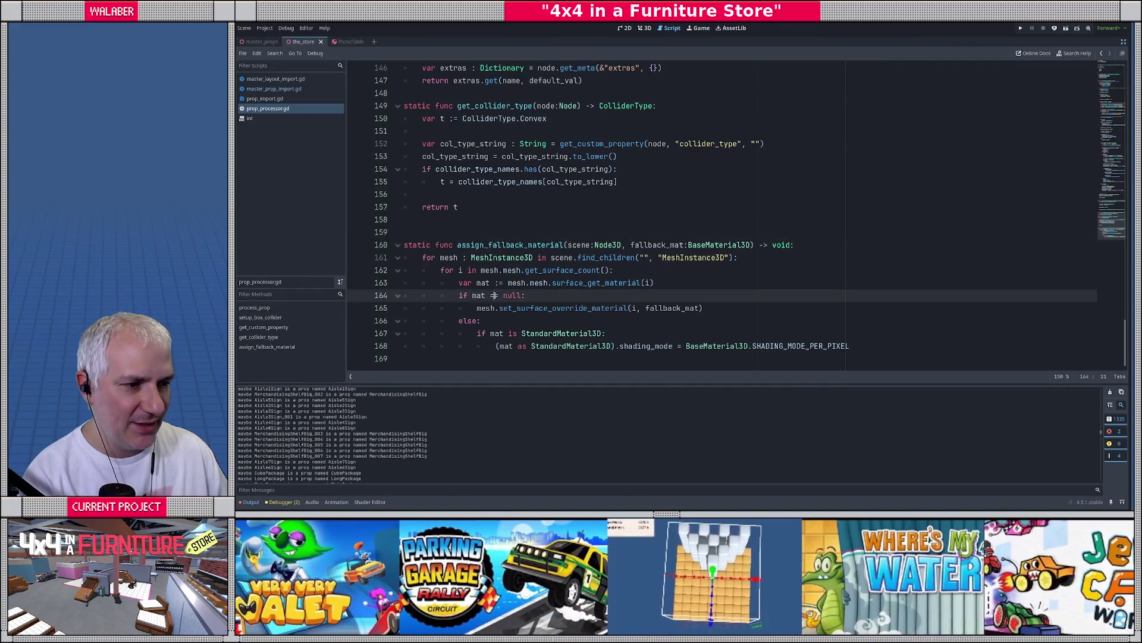
click(477, 308)
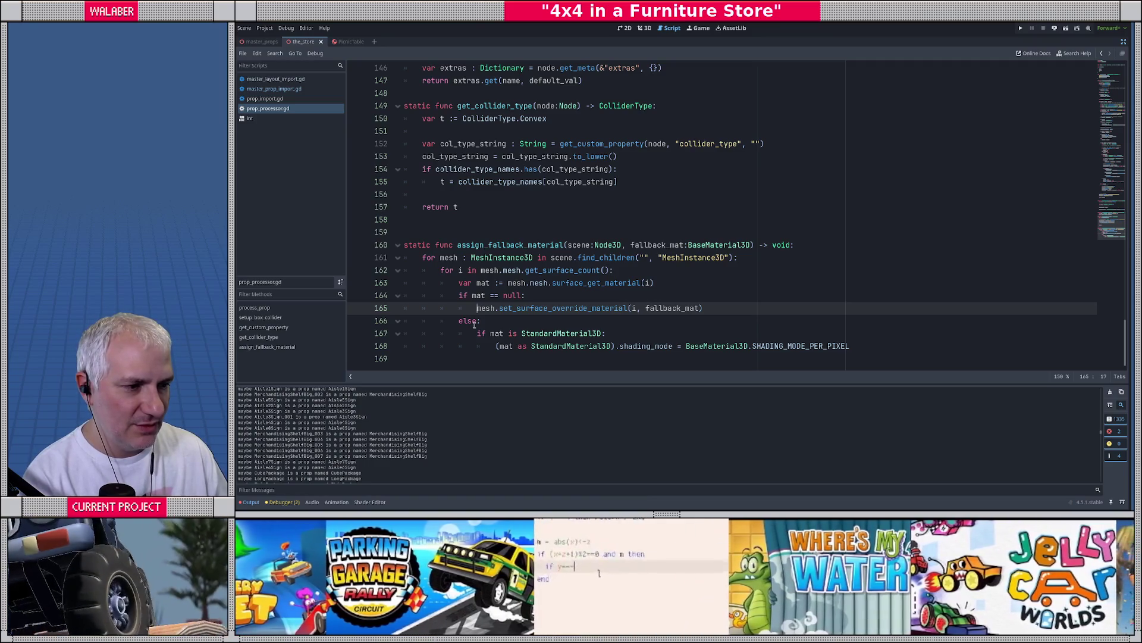
key(alt+Up)
key(alt+Up)
key(shift+Tab)
Comment out the mat == null, else, StandardMaterial3D check and shading-mode lines with Ctrl+K
key(Down)
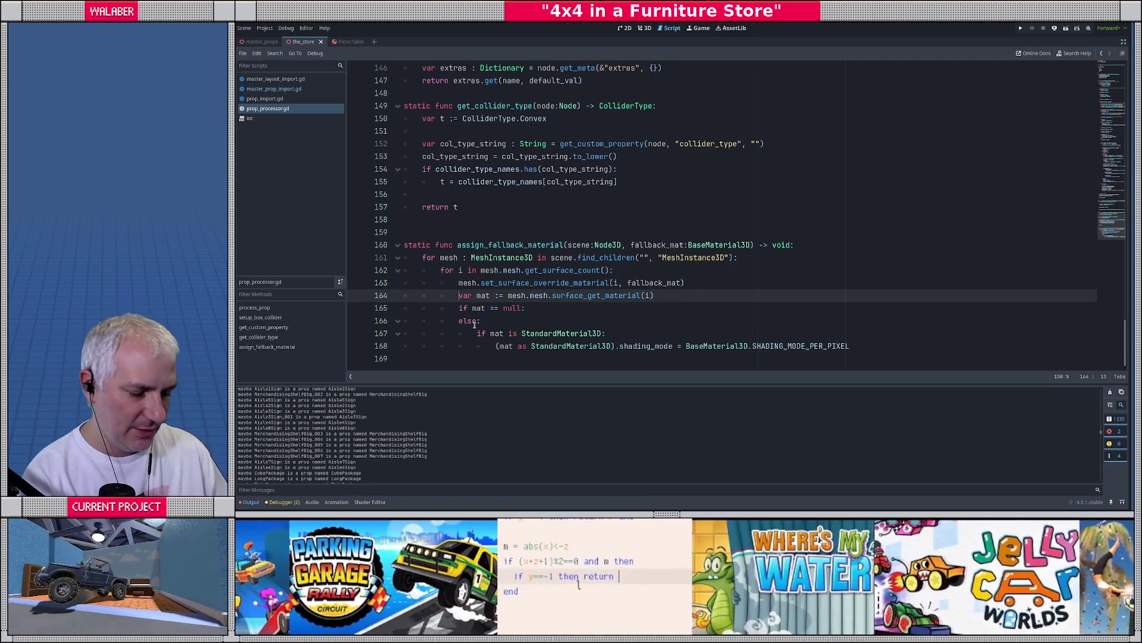
key(ctrl+k)
key(Down)
key(ctrl+k)
key(Down)
key(ctrl+k)
key(Down)
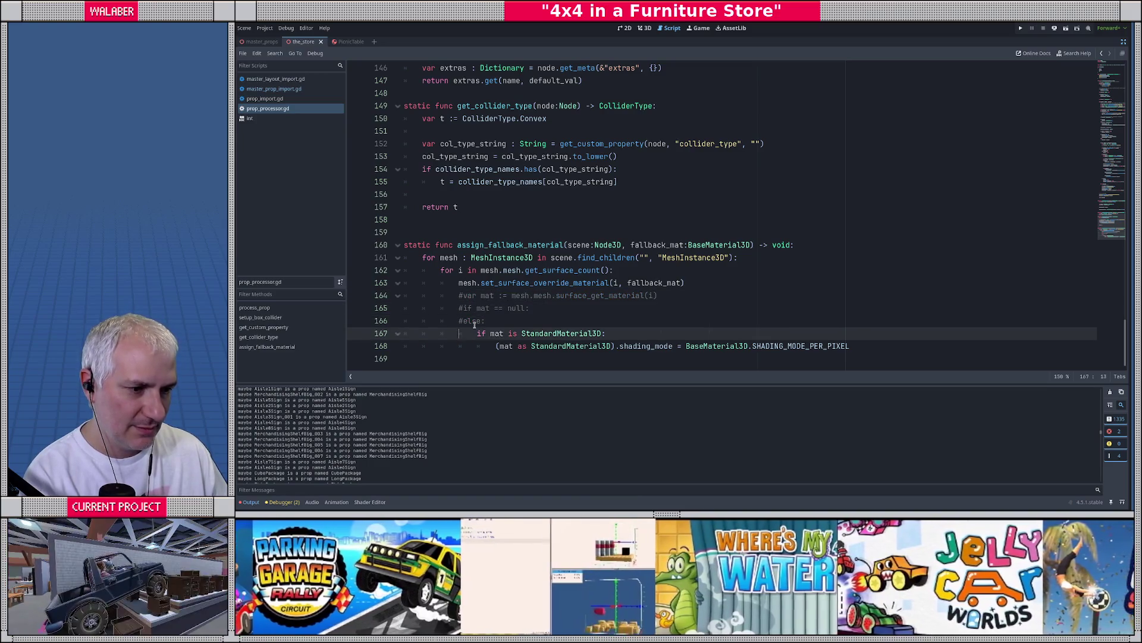
key(ctrl+k)
key(Down)
key(ctrl+k)
Save prop_processor.gd and check master_prop_import.gd around line 42
key(ctrl+s)
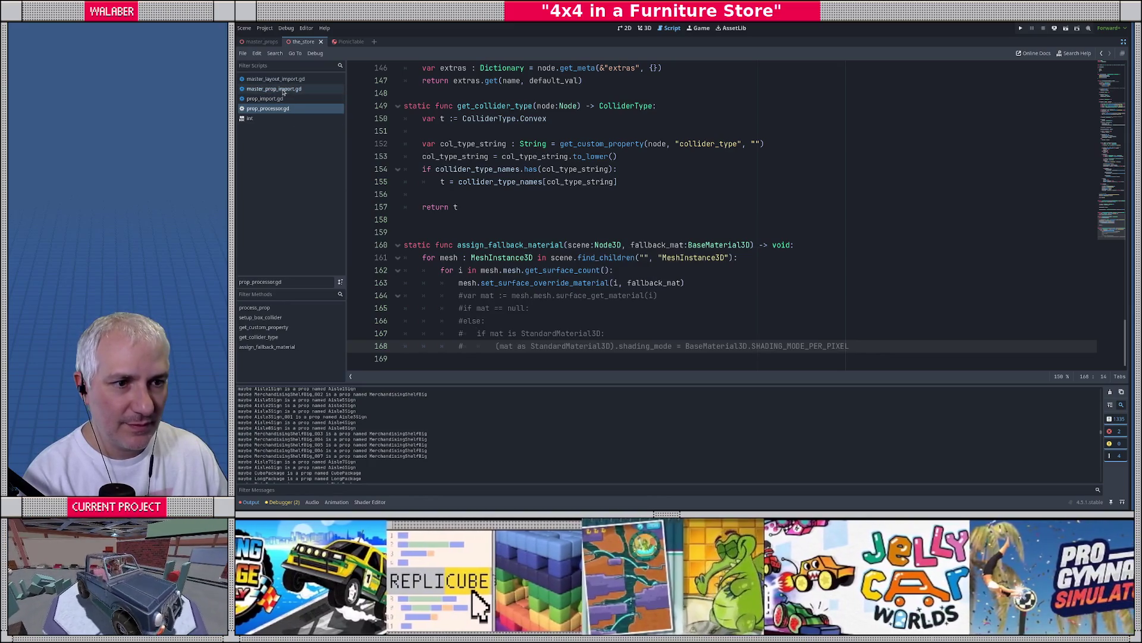
click(284, 89)
click(570, 281)
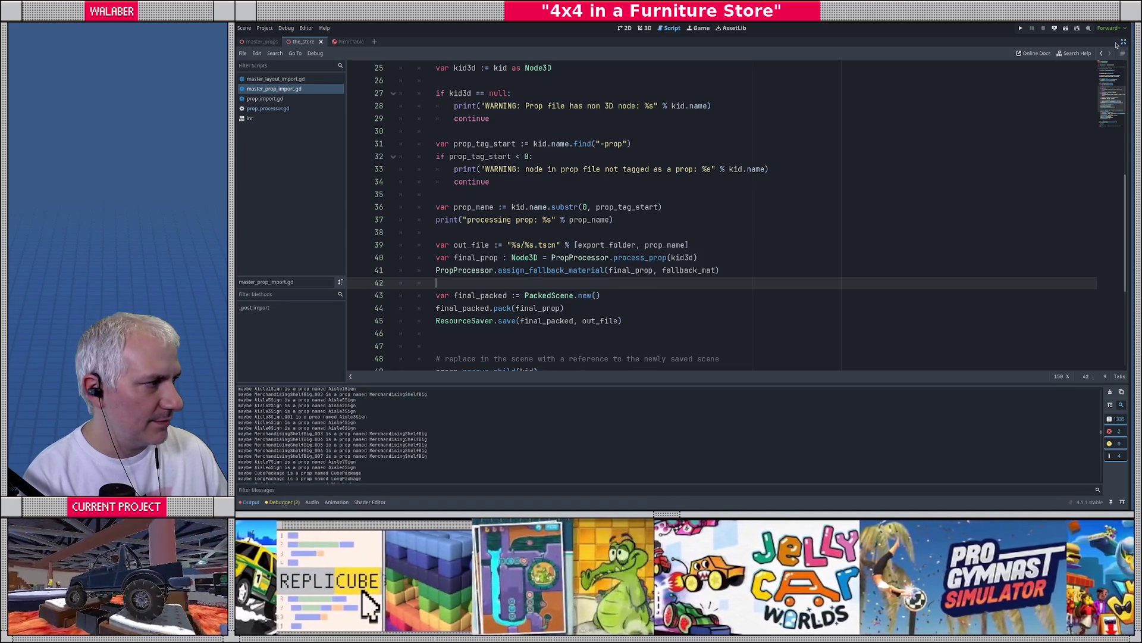
click(1122, 43)
Reimport props.glb from the FileSystem dock
click(645, 28)
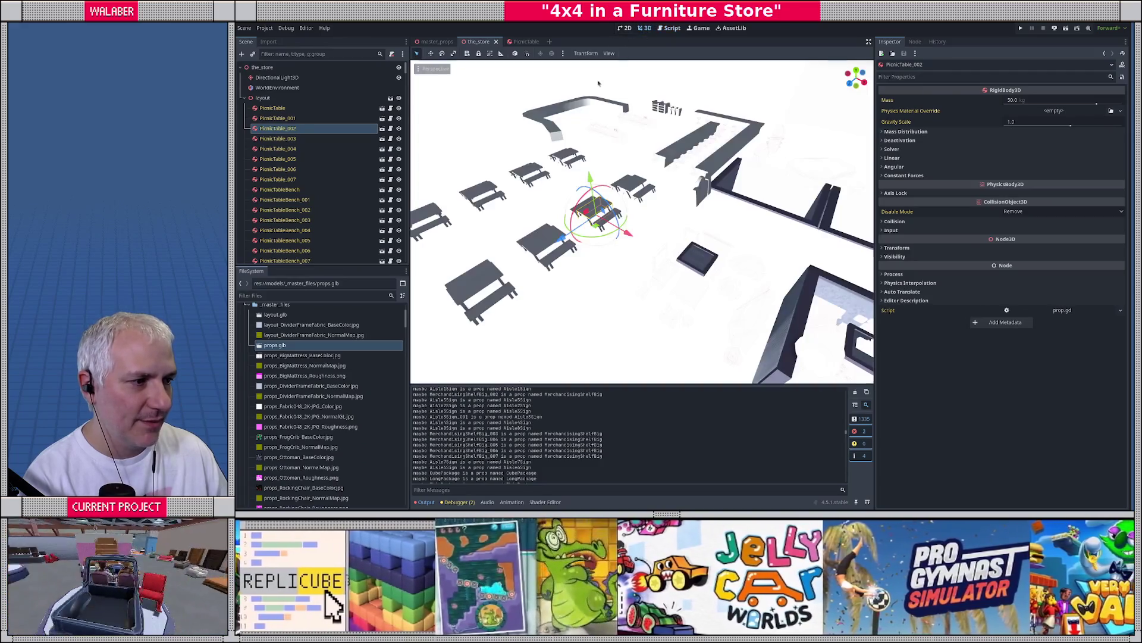
right_click(291, 346)
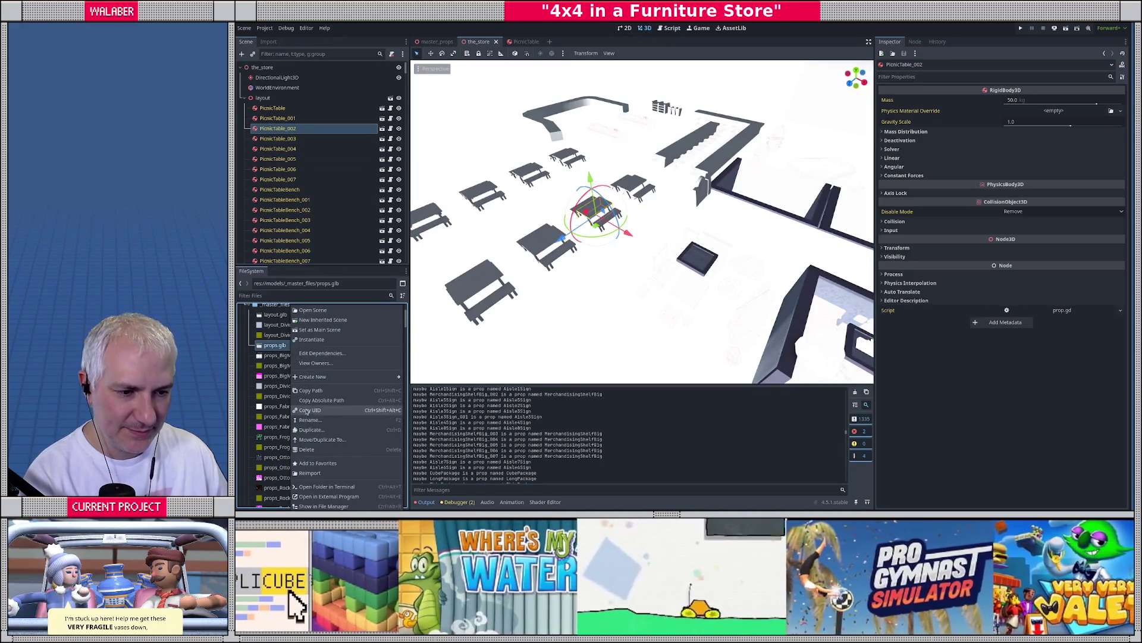
click(310, 473)
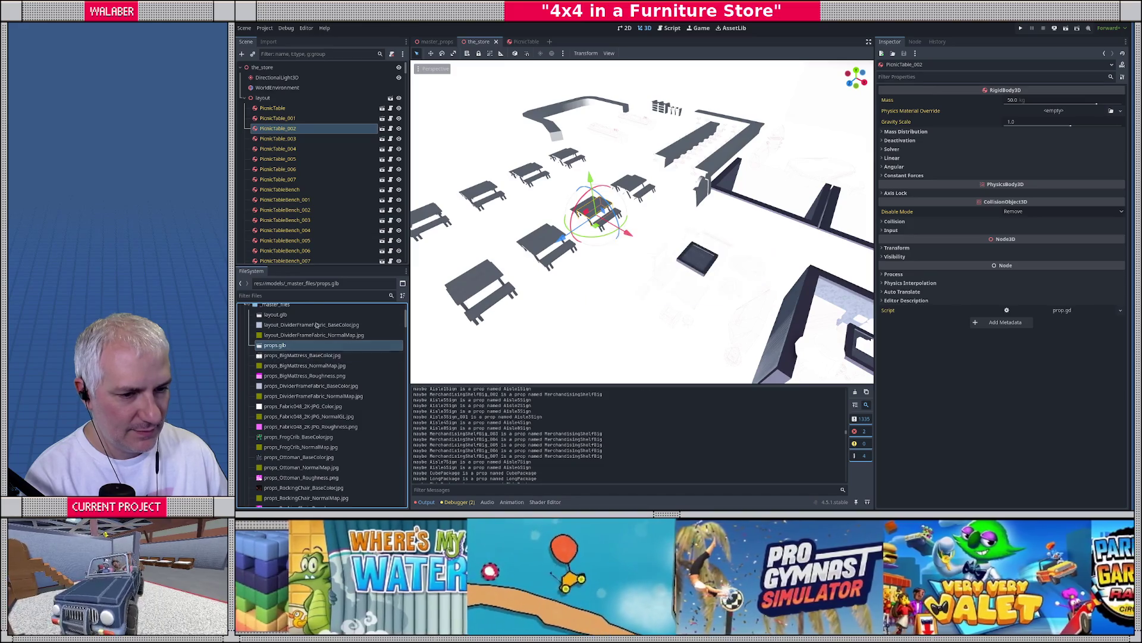
Open PicnicTableBench, clear its surface material override, and read the output log errors
click(382, 200)
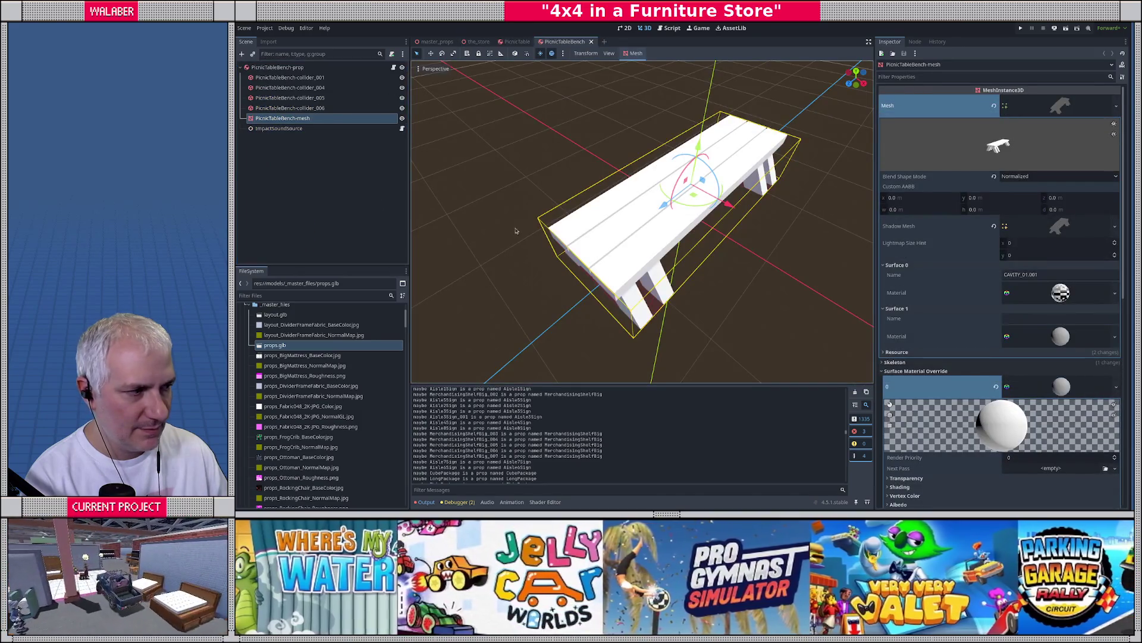
scroll(1003, 336, down, 4)
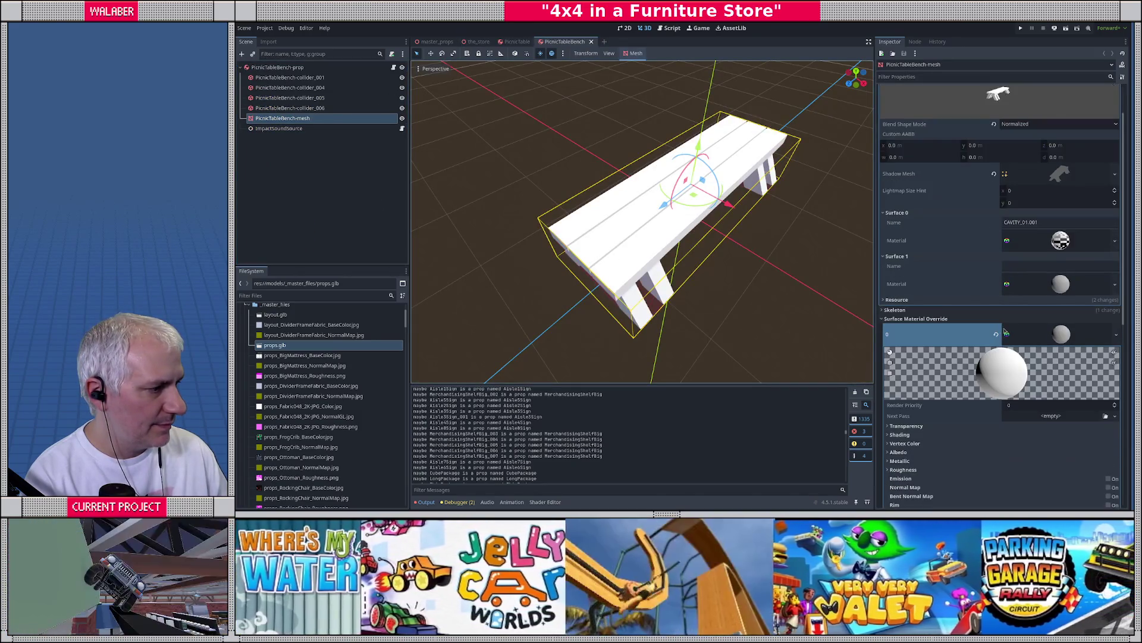
click(996, 288)
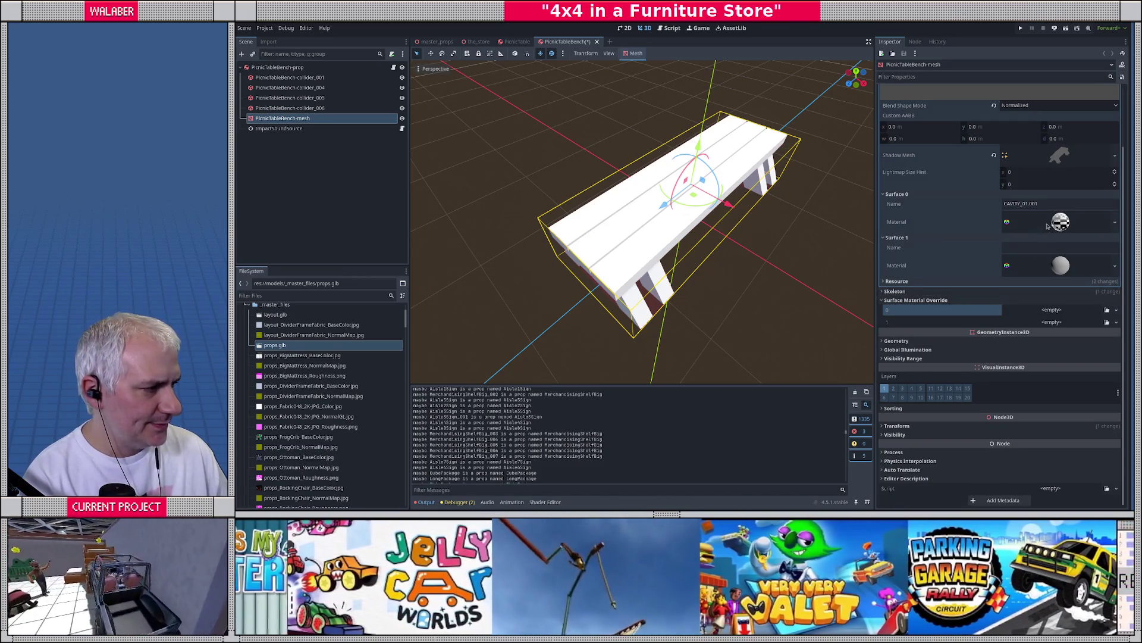
drag(523, 271, 506, 279)
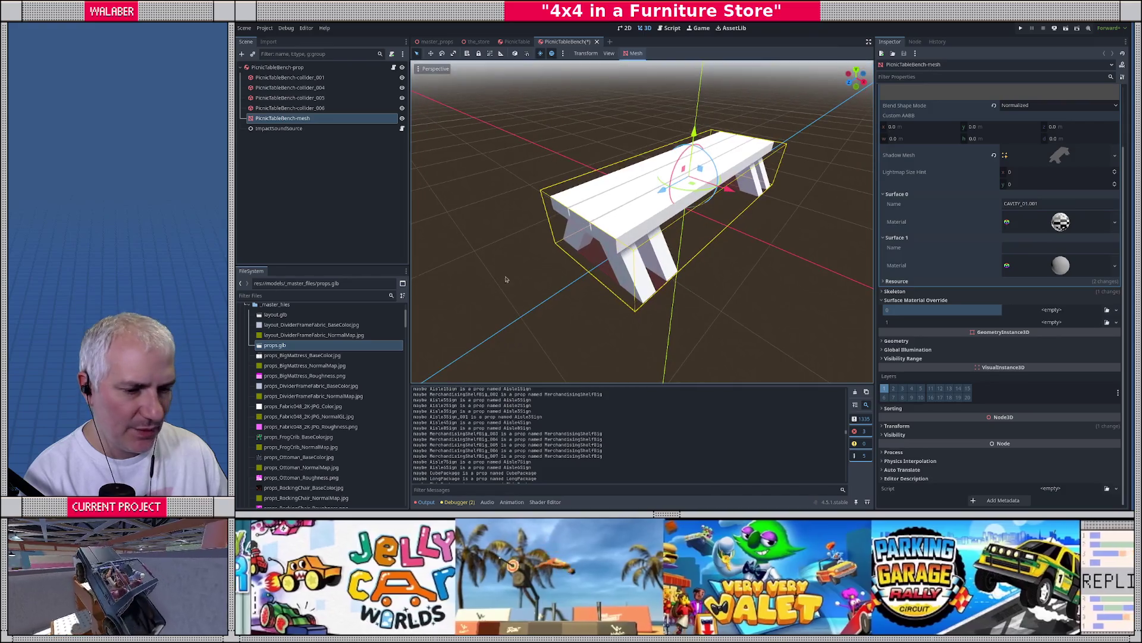
click(428, 503)
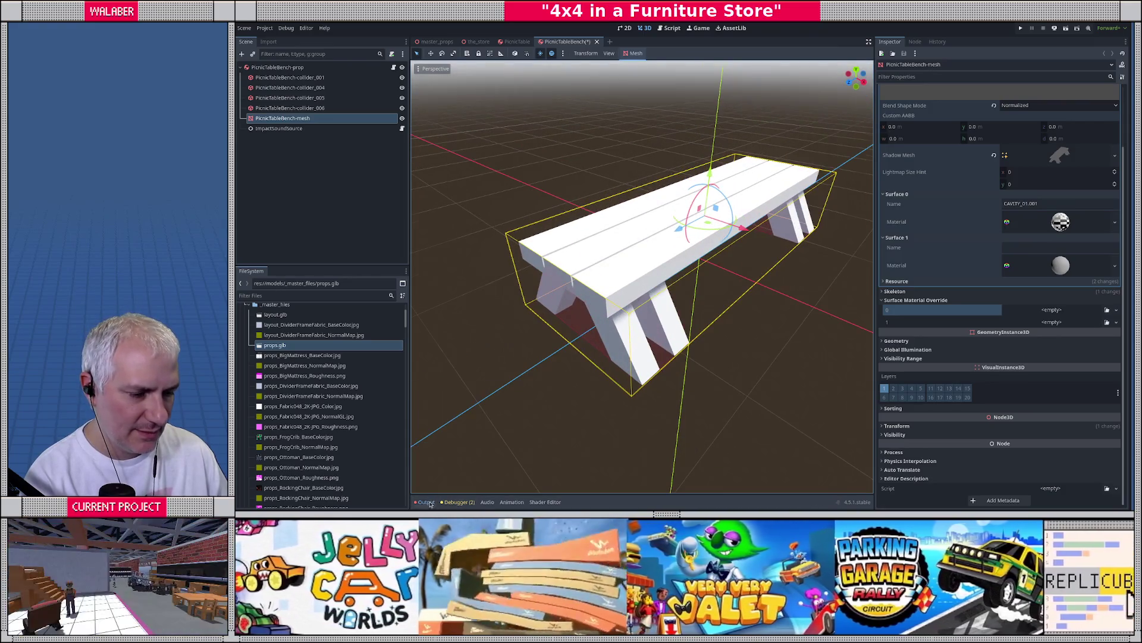
click(428, 503)
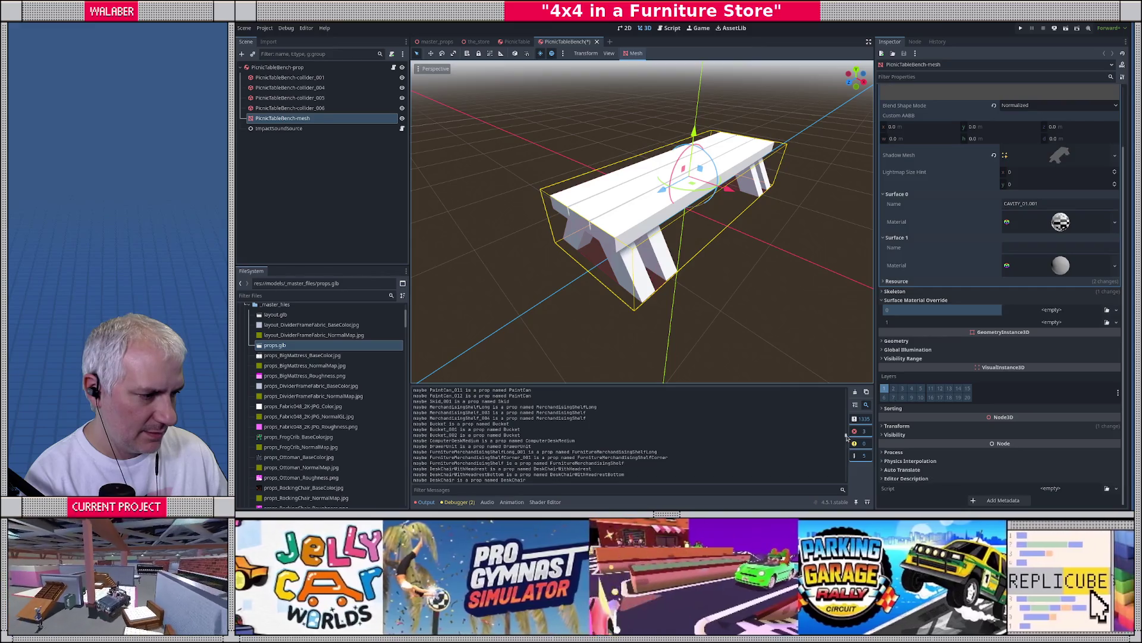
drag(847, 437, 850, 488)
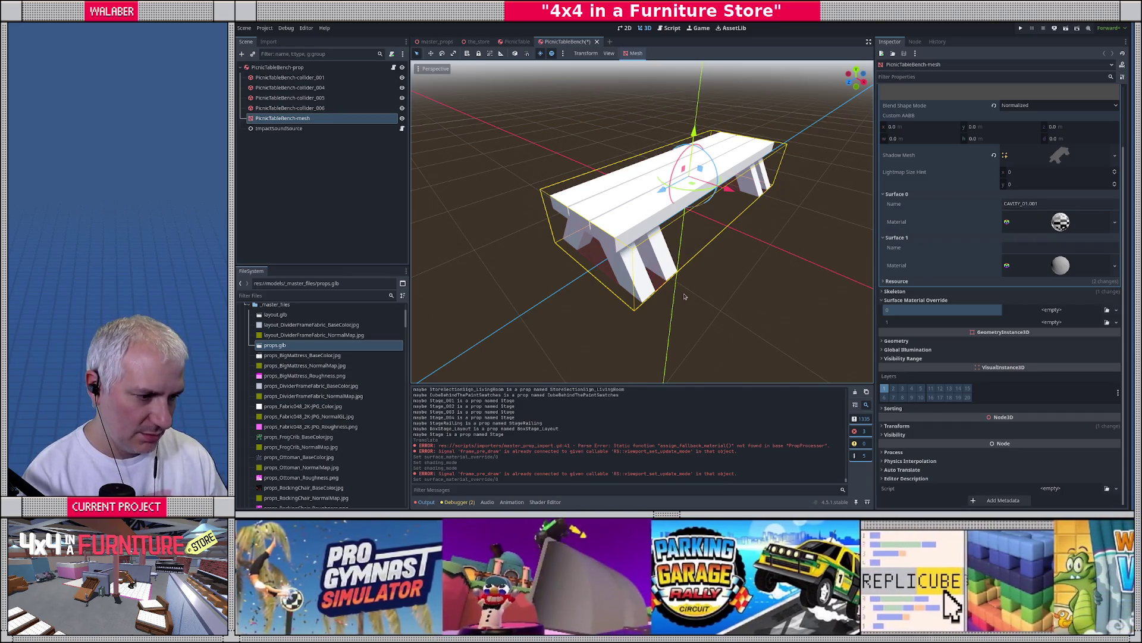
Uncomment the existing-material lines in prop_processor.gd and move the override line under 'if mat == null:'
click(670, 28)
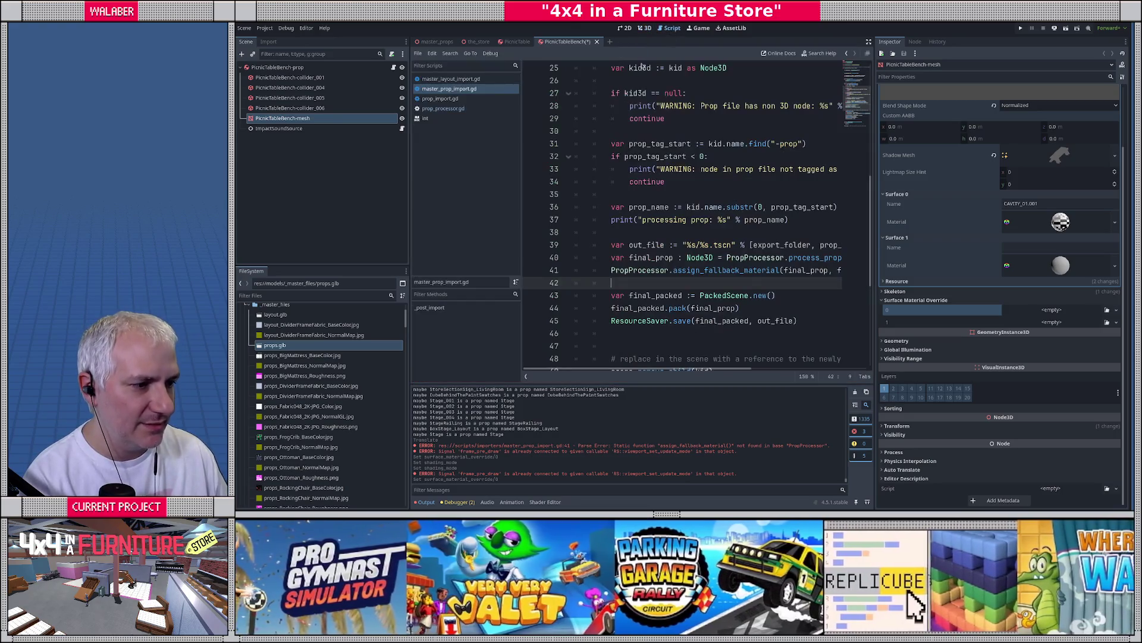
click(869, 41)
scroll(400, 125, down, 5)
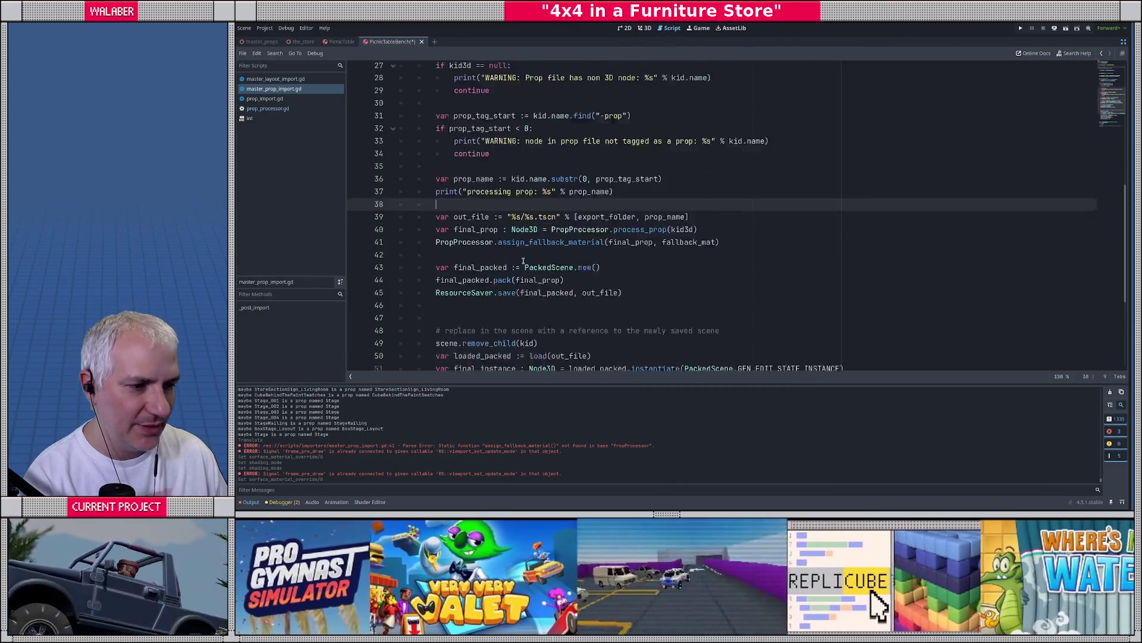
click(268, 108)
click(471, 231)
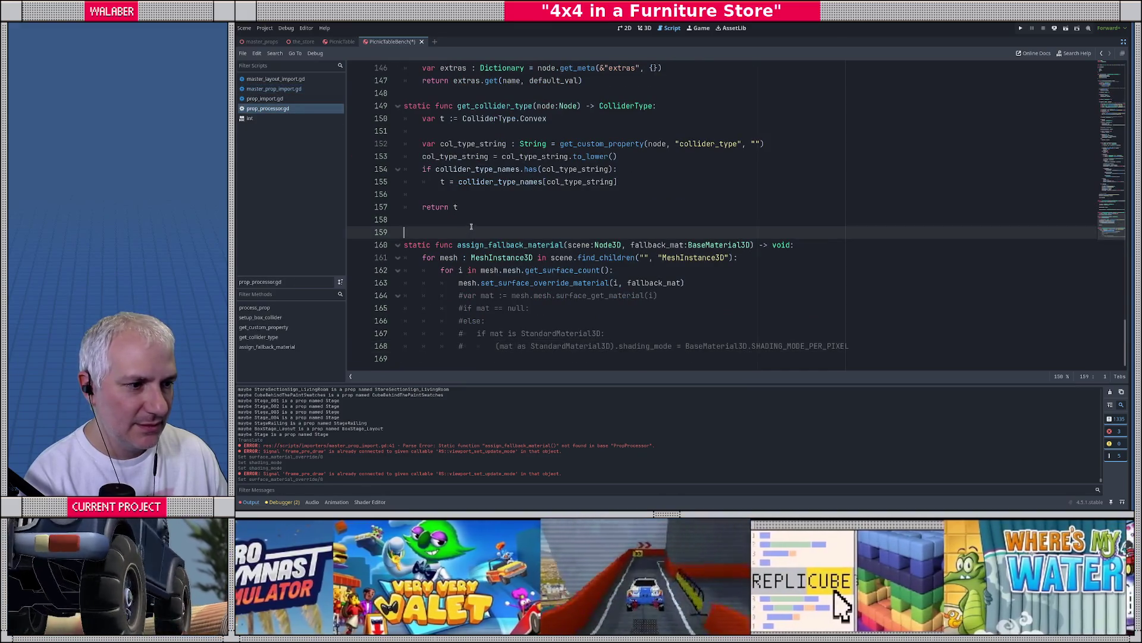
key(ctrl+k)
key(alt+Down)
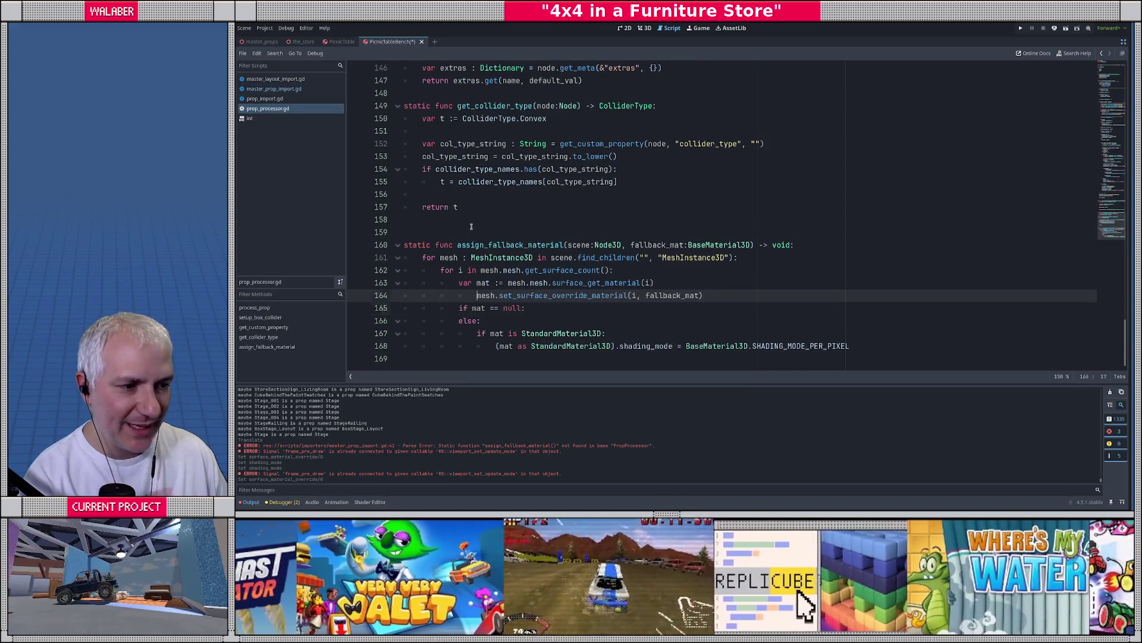
key(alt+Down)
Compare the assign_fallback_material name with its call on line 41 of master_prop_import.gd, then save
double_click(498, 244)
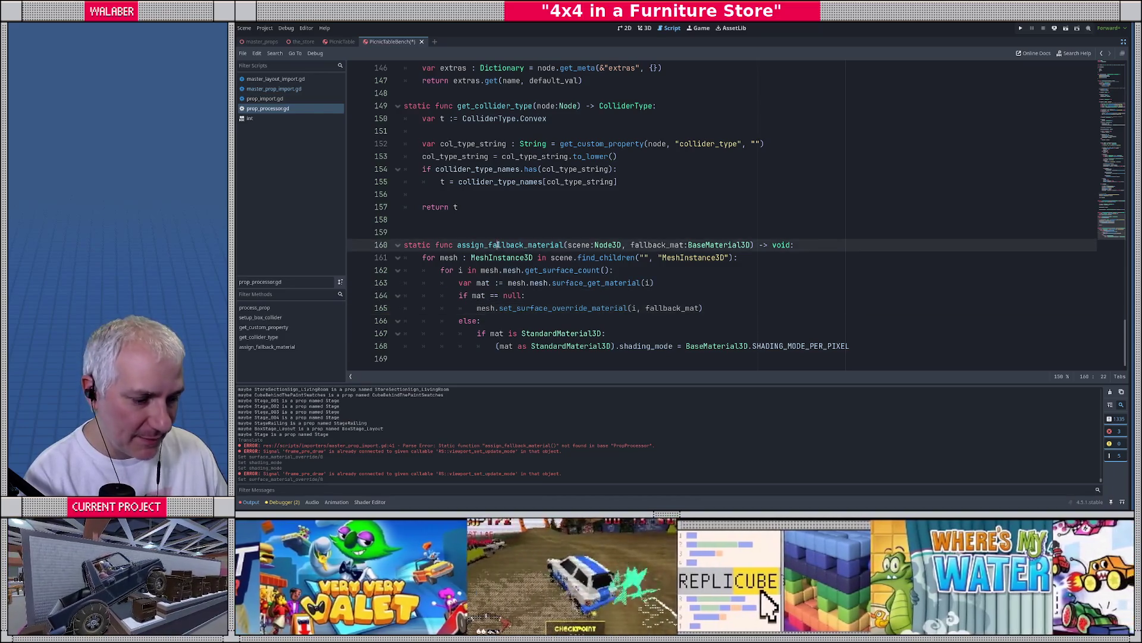
click(274, 89)
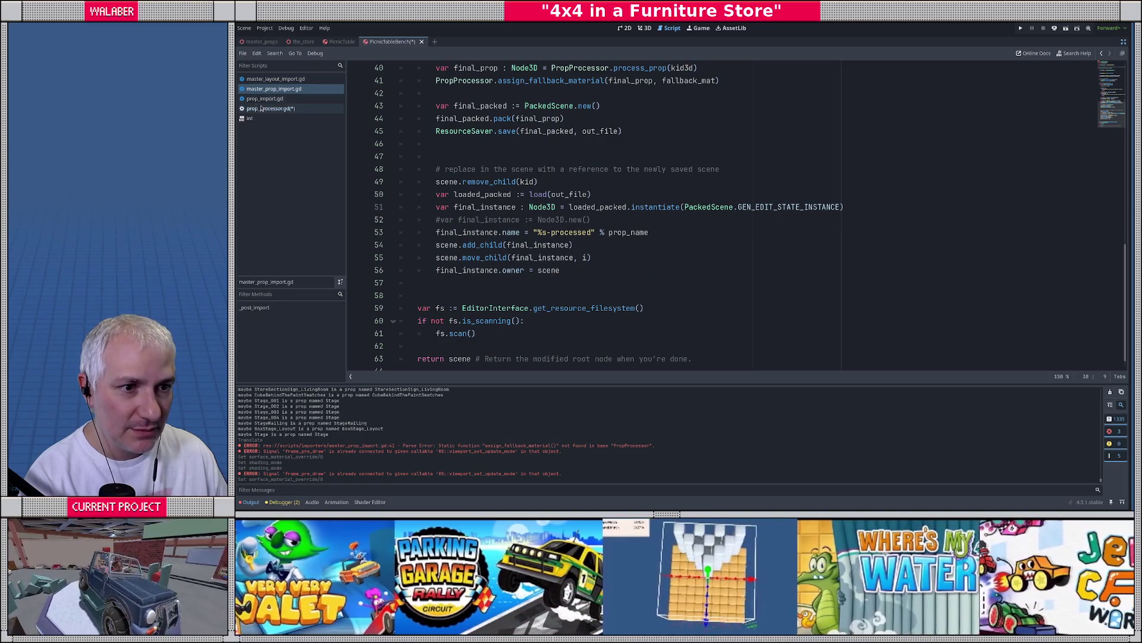
scroll(489, 193, up, 1)
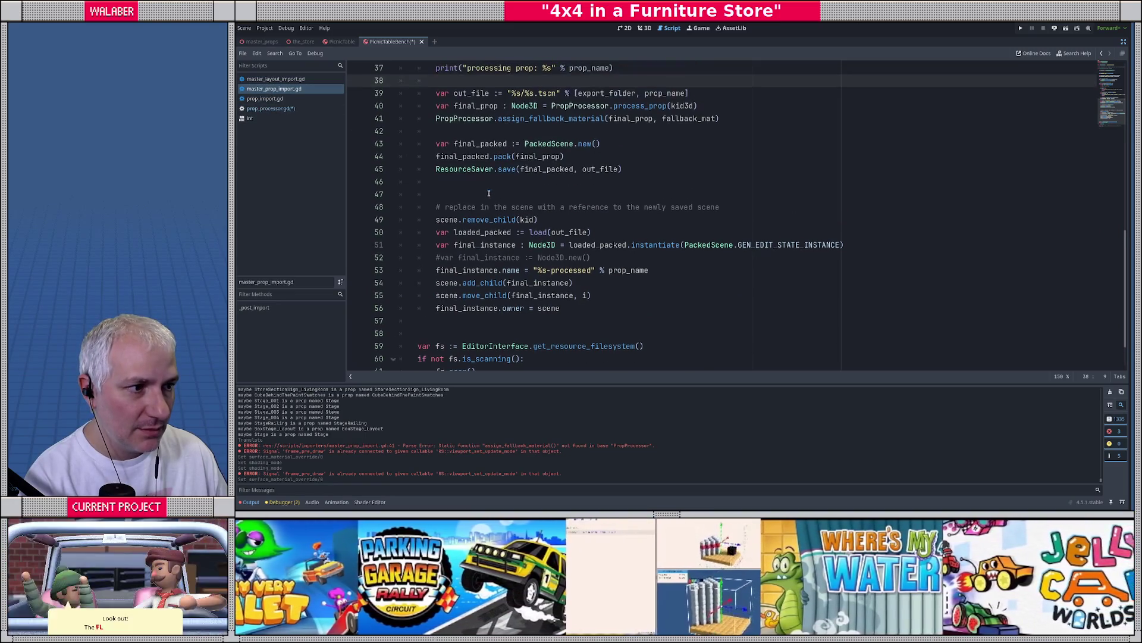
double_click(535, 119)
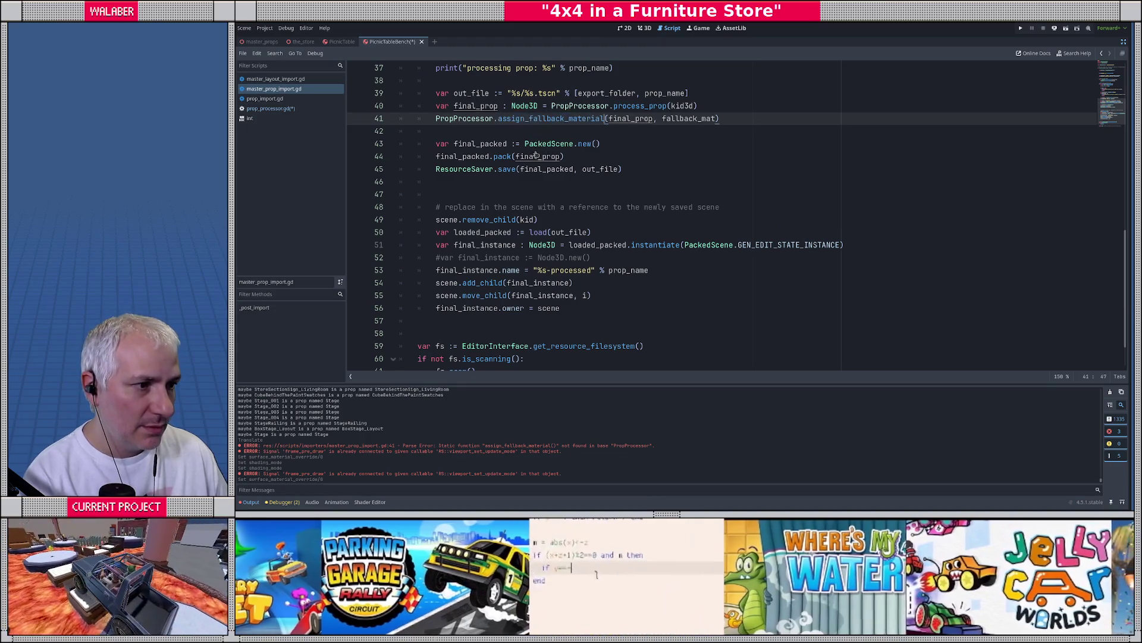
key(ctrl+s)
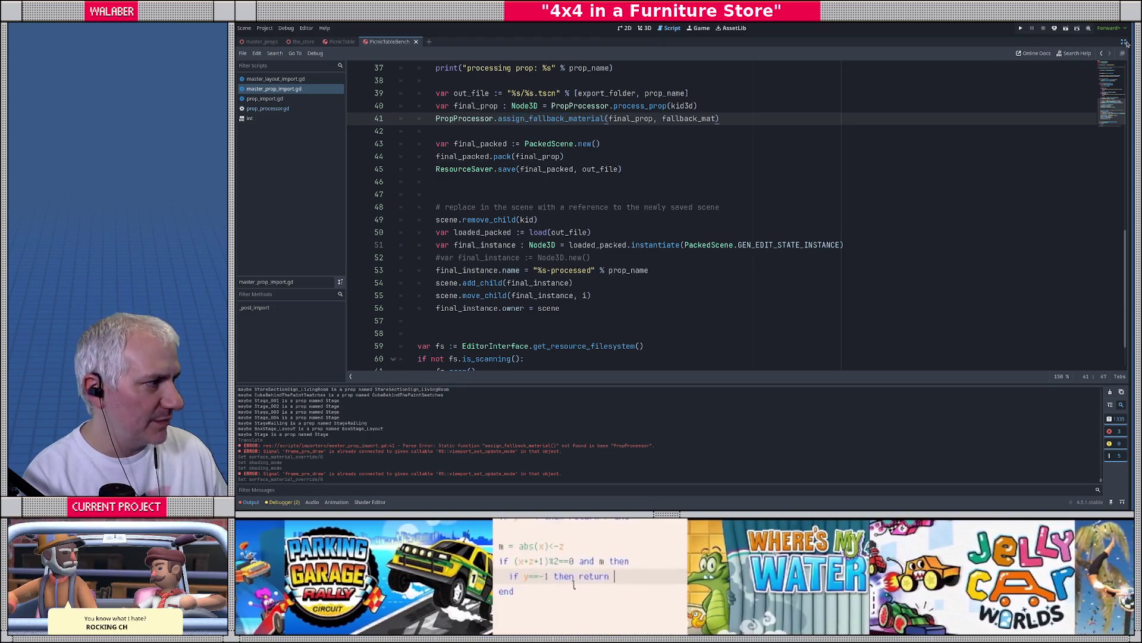
click(1125, 43)
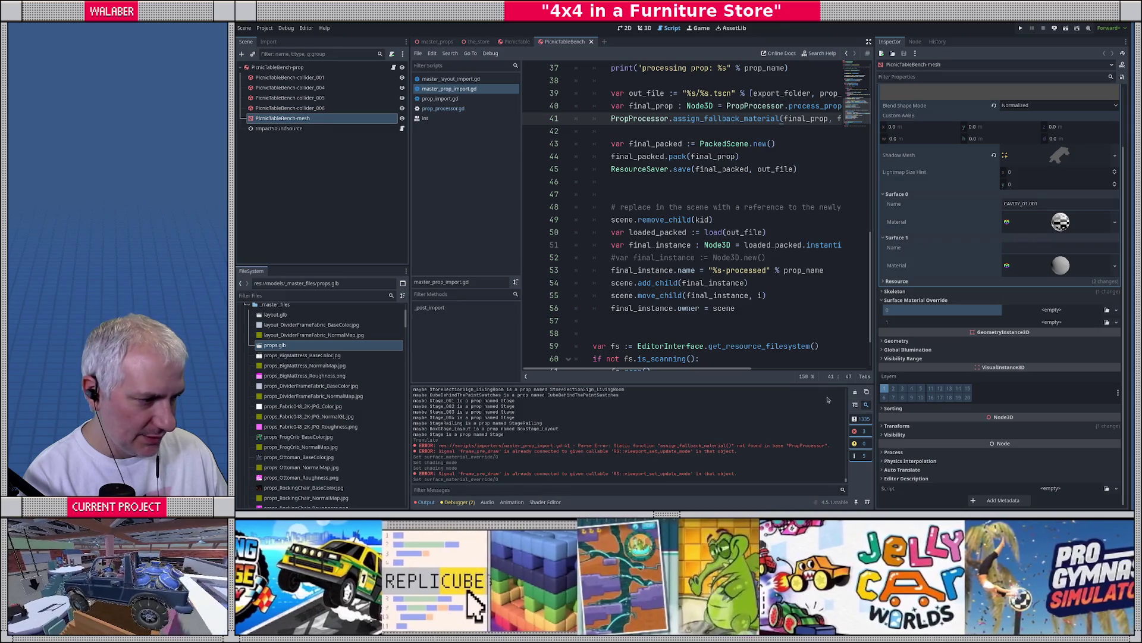
Clear the output log and reimport props.glb
click(856, 392)
click(645, 29)
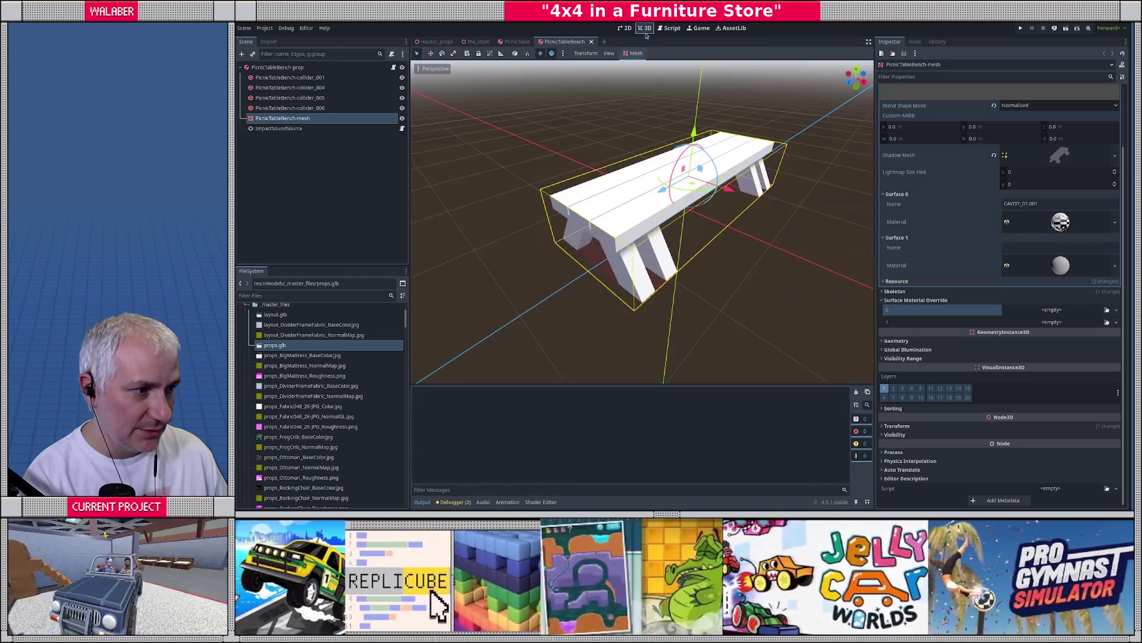
right_click(282, 346)
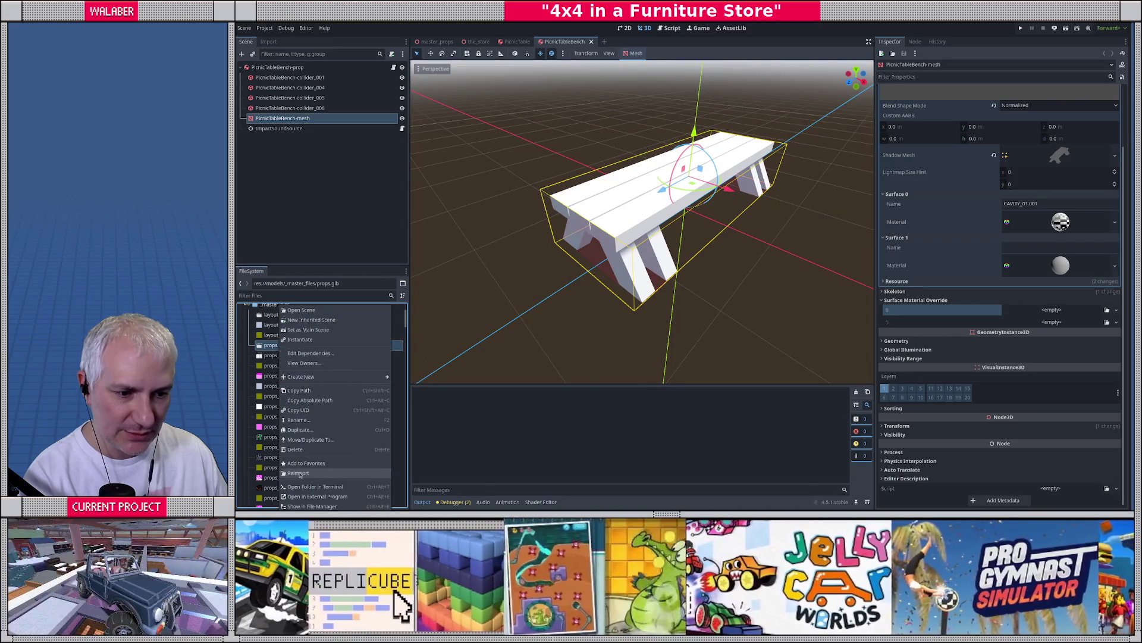
click(298, 473)
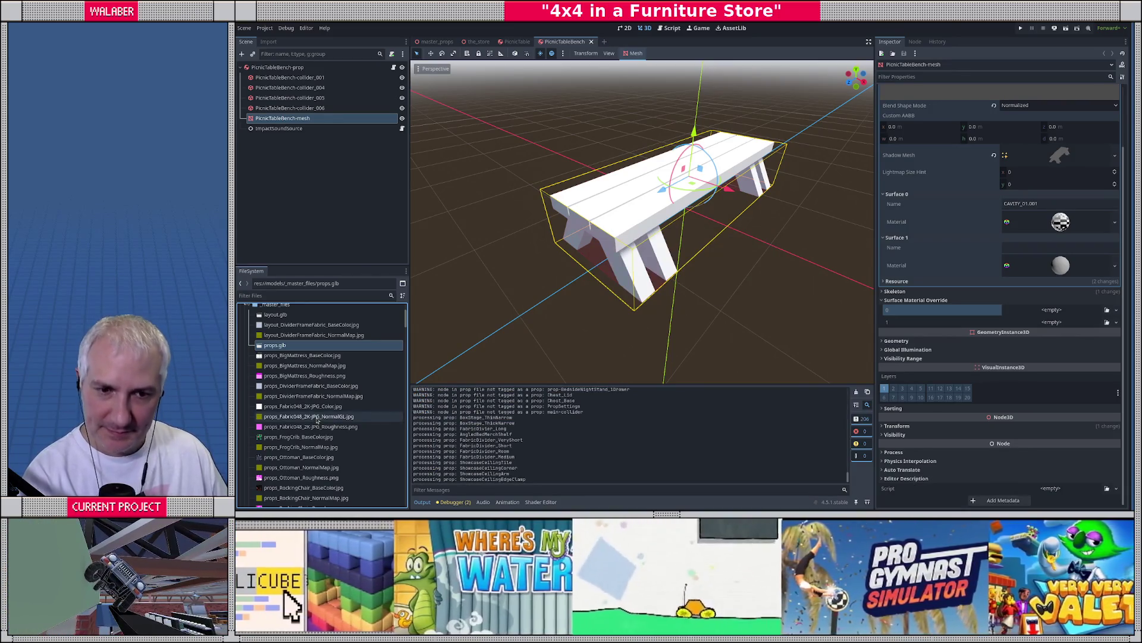
Open the CartCorral, CeilingLightLarge and CheckoutCounterGuard prop scenes
scroll(299, 413, down, 5)
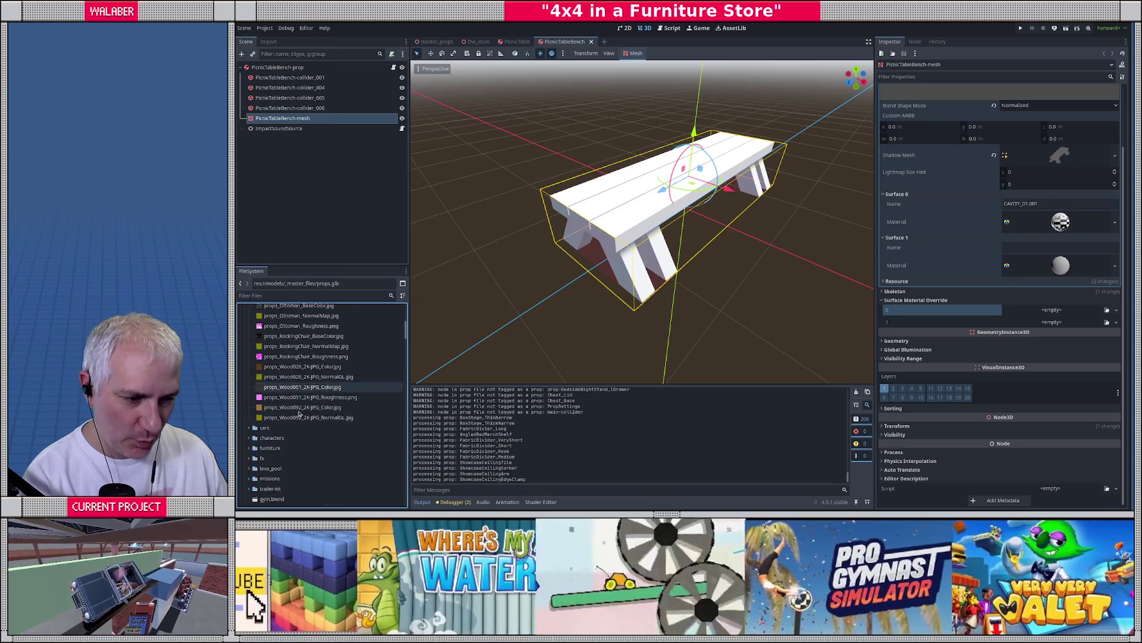
scroll(303, 413, down, 3)
scroll(315, 412, down, 10)
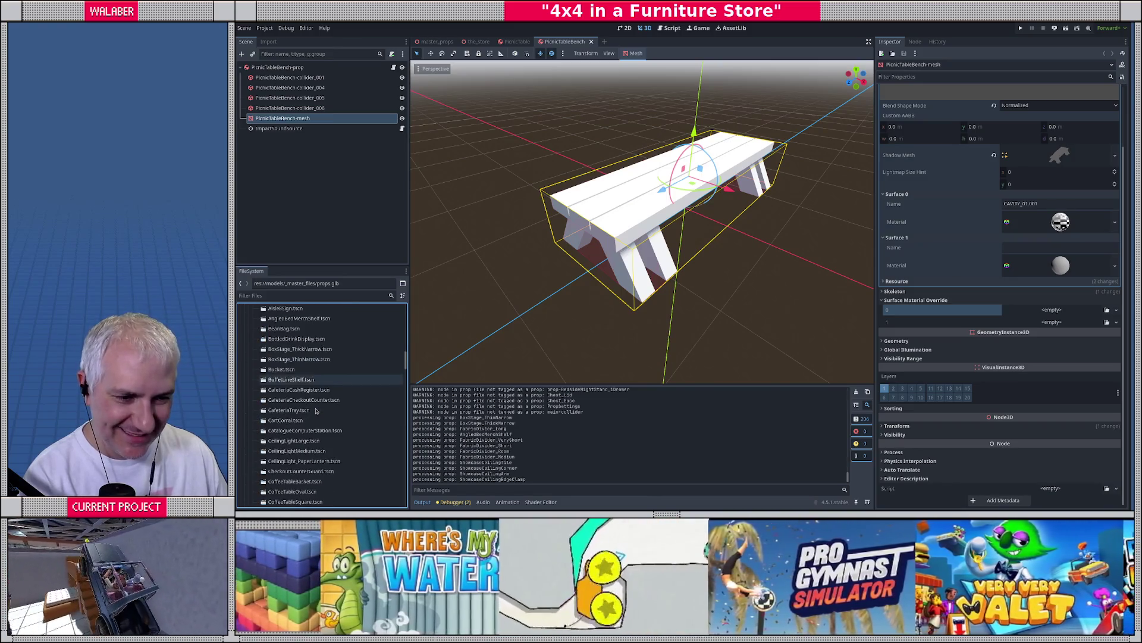
double_click(286, 395)
scroll(624, 235, down, 8)
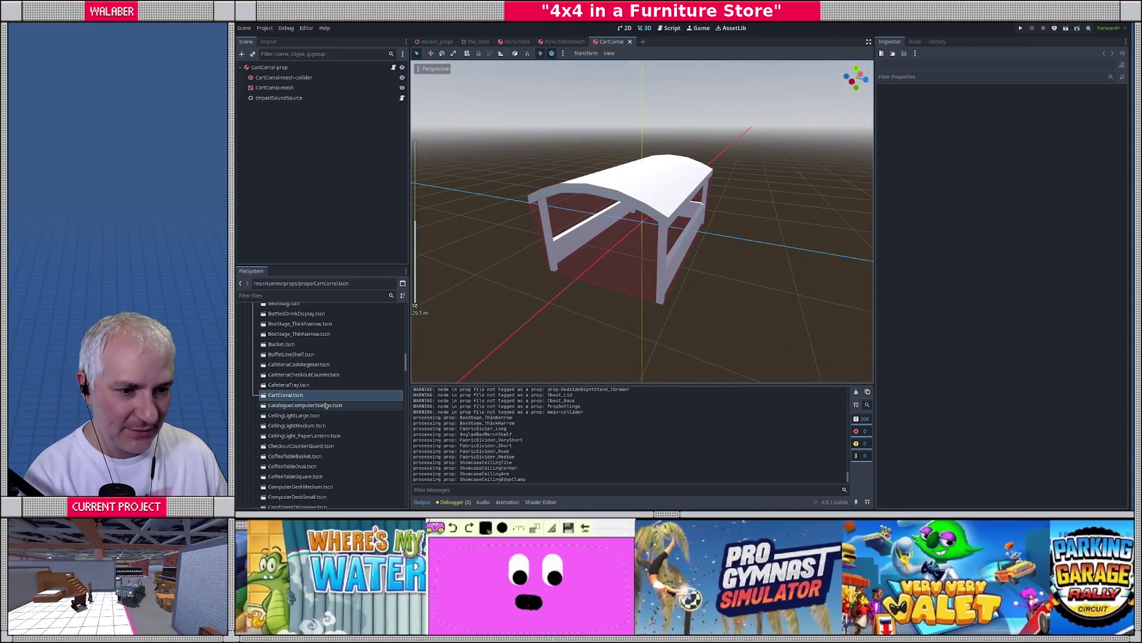
double_click(293, 415)
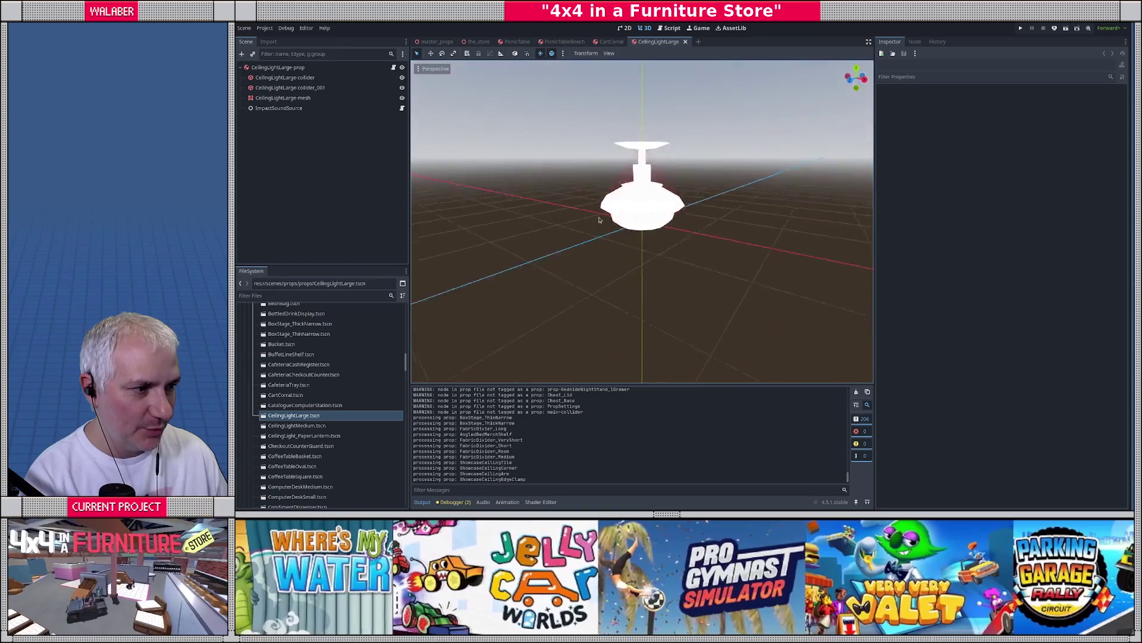
double_click(285, 447)
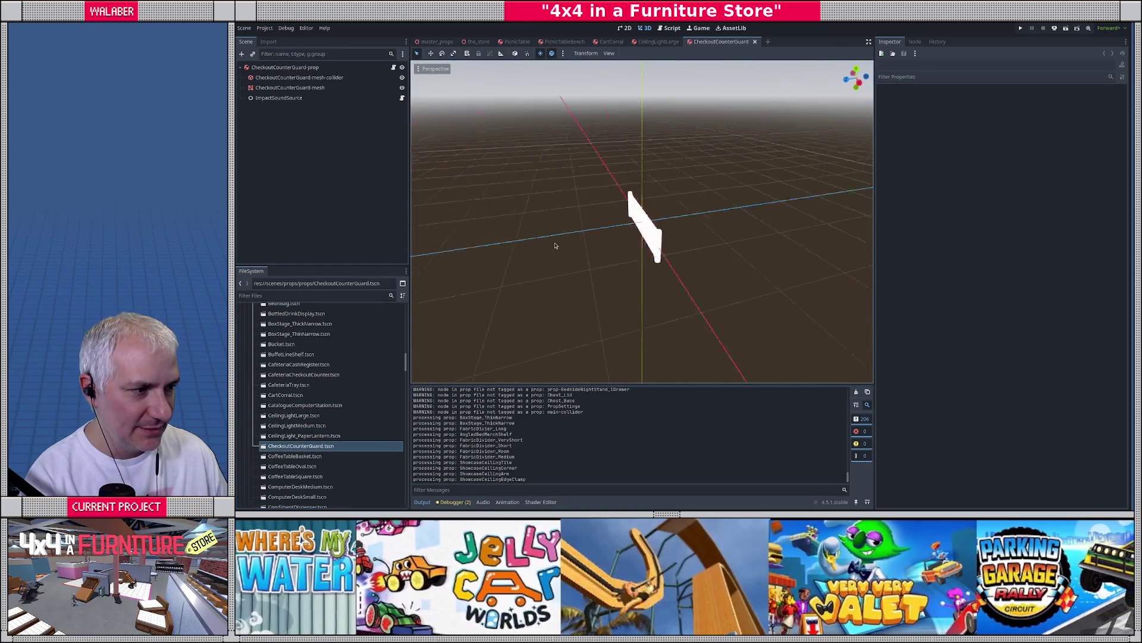
Inspect the counter guard mesh's surface material, whose Shading Mode still reads Unshaded
double_click(288, 89)
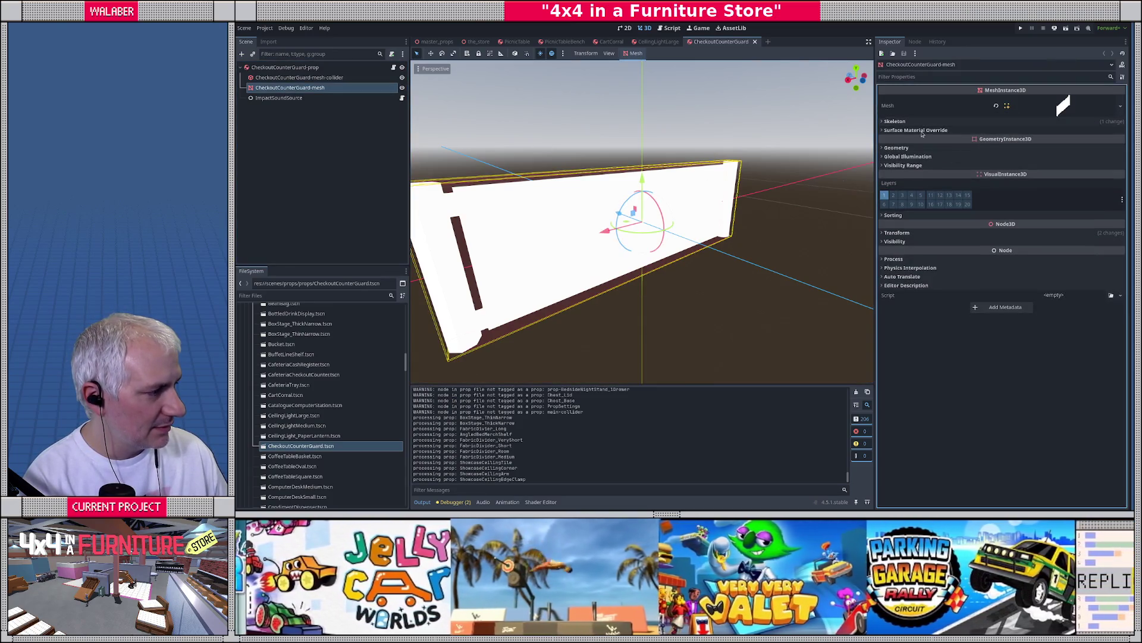
click(1092, 108)
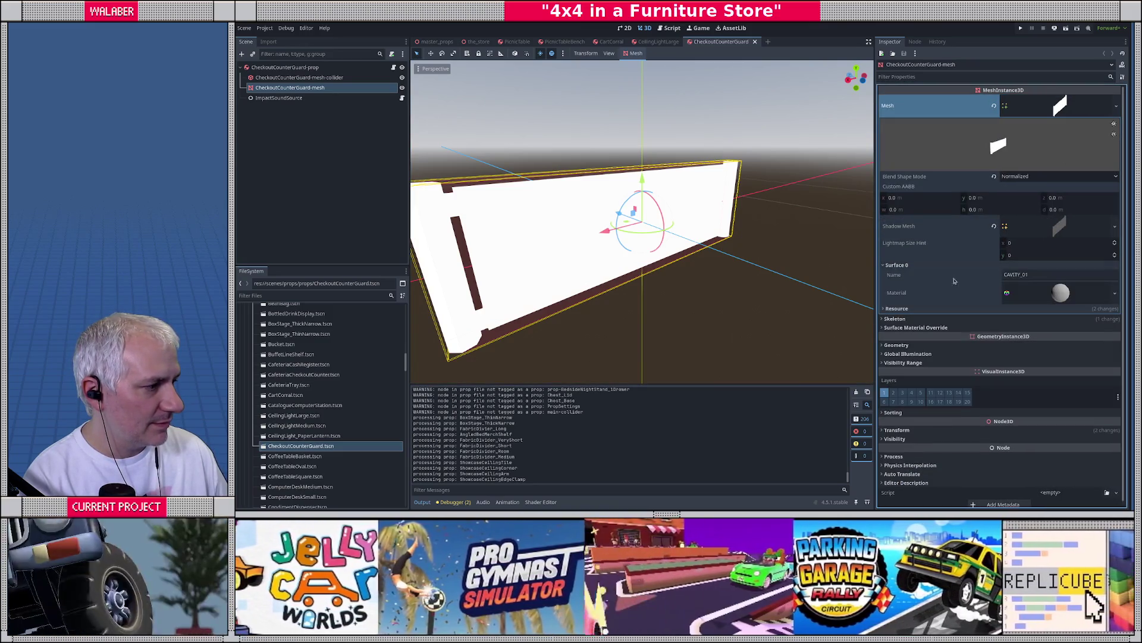
click(1063, 298)
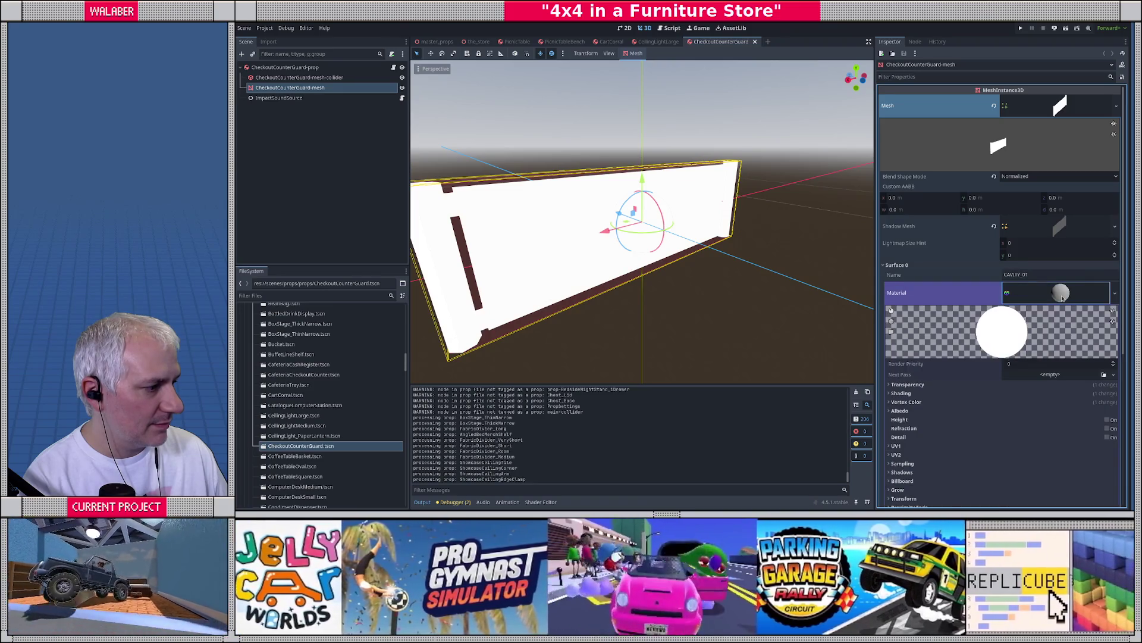
click(901, 392)
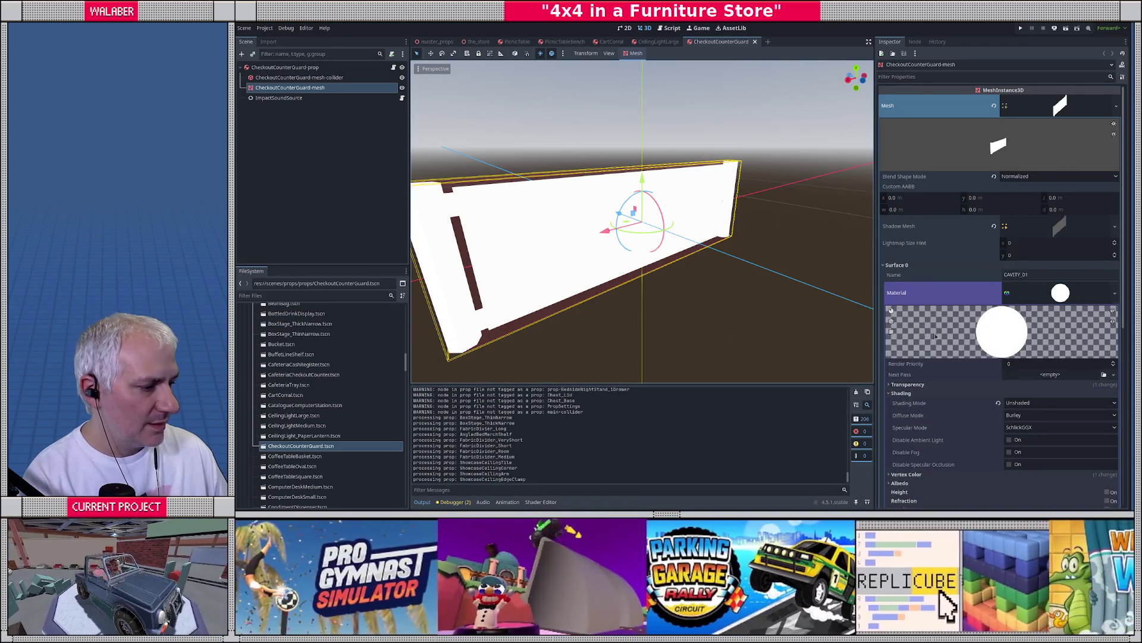
scroll(935, 336, down, 4)
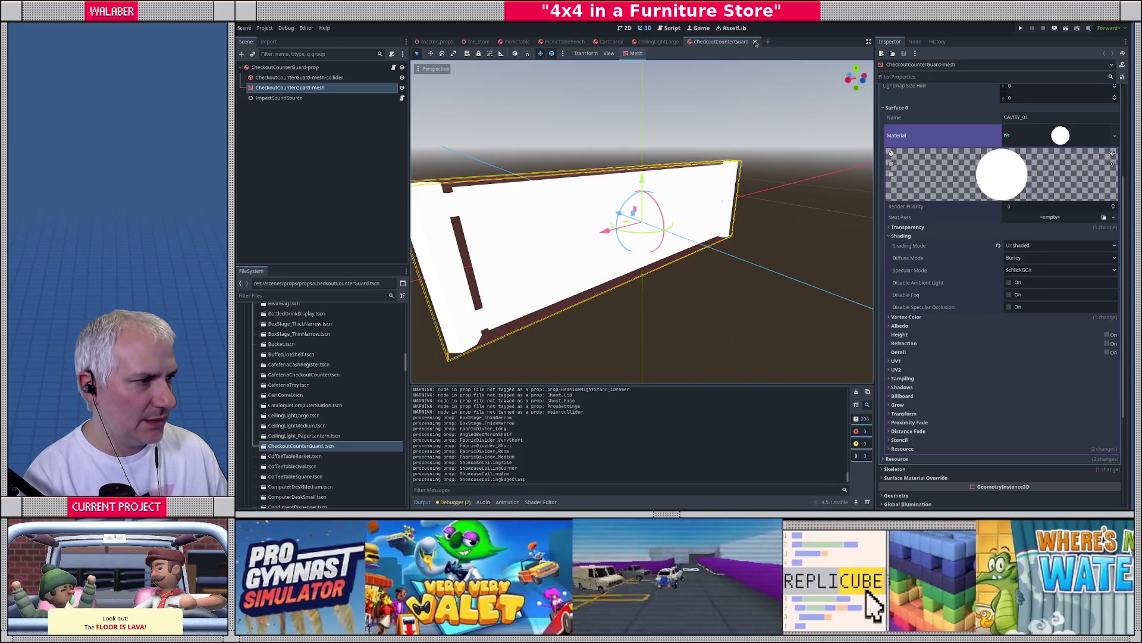
Return to master_prop_import.gd in full width and review the code around line 51
click(661, 26)
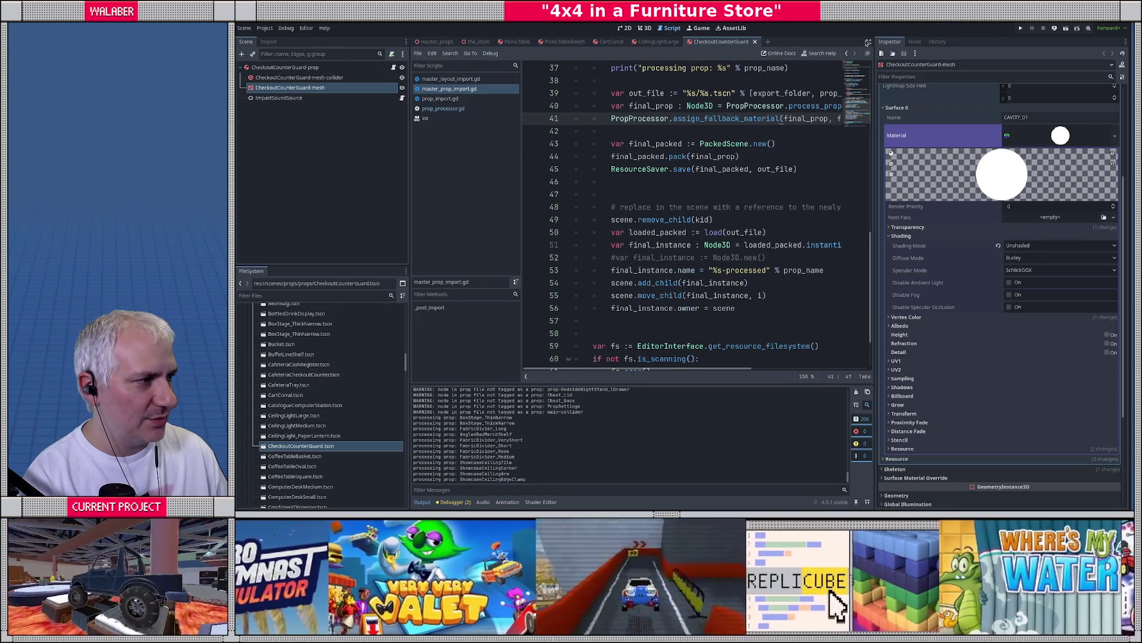
click(868, 43)
click(526, 244)
scroll(511, 238, down, 2)
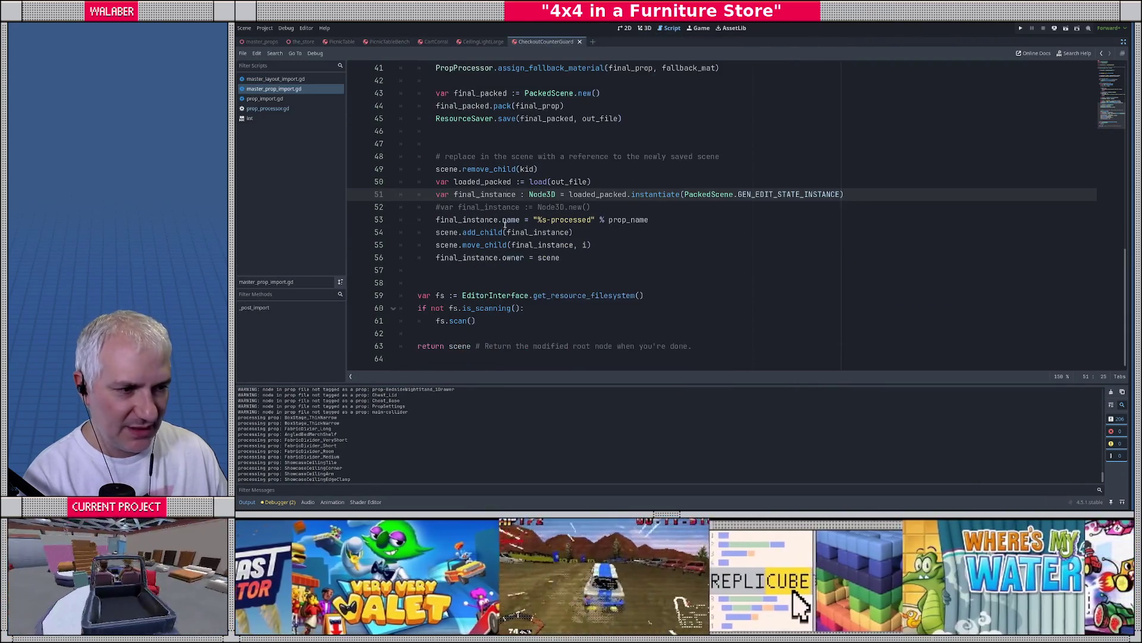
scroll(527, 169, up, 2)
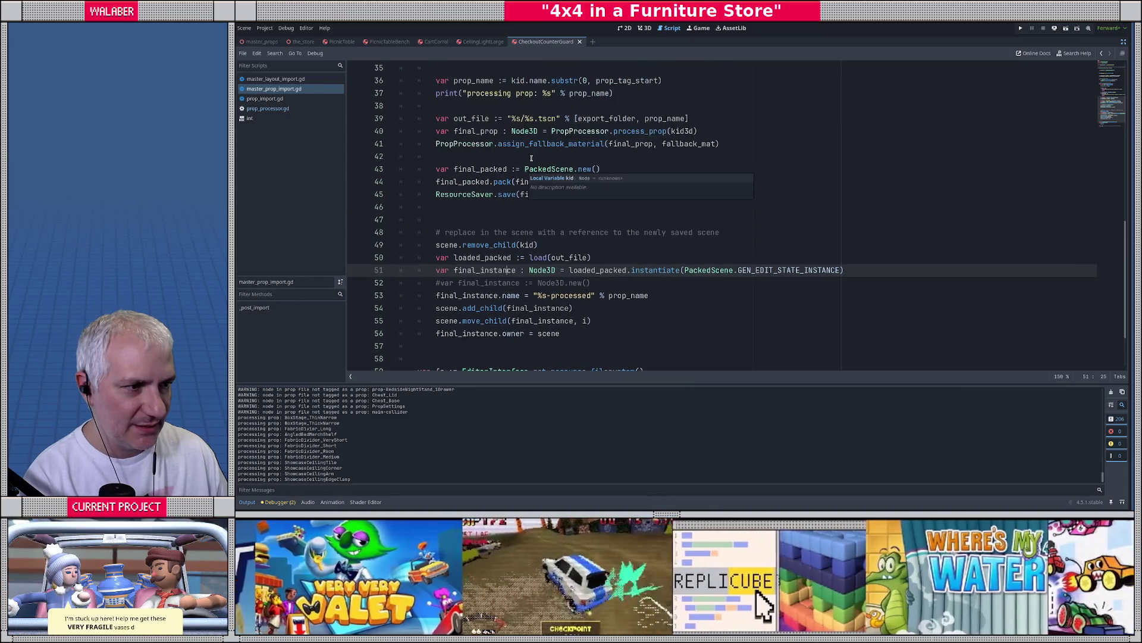